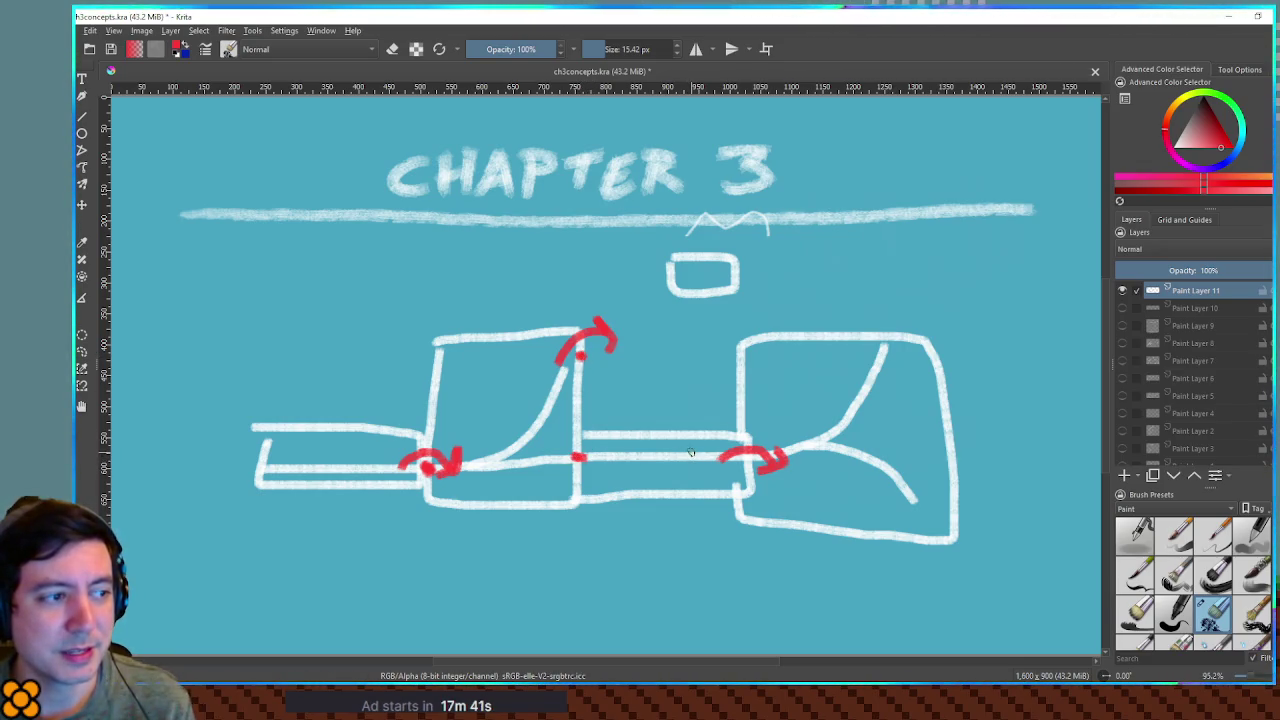
Step: Minimize the Krita sketch to reveal Godot's trackTest scene, and select the CartTracks piece
click(1236, 14)
mouse_move(779, 236)
mouse_down()
mouse_move(683, 331)
mouse_move(594, 294)
mouse_move(569, 214)
mouse_move(617, 259)
mouse_move(654, 334)
mouse_move(826, 451)
mouse_move(717, 329)
mouse_move(643, 300)
mouse_move(666, 360)
mouse_move(445, 335)
mouse_up()
scroll(617, 259, down, 2)
scroll(654, 334, up, 3)
click(430, 340)
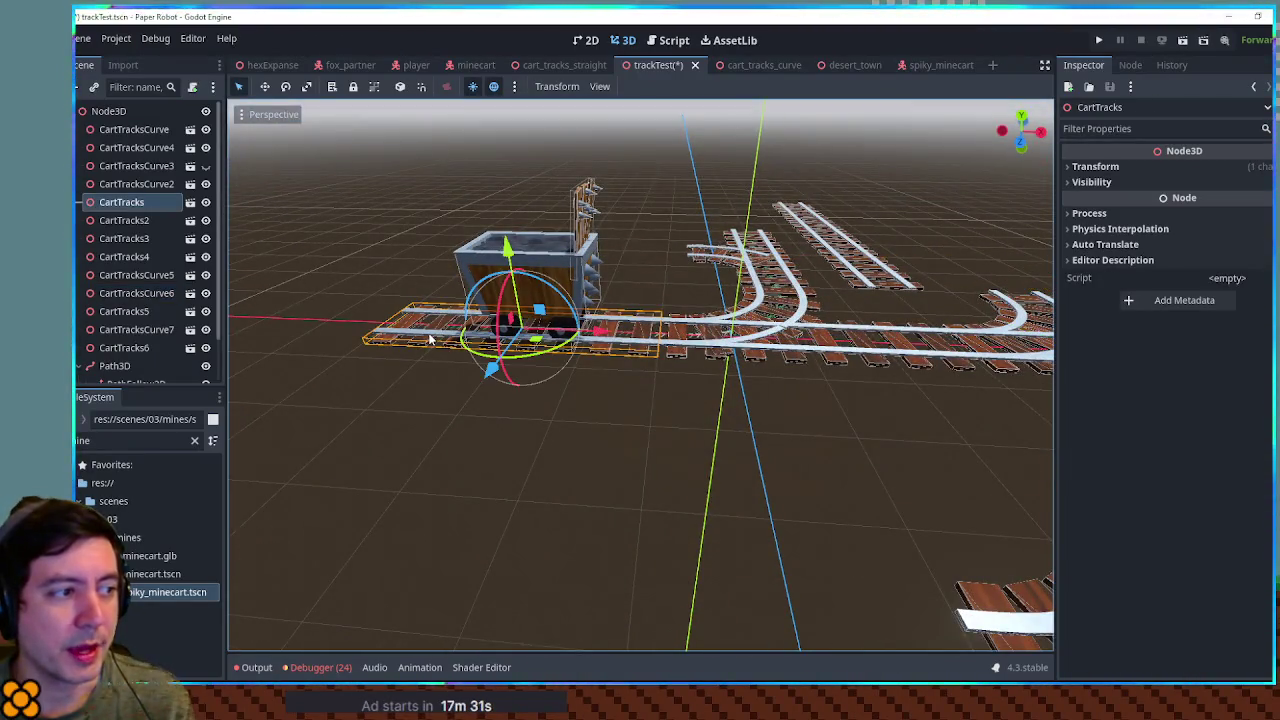
Step: Create a cartMechanics folder inside the mines folder
click(198, 207)
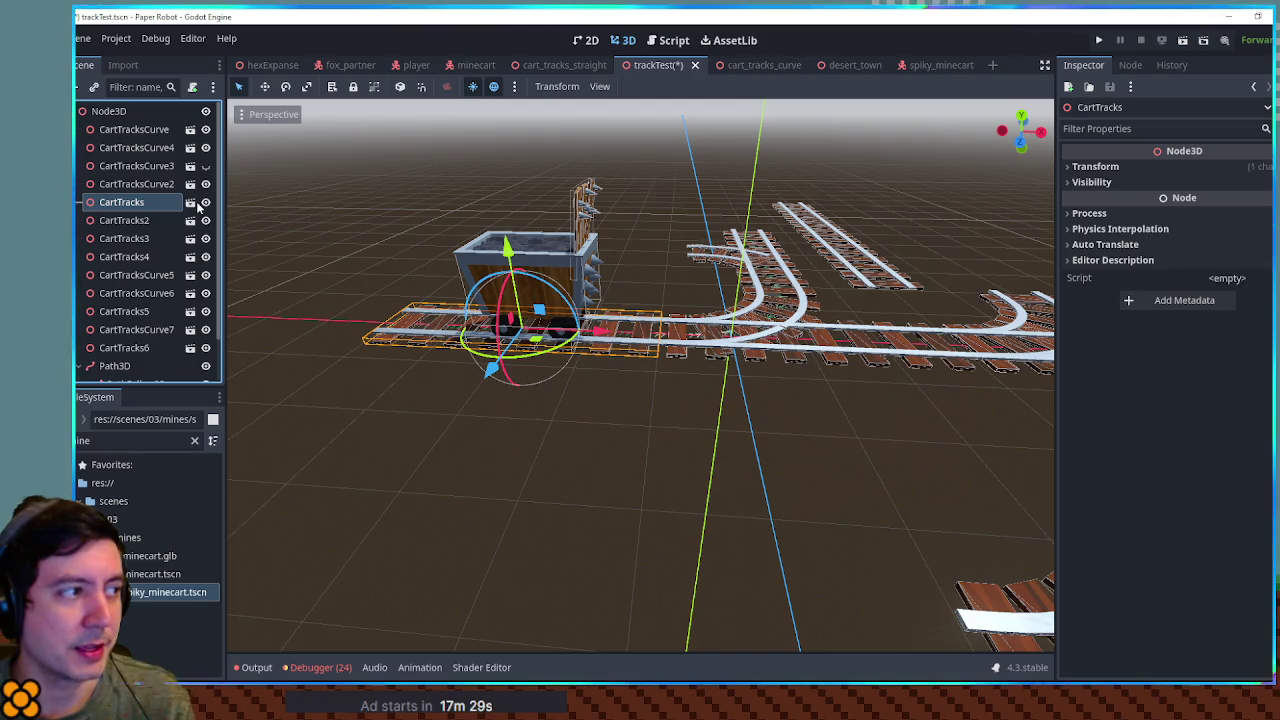
double_click(133, 440)
text(track)
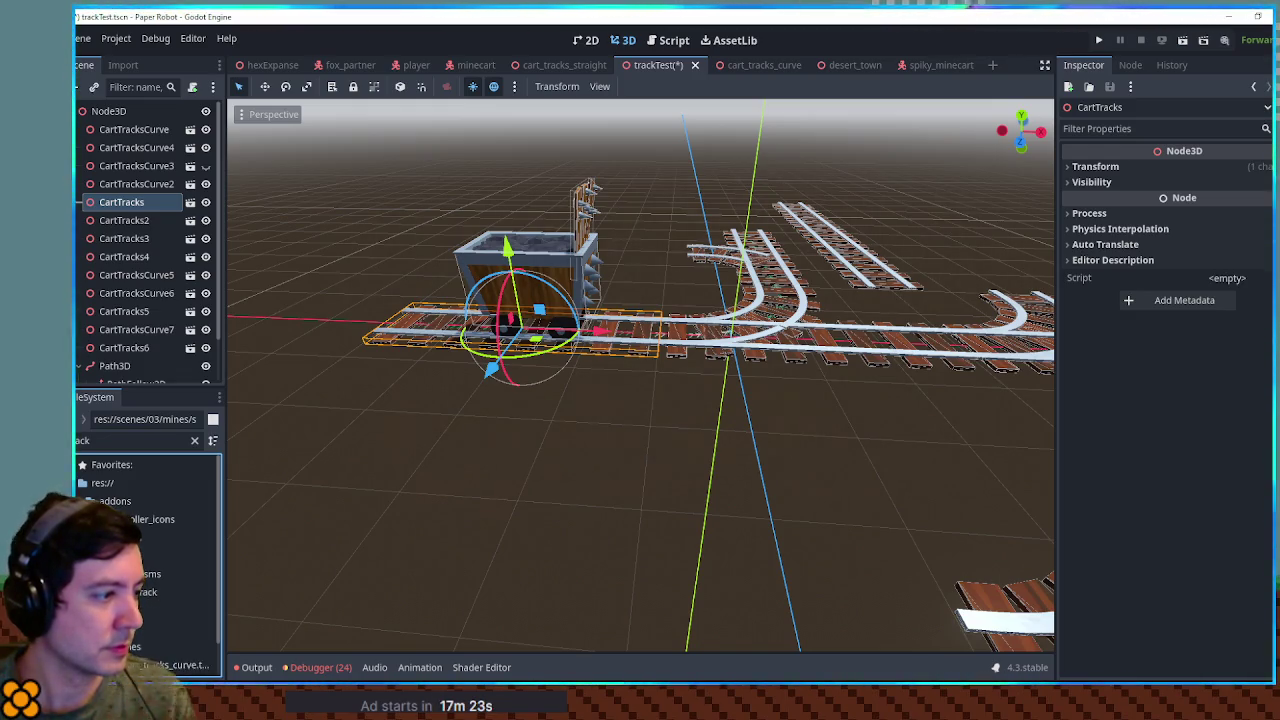
click(195, 441)
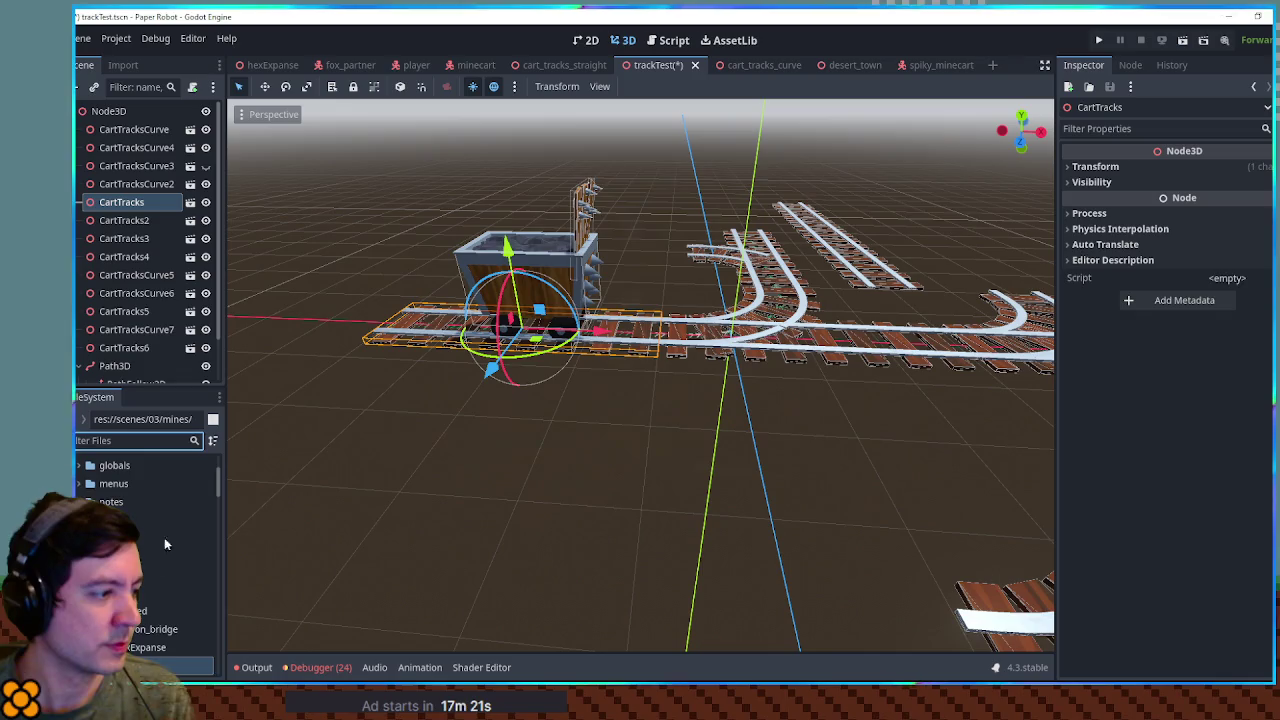
right_click(132, 483)
mouse_move(198, 409)
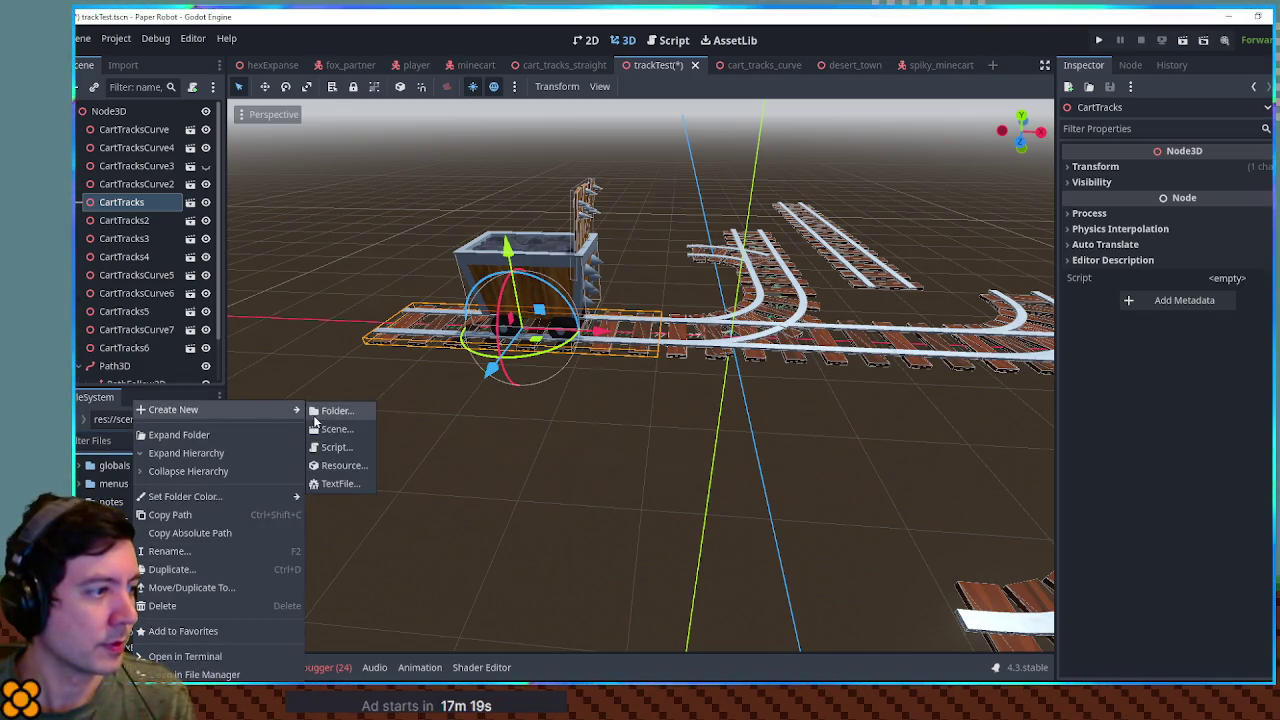
click(330, 409)
text(cartMechanics)
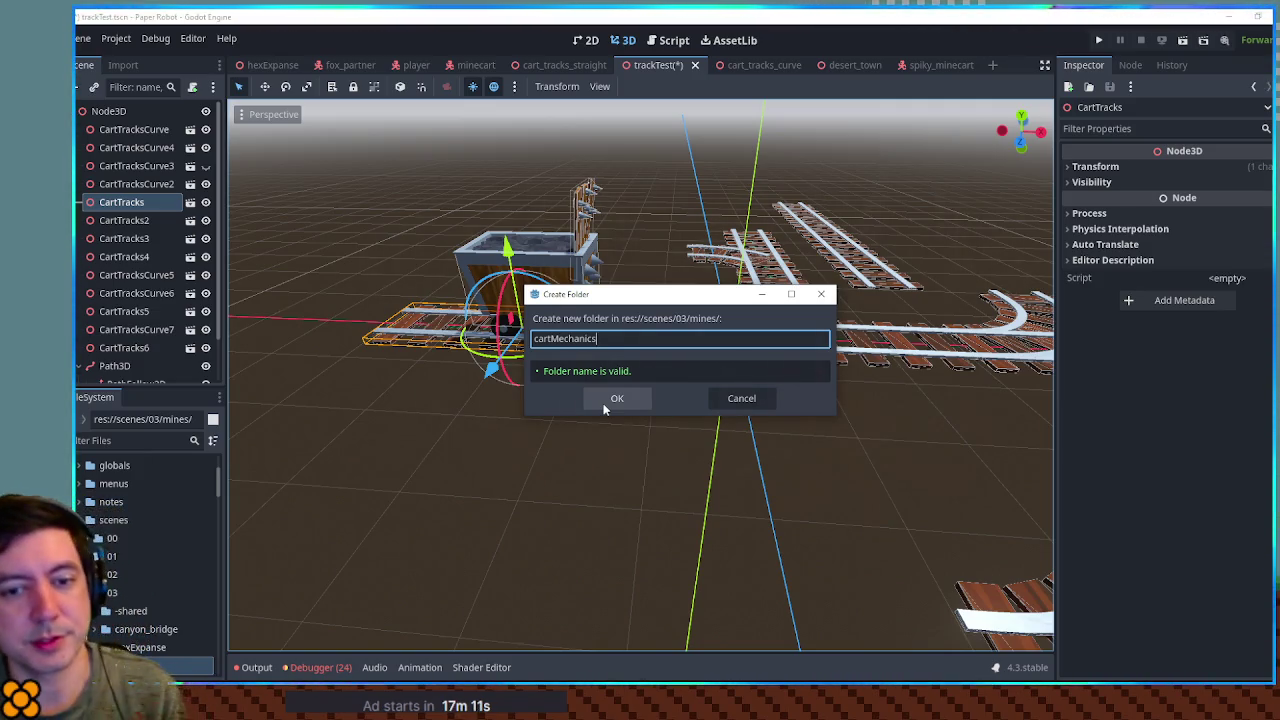
click(605, 402)
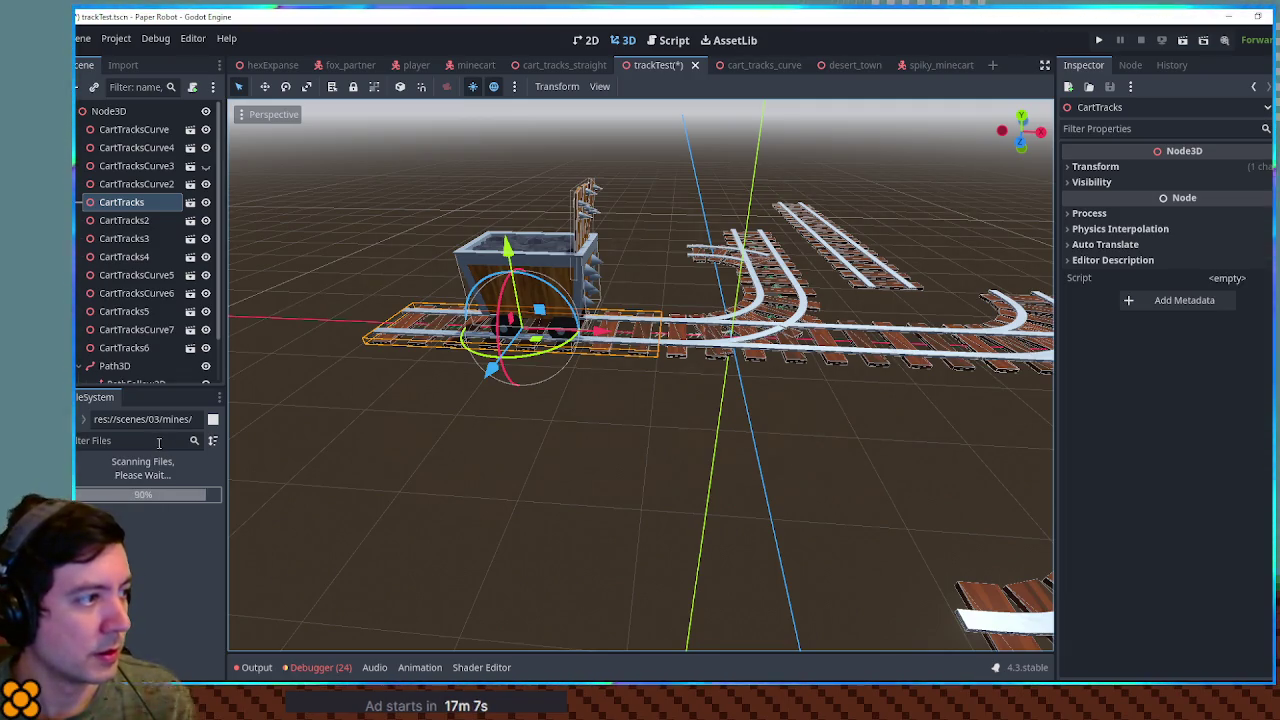
Step: Create a new scene named cartTileStraight in the cartMechanics folder
click(158, 443)
text(cart)
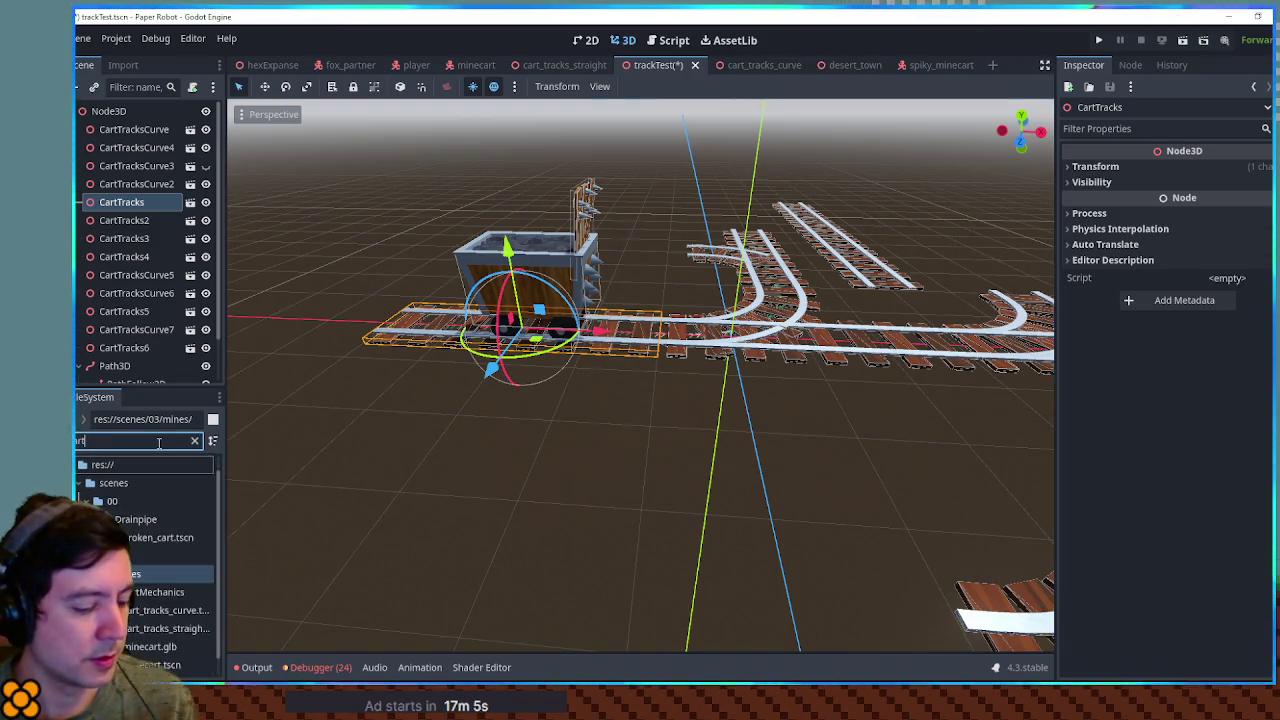
scroll(143, 595, down, 1)
right_click(144, 574)
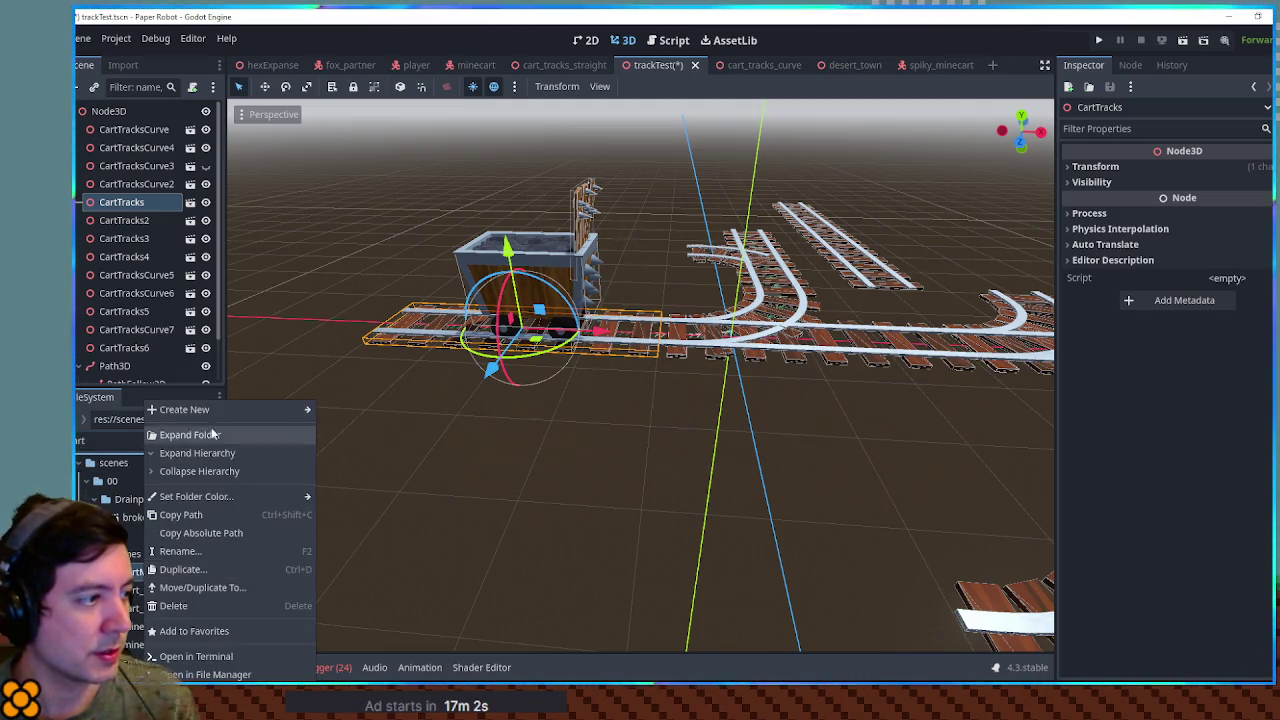
key(Escape)
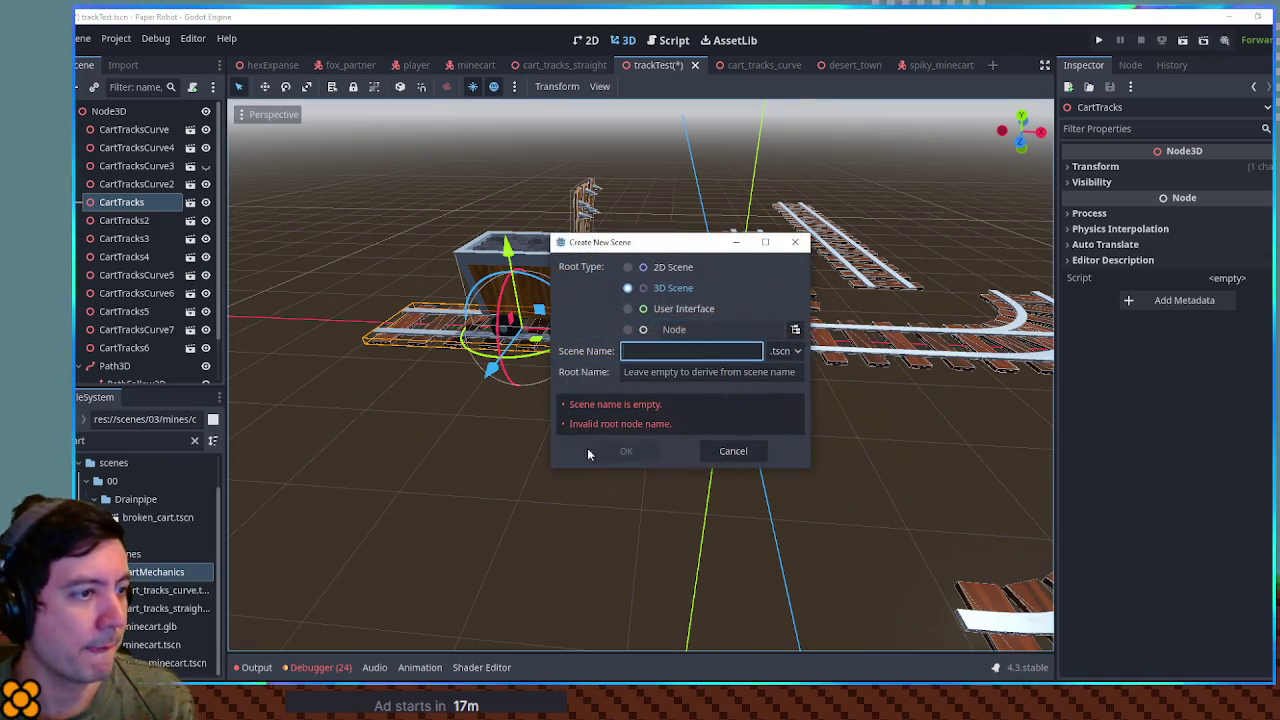
text(cartTi)
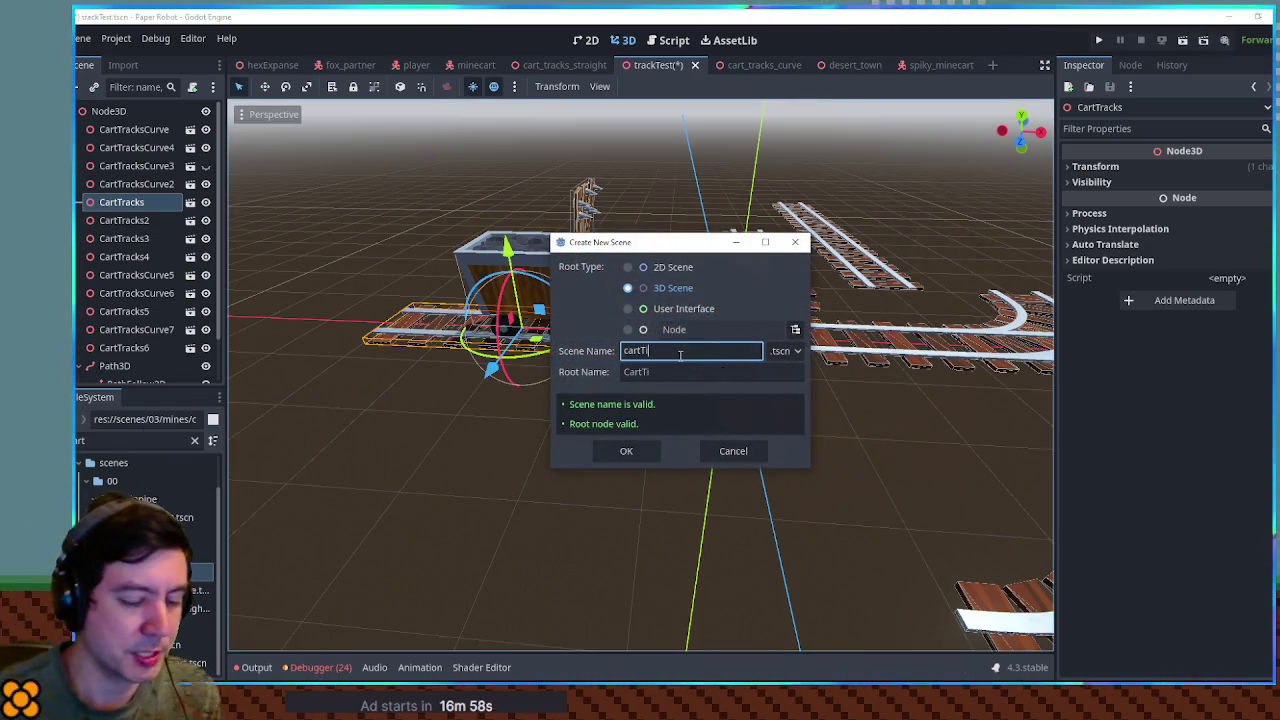
text(leStraight)
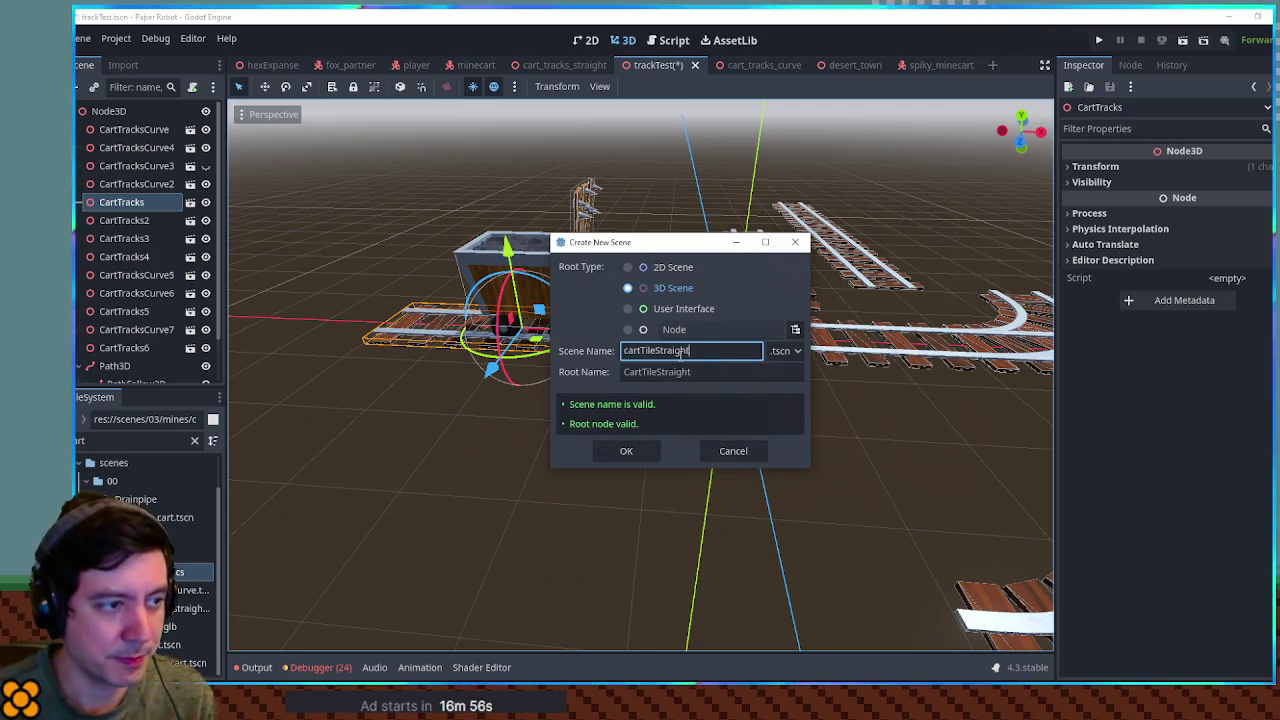
key(Return)
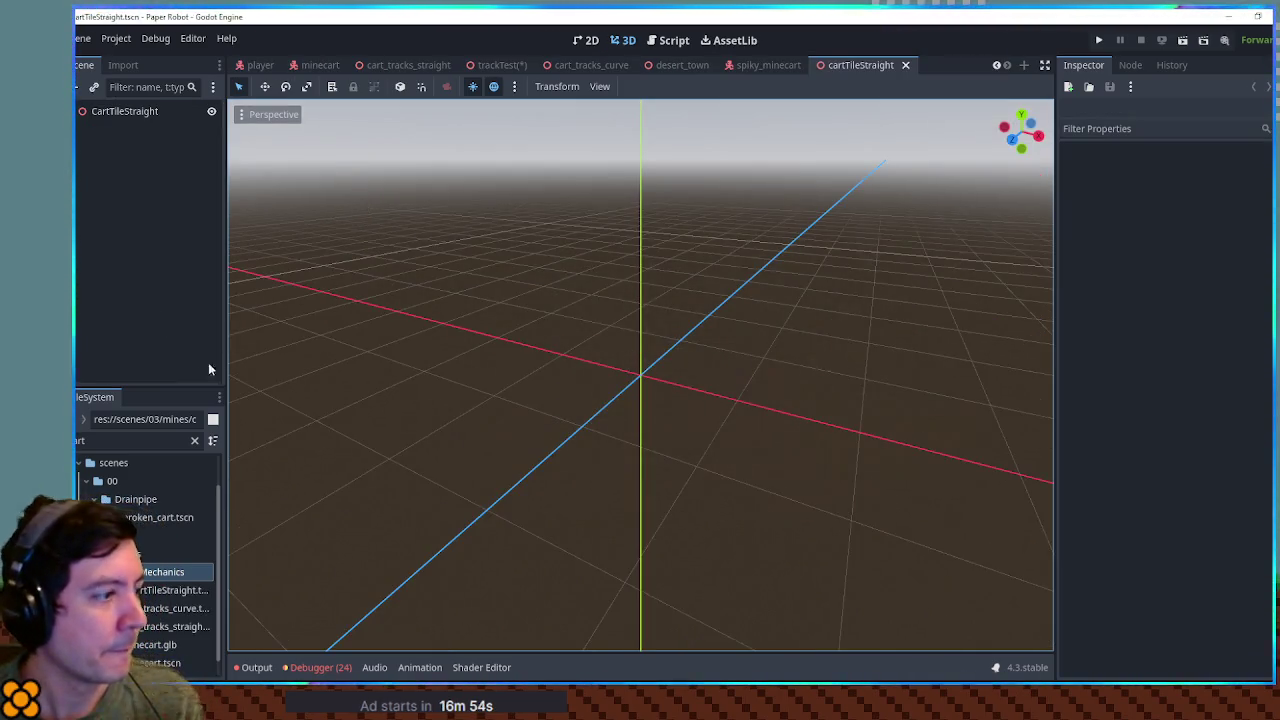
Step: Add cart_tracks_straight to the scene and slide it along X so one end sits at the origin
drag(159, 627, 131, 120)
key(f)
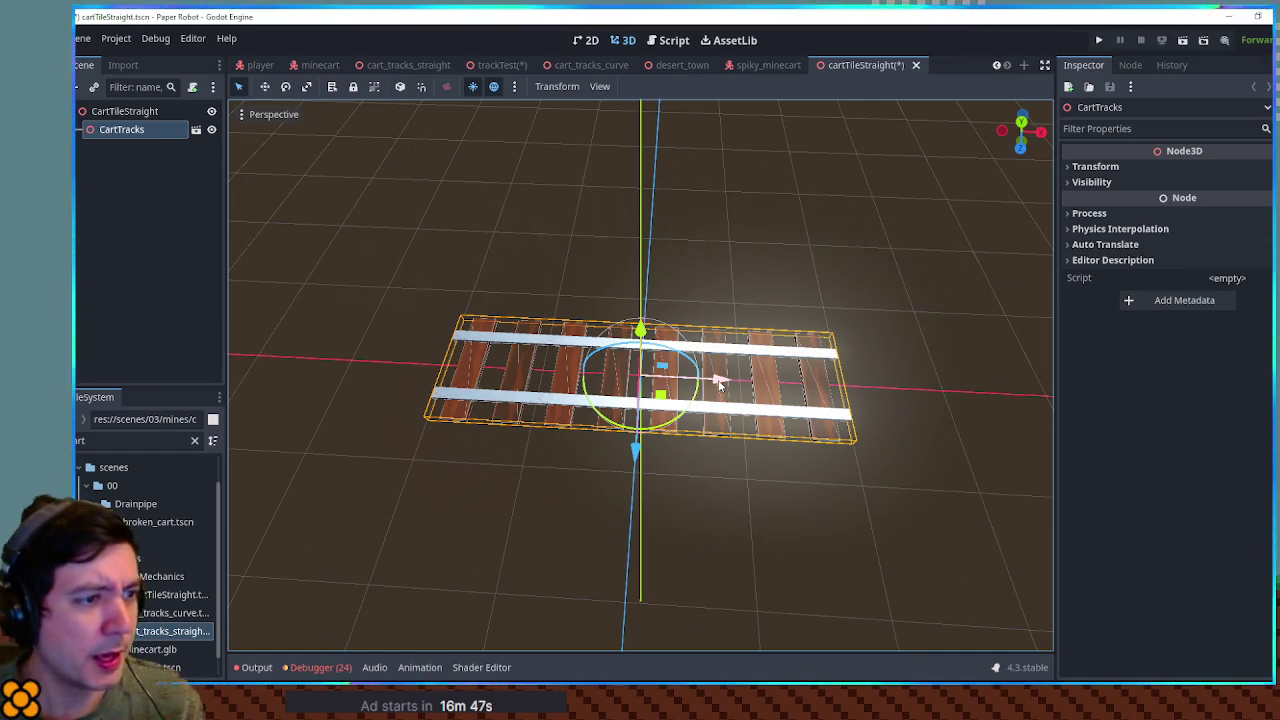
drag(720, 383, 940, 383)
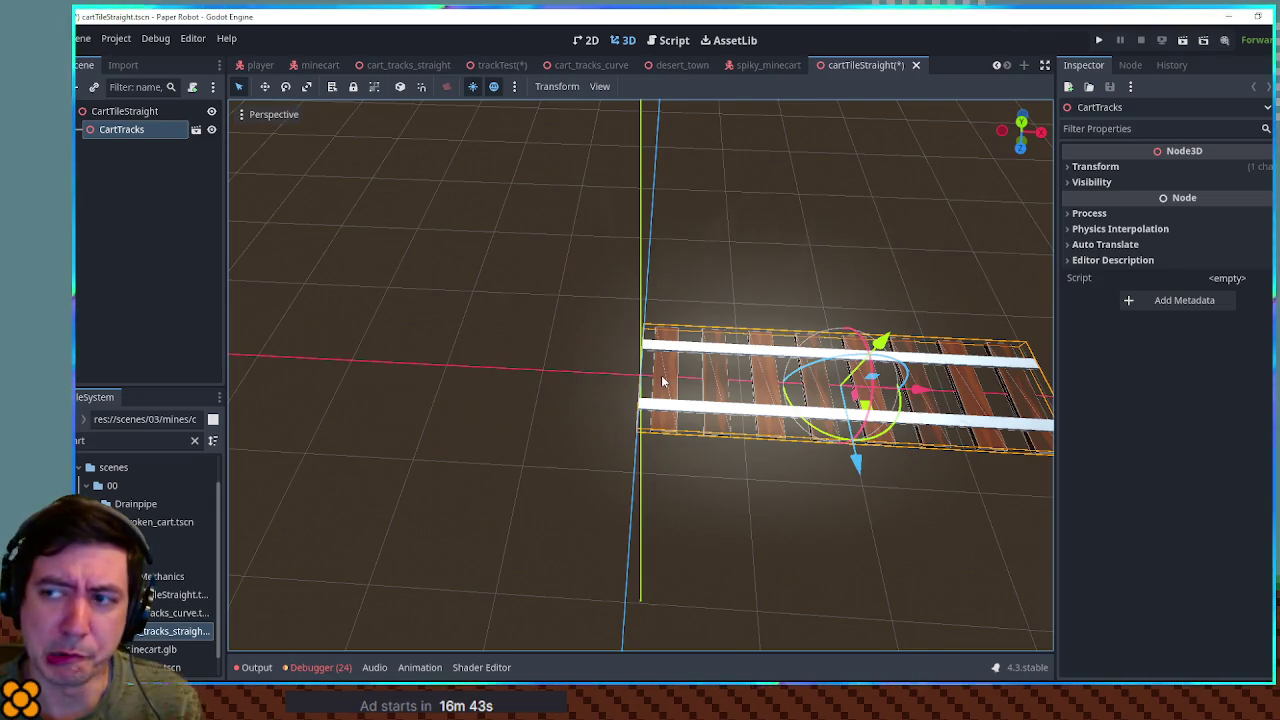
mouse_move(578, 380)
mouse_down()
mouse_move(428, 328)
mouse_move(243, 322)
mouse_move(651, 336)
mouse_move(751, 374)
mouse_move(717, 395)
mouse_up()
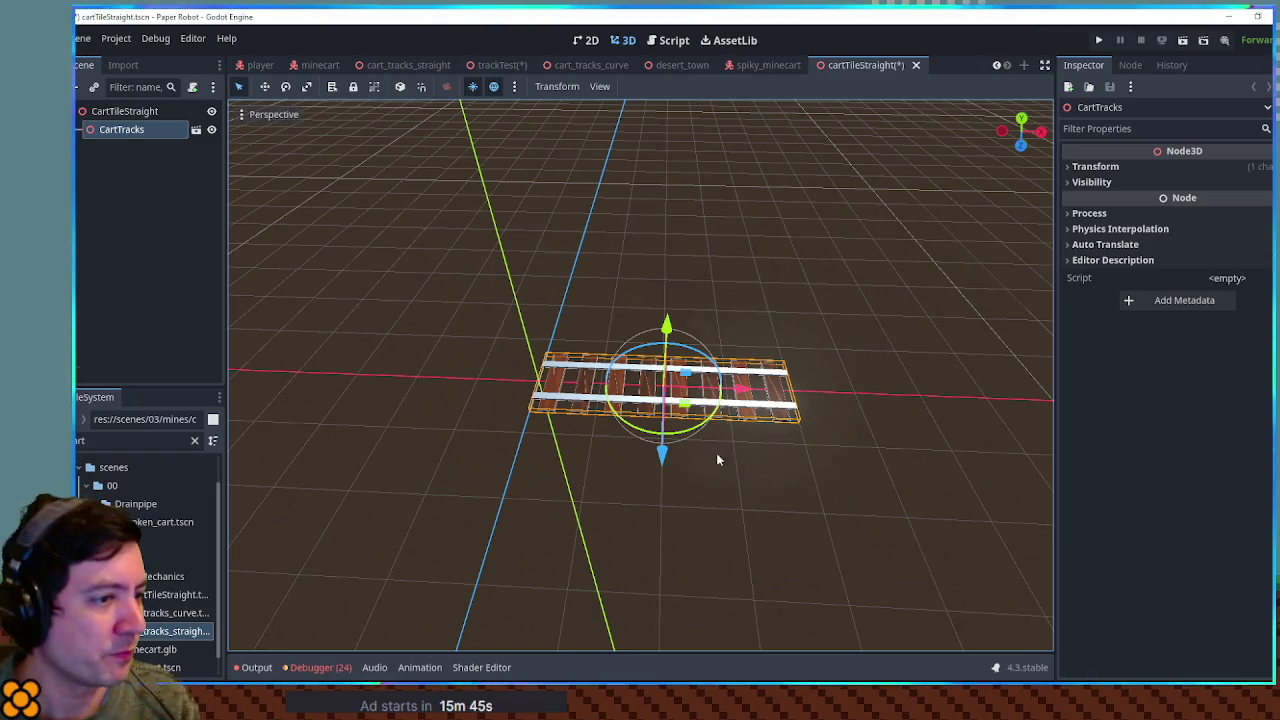
mouse_move(763, 436)
mouse_down()
mouse_move(598, 392)
mouse_move(778, 437)
mouse_move(720, 450)
mouse_move(874, 397)
mouse_move(670, 420)
mouse_move(674, 457)
mouse_move(715, 442)
mouse_move(650, 420)
mouse_up()
scroll(778, 437, up, 2)
scroll(670, 420, down, 3)
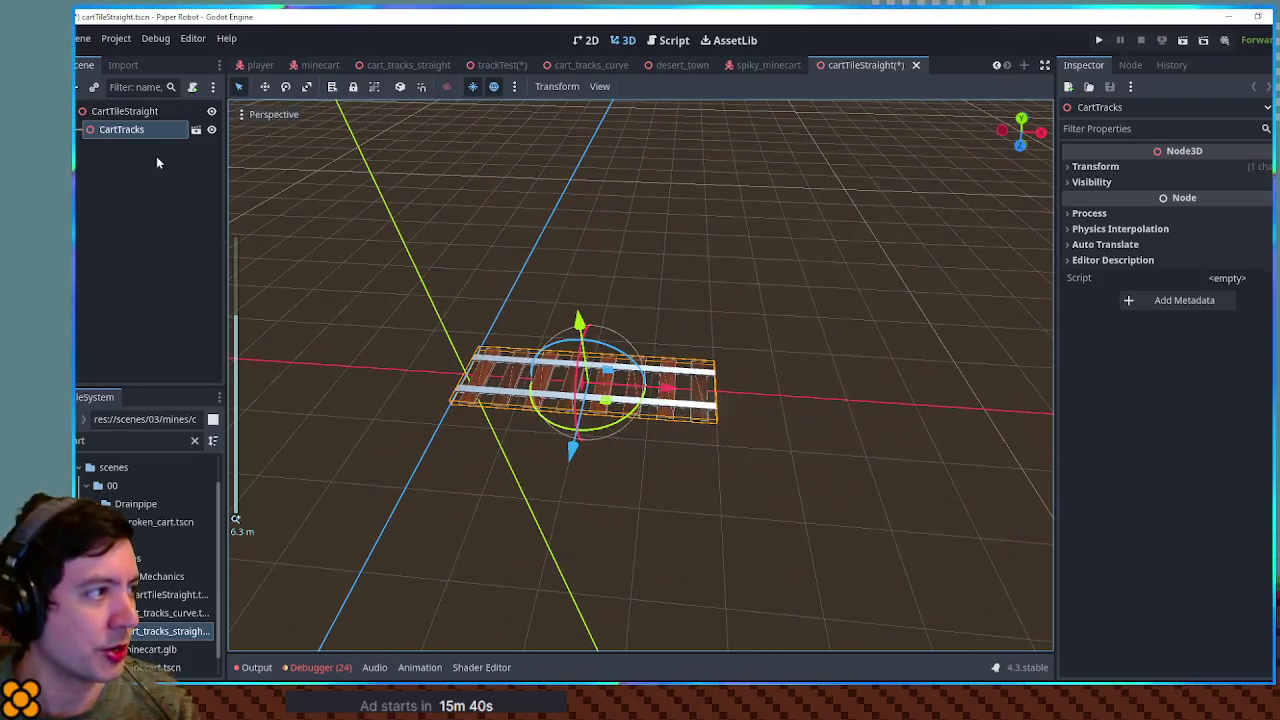
click(135, 111)
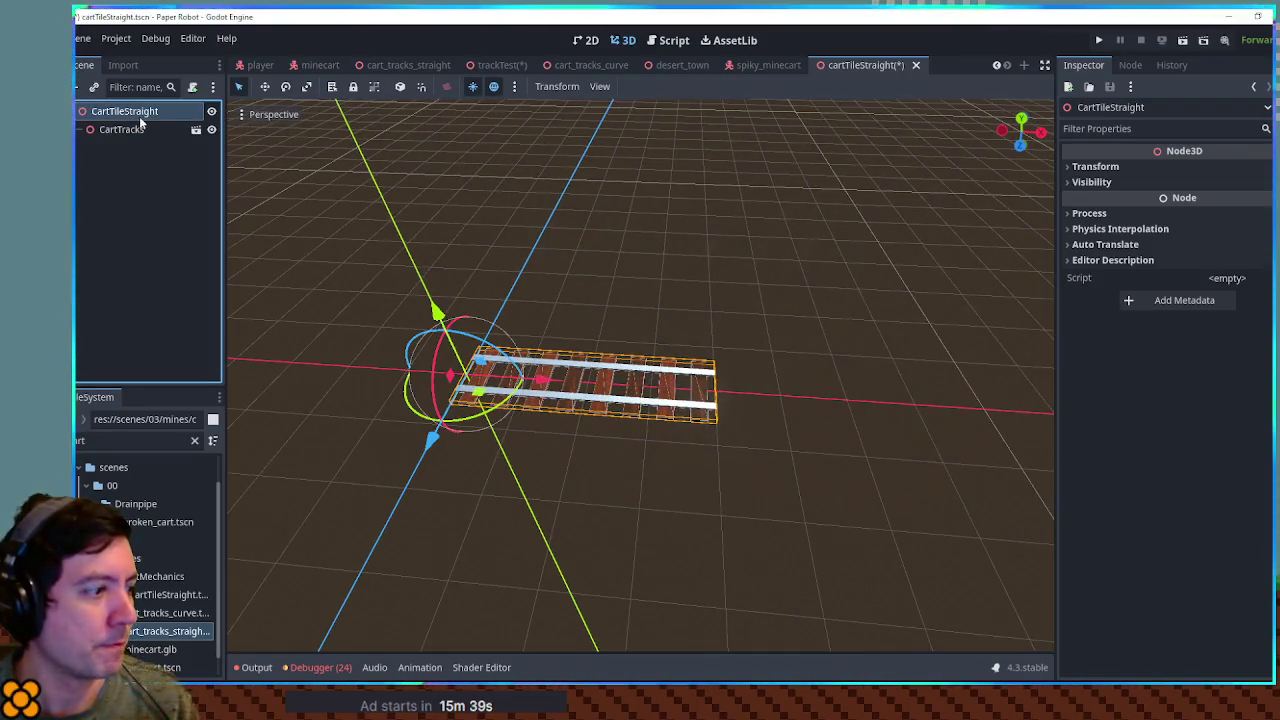
Step: Attach and save a new cart_tile_straight.gd script extending Node3D on the CartTileStraight root
click(193, 91)
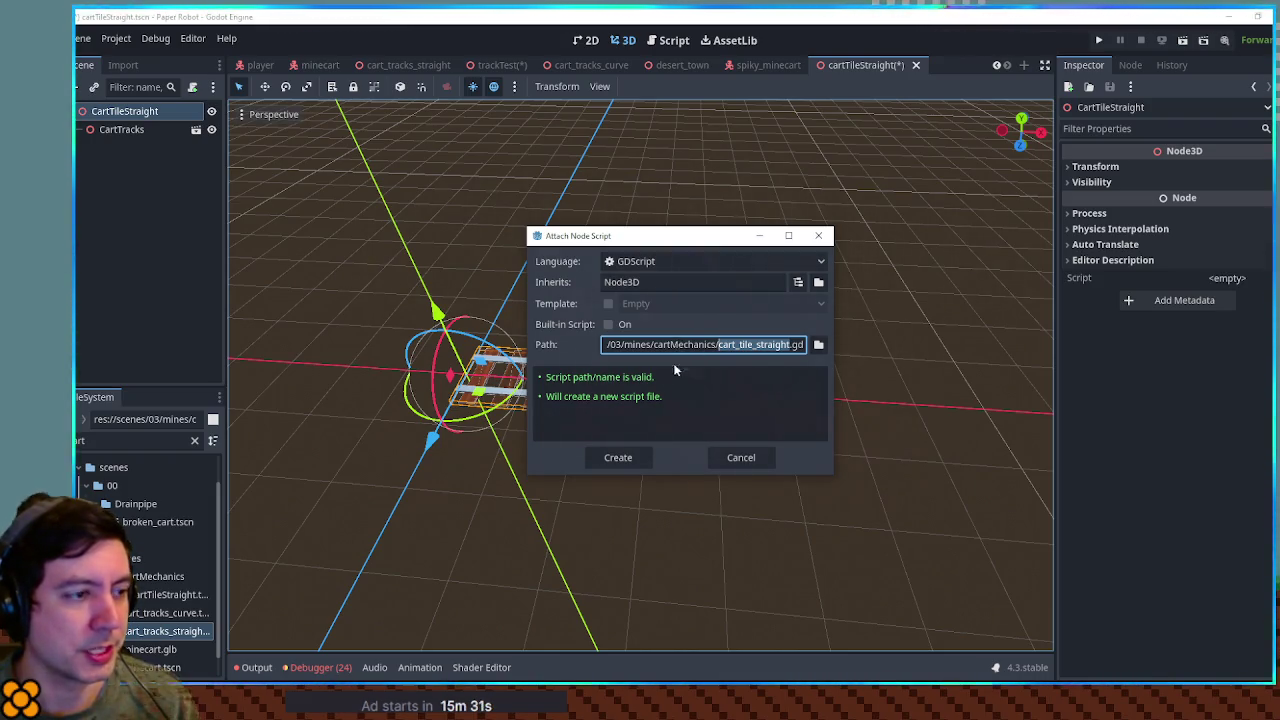
click(633, 457)
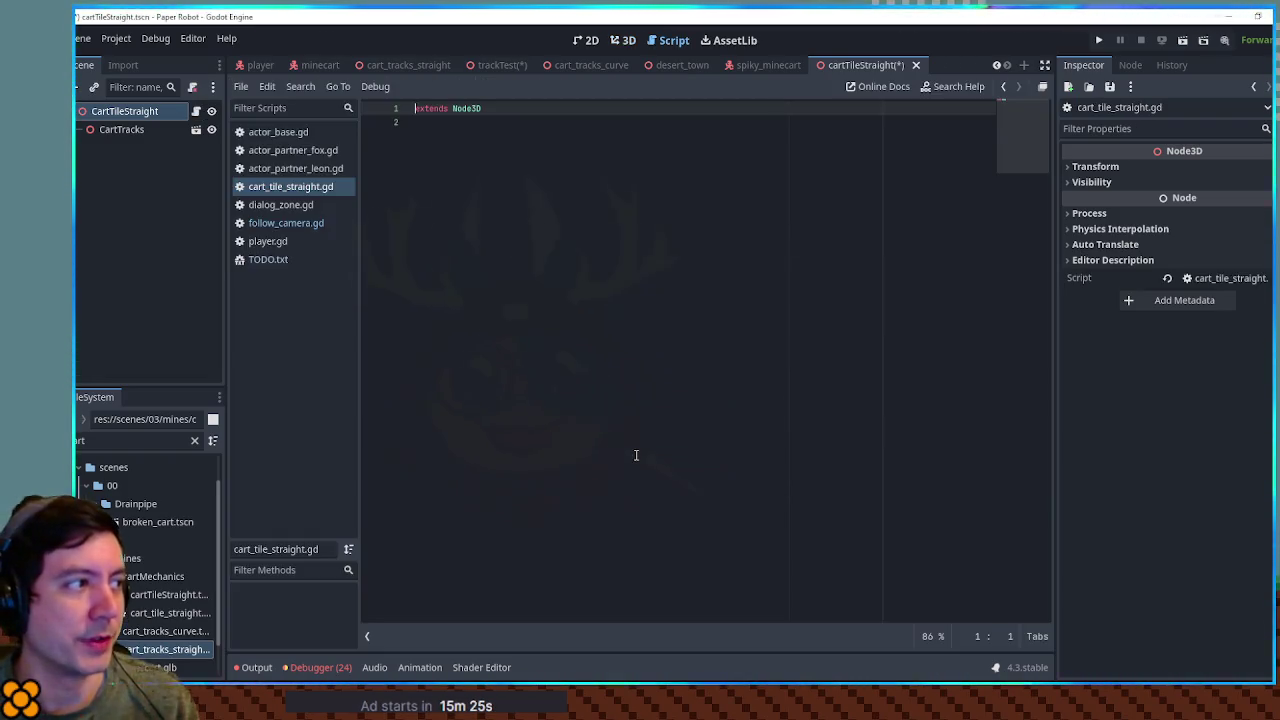
click(500, 223)
key(Return)
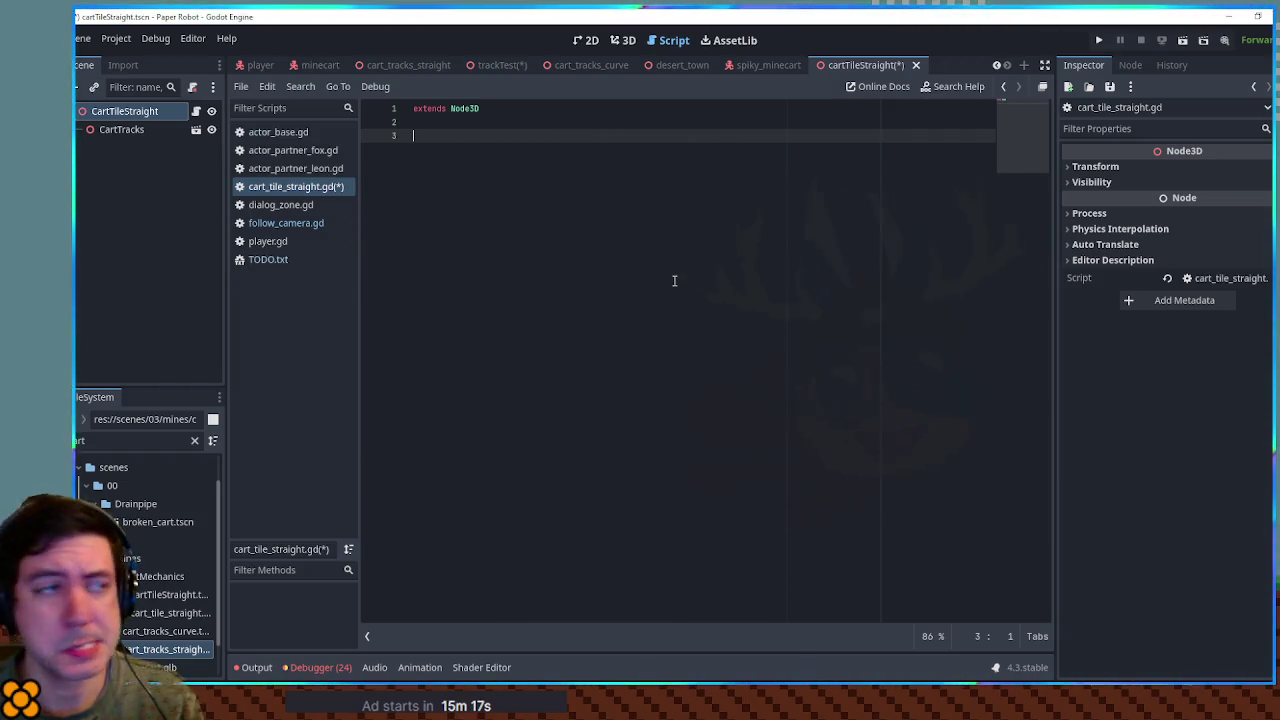
key(ctrl+s)
click(623, 40)
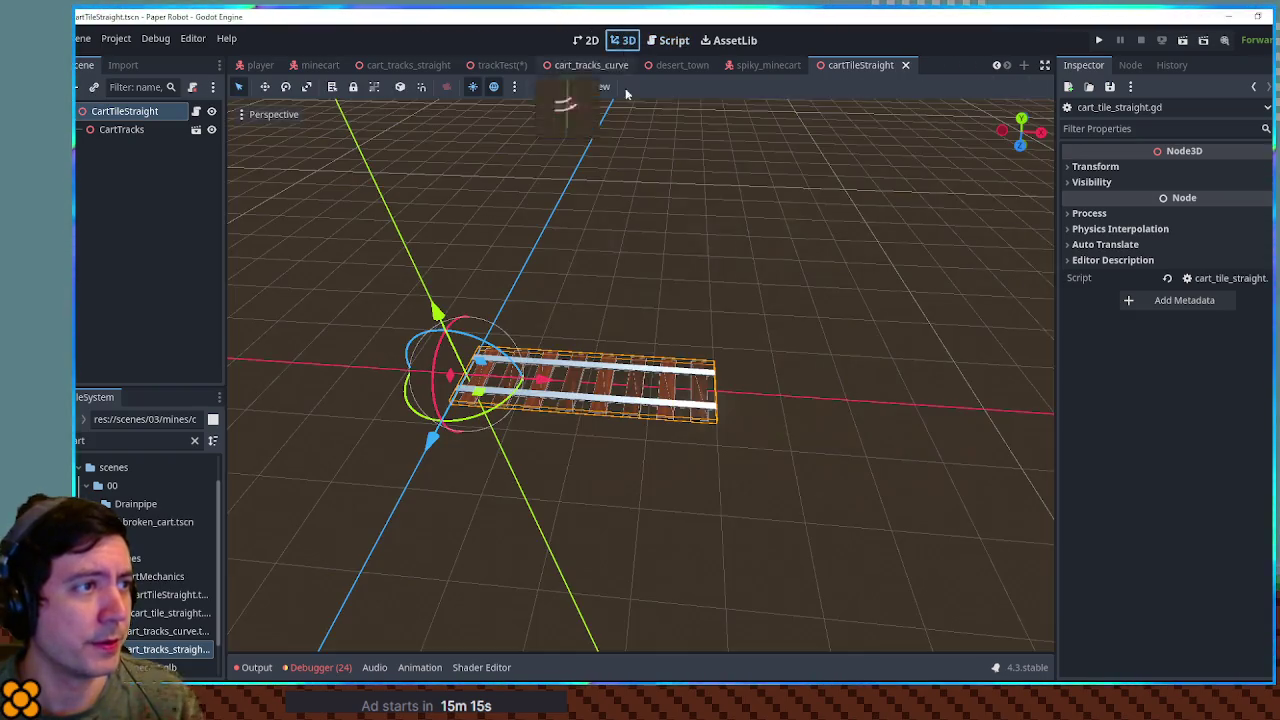
Step: Add a Path3D node to the cartTileStraight scene
key(ctrl+a)
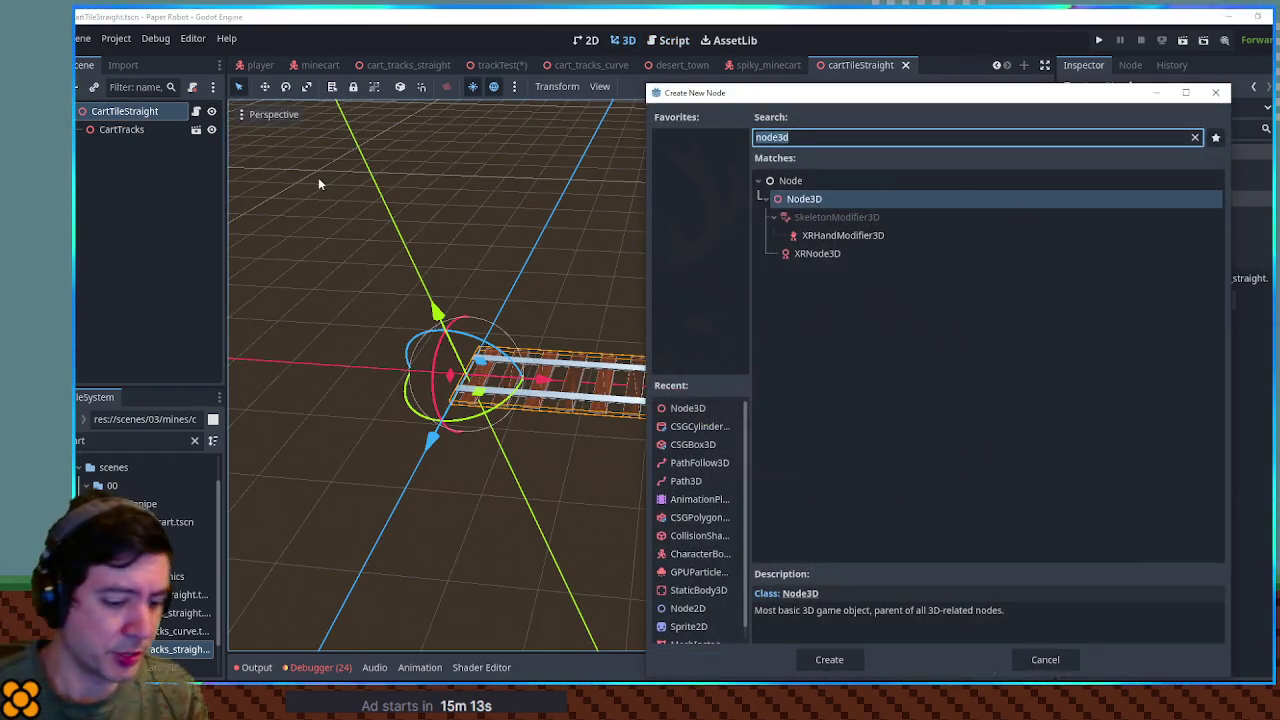
text(cur)
key(BackSpace)
key(BackSpace)
key(BackSpace)
text(path3d)
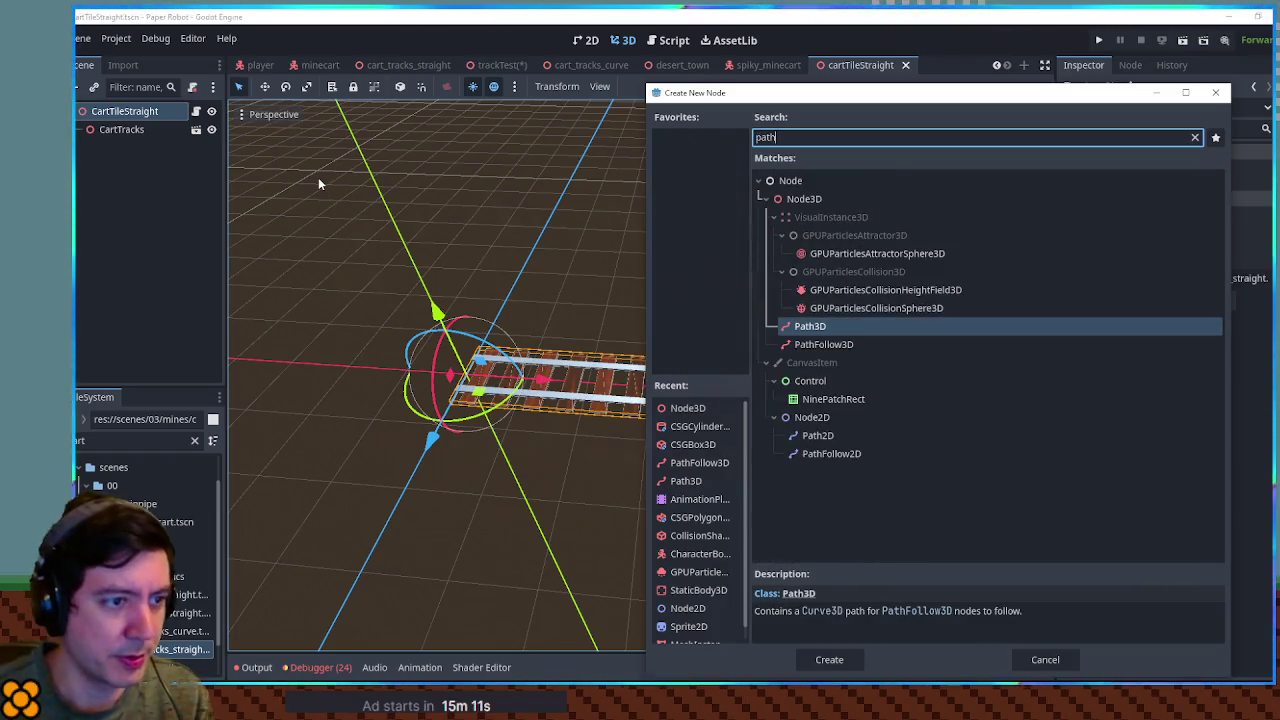
key(Return)
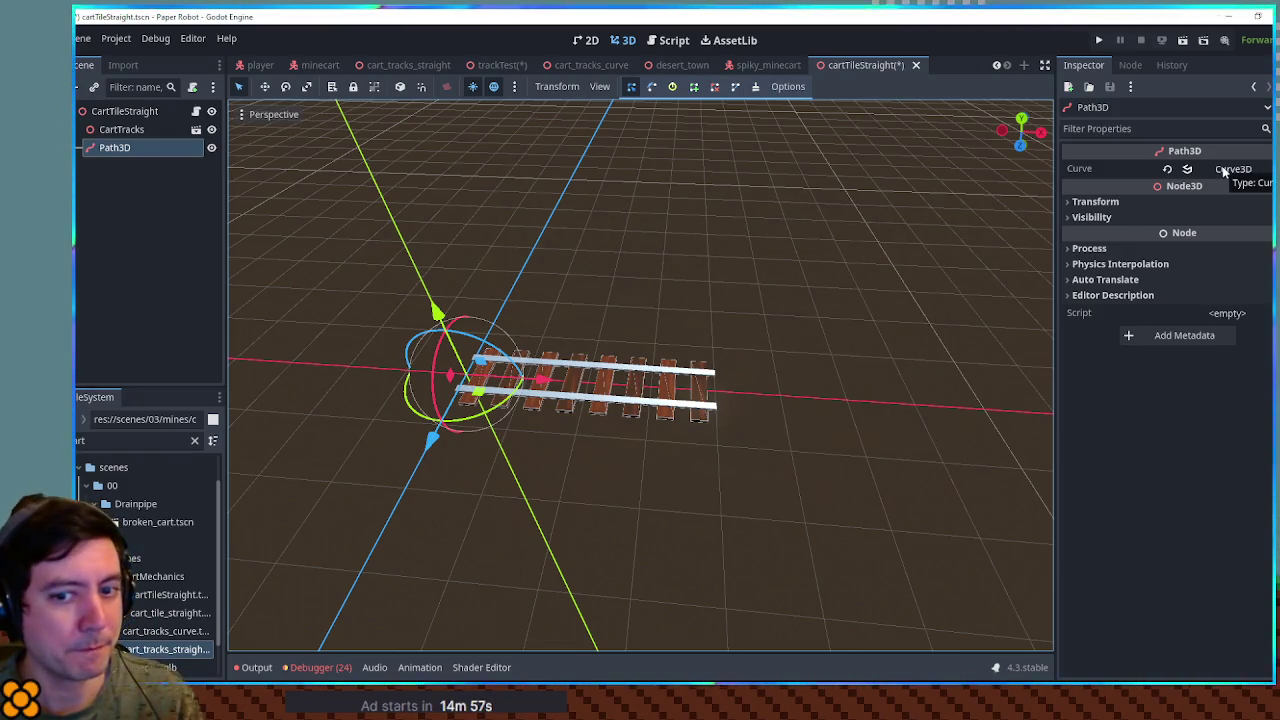
Step: Give the Path3D curve two points, one at the origin and one at x = 4
click(1222, 172)
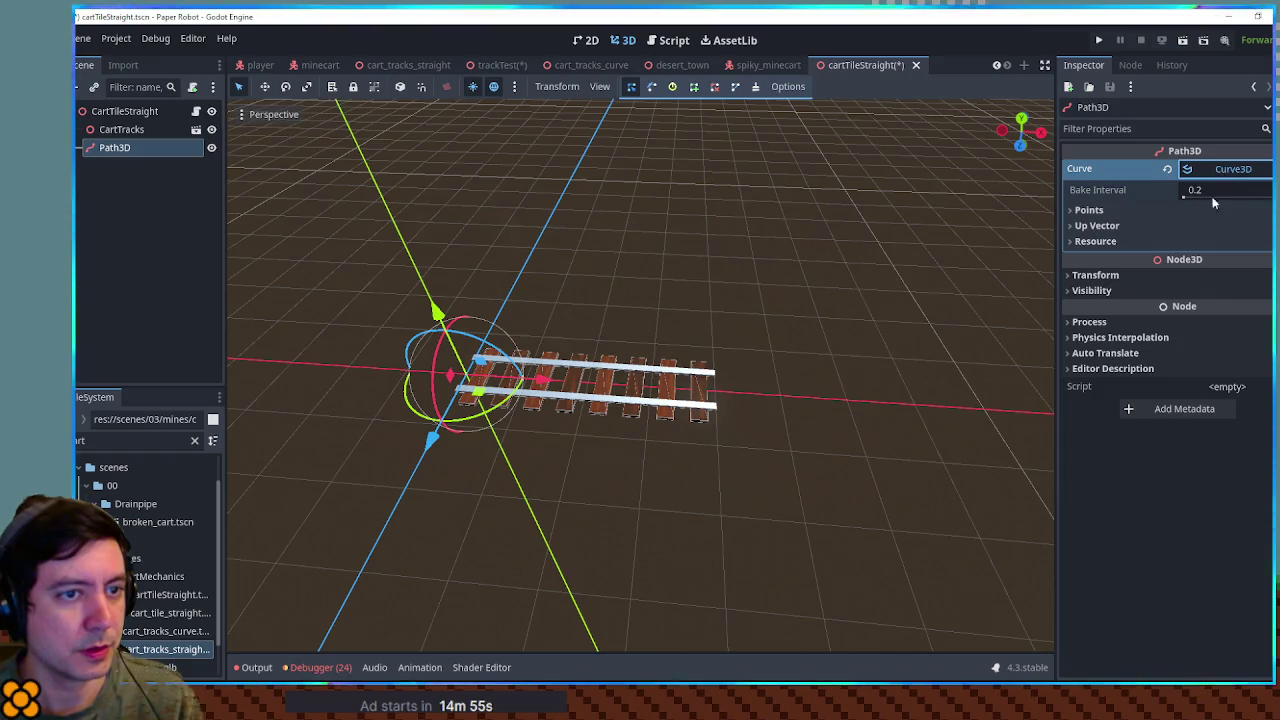
click(1102, 211)
click(1183, 232)
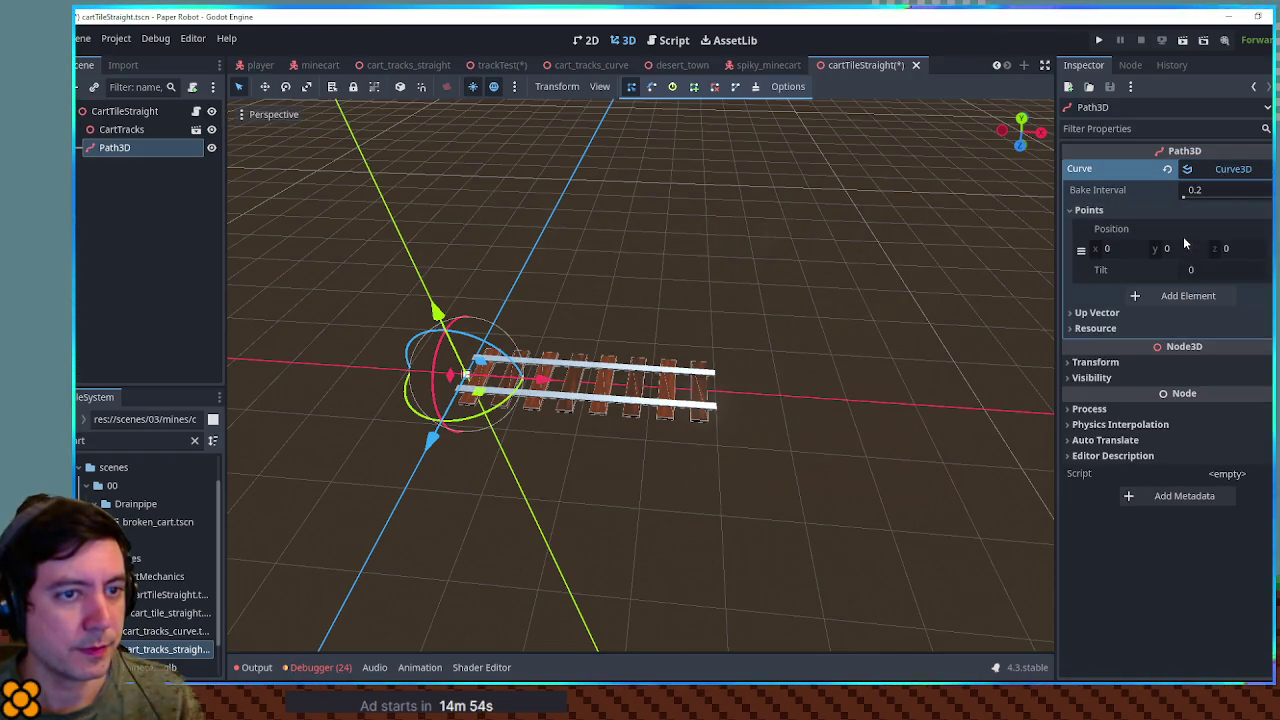
click(1184, 297)
click(1128, 354)
text(4)
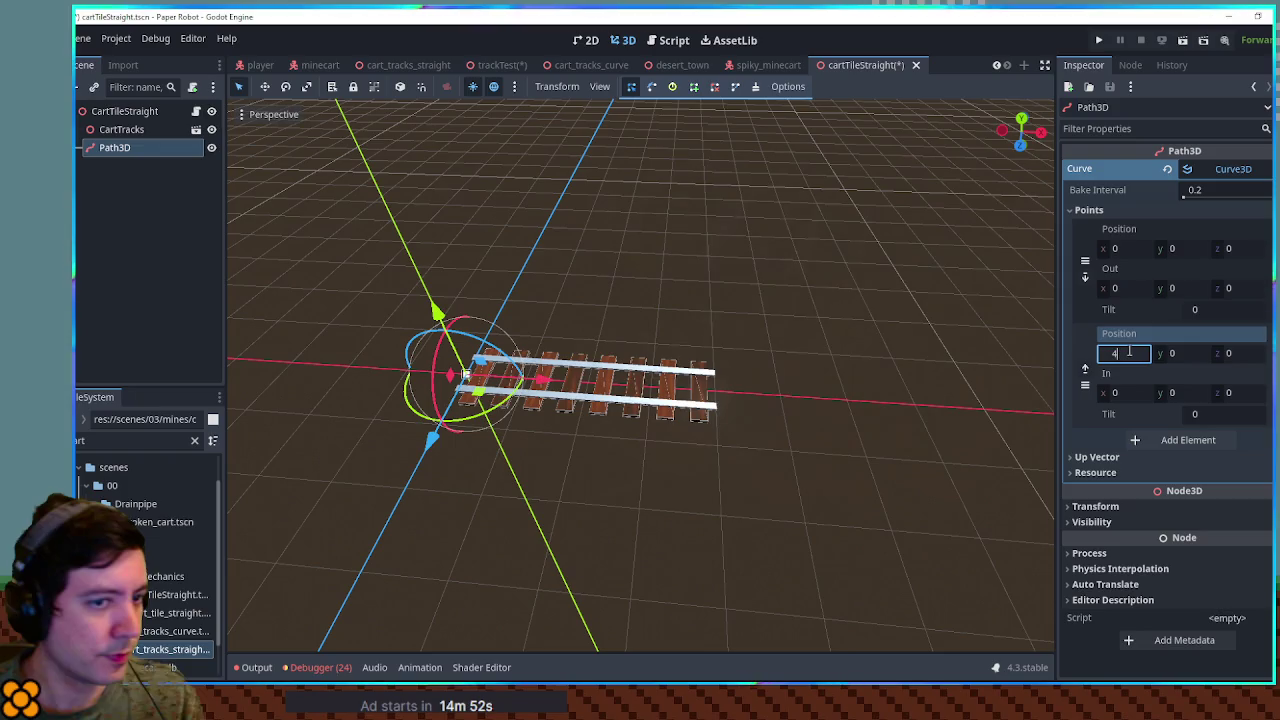
key(Return)
mouse_move(853, 336)
mouse_down()
mouse_move(857, 308)
mouse_move(931, 379)
mouse_move(742, 284)
mouse_move(789, 321)
mouse_move(749, 328)
mouse_move(826, 314)
mouse_move(818, 326)
mouse_move(924, 332)
mouse_move(889, 316)
mouse_move(931, 351)
mouse_up()
scroll(826, 314, up, 3)
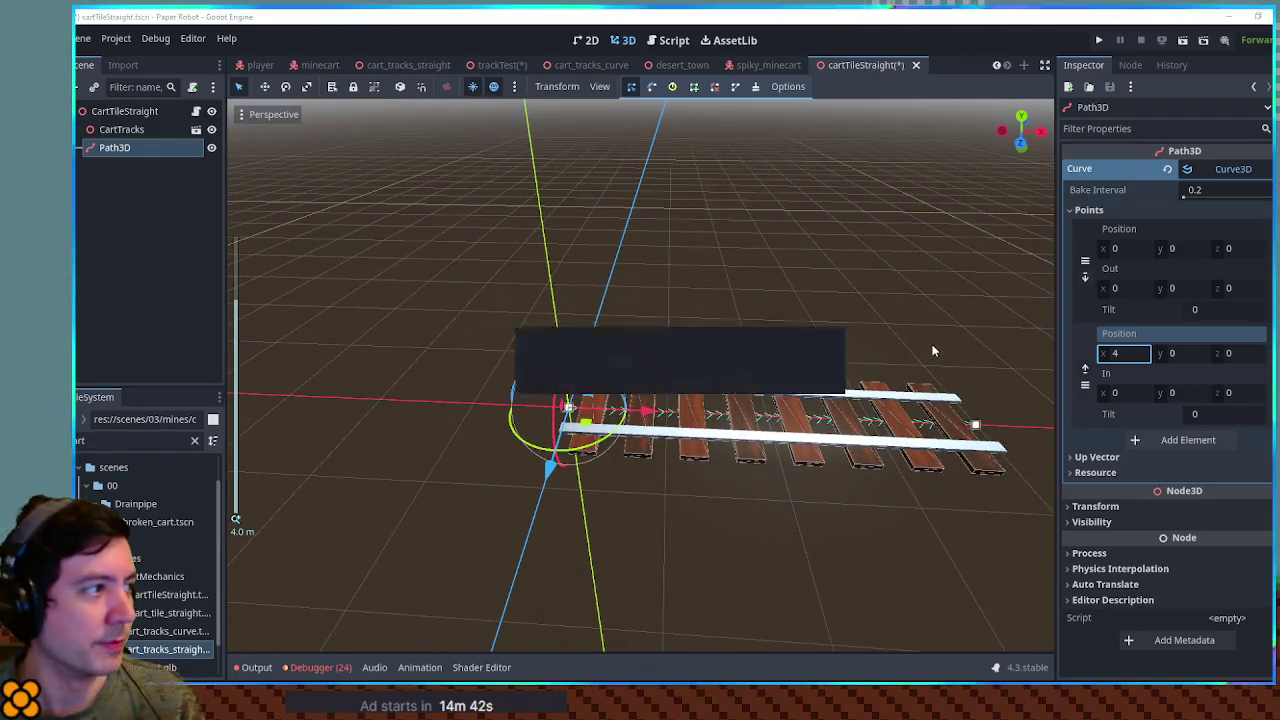
click(1215, 169)
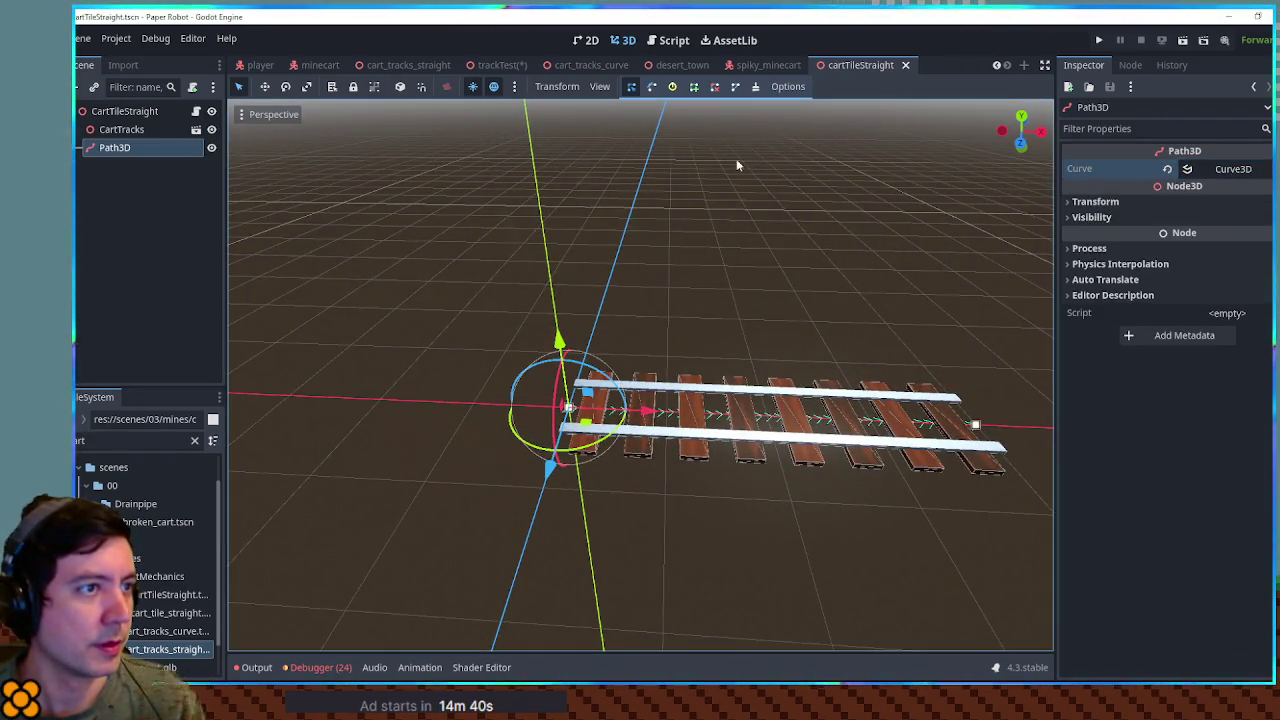
Step: Begin a 'func' declaration on line 4 of cart_tile_straight.gd, then return to the 3D view
click(670, 41)
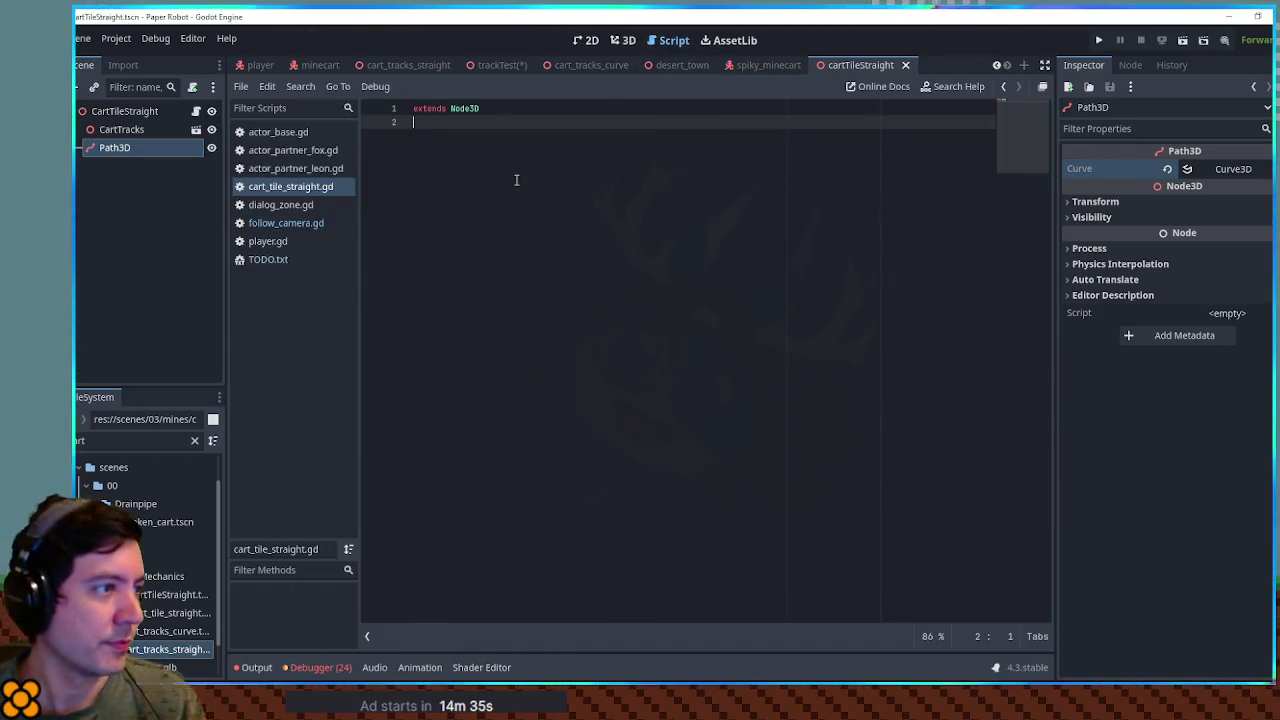
key(Return)
key(Return)
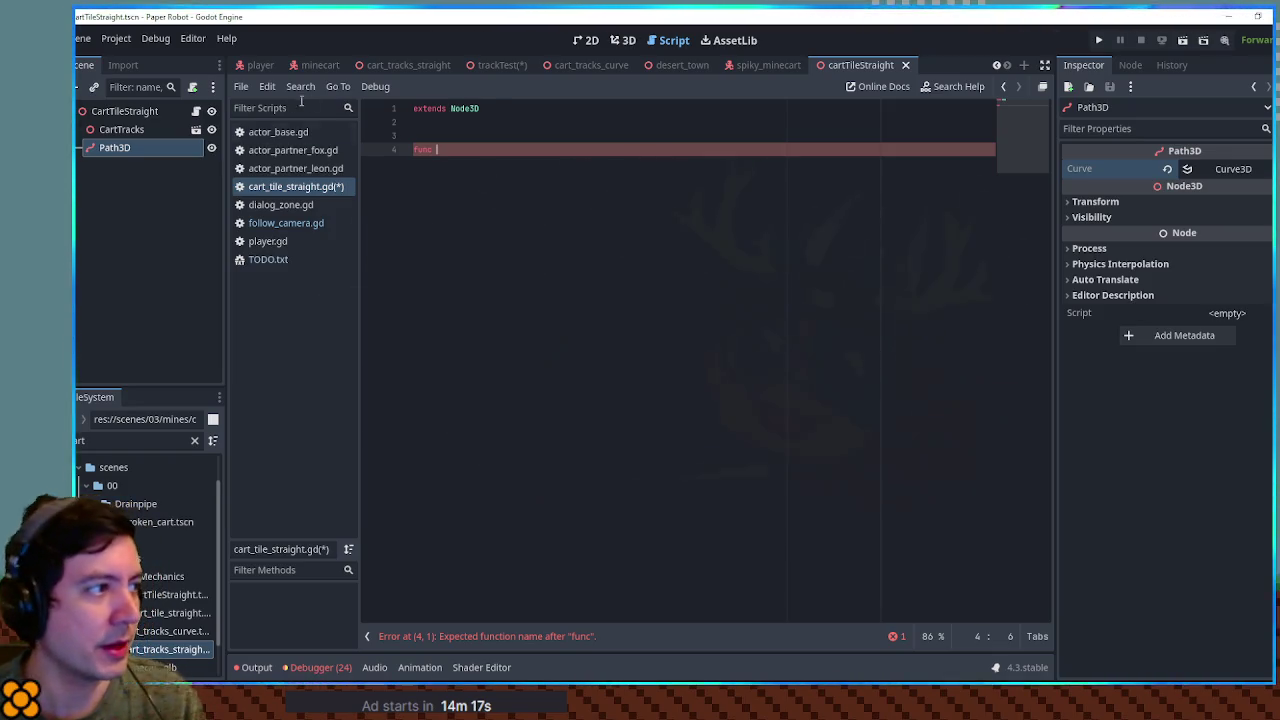
click(136, 111)
click(657, 251)
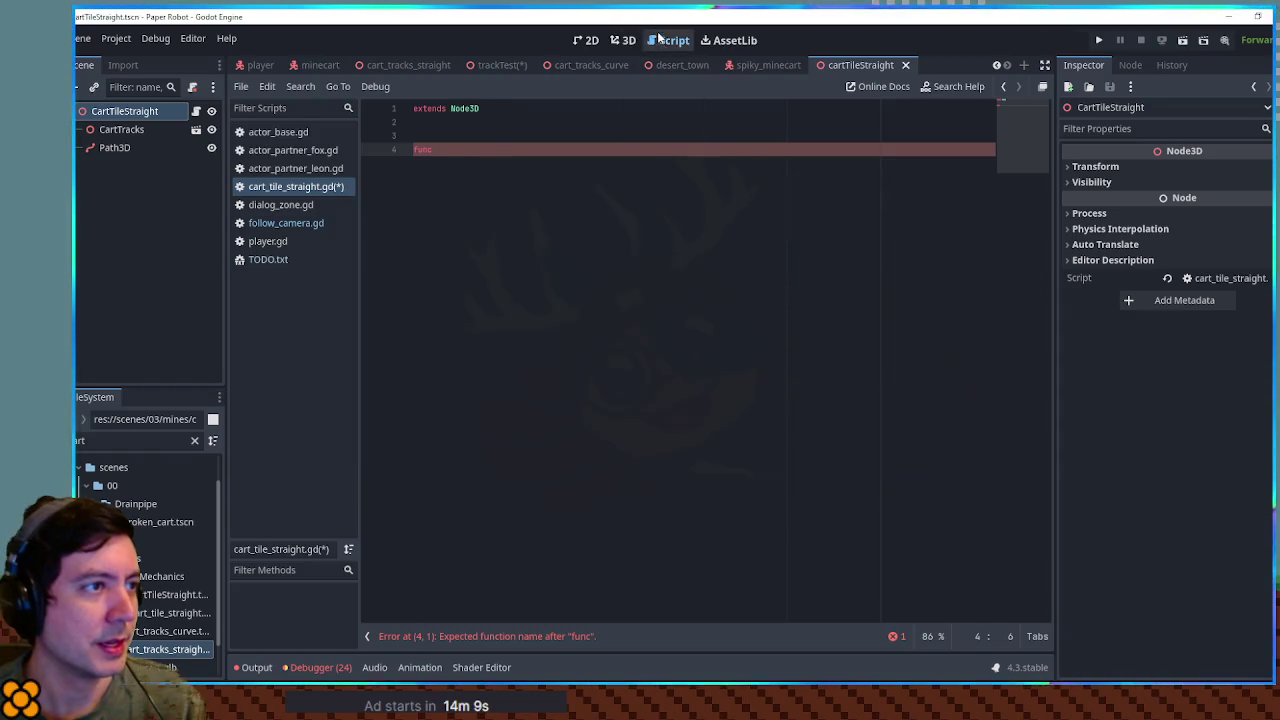
click(623, 40)
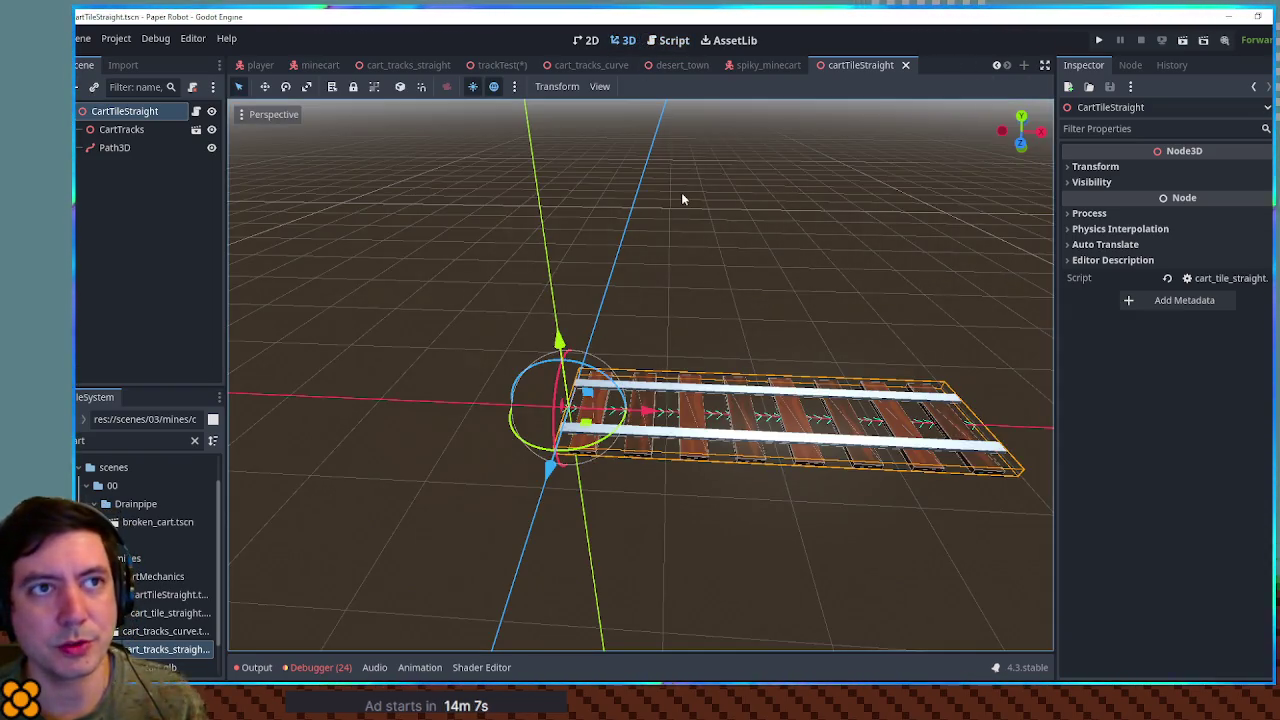
scroll(730, 275, down, 3)
mouse_move(797, 297)
mouse_down()
mouse_move(811, 294)
mouse_move(877, 351)
mouse_move(788, 327)
mouse_move(803, 431)
mouse_move(794, 337)
mouse_move(803, 401)
mouse_move(789, 357)
mouse_move(585, 275)
mouse_move(803, 440)
mouse_move(804, 386)
mouse_move(744, 389)
mouse_up()
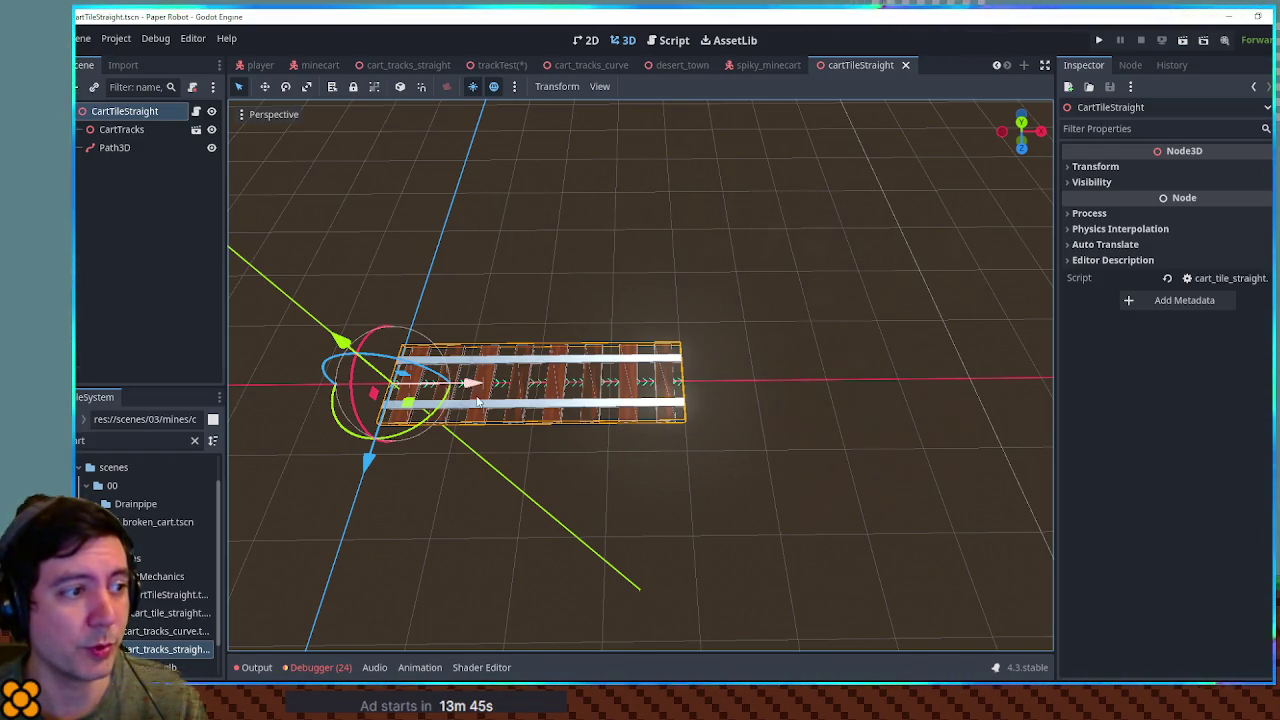
mouse_move(694, 408)
mouse_down()
mouse_move(729, 357)
mouse_move(588, 308)
mouse_up()
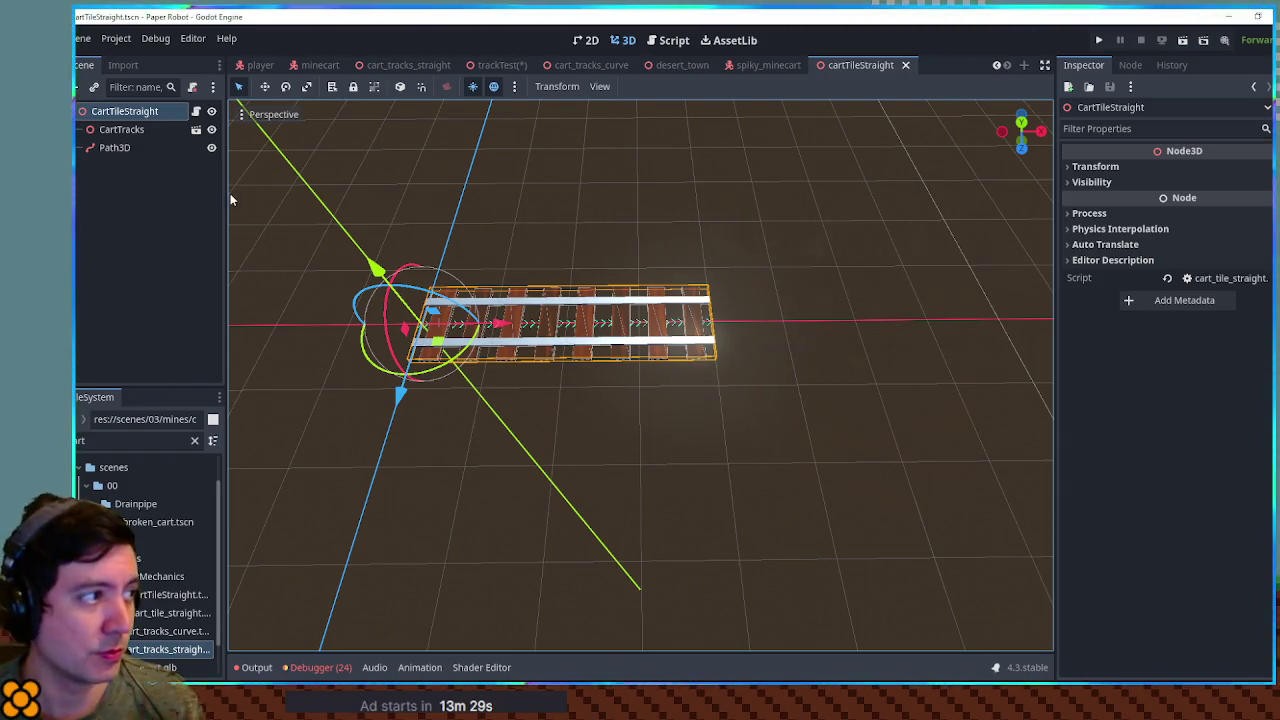
click(142, 111)
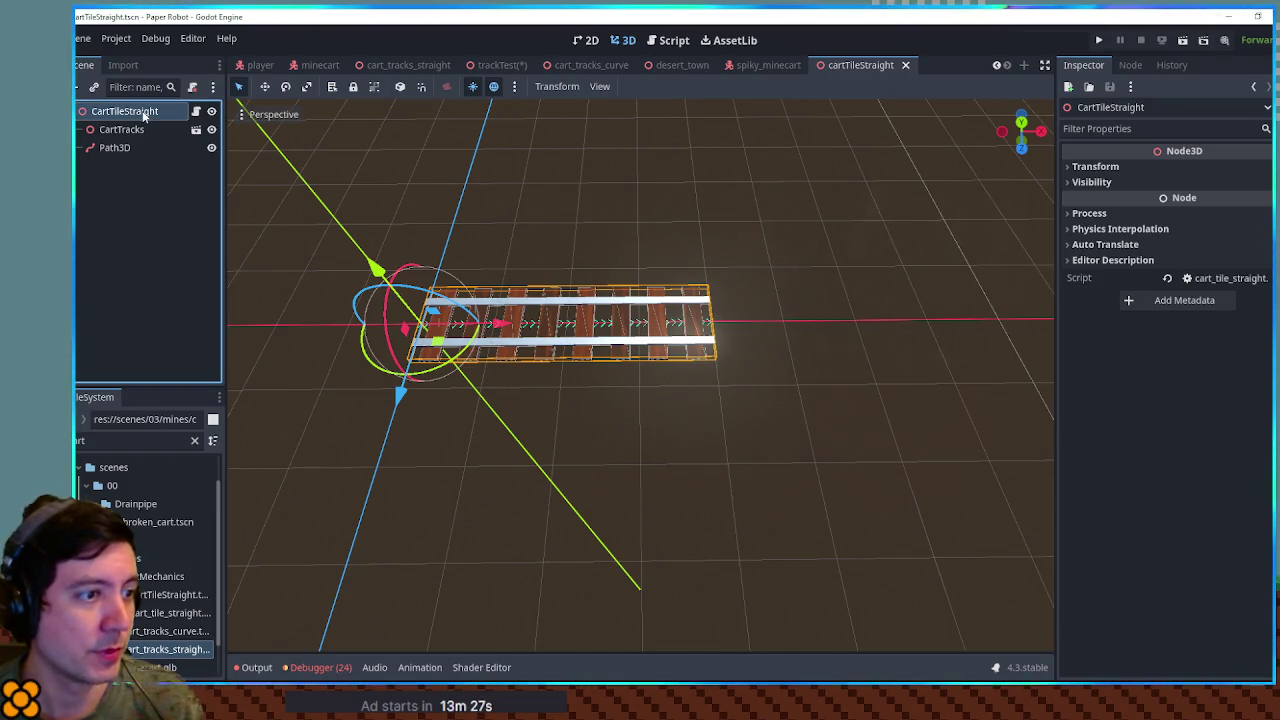
Step: Write getCurrentPath() -> Path3D returning $Path3D in cart_tile_straight.gd and save it
click(665, 40)
text(getCurre)
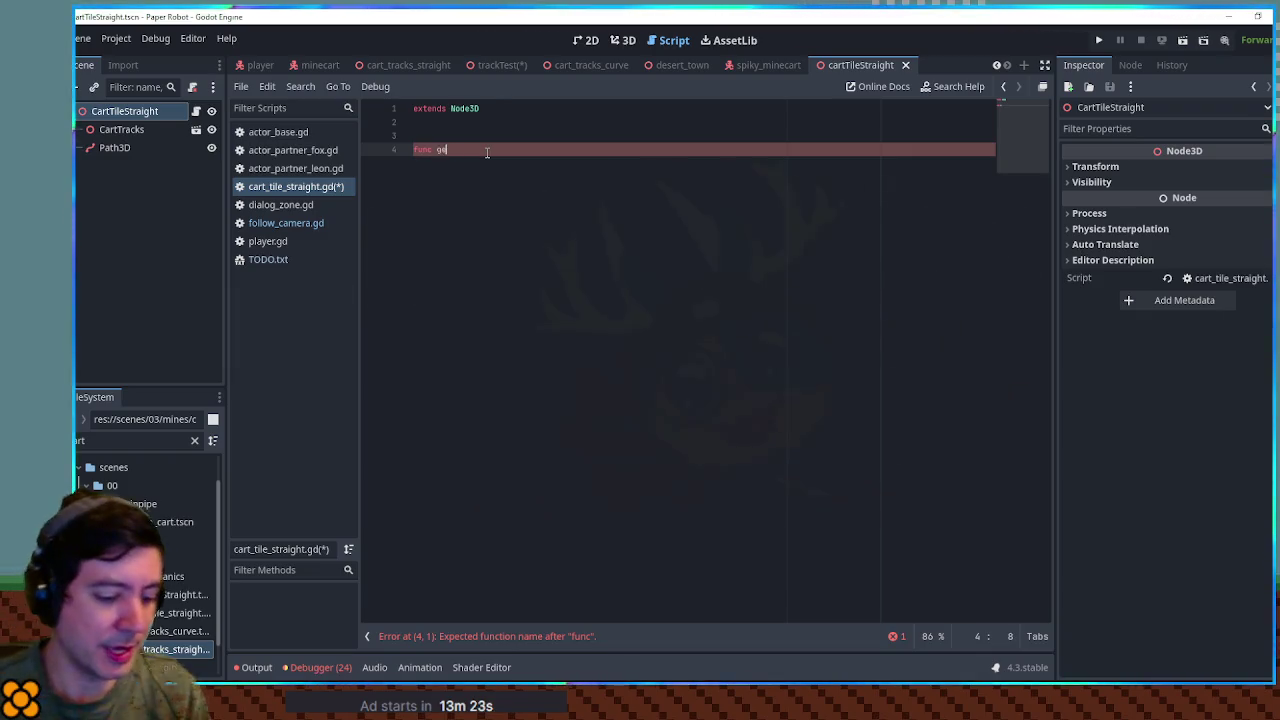
text(ntPath() -> )
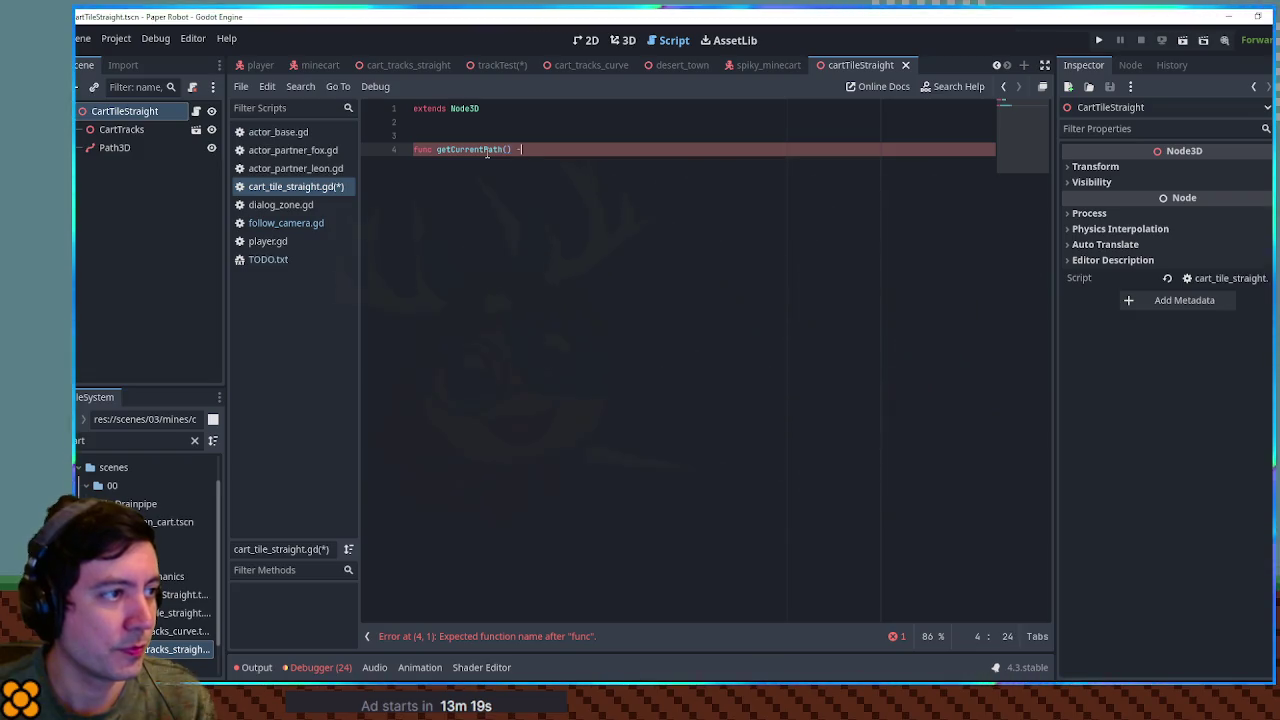
text(Path)
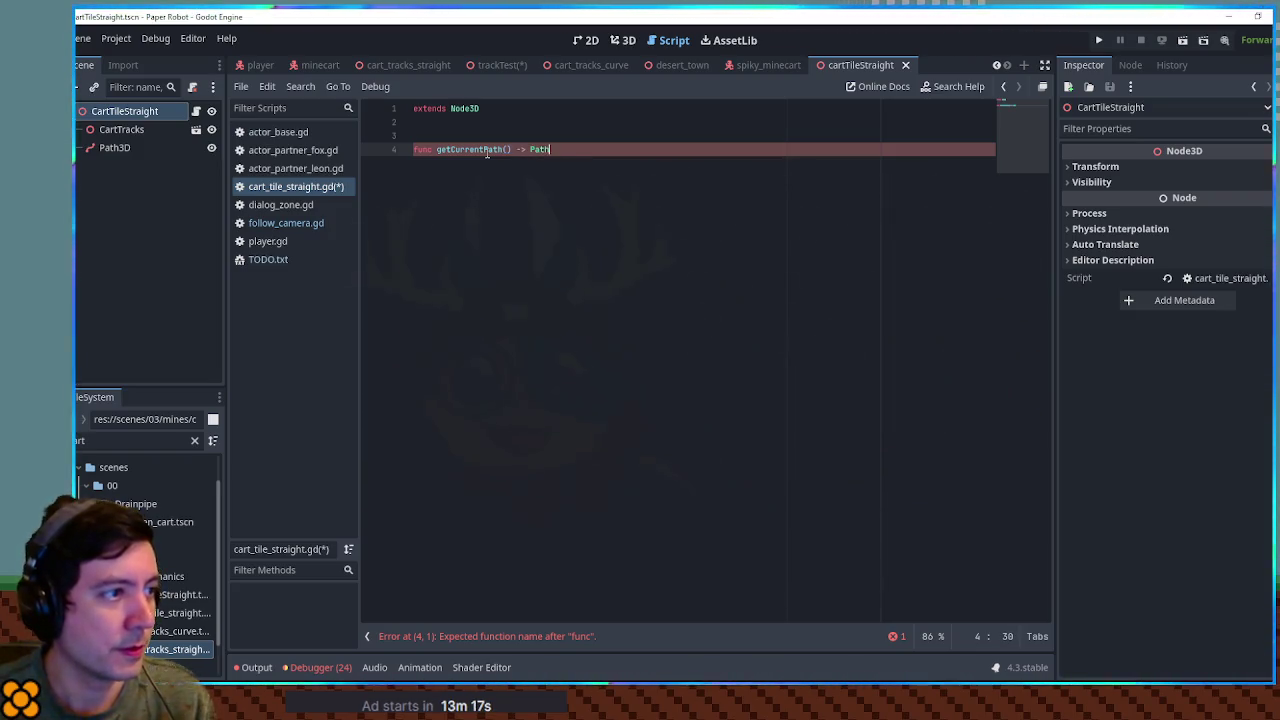
text(3D:)
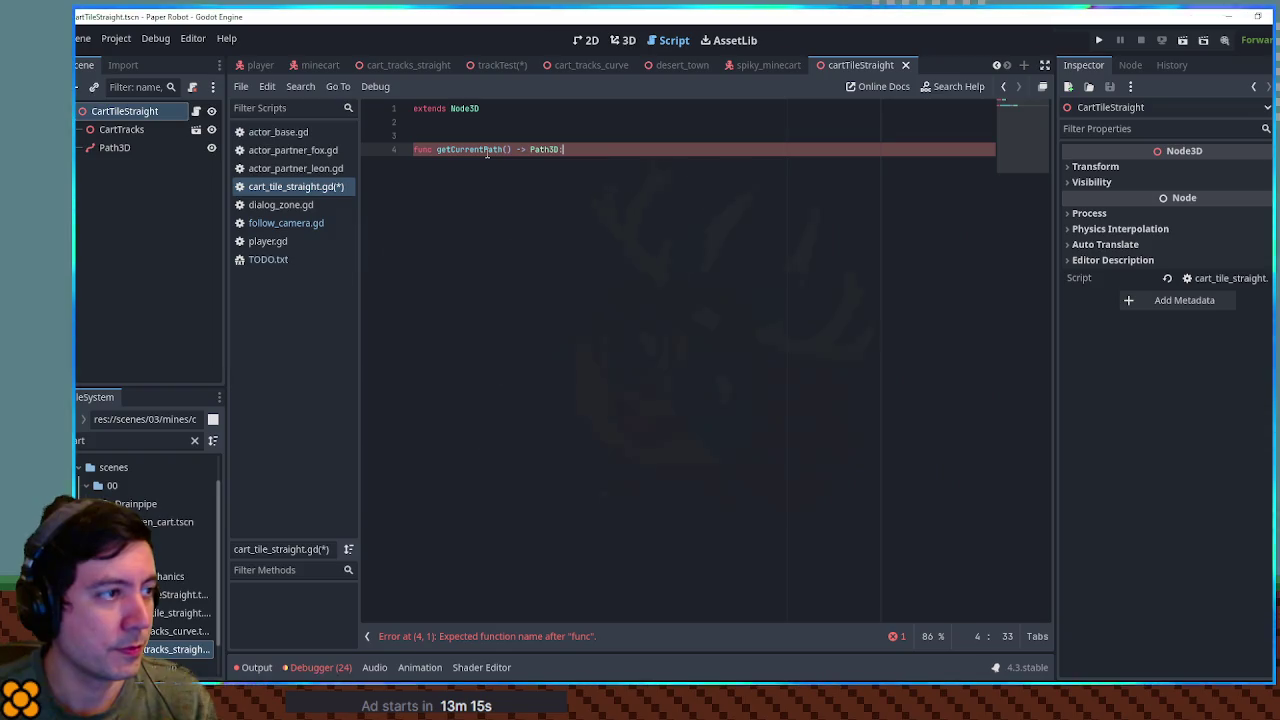
key(Return)
text(return)
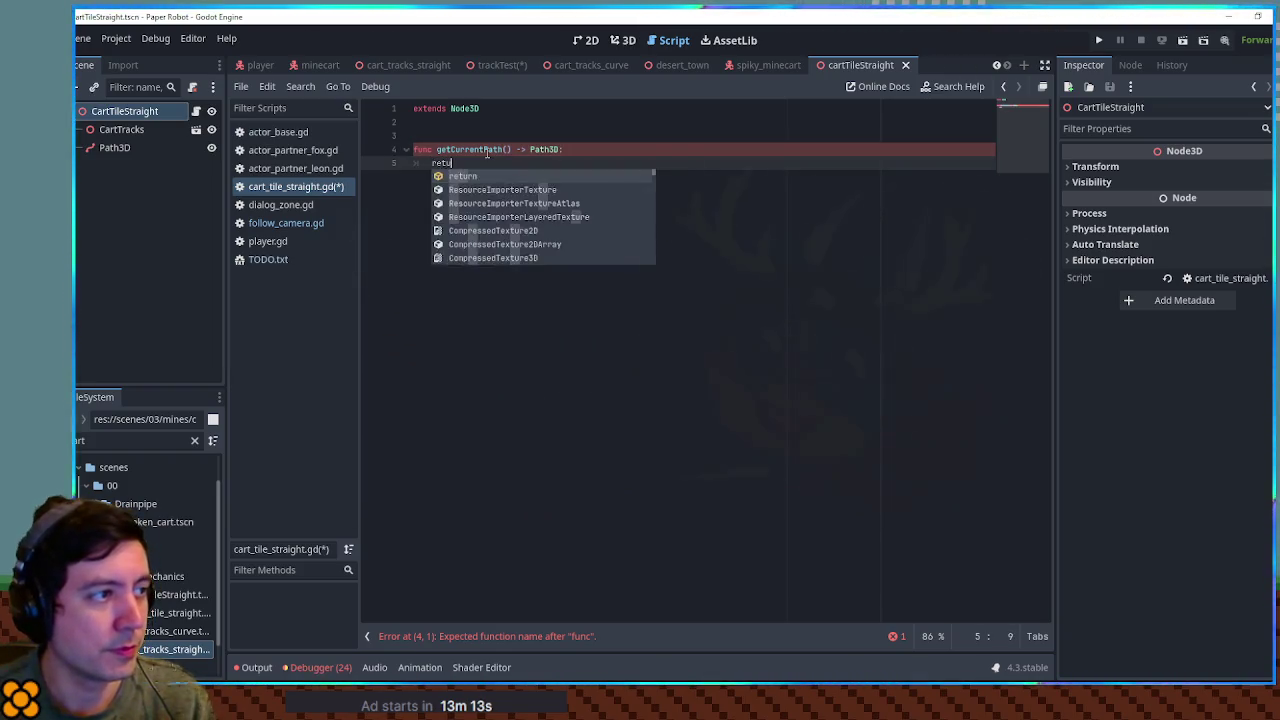
click(116, 148)
drag(117, 148, 485, 163)
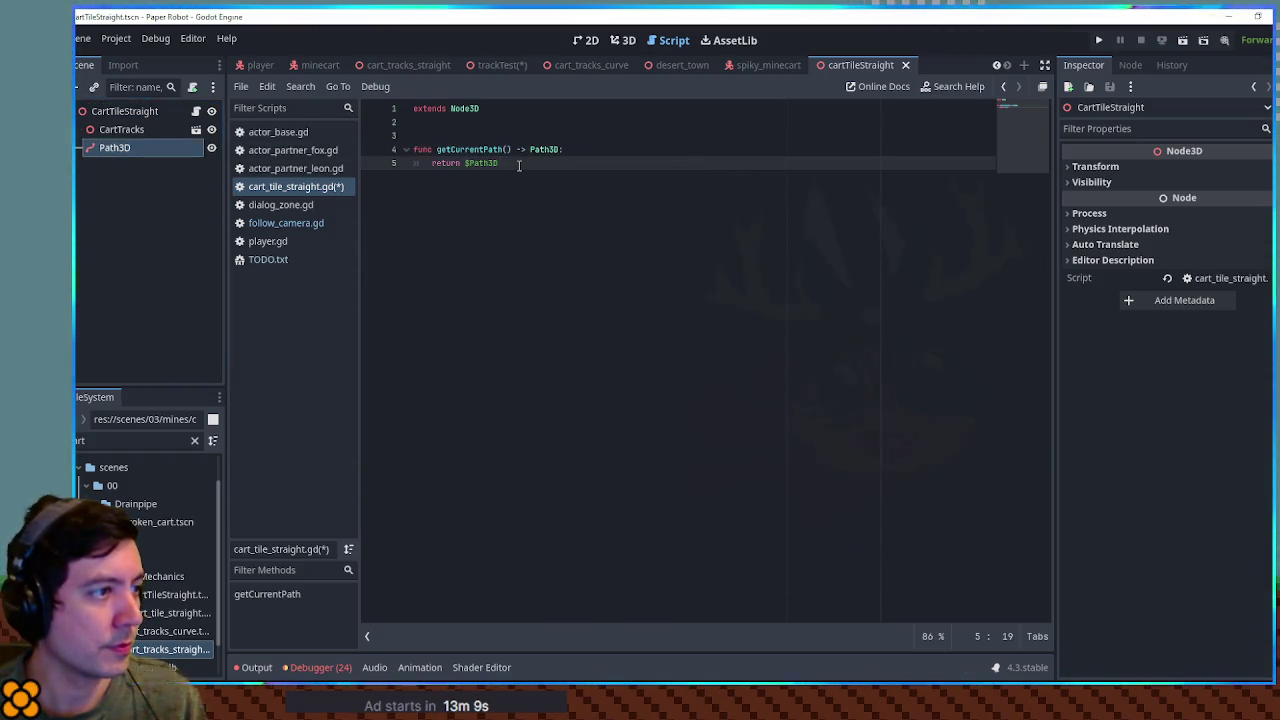
click(569, 126)
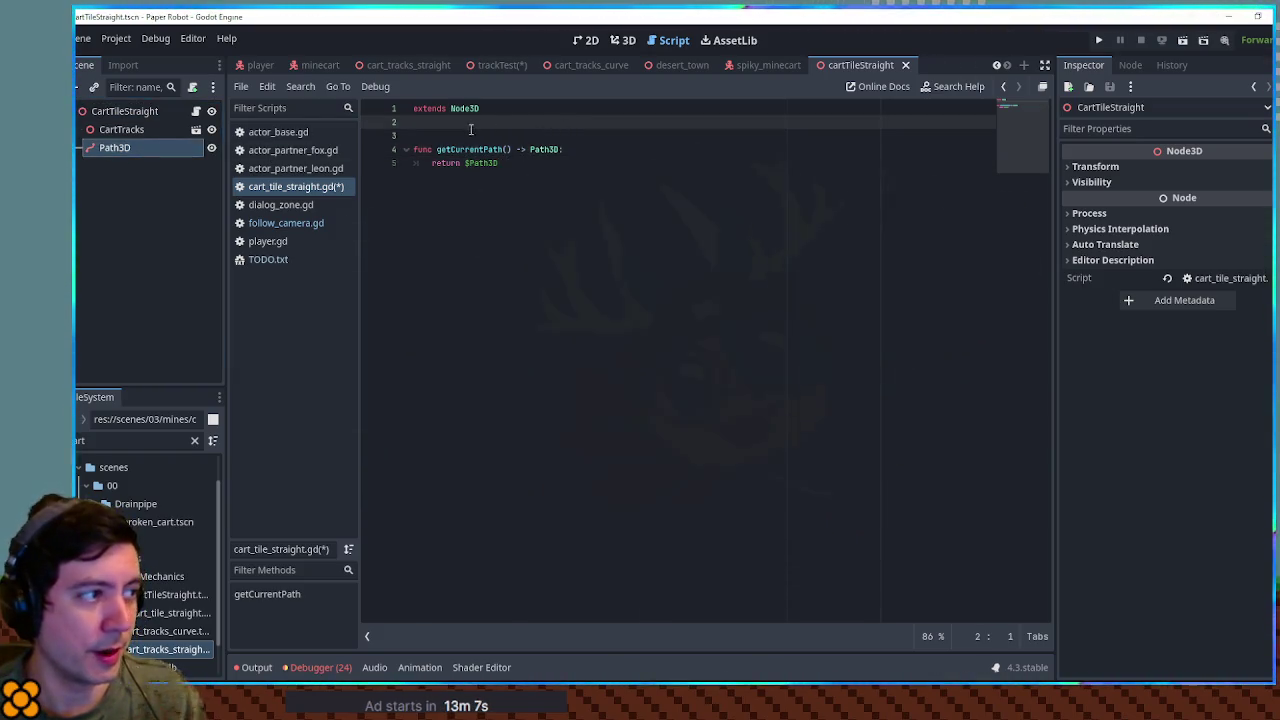
click(555, 136)
key(ctrl+s)
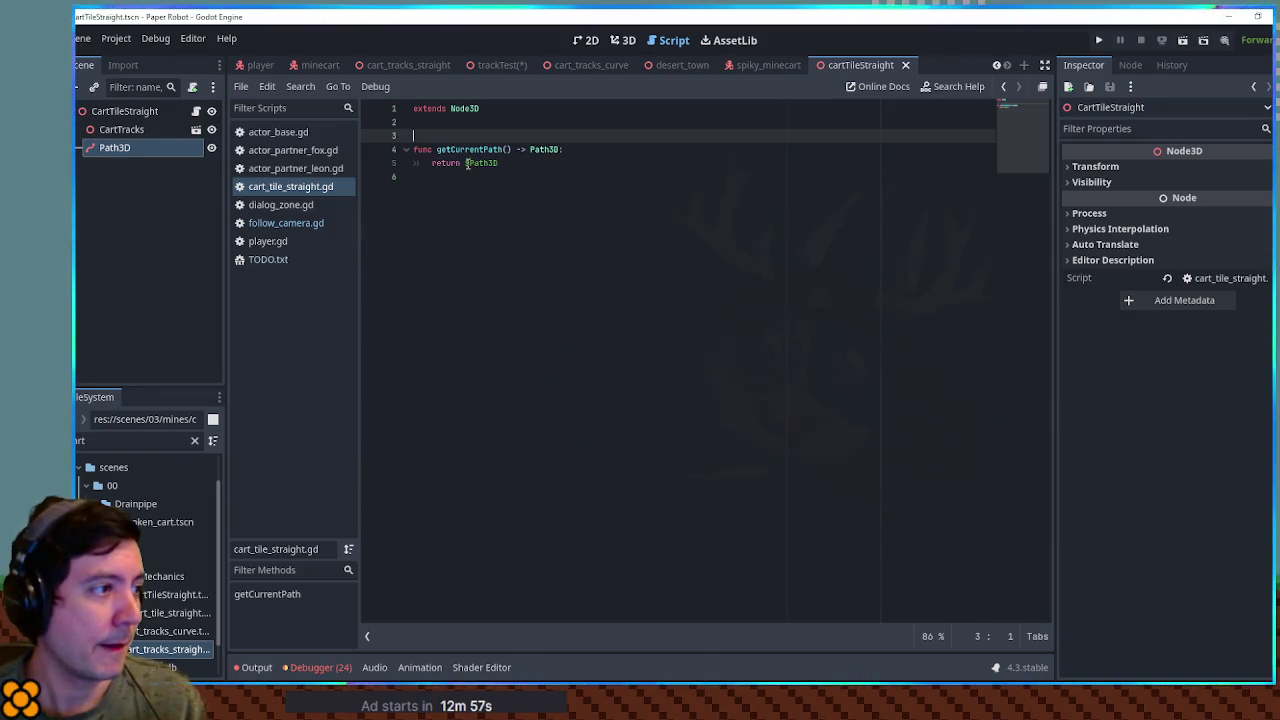
Step: Go back to the 3D view and orbit around the straight track tile and its Path3D
click(620, 40)
scroll(509, 243, down, 3)
scroll(743, 277, up, 3)
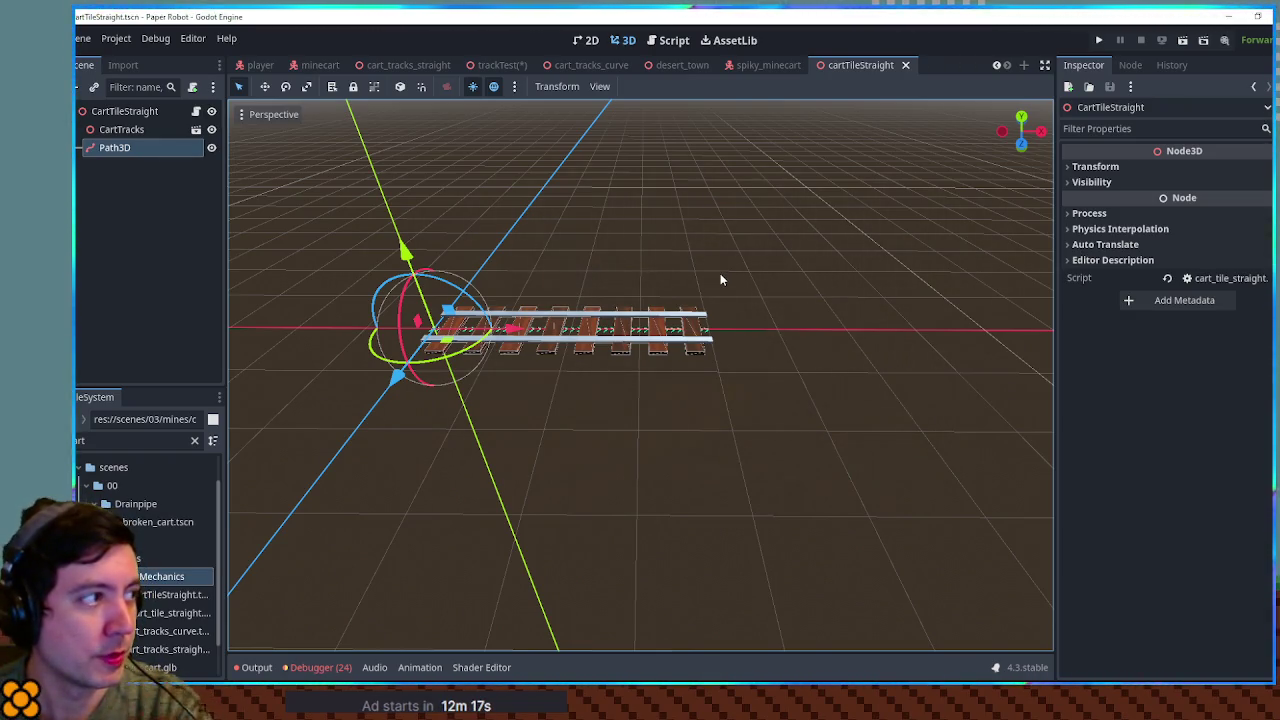
mouse_move(645, 280)
mouse_down()
mouse_move(730, 290)
mouse_move(778, 382)
mouse_move(710, 380)
mouse_move(686, 257)
mouse_up()
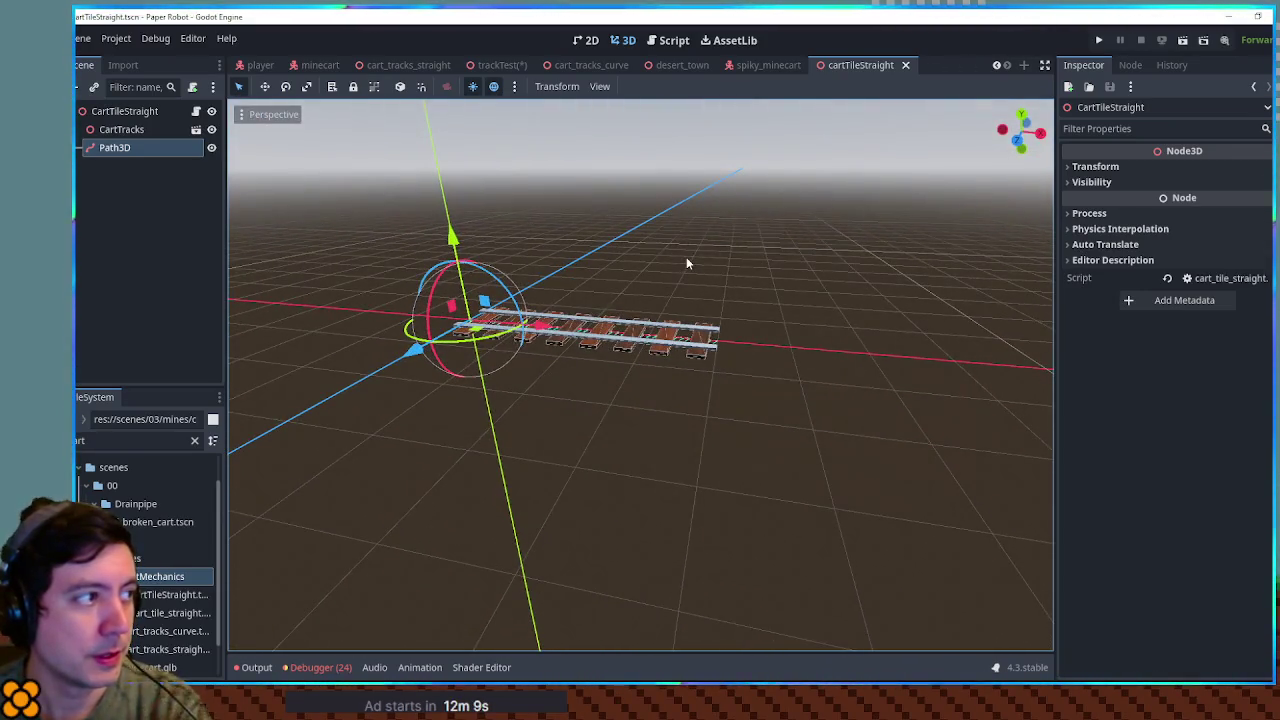
right_click(148, 588)
mouse_move(229, 409)
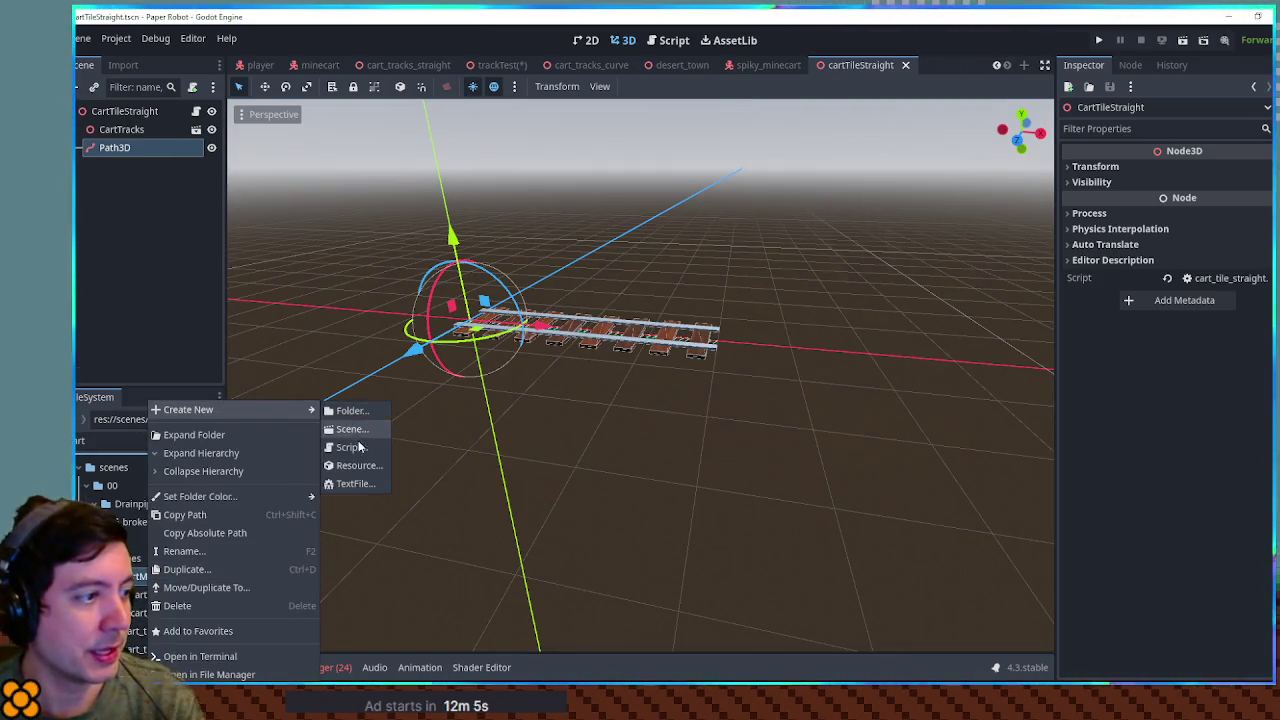
click(575, 587)
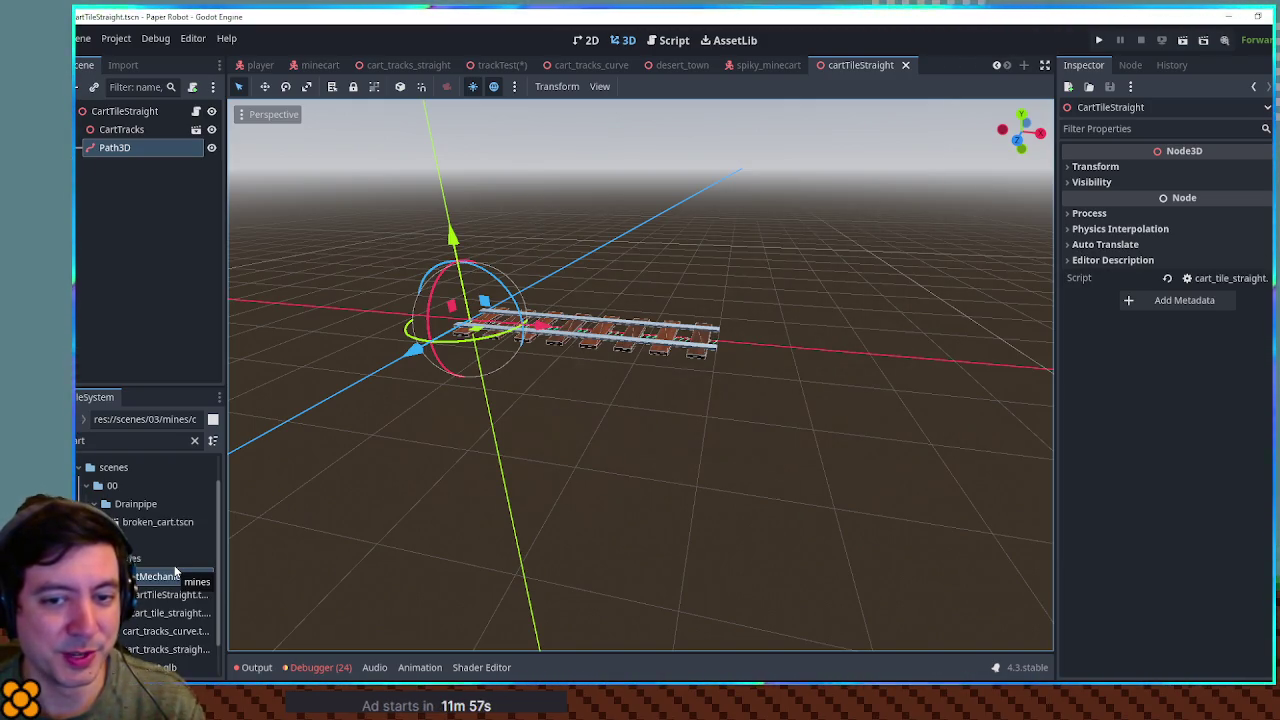
click(170, 577)
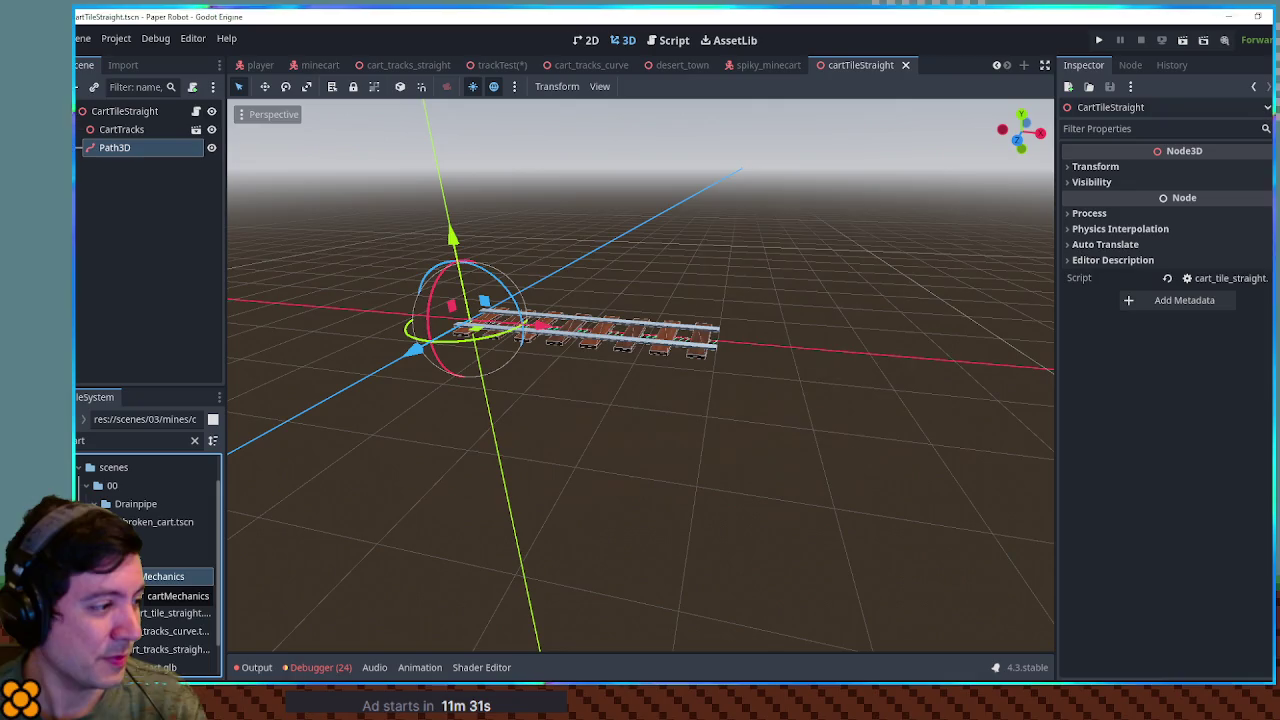
scroll(152, 590, down, 1)
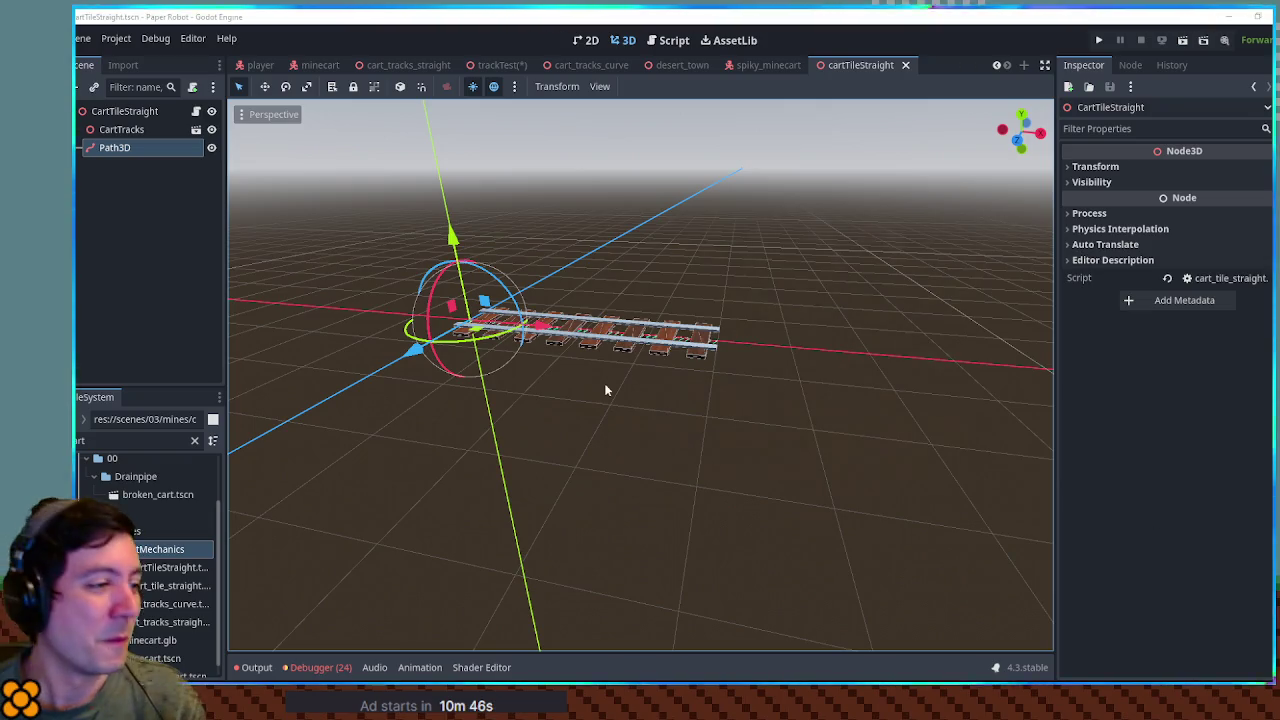
drag(542, 230, 551, 260)
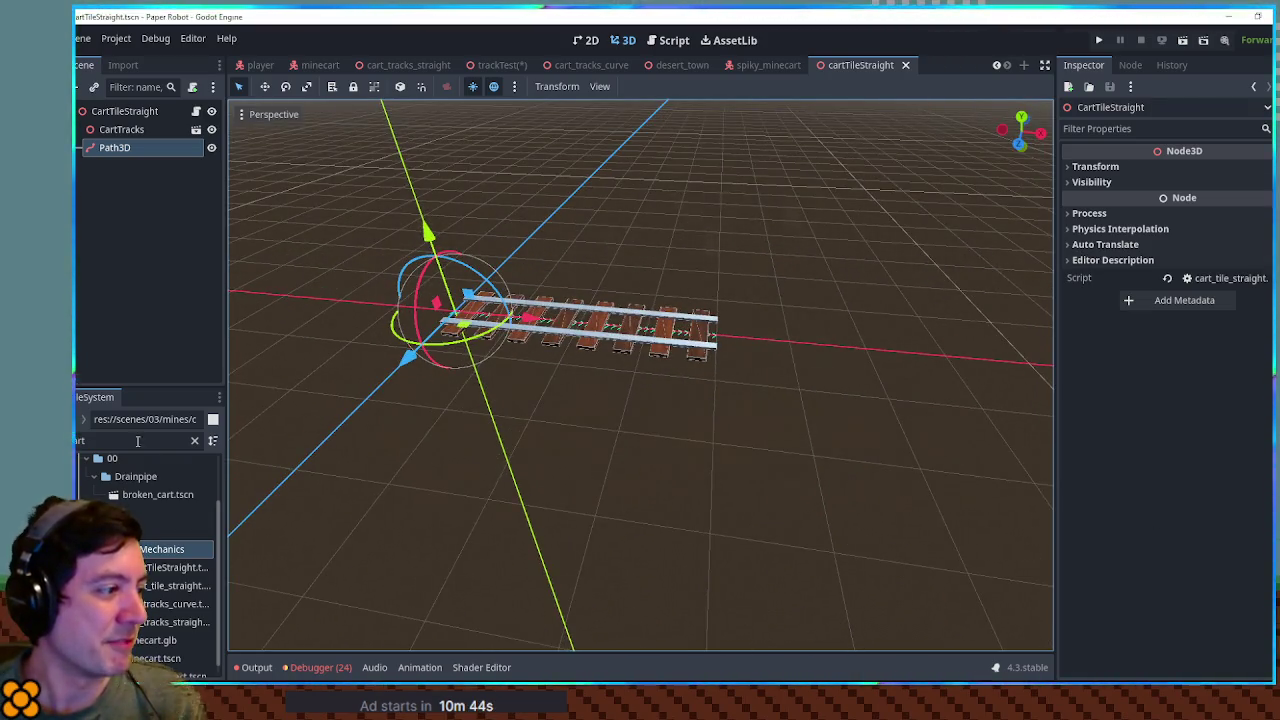
Step: Create a CartSpawner scene with a Node root in cartMechanics and attach a new cart_spawner.gd script
click(204, 530)
right_click(150, 549)
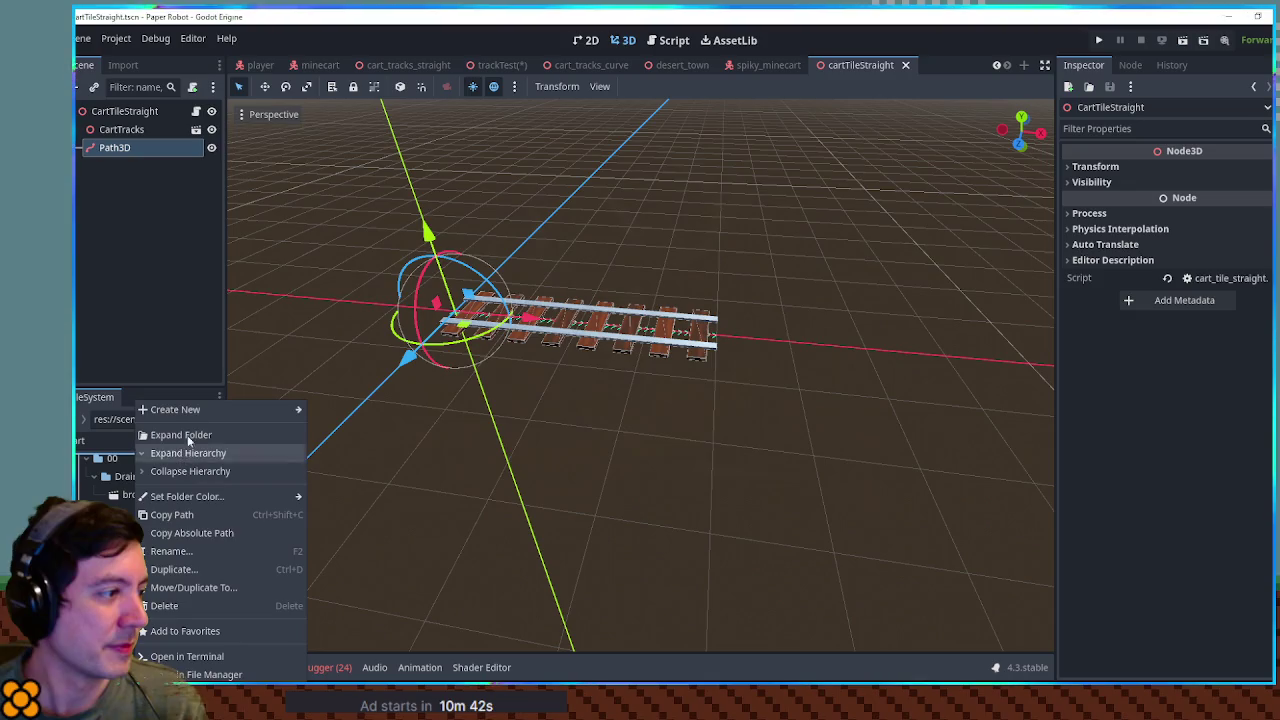
mouse_move(250, 410)
click(352, 437)
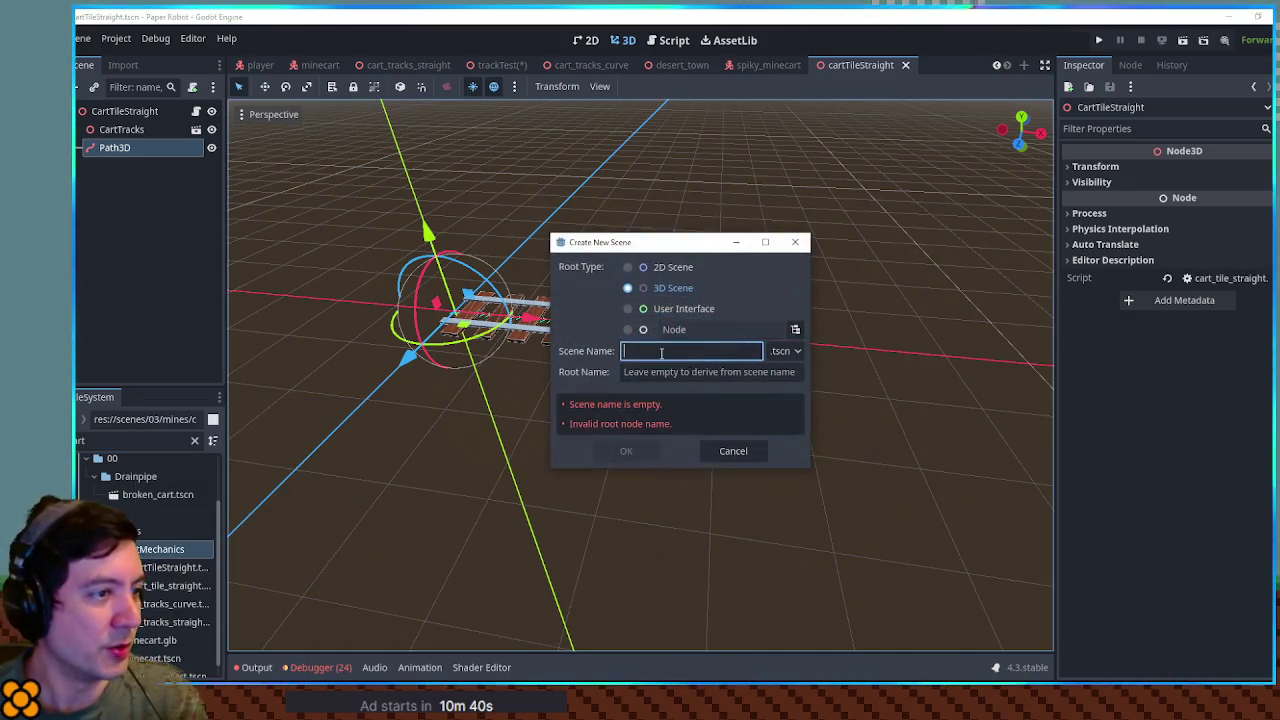
click(628, 329)
click(659, 352)
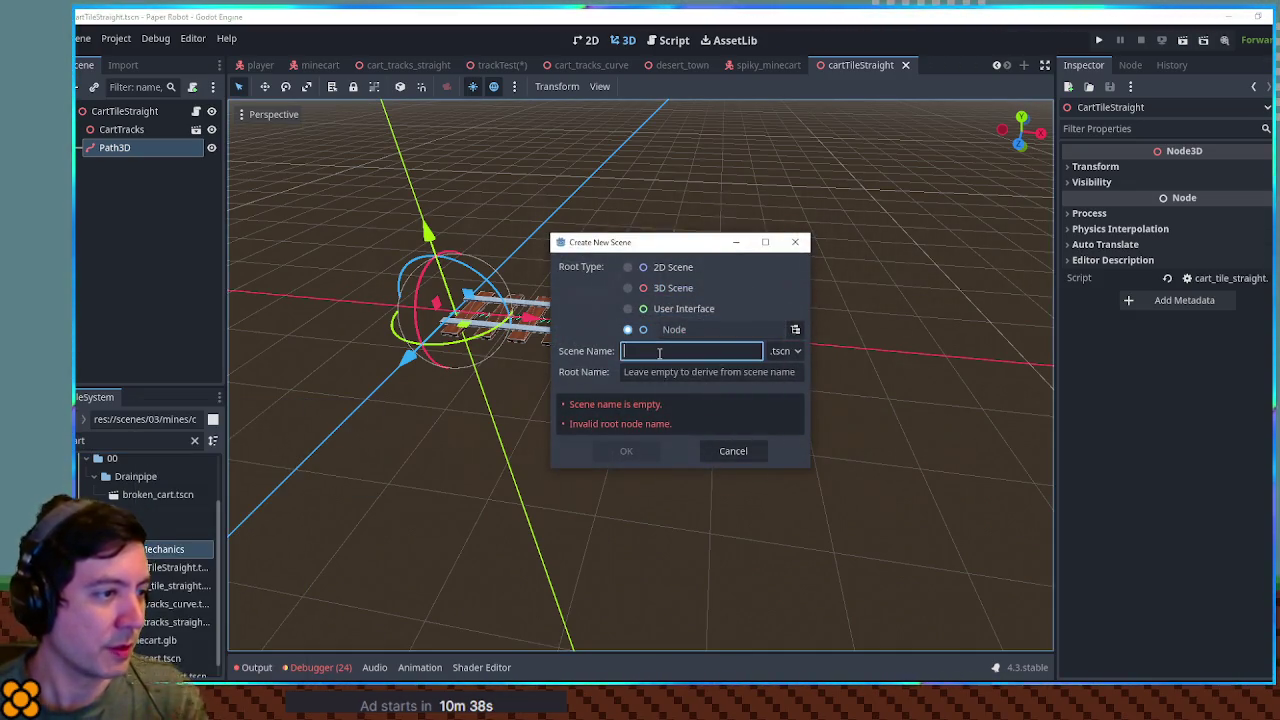
text(CartSpawner)
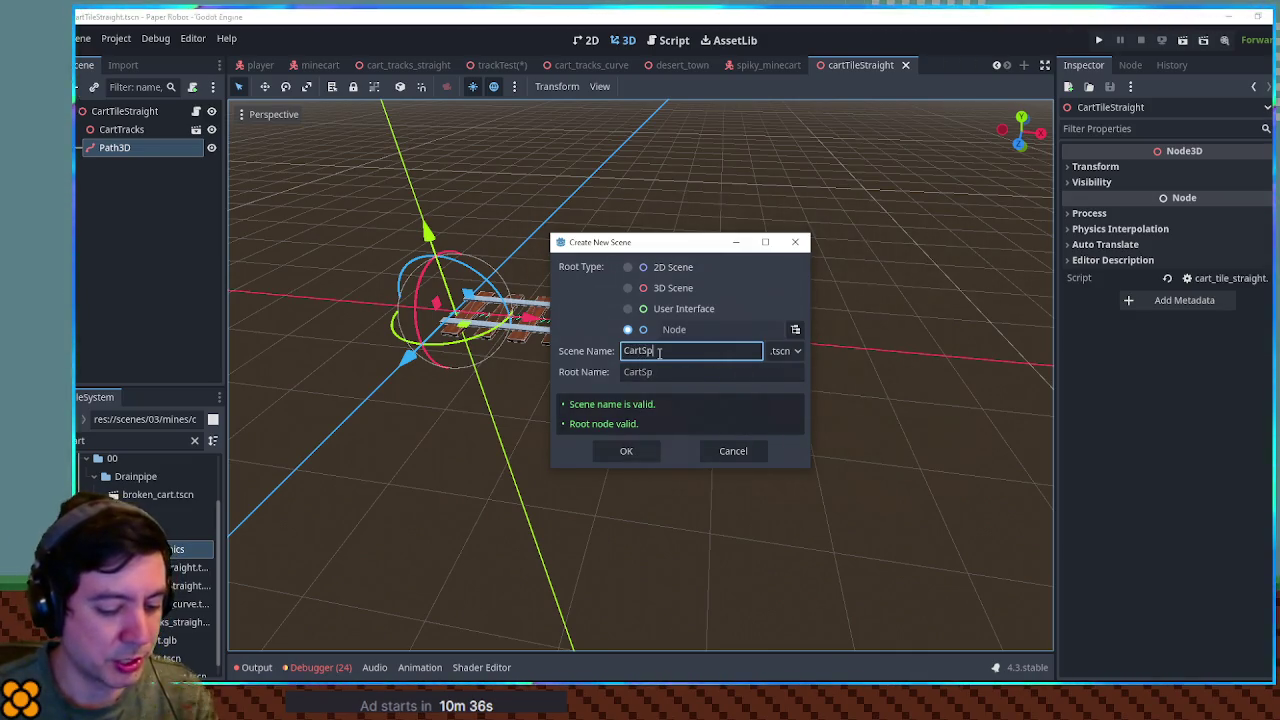
key(Return)
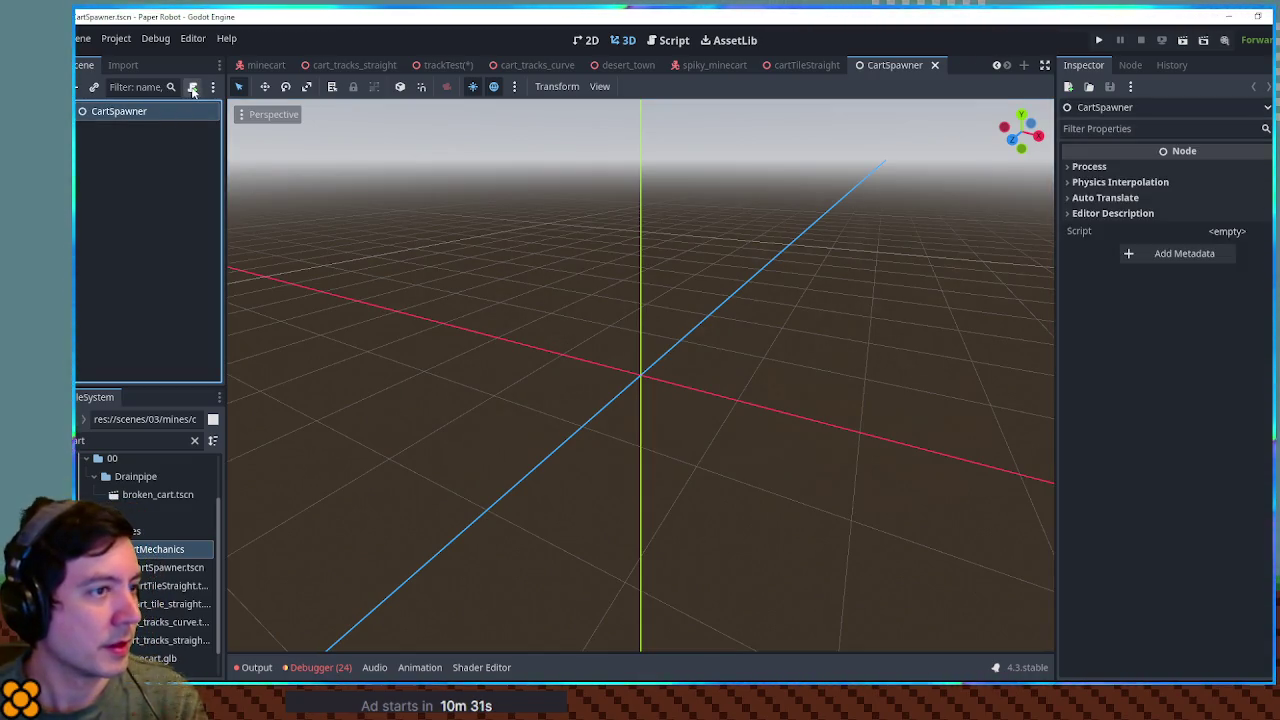
click(193, 88)
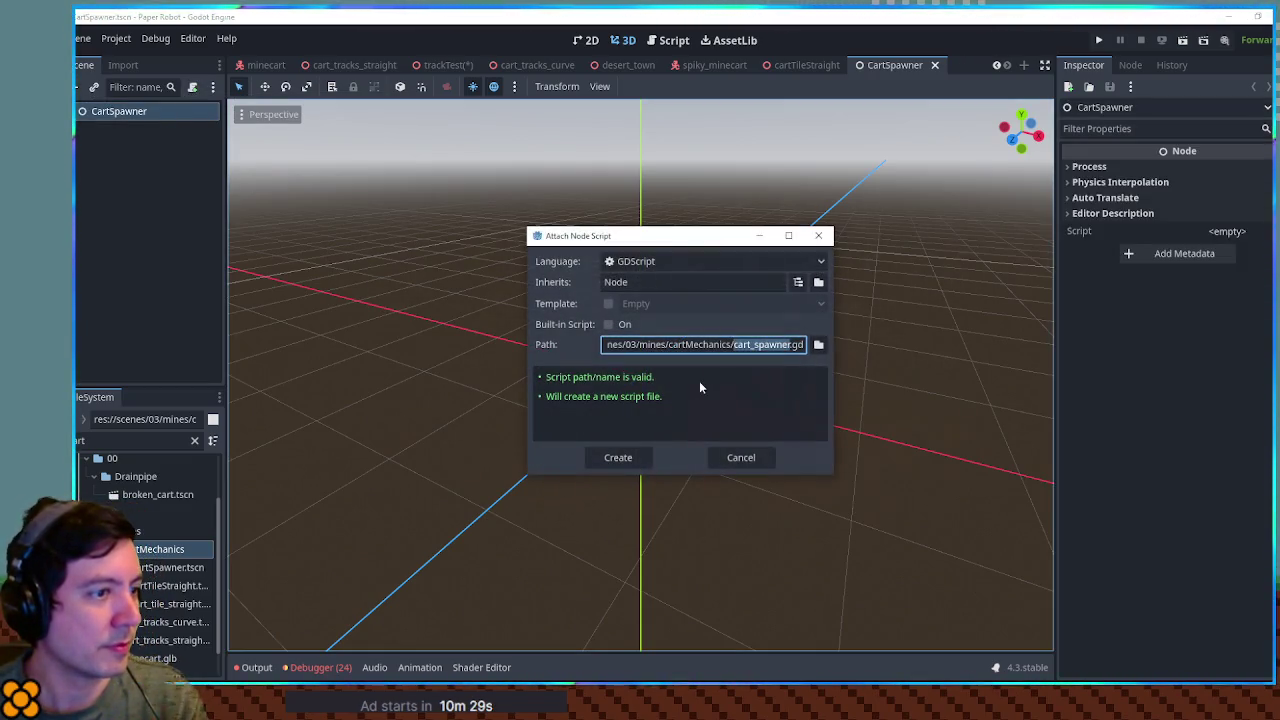
click(622, 455)
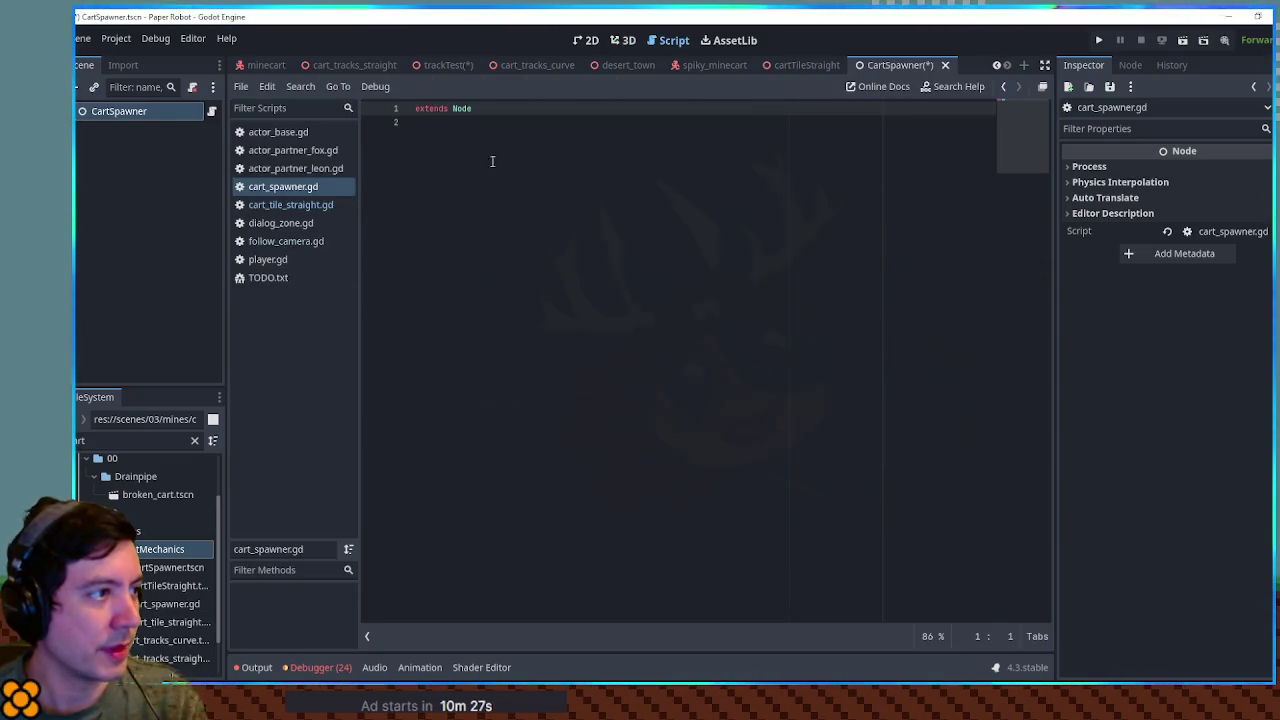
Step: Add exported variables cartType: PackedScene and secondsPerCart: float = 3.0
click(537, 152)
key(Return)
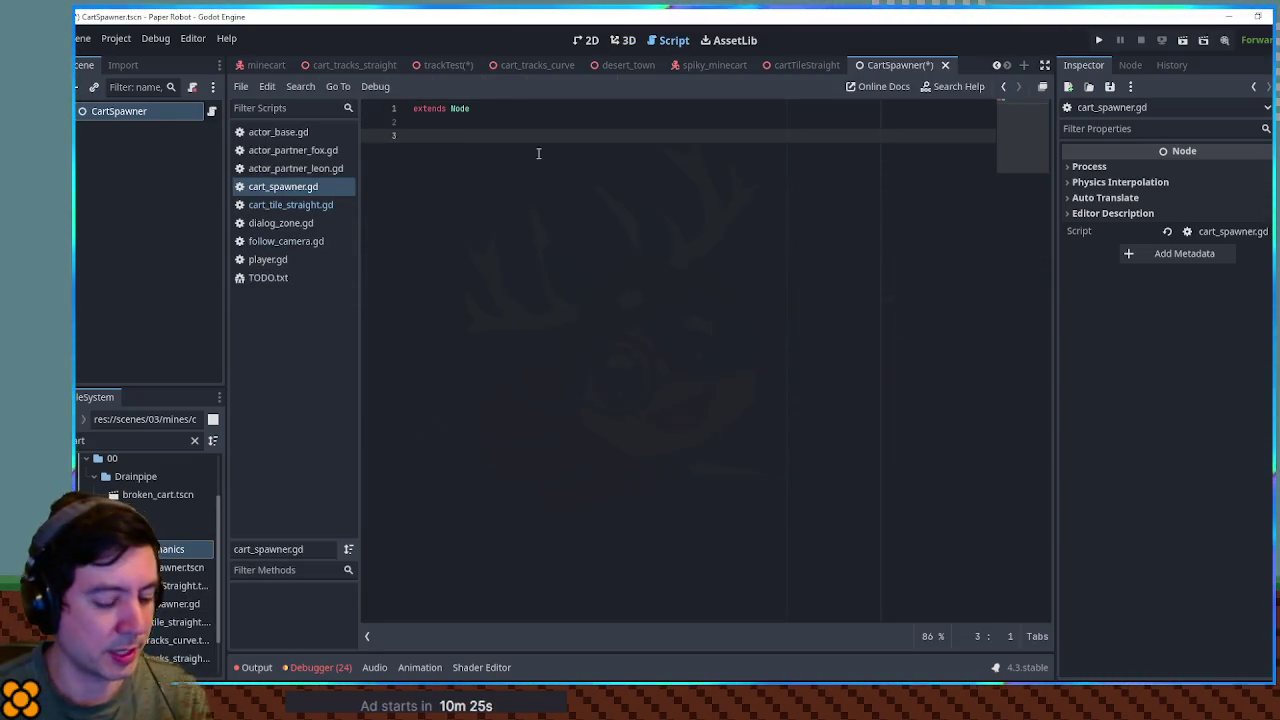
text(@export var )
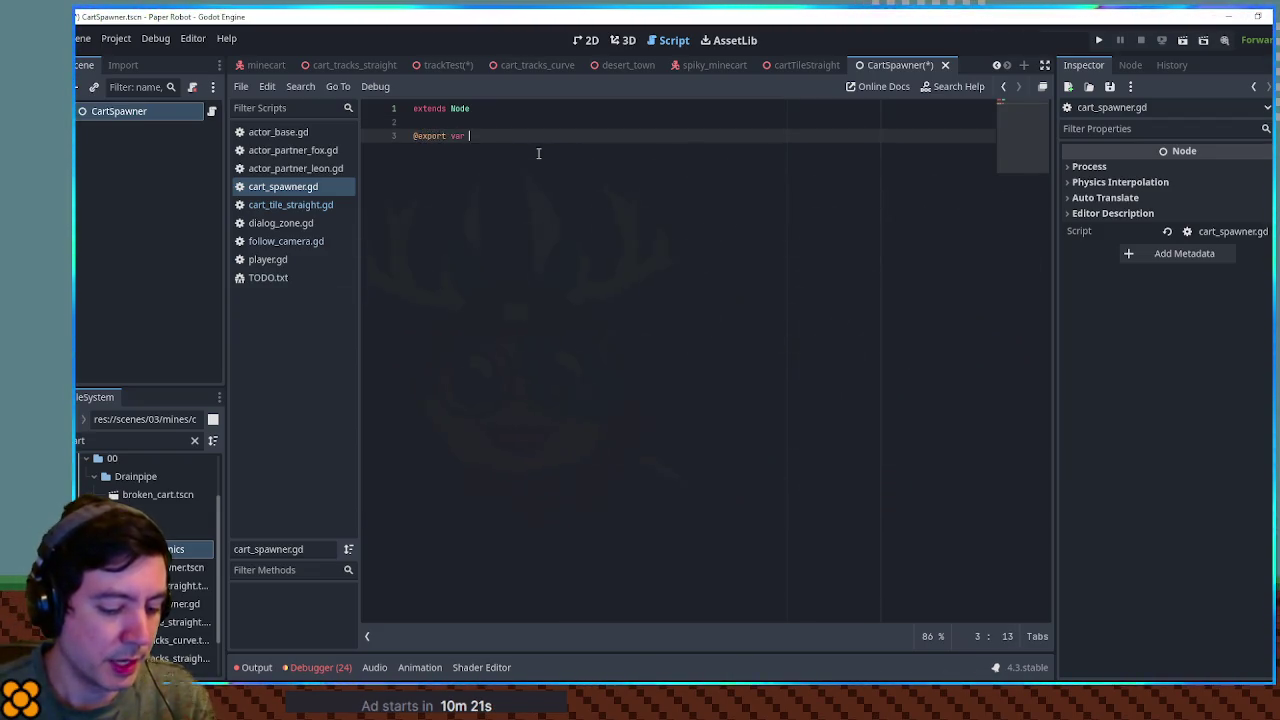
text(cartType)
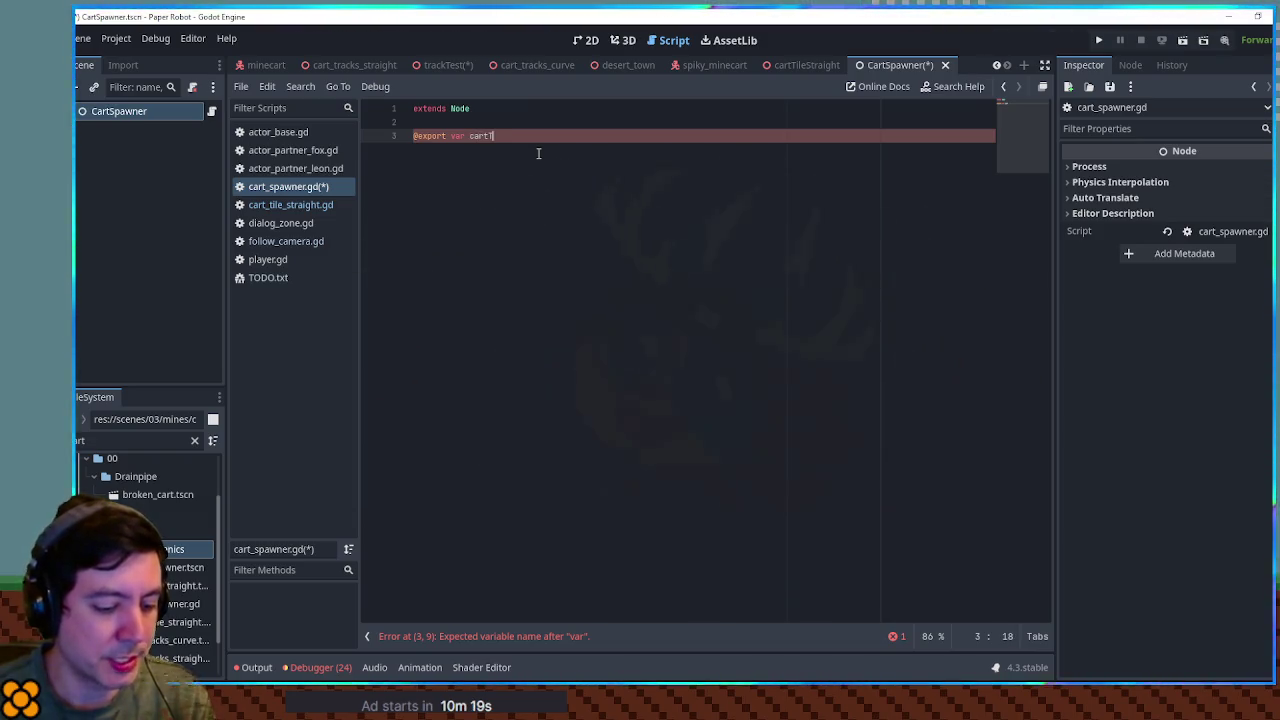
text(: PackedScene)
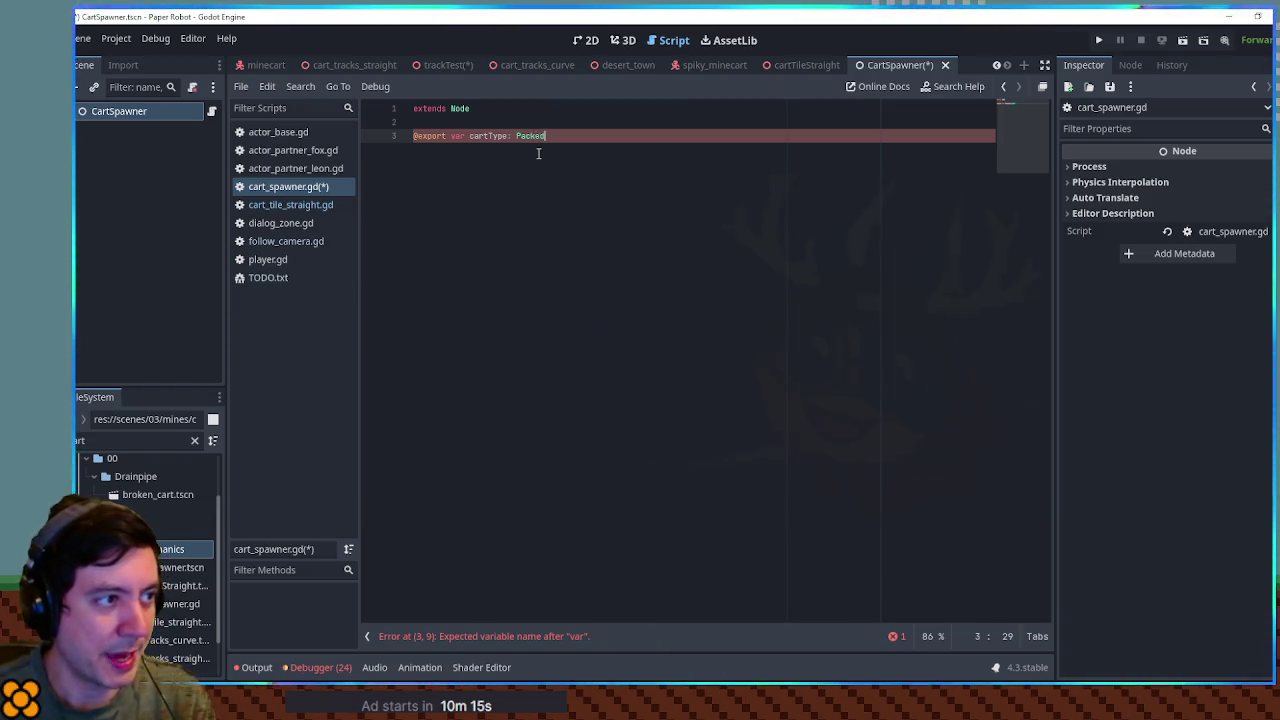
key(Return)
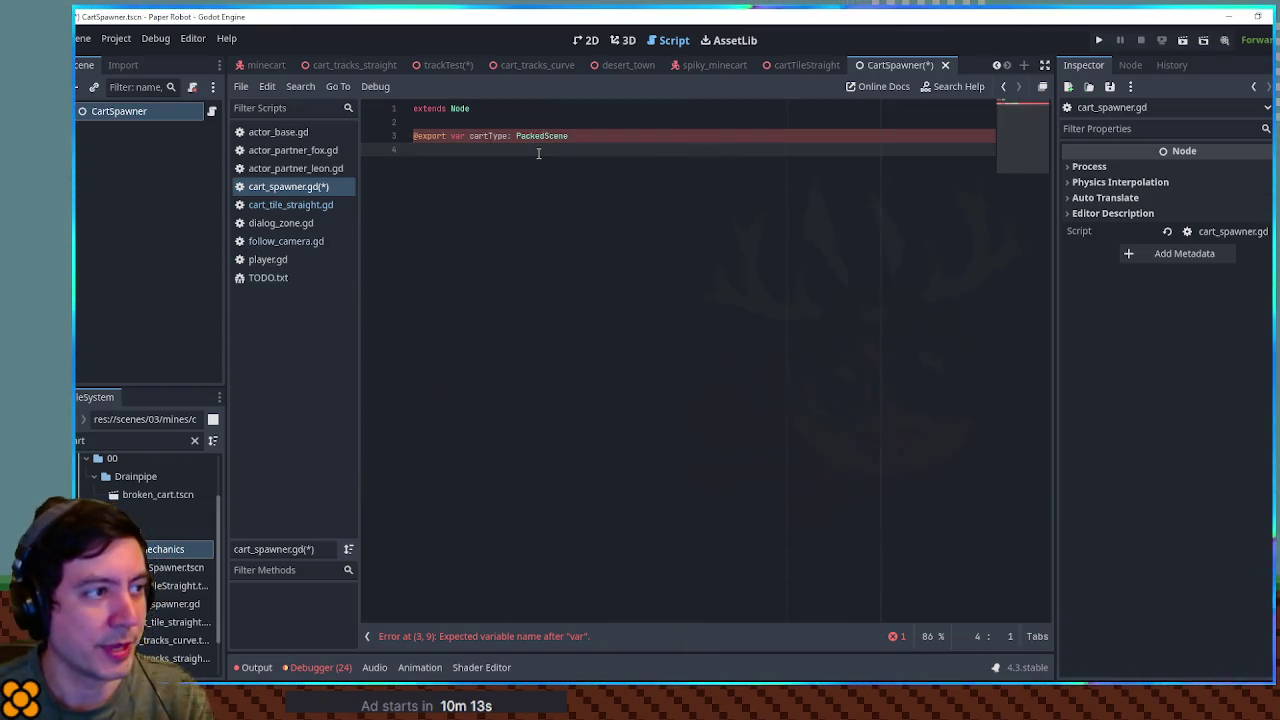
key(Return)
text(@expor)
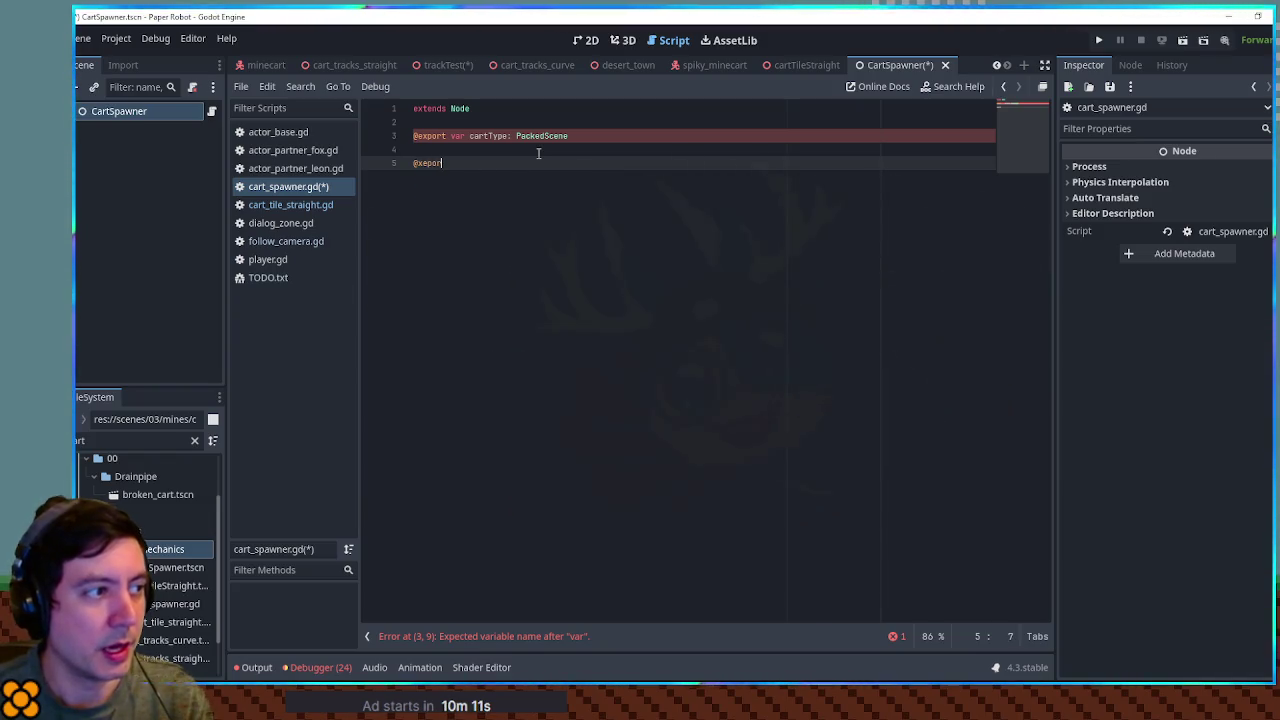
text(t var)
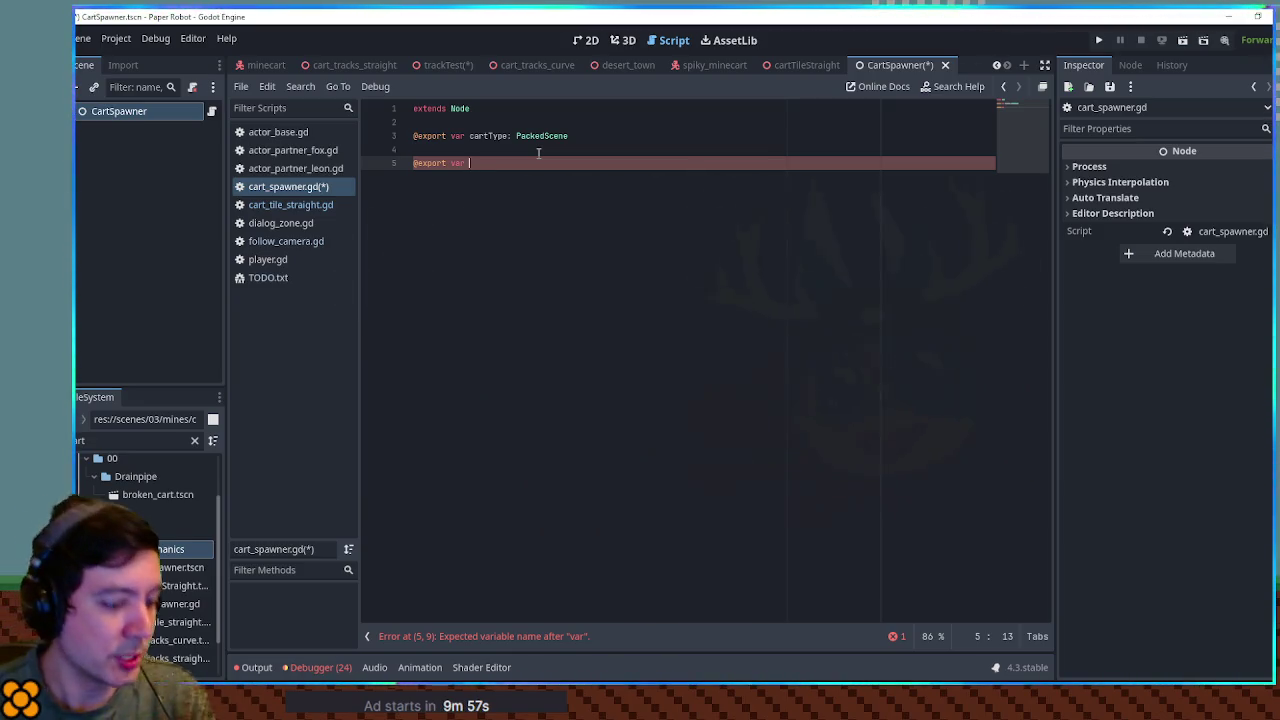
text(sec)
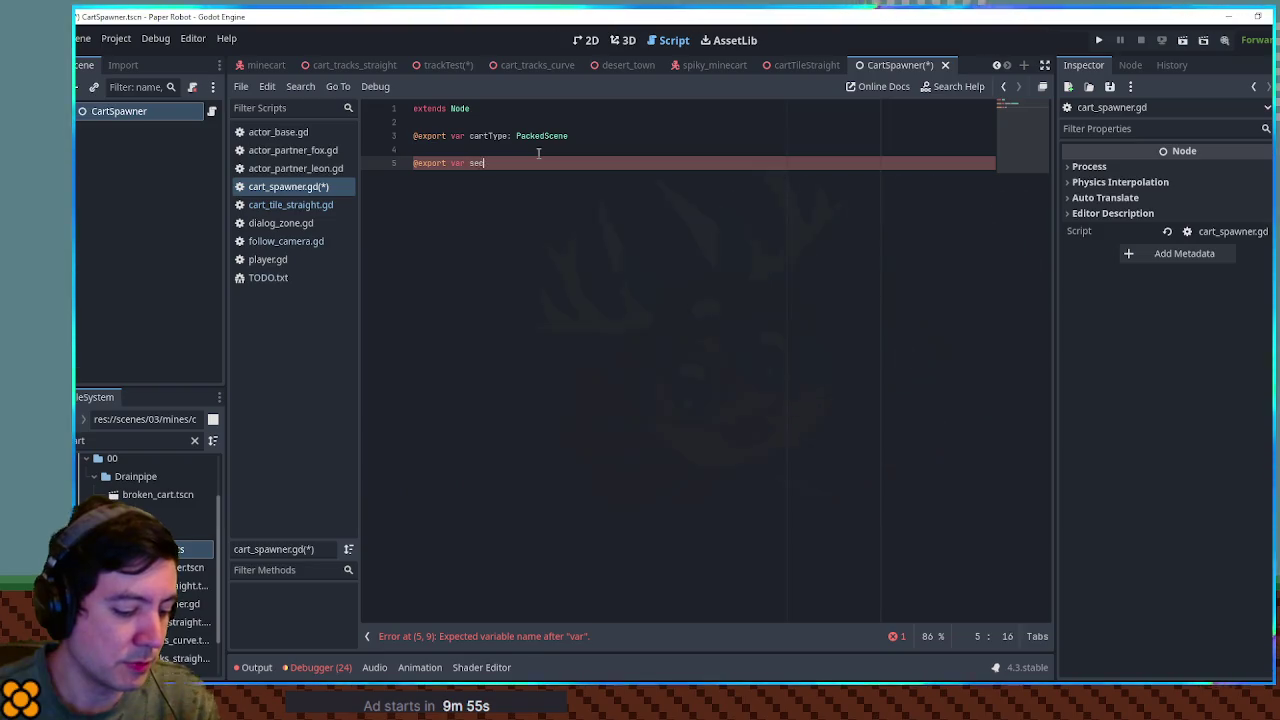
text(ondsPer)
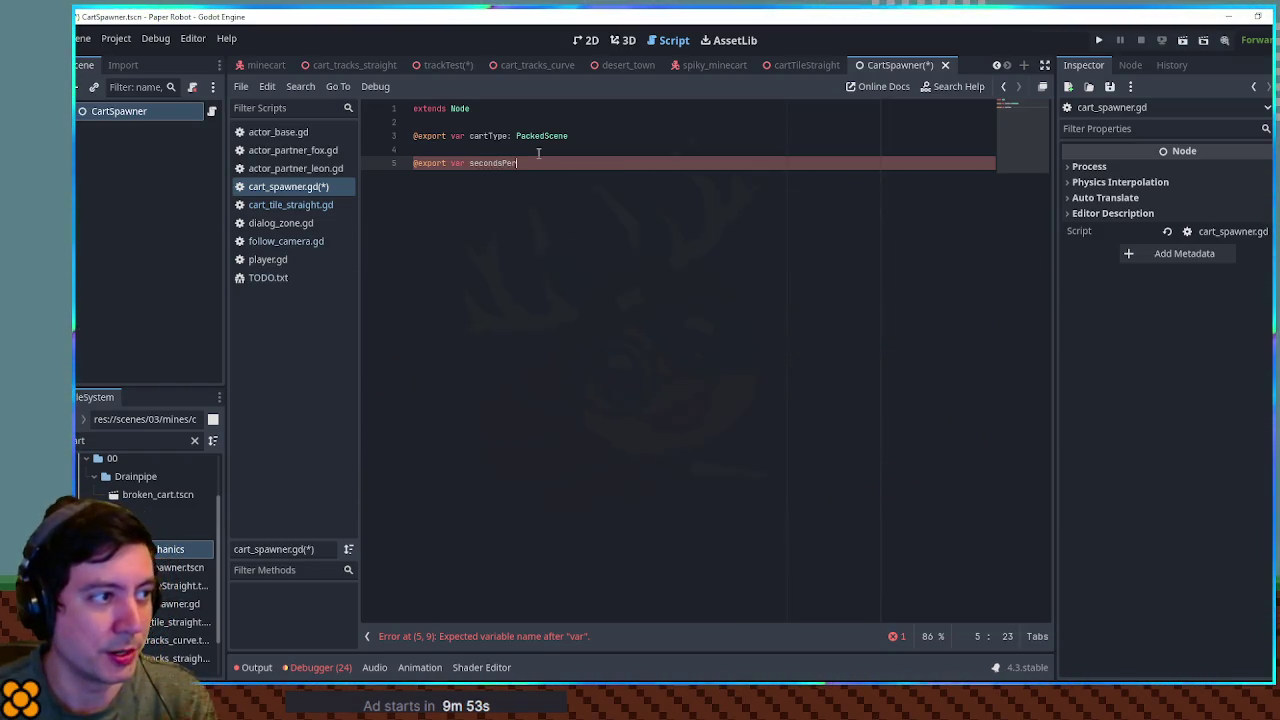
text(Cart: float = )
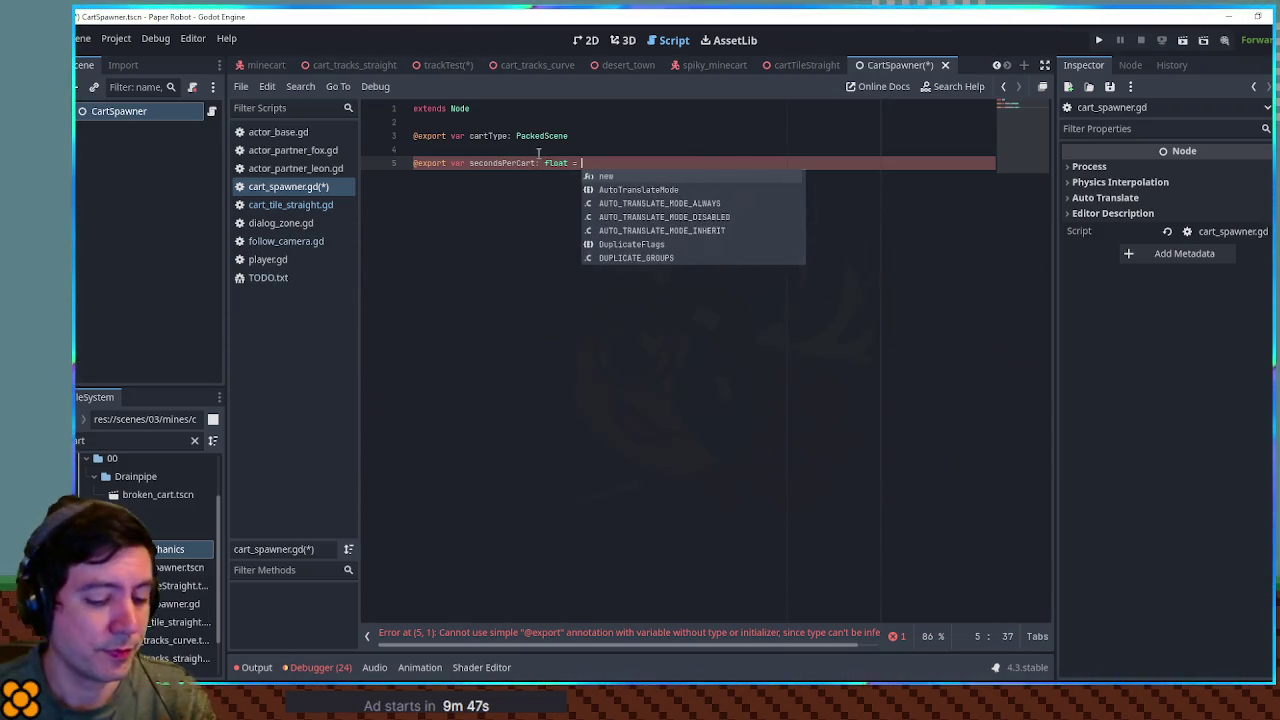
text(3.0)
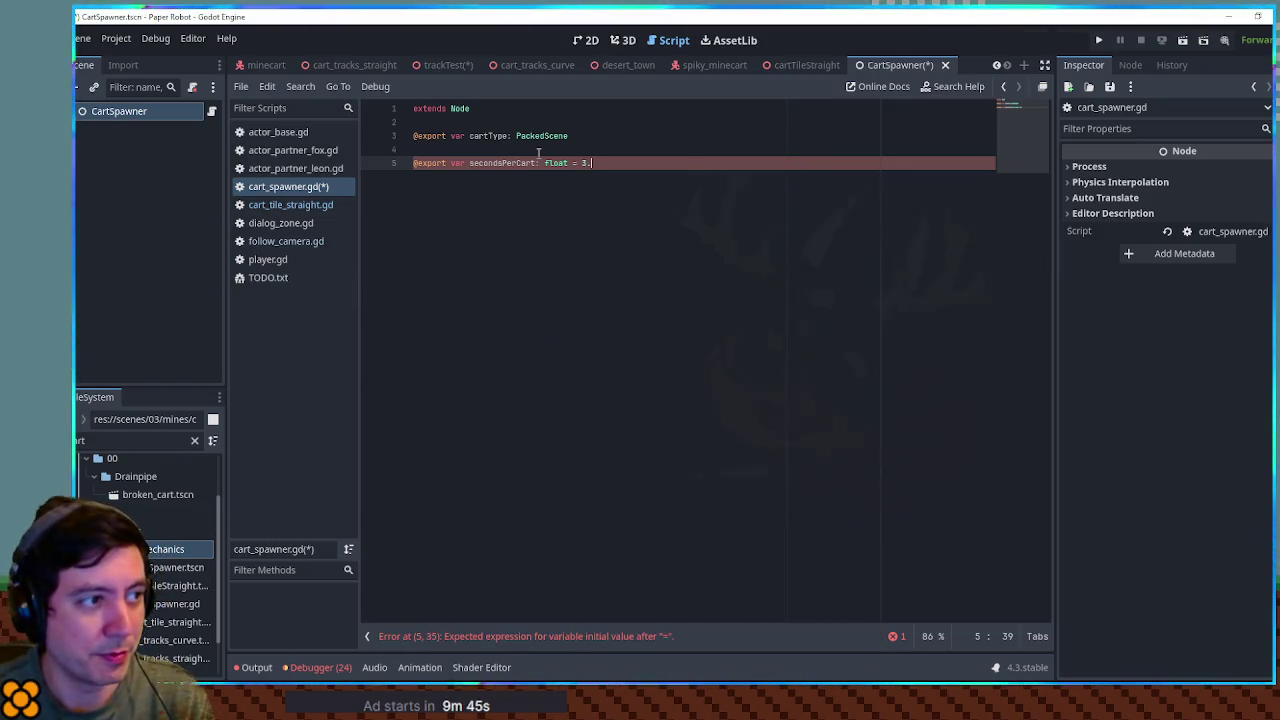
key(alt+Up)
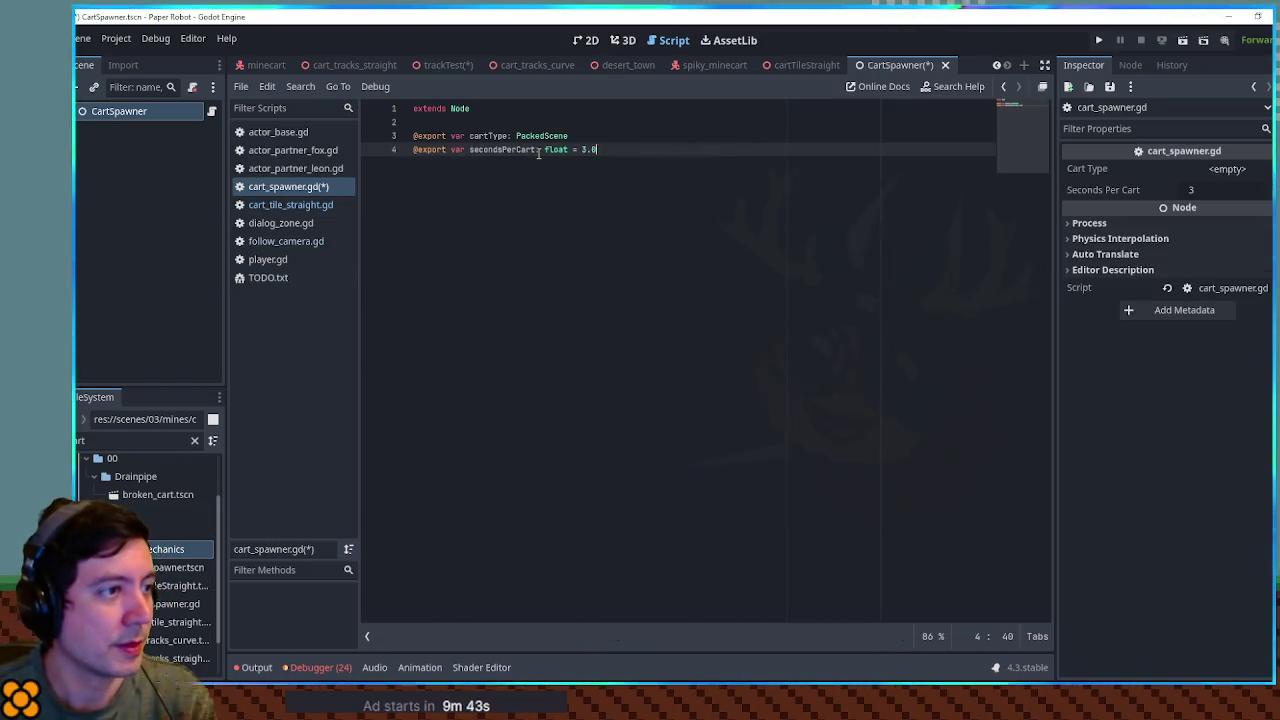
Step: Add an exported startingTrack: Node3D variable below them
key(Return)
key(Return)
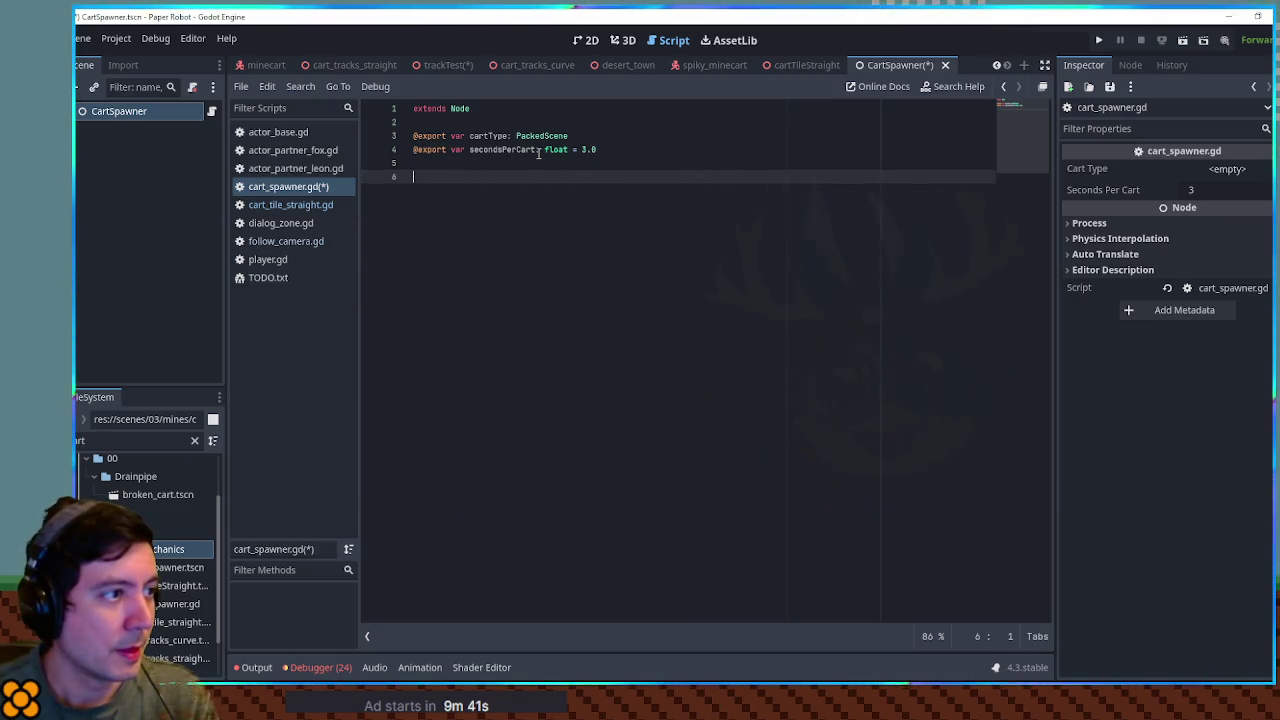
key(BackSpace)
text(#)
key(BackSpace)
key(BackSpace)
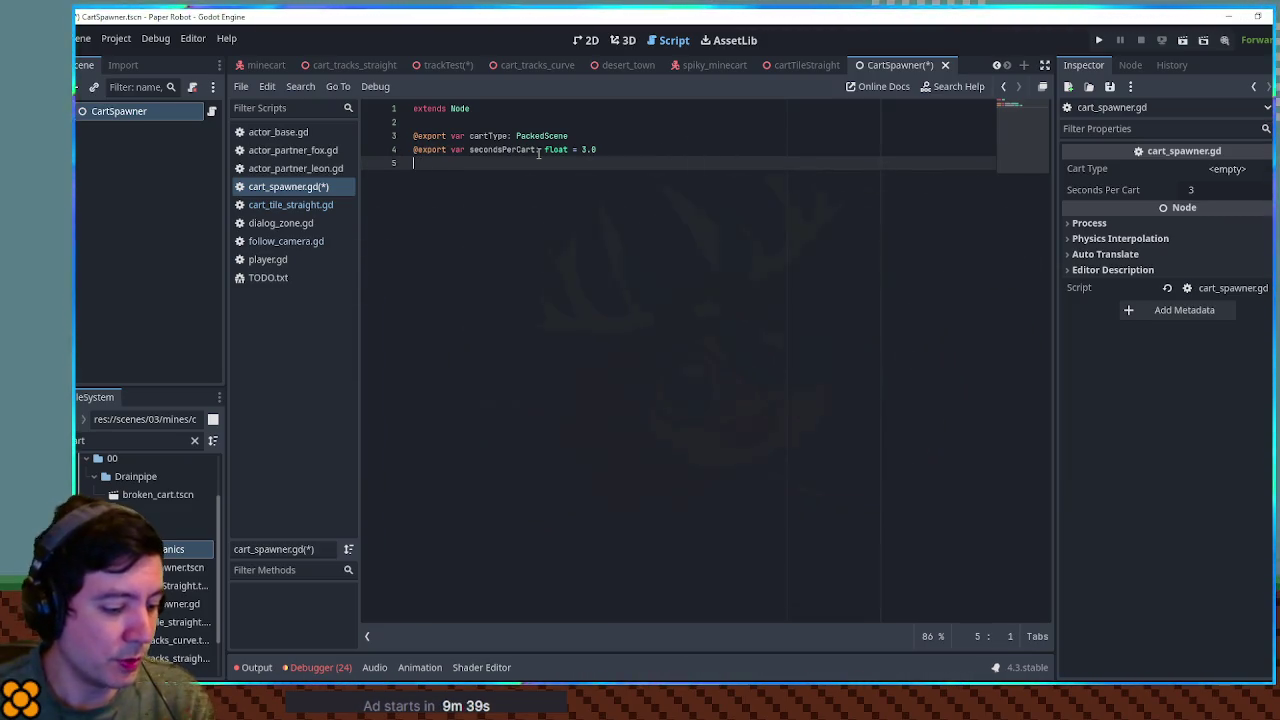
text(@export var init)
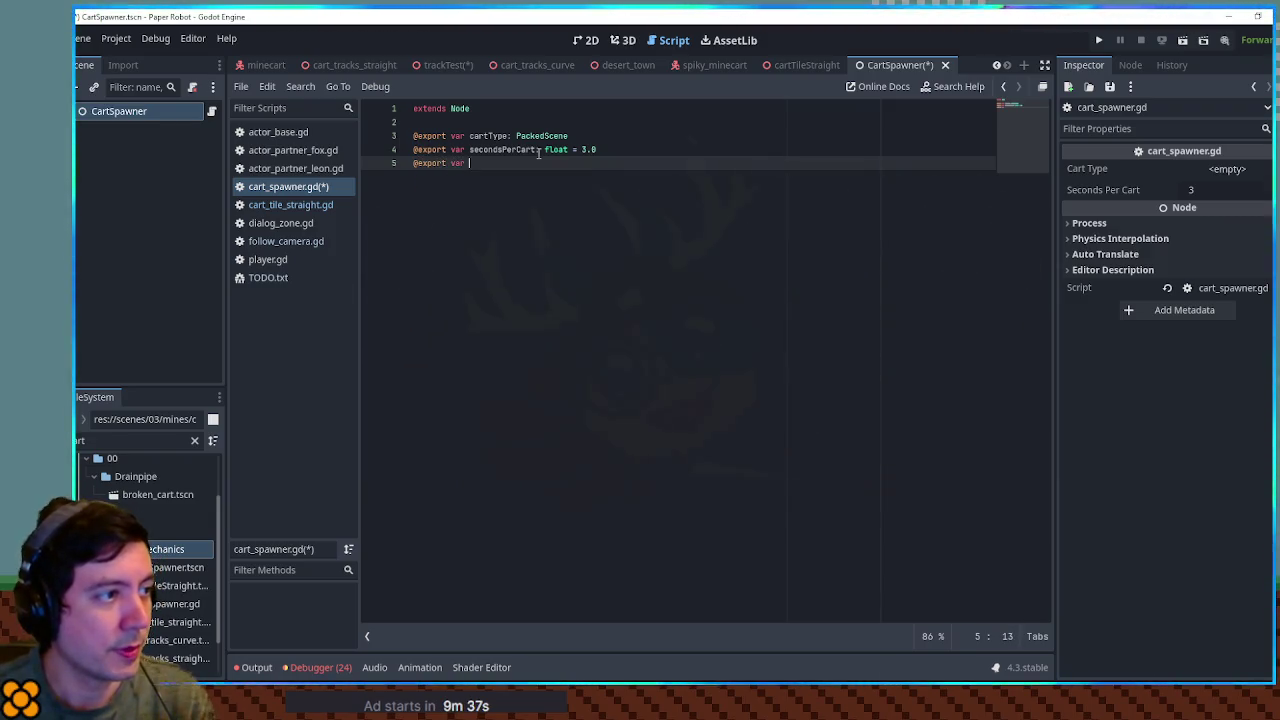
text(ial)
text(Delay)
key(BackSpace)
key(ctrl+BackSpace)
text(startingTrack:)
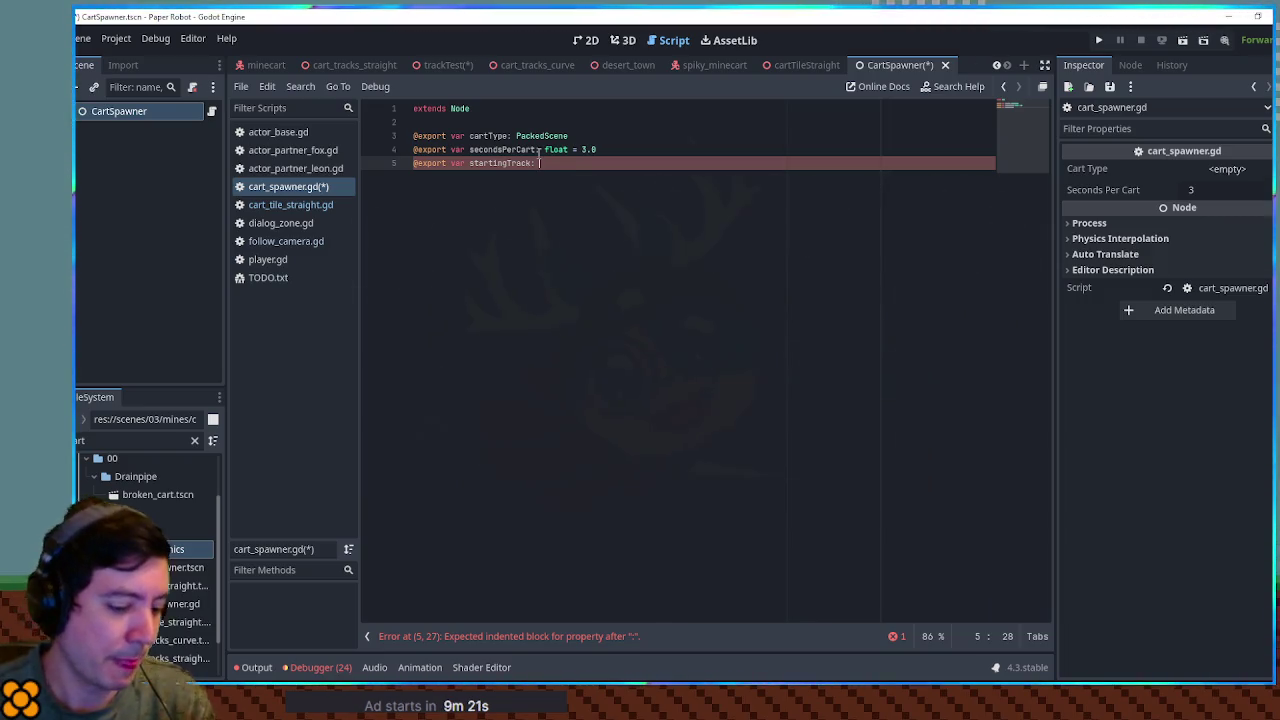
text(Node3D)
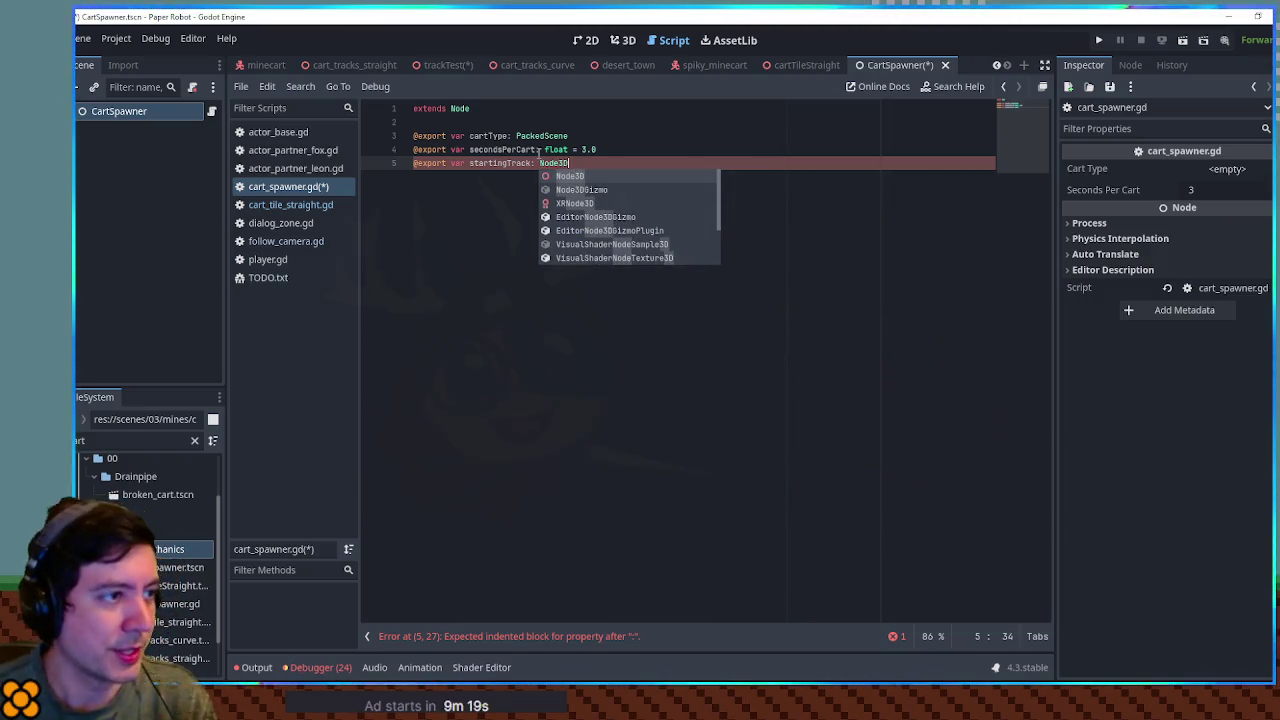
key(Return)
key(Return)
key(Return)
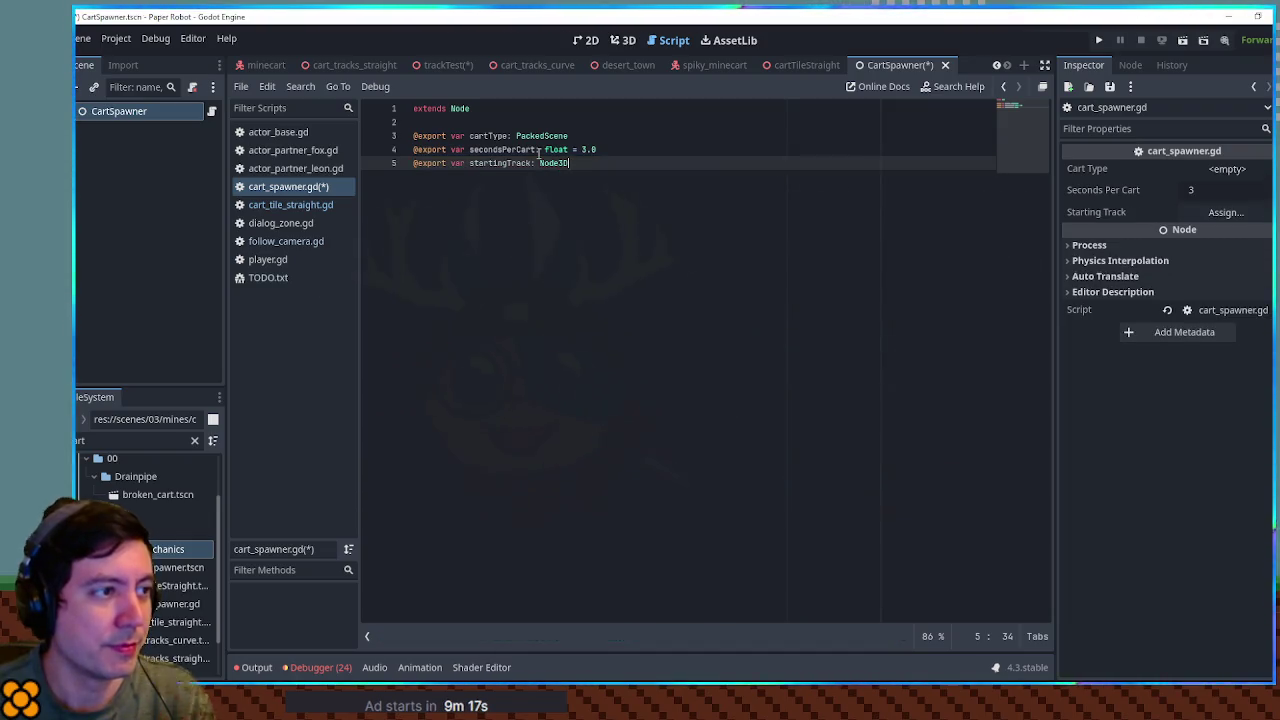
key(Return)
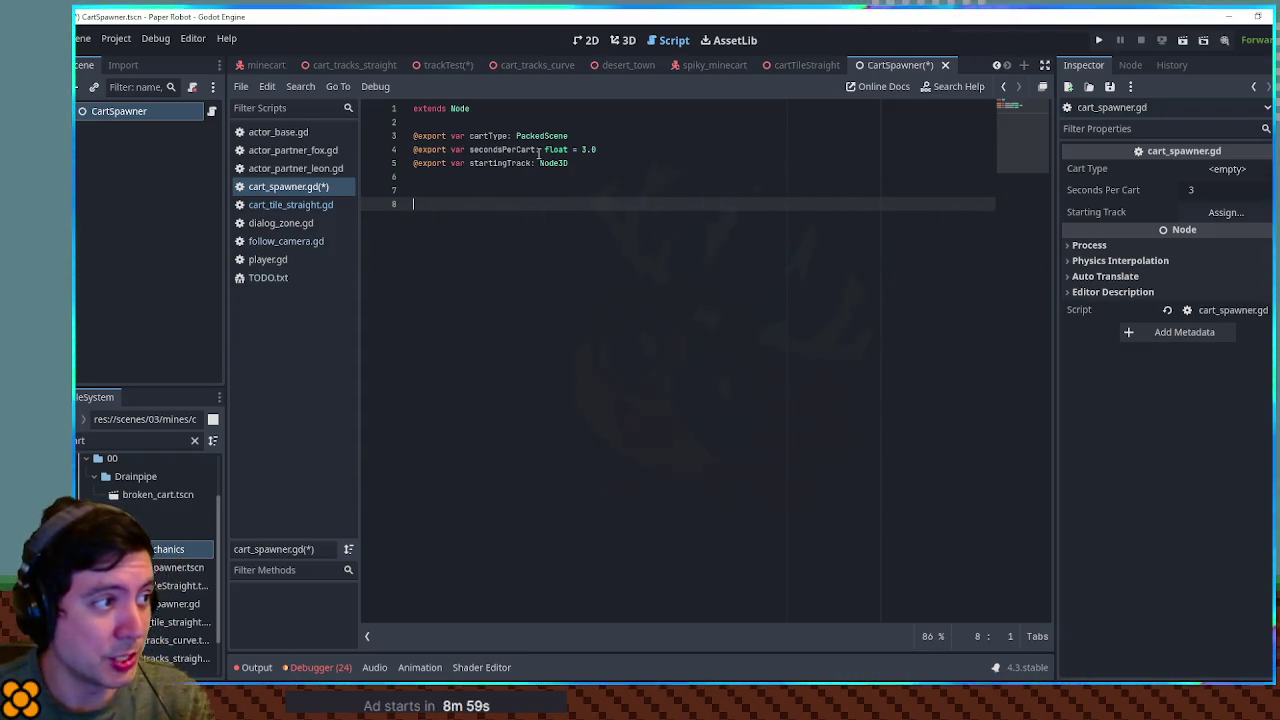
Step: Add an empty func _process(delta: float) -> void: declaration below the exported variables
text(func _re)
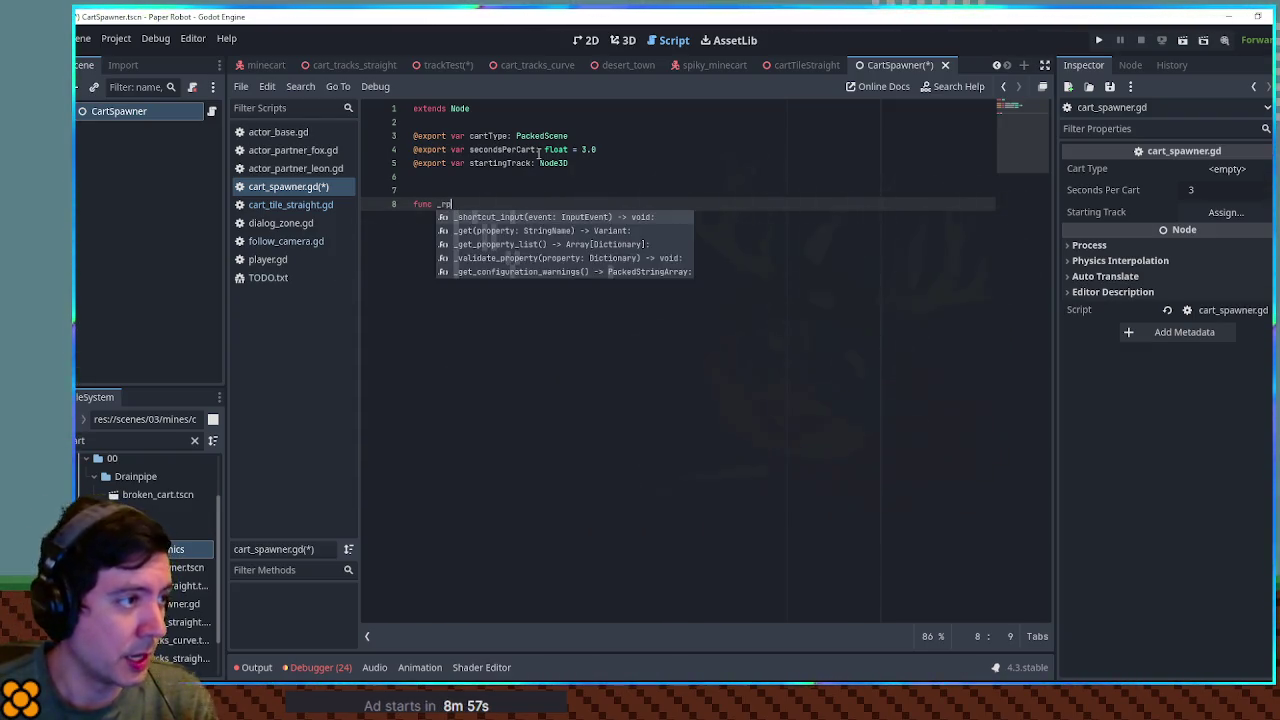
key(Return)
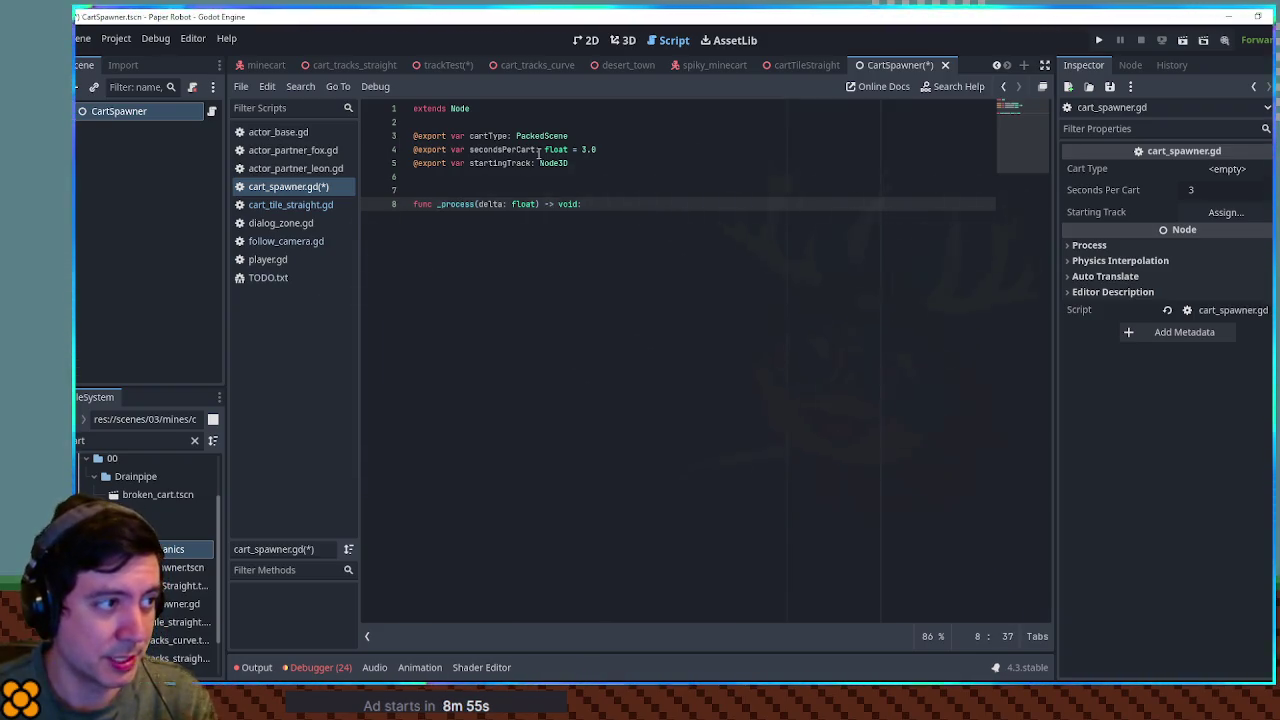
key(Return)
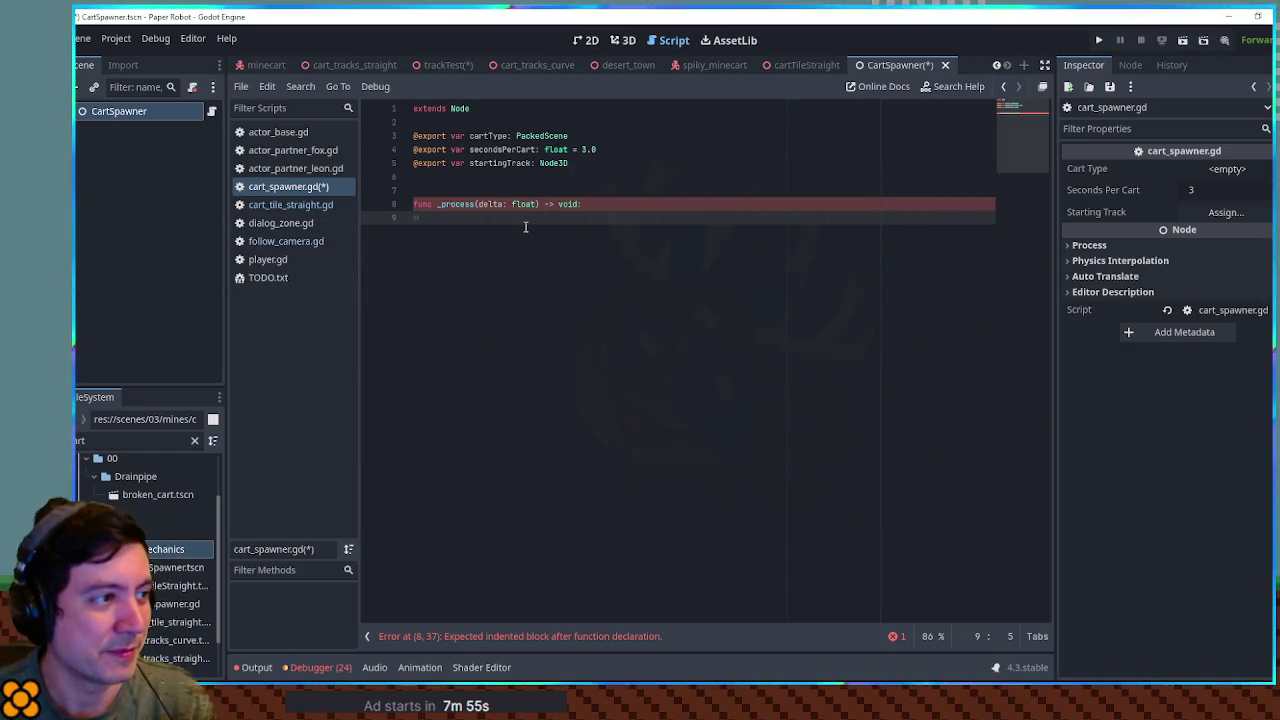
key(Up)
key(Up)
key(Up)
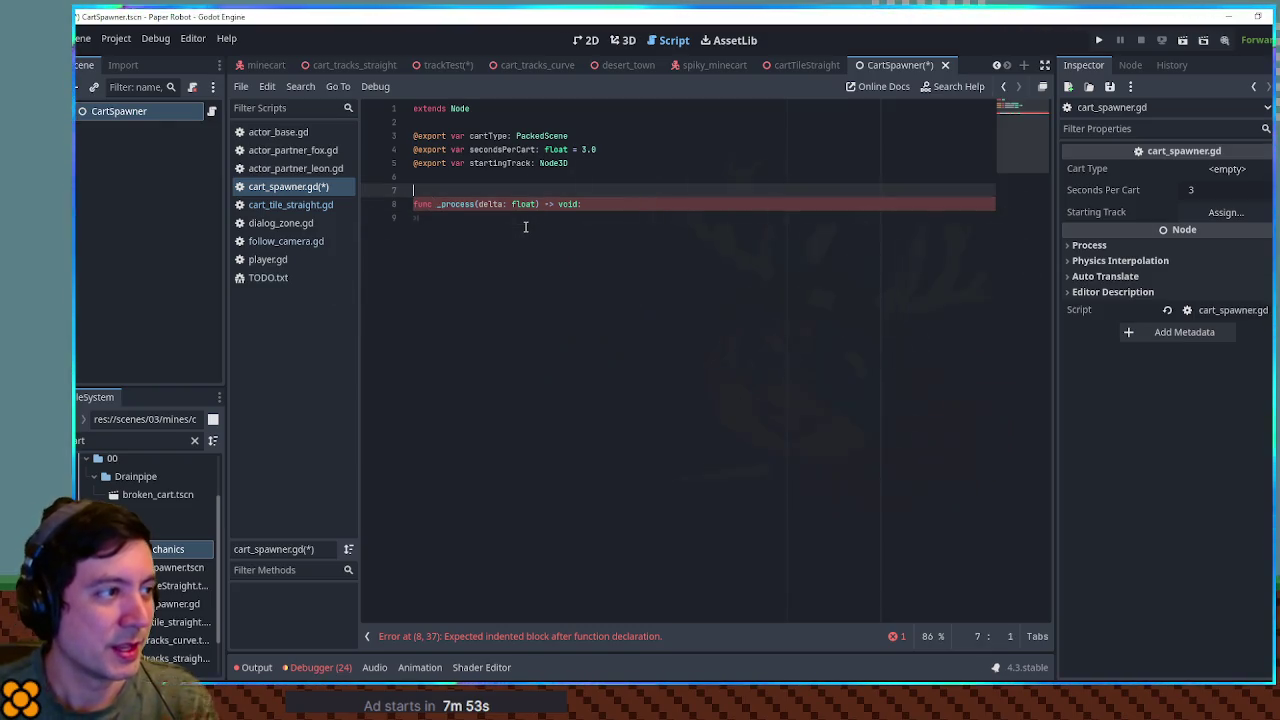
Step: Declare var cartTimer = 0.0 above the _process function
key(Return)
text(var cartTimer = 0.0)
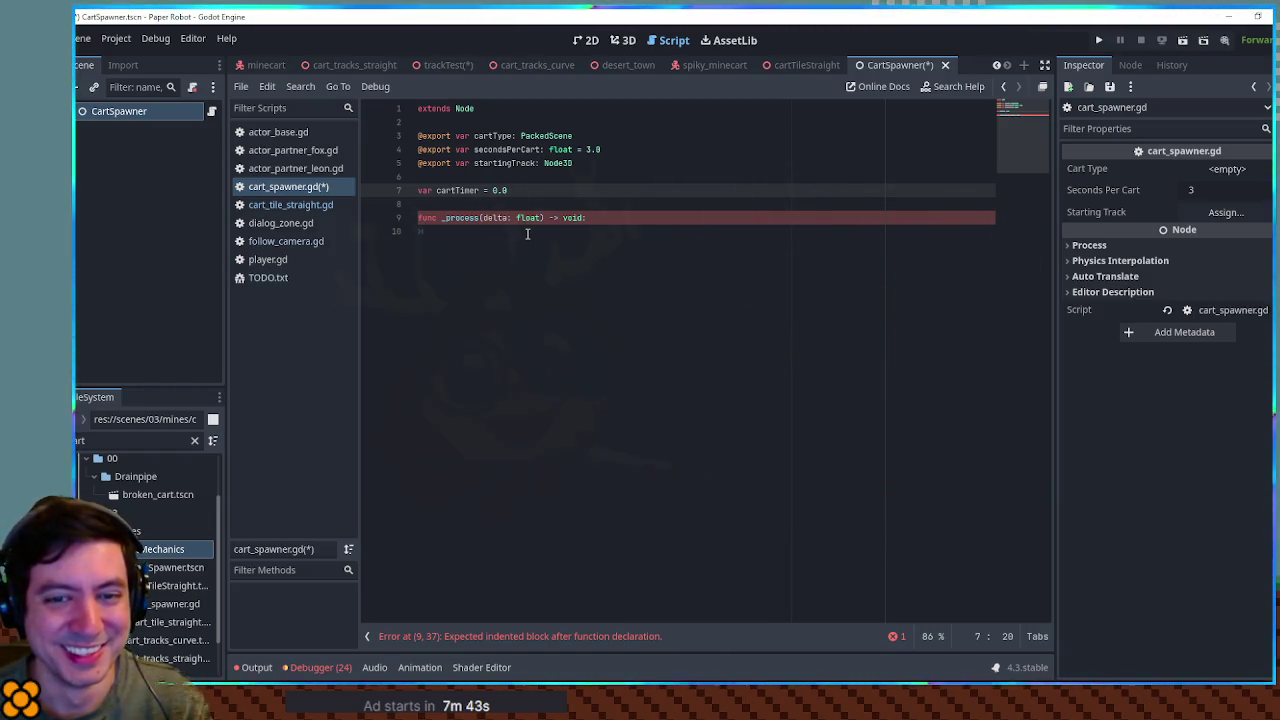
double_click(457, 190)
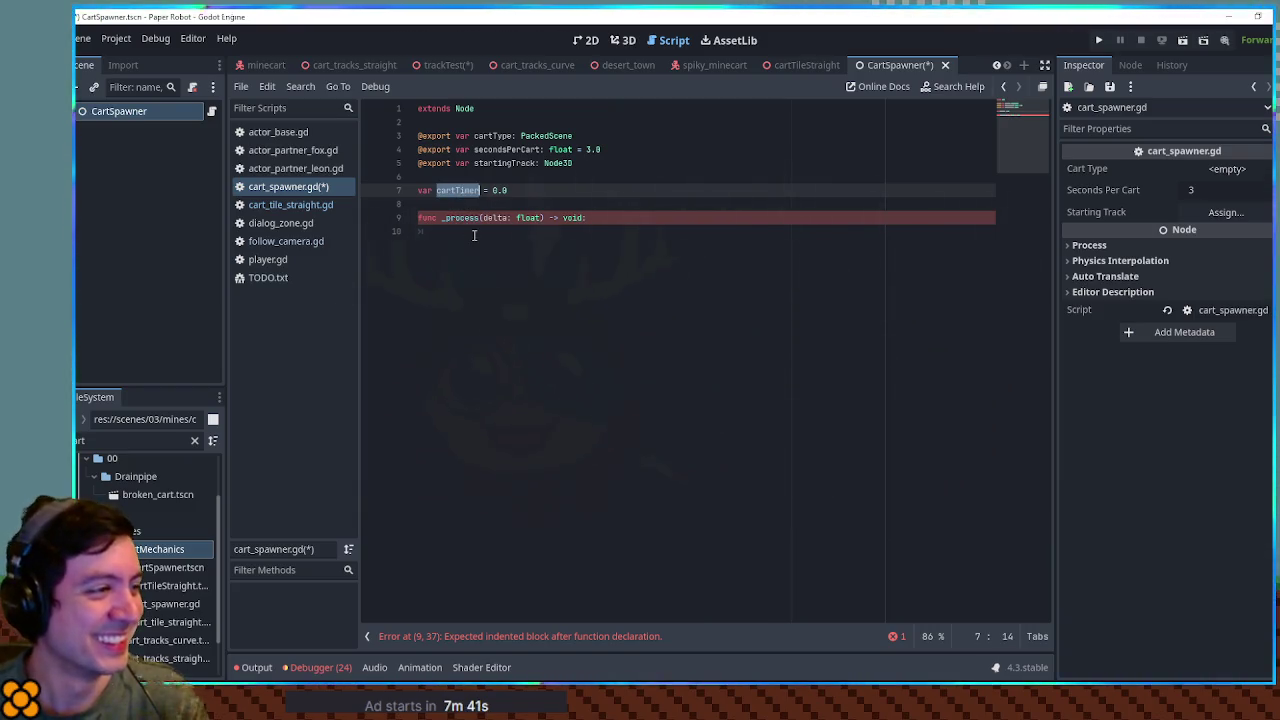
click(474, 234)
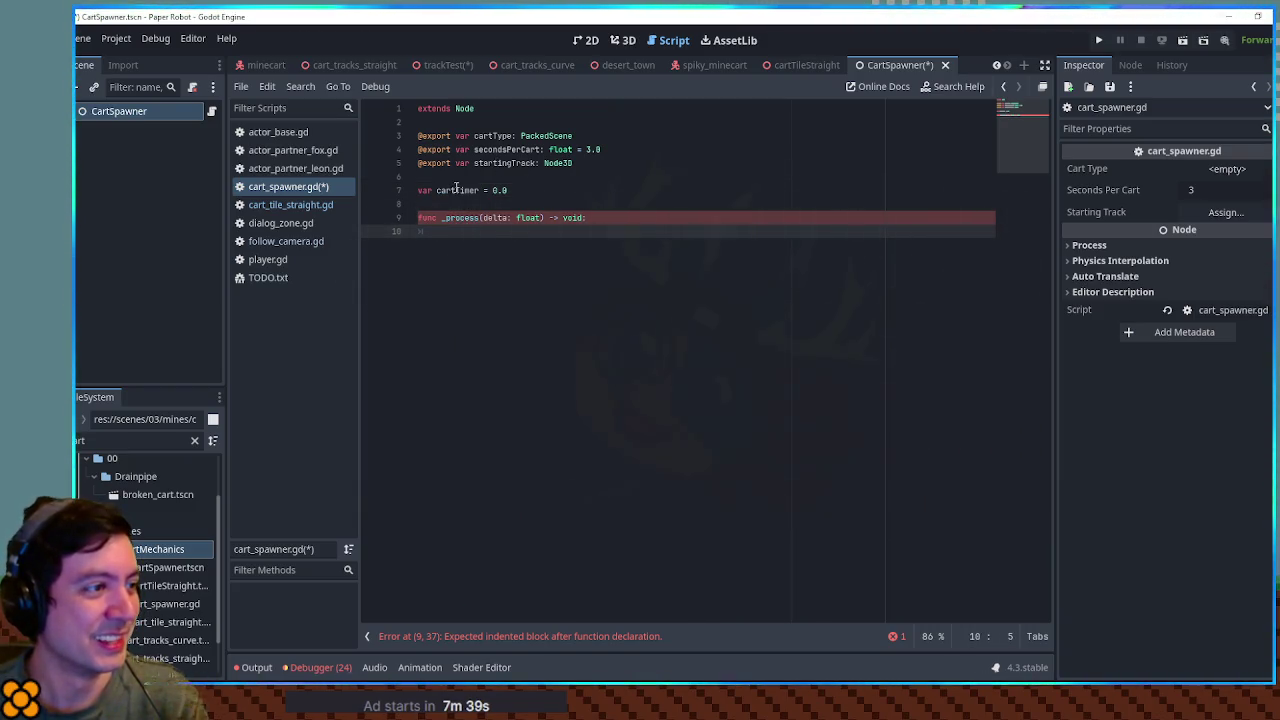
double_click(457, 189)
click(470, 235)
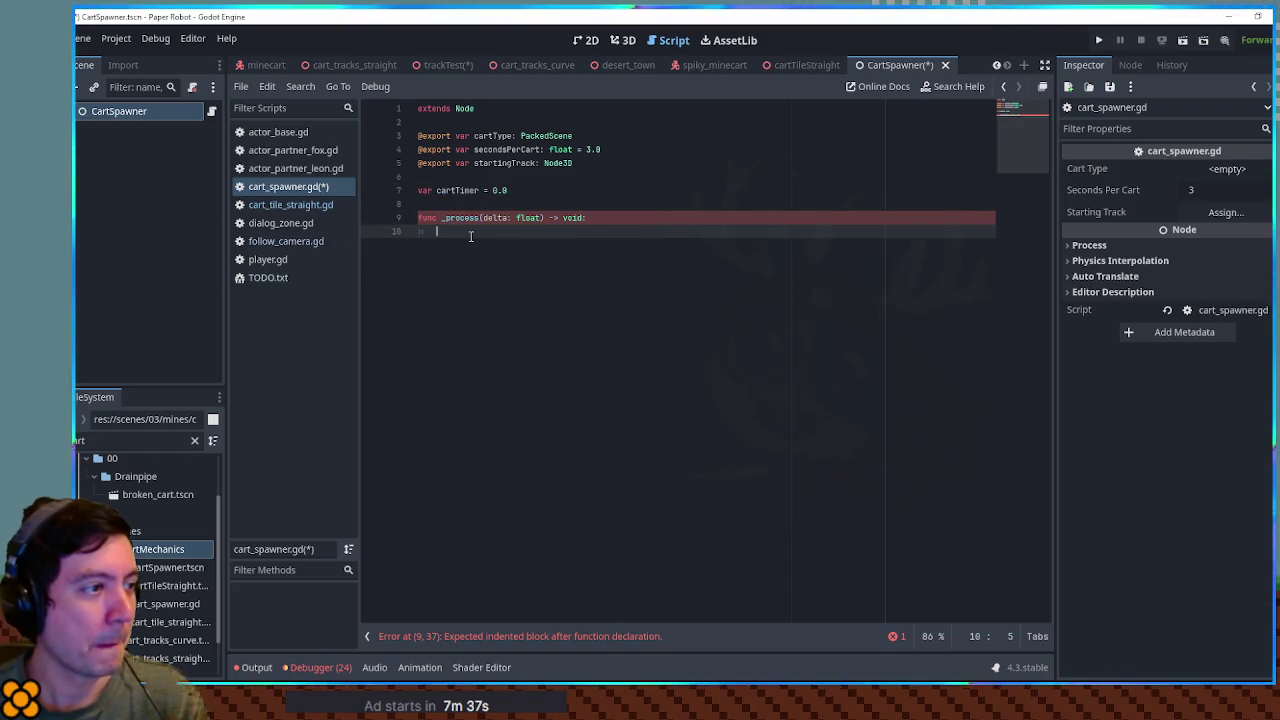
Step: Add 'if cartTimer <= 0.0:' that resets with 'cartTimer += secondsPerCart'
text(if ca)
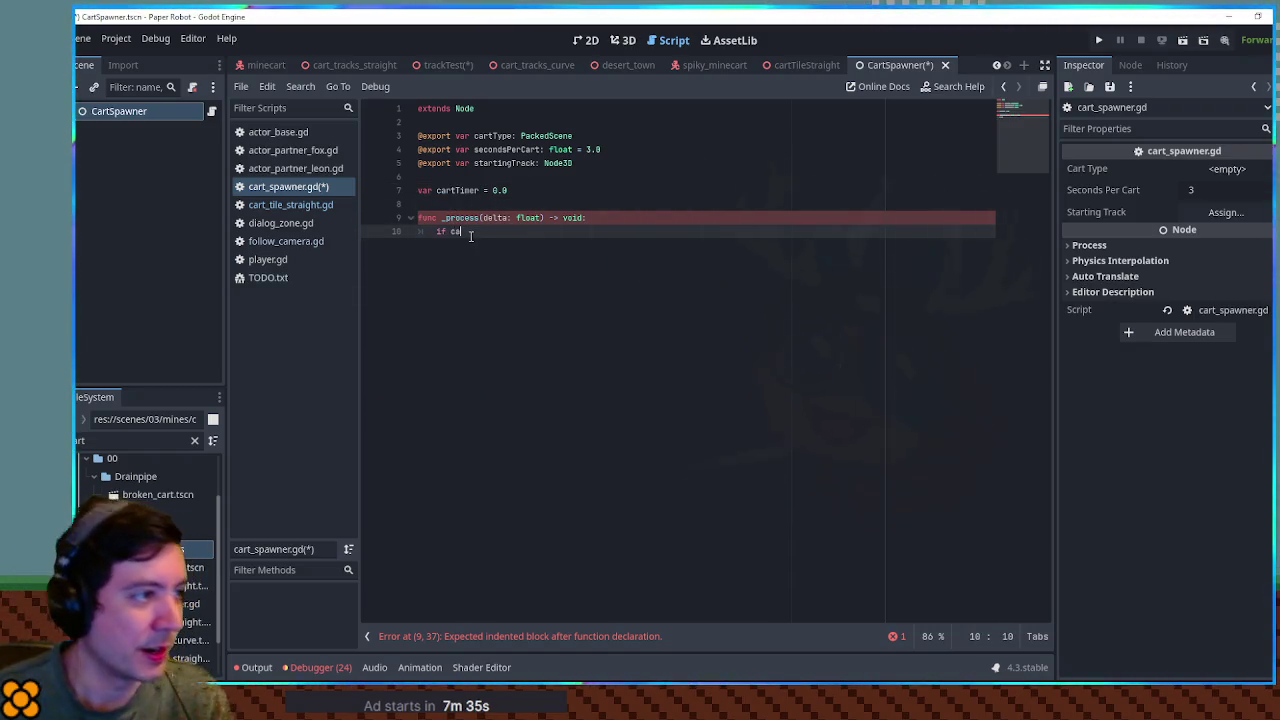
text(rtTimer <= 0.0:)
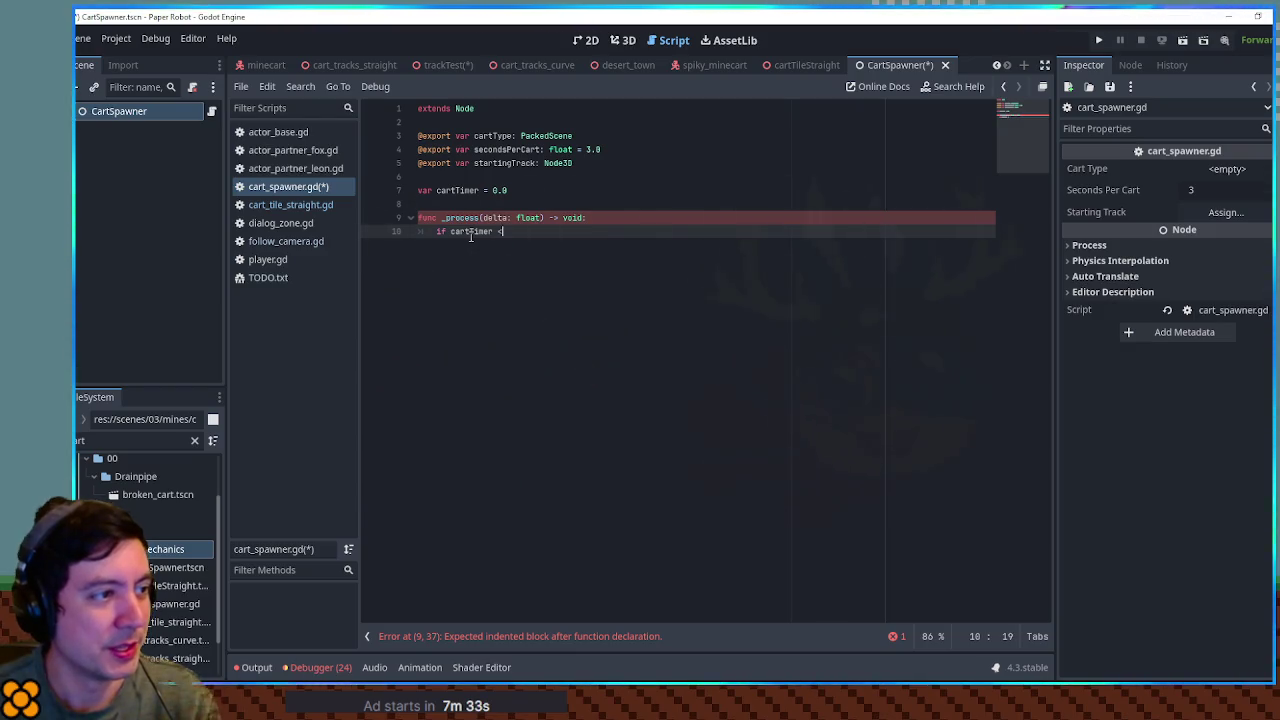
key(Return)
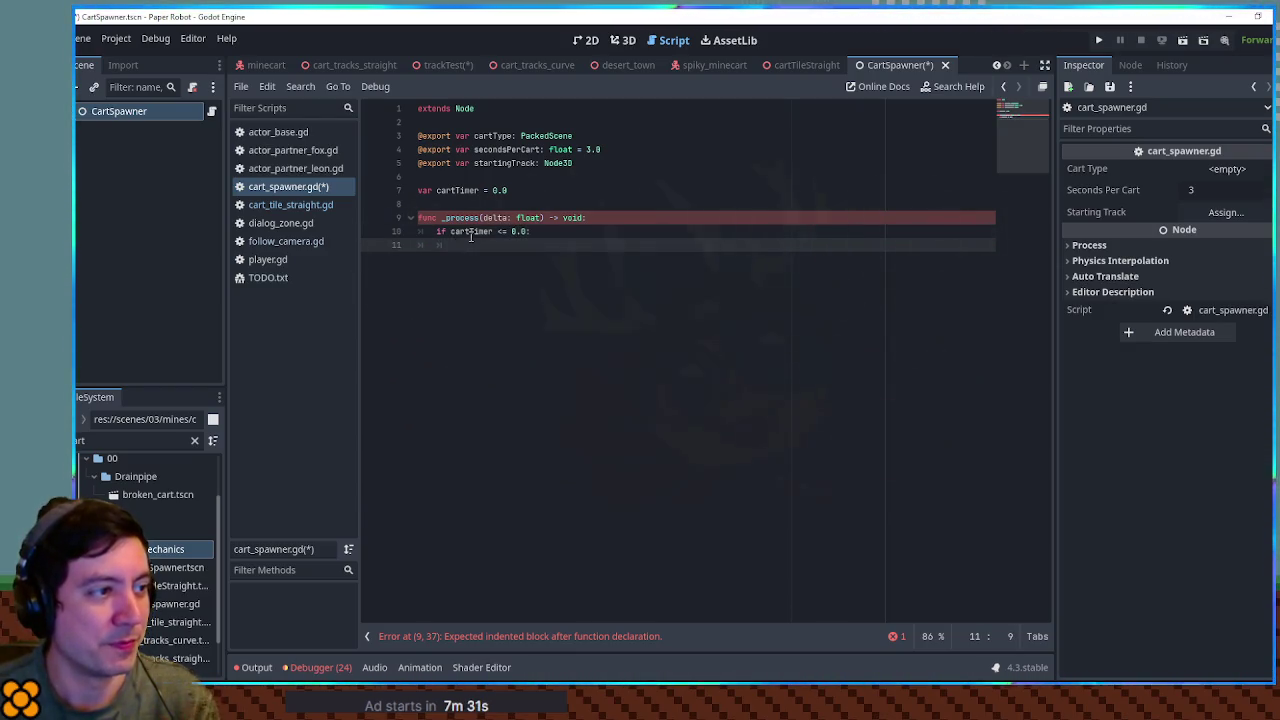
text(cartTime)
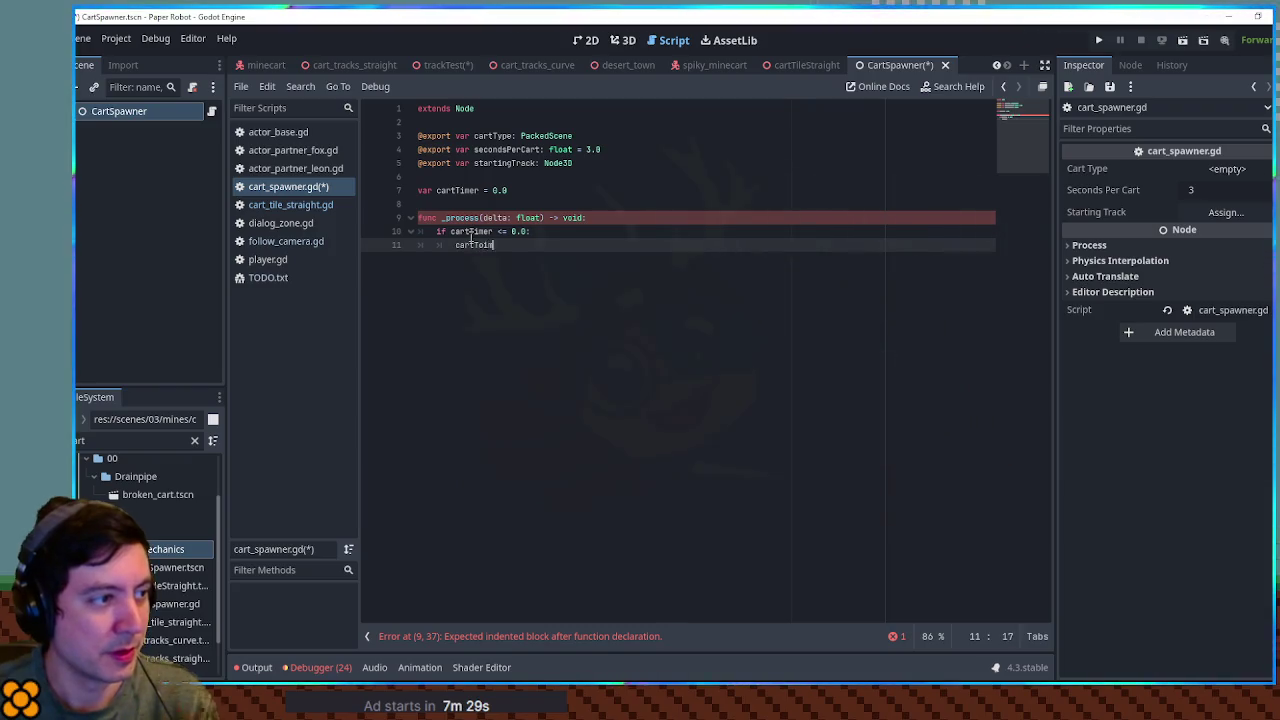
key(BackSpace)
key(BackSpace)
key(BackSpace)
text(imer +)
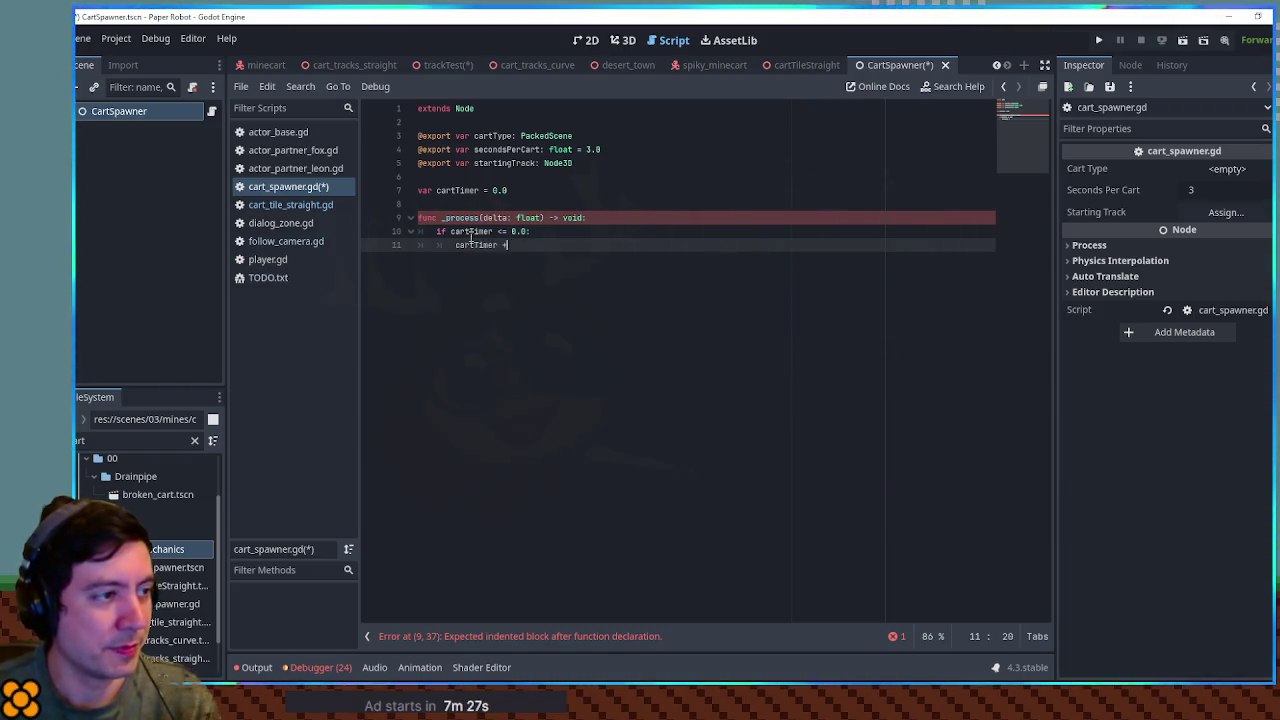
text(= se)
key(Return)
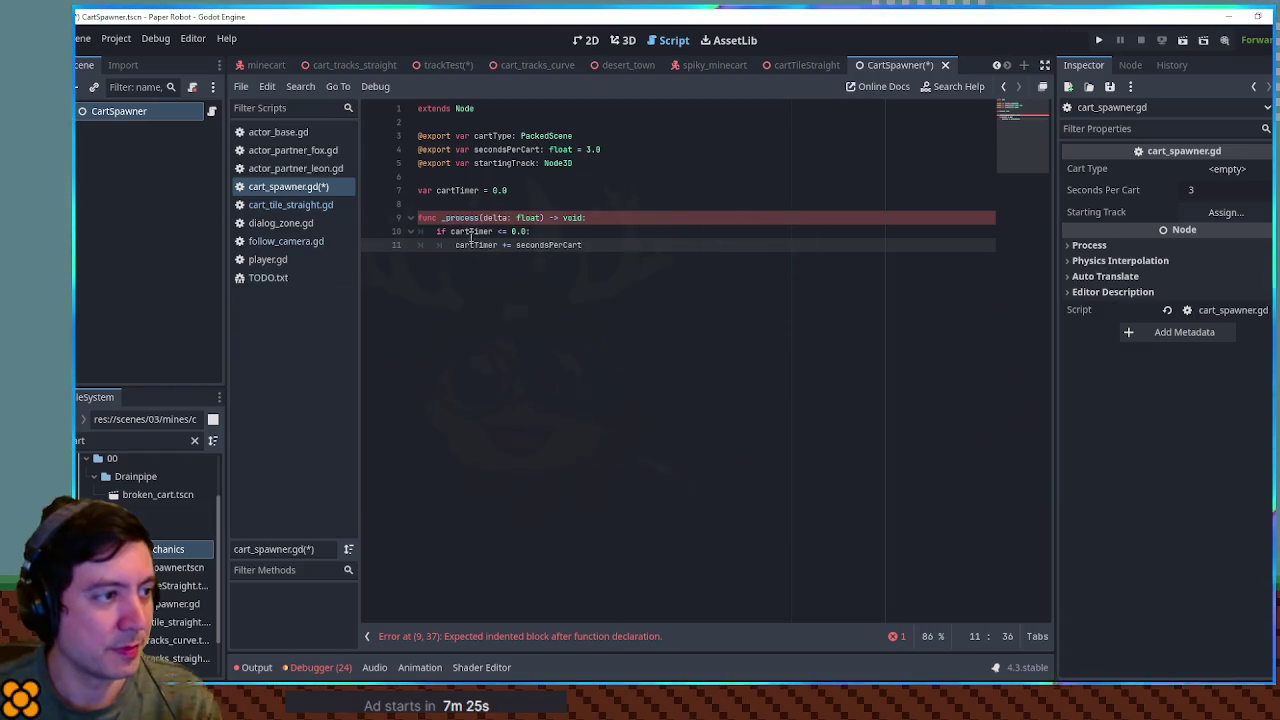
Step: Decrement cartTimer by delta at the top of _process and add a '# spawn a car' comment
key(Up)
key(Up)
key(End)
key(Return)
text(cartTimer -=)
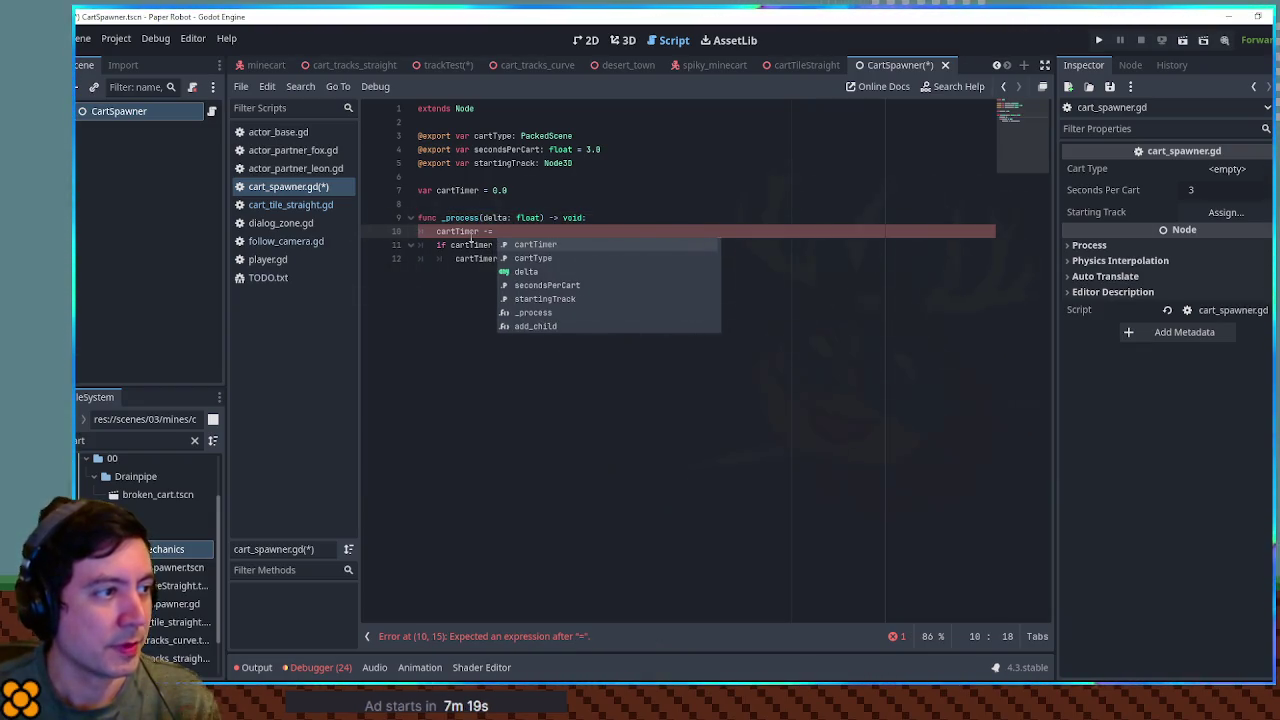
text( delta)
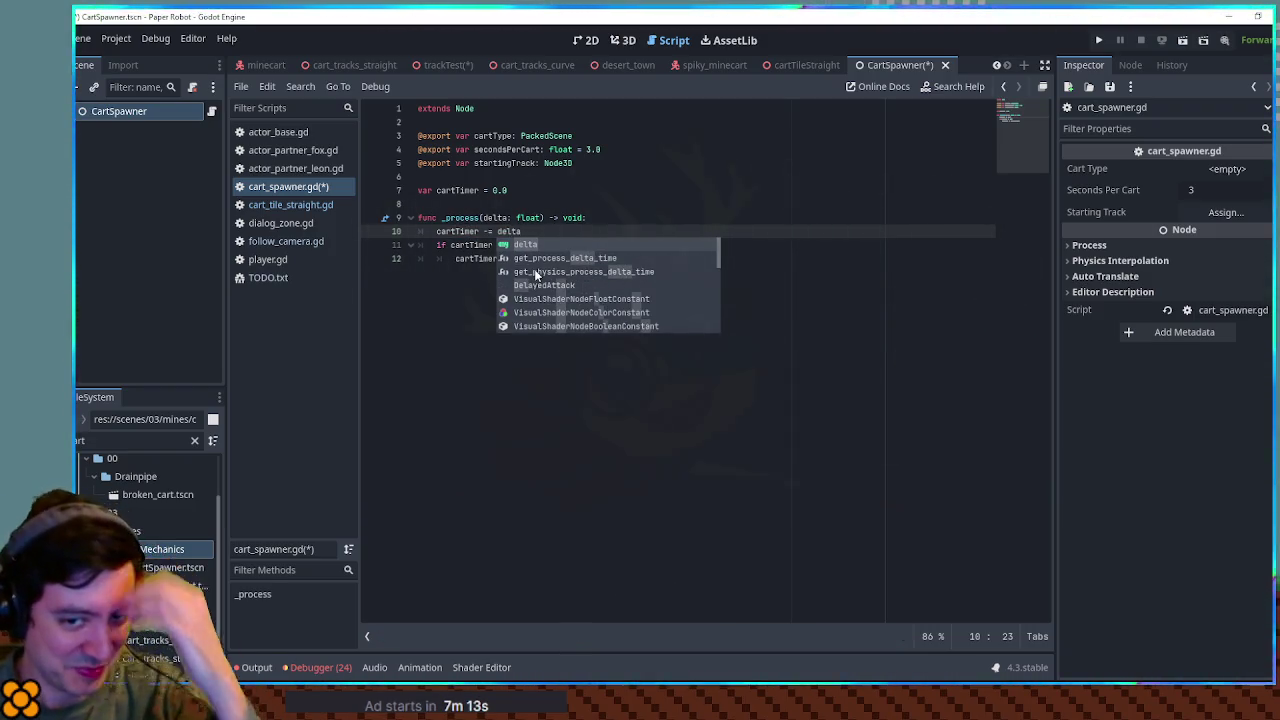
click(640, 273)
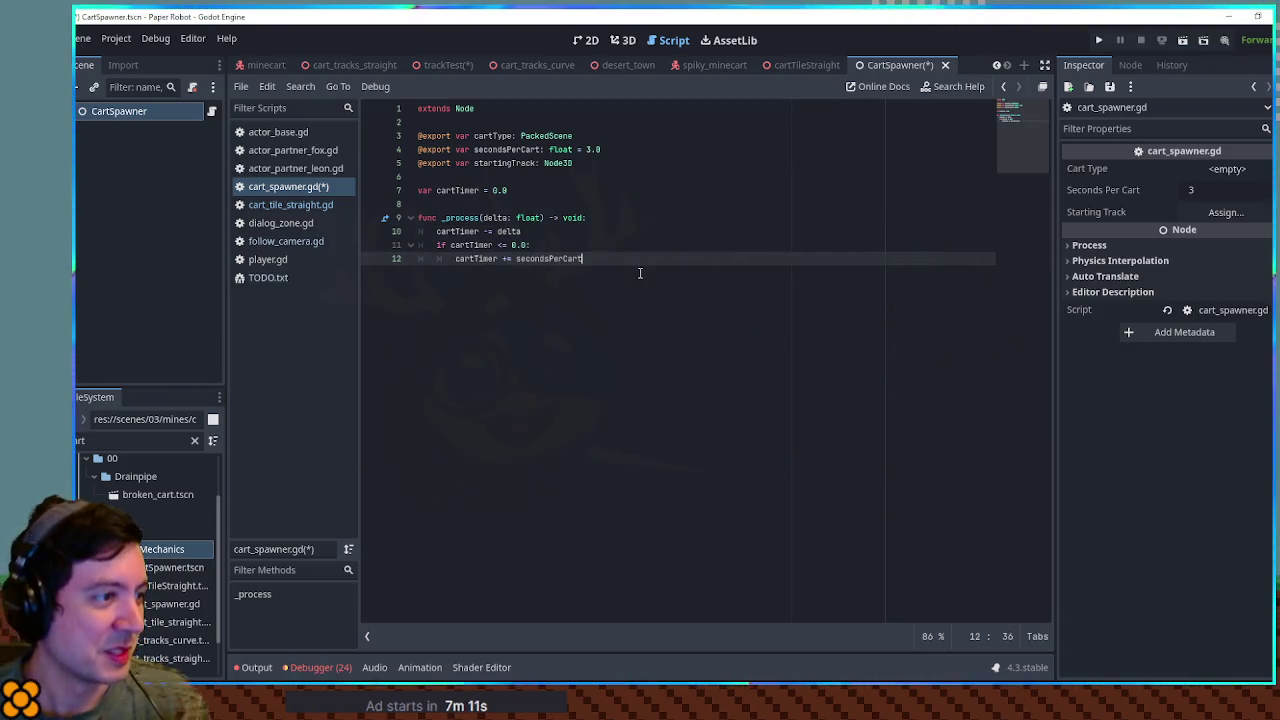
key(Return)
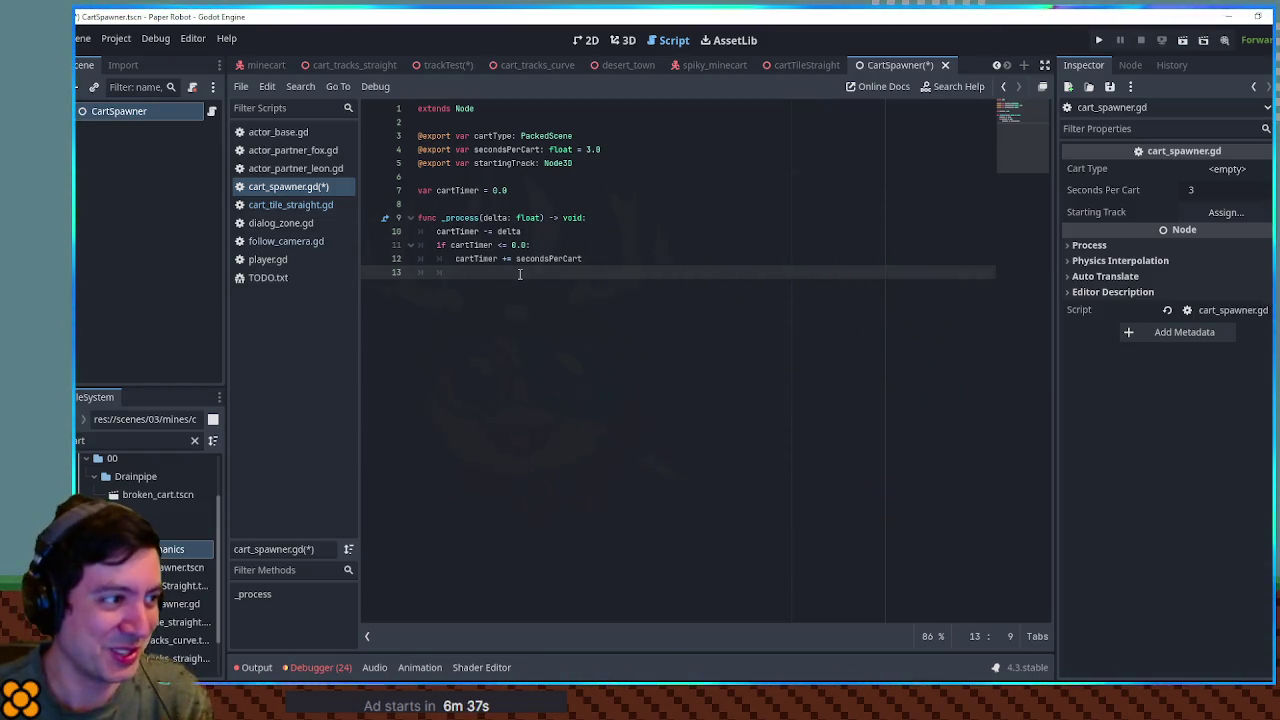
text(# spa)
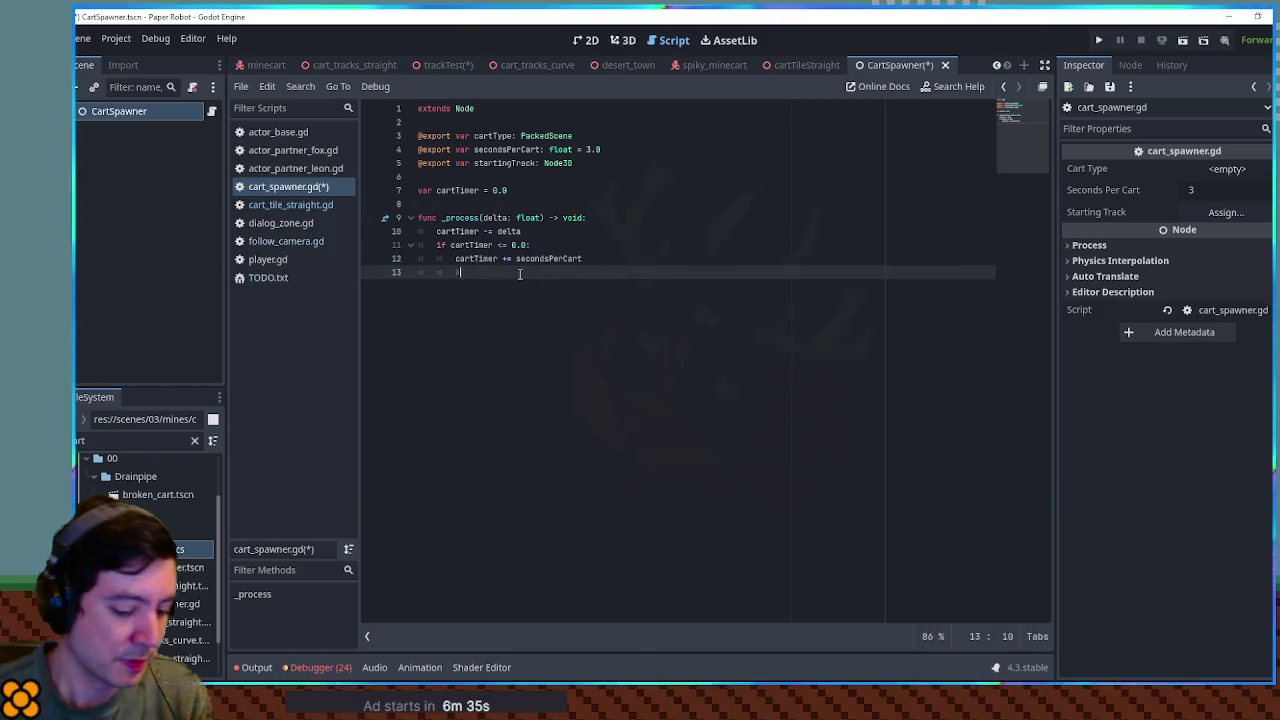
text(wn a cart)
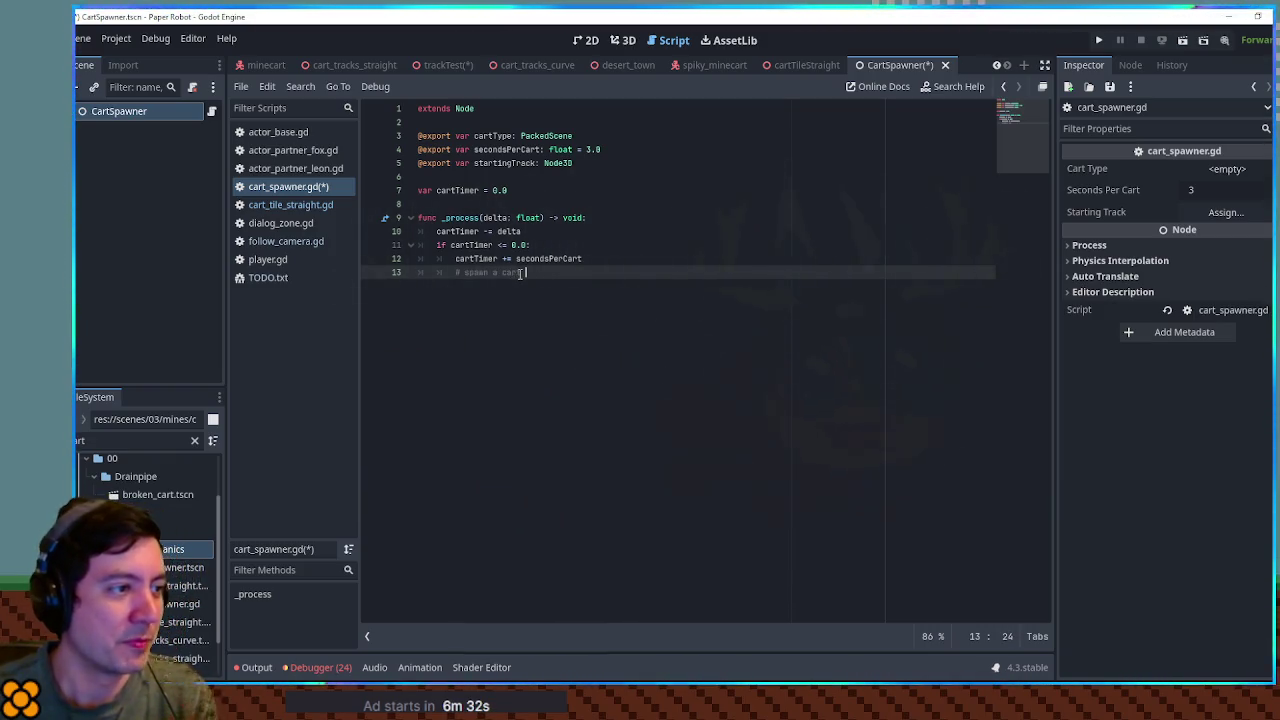
Step: Add 'var newCart = cartType.instantiate()' below the spawn comment
key(Return)
text(var newCart = cart)
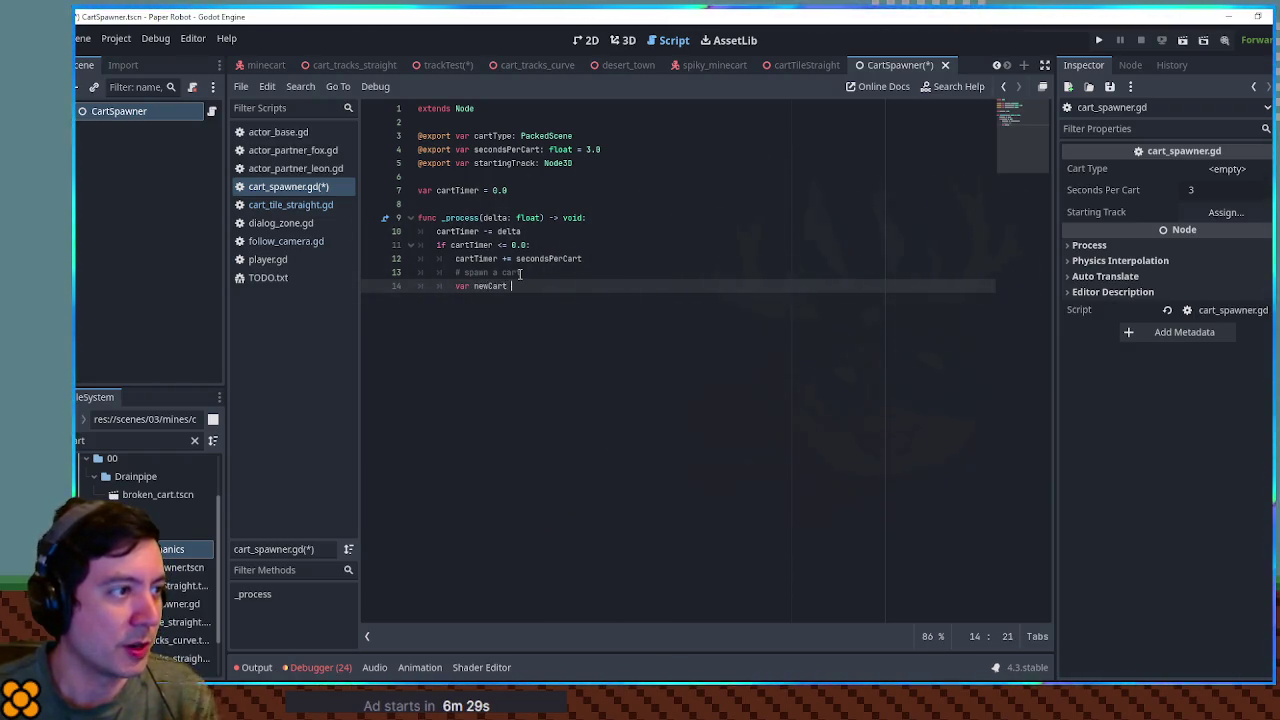
text(Ty)
key(Return)
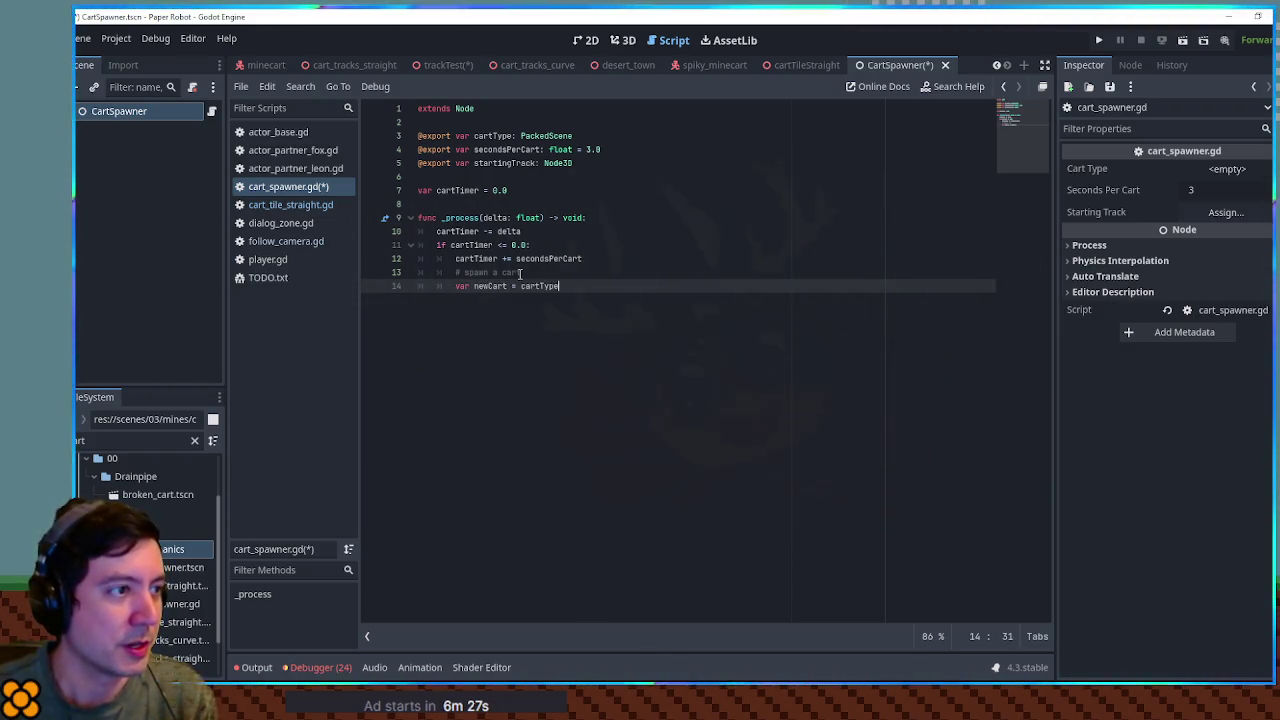
text(.inst)
key(Return)
key(End)
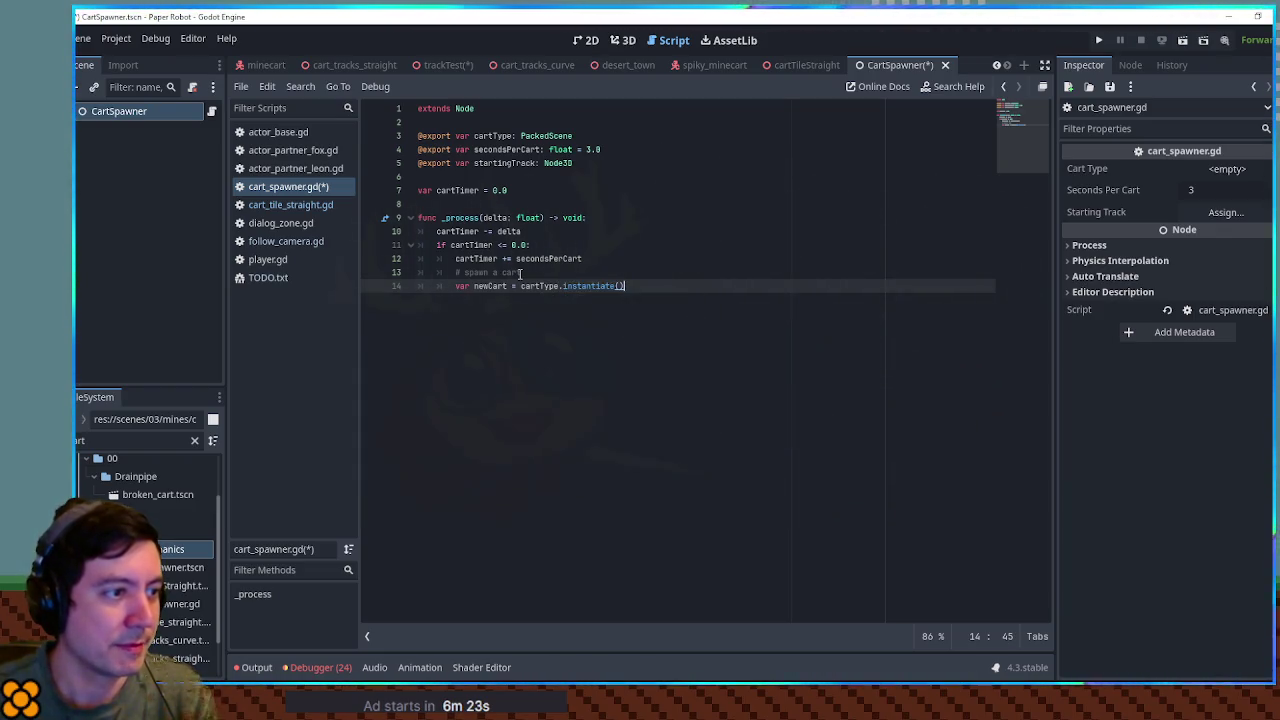
key(Return)
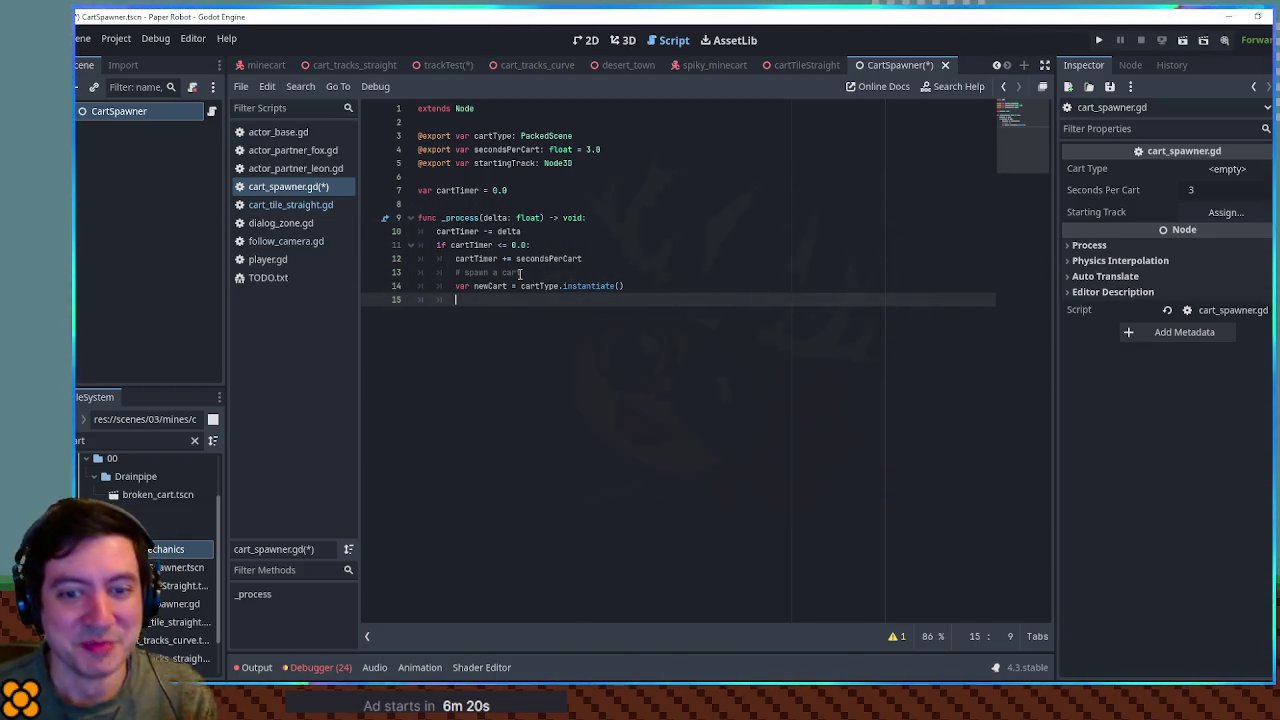
Step: Add 'var pathFollow = PathFollow3D.new()' on the next line
text(var pathFollow = new)
key(BackSpace)
key(BackSpace)
key(BackSpace)
text(Pathfoll)
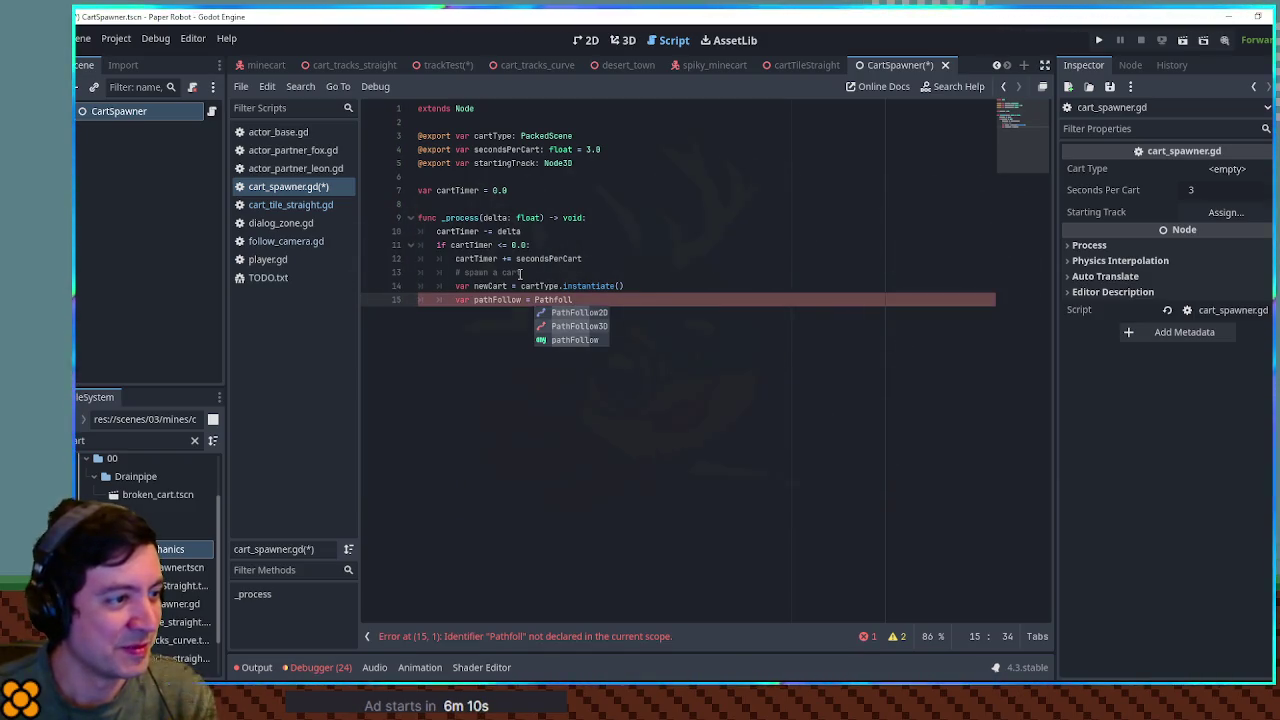
key(Down)
key(Return)
text(.new())
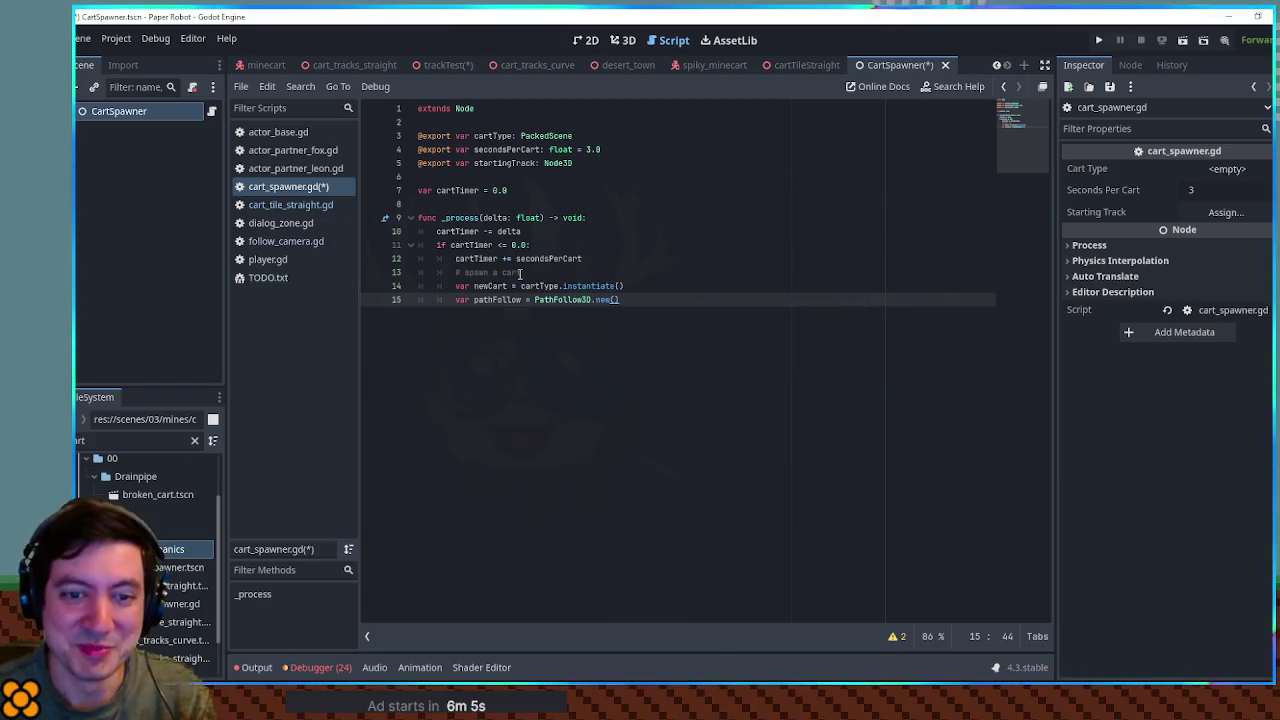
key(Return)
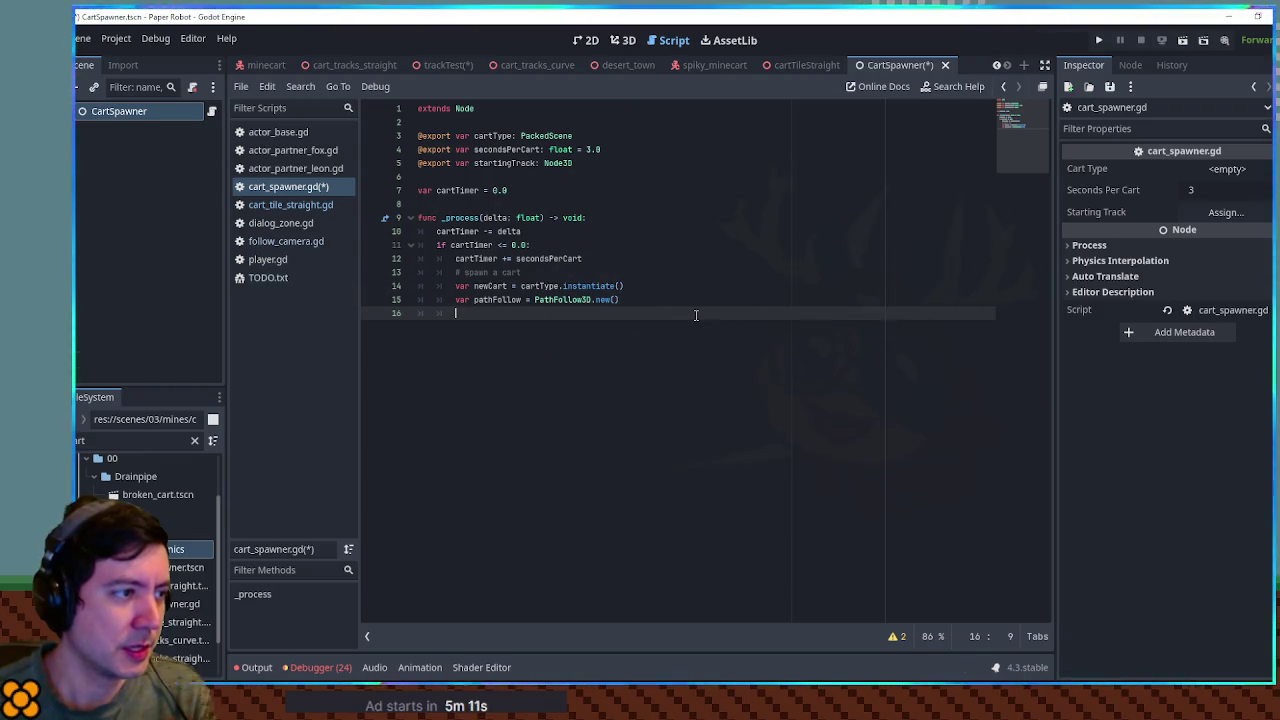
key(Up)
key(Down)
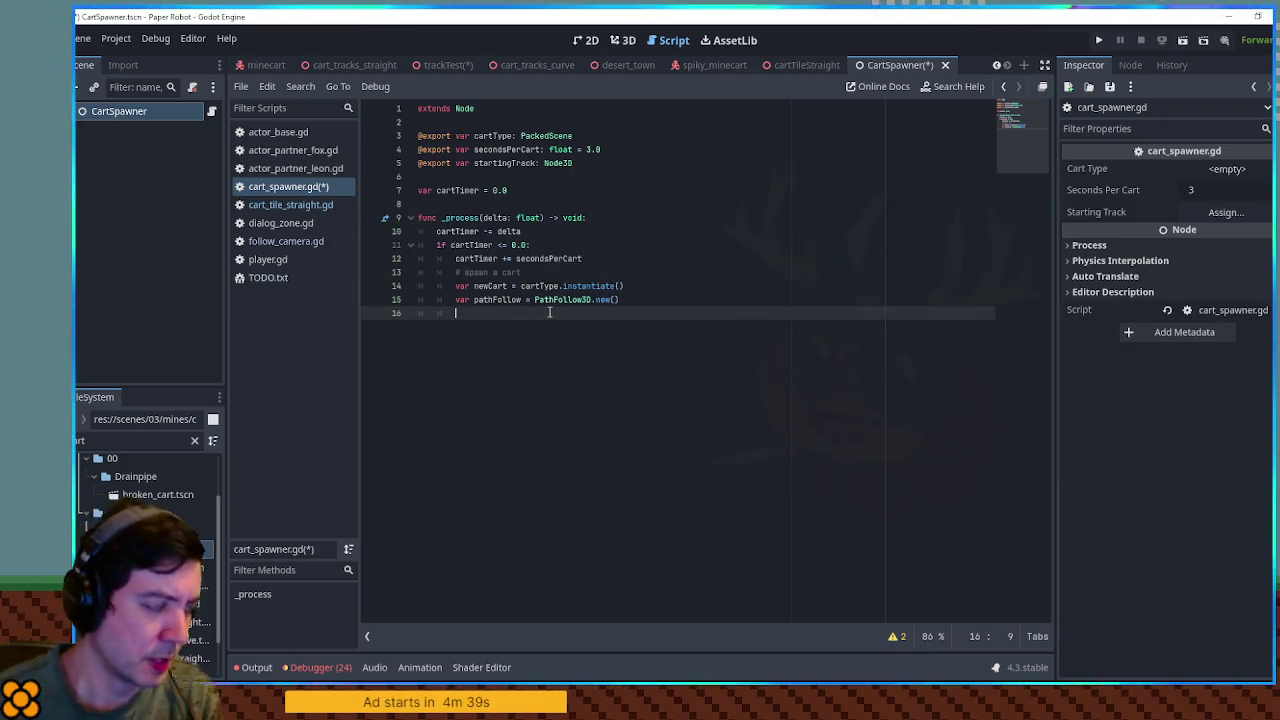
text(path)
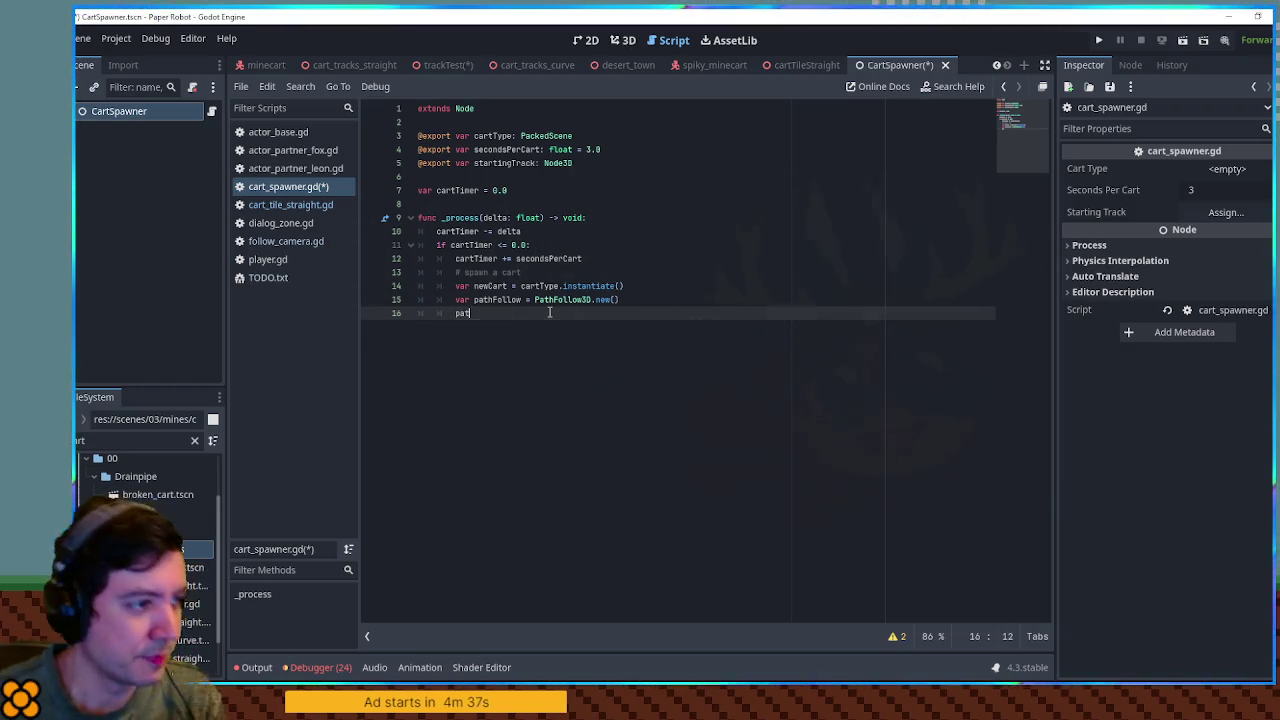
Step: Parent the new cart with pathFollow.add_child(newCart)
key(Return)
text(.add_c)
key(Return)
text(newCart)
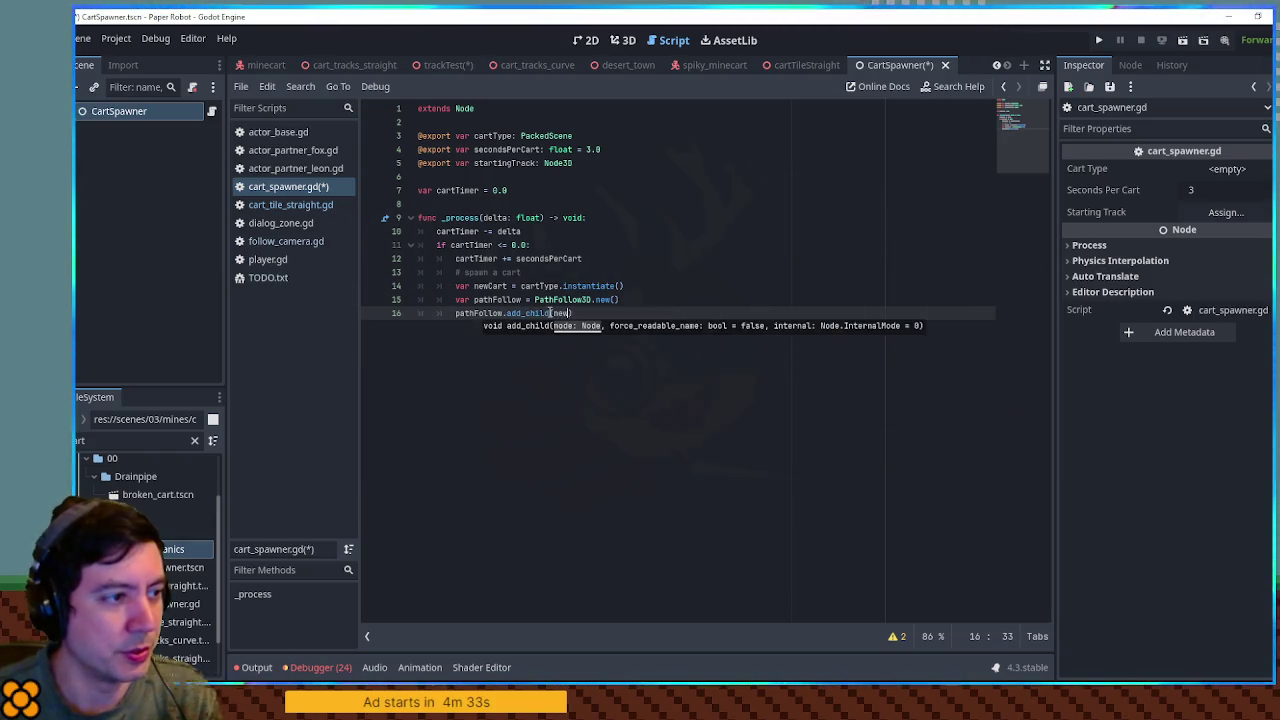
text())
key(Return)
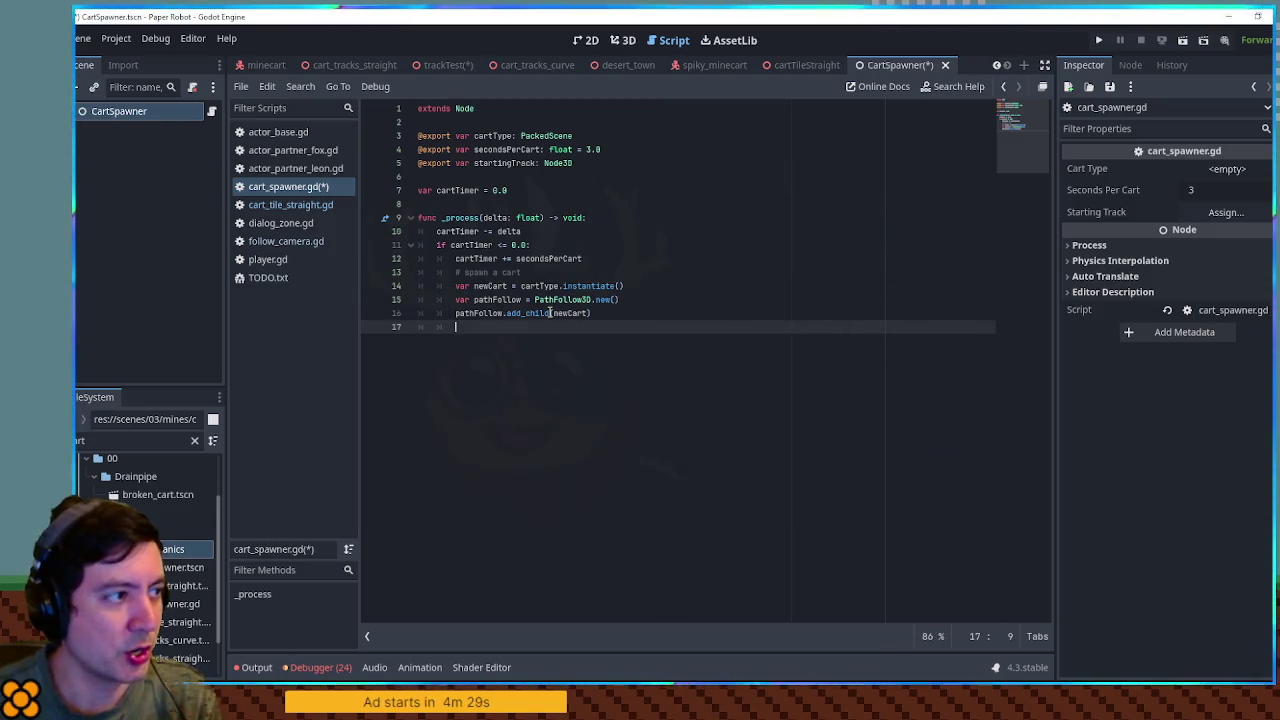
Step: Add 'var path = startingTrack.getCurrentPath()', copying the method name from cart_tile_straight.gd
text(var )
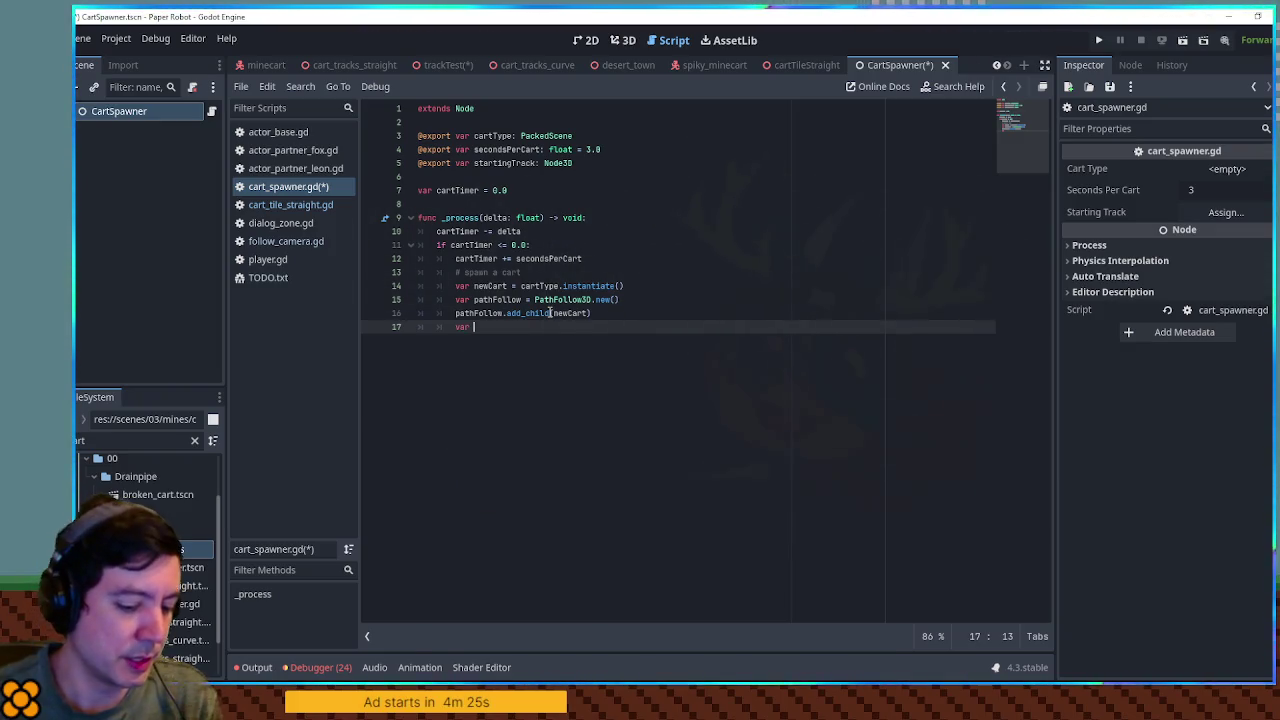
text(path = )
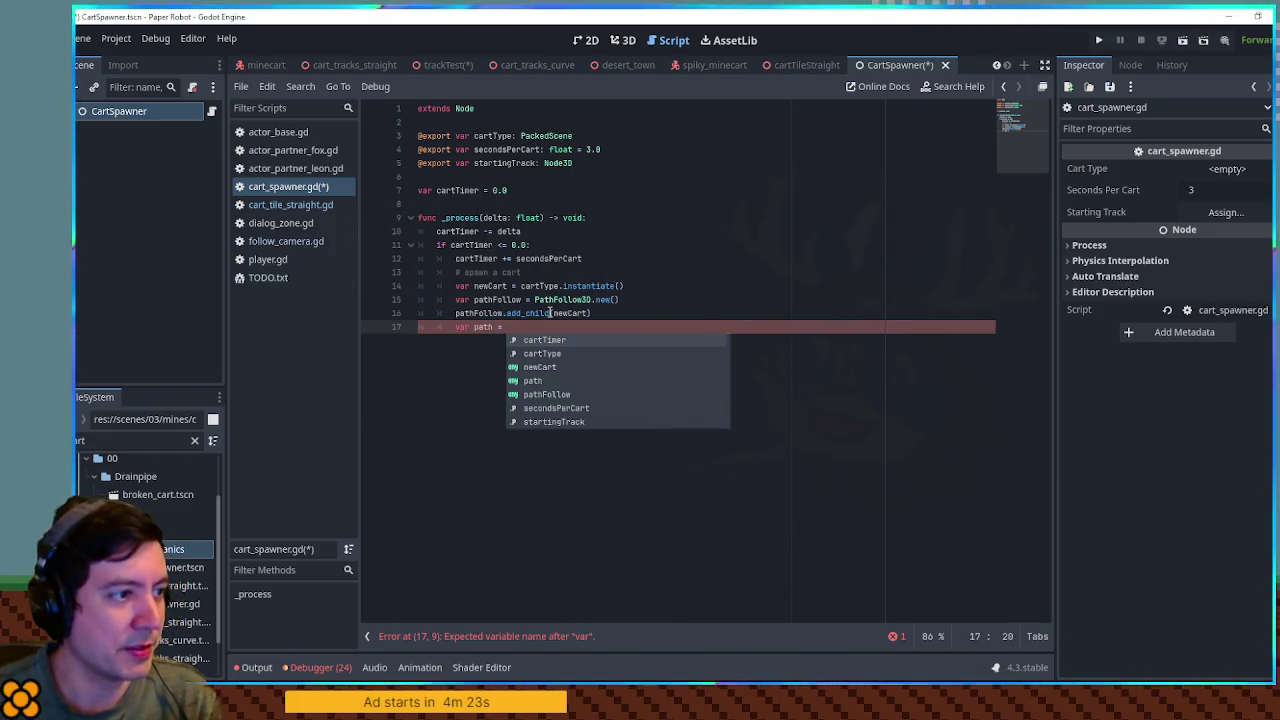
text(star)
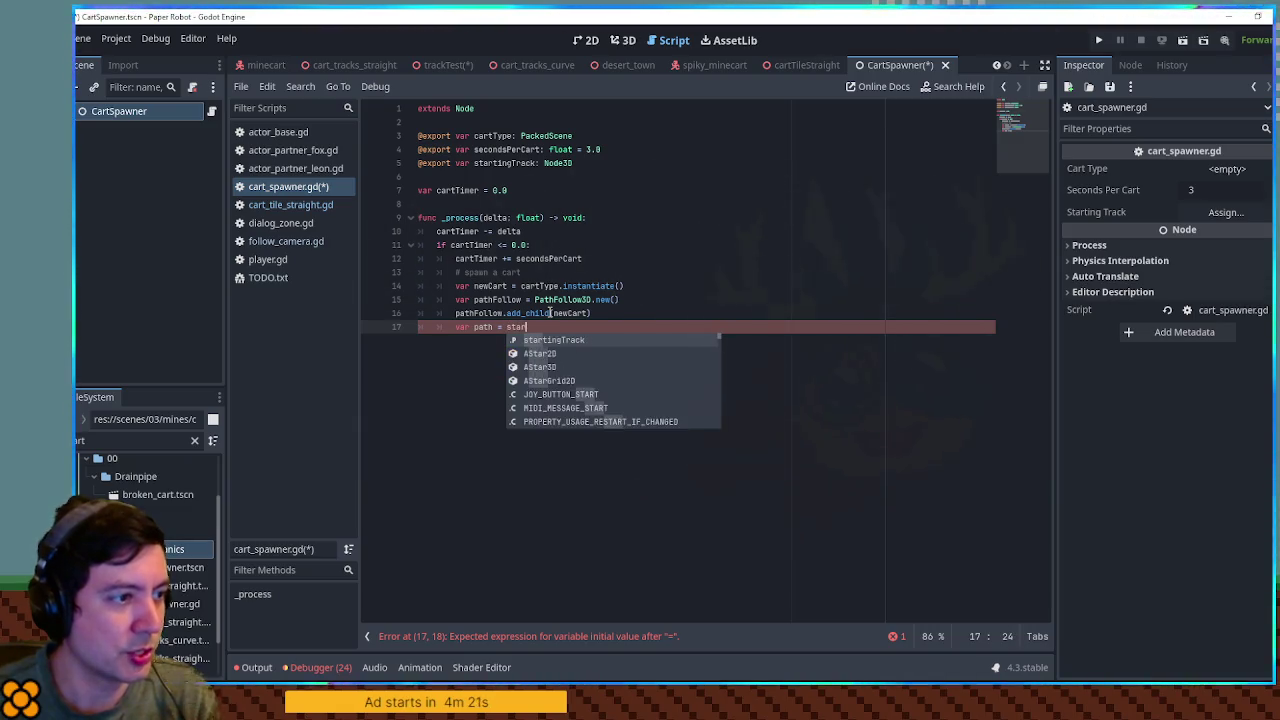
key(Return)
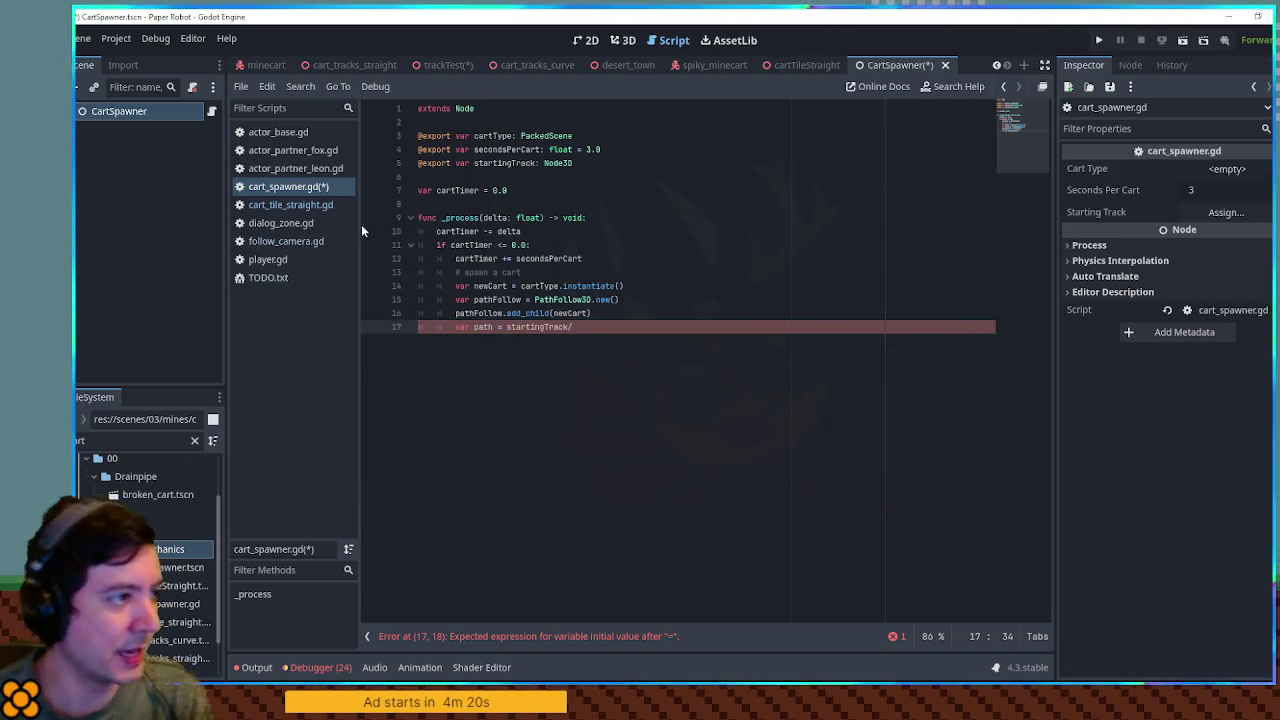
click(290, 204)
drag(437, 149, 512, 149)
key(ctrl+c)
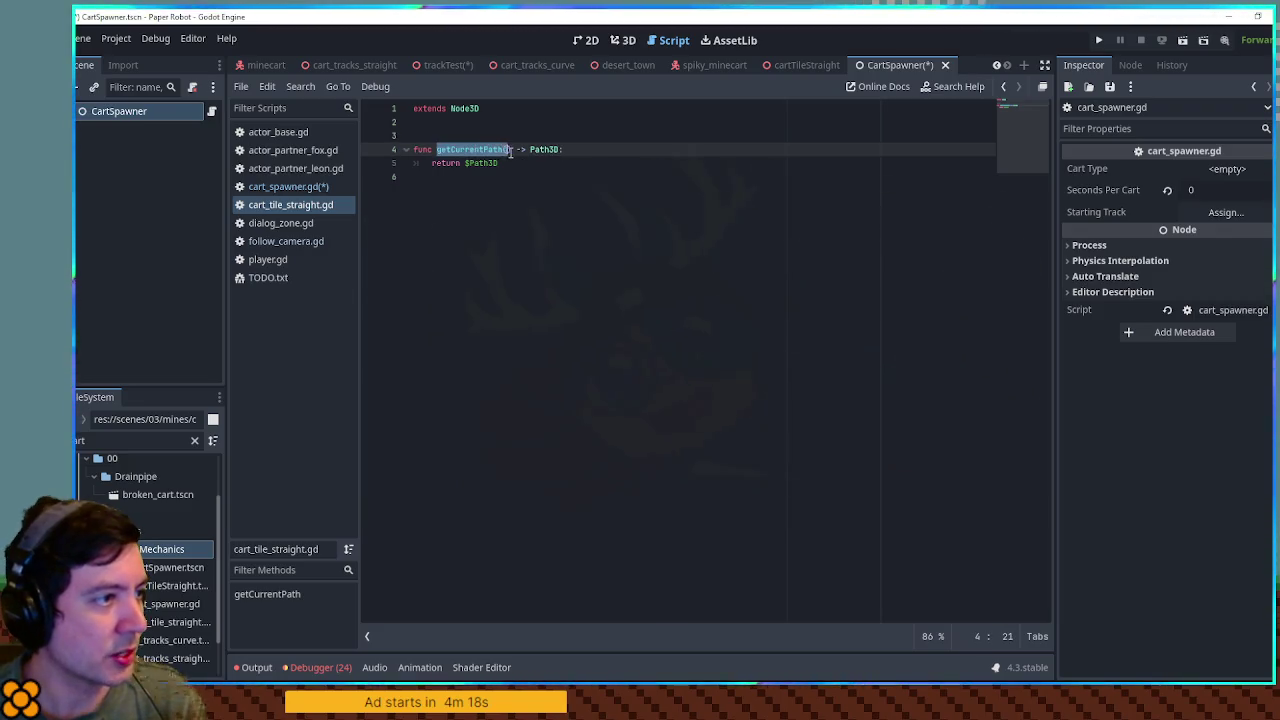
click(300, 187)
text(/)
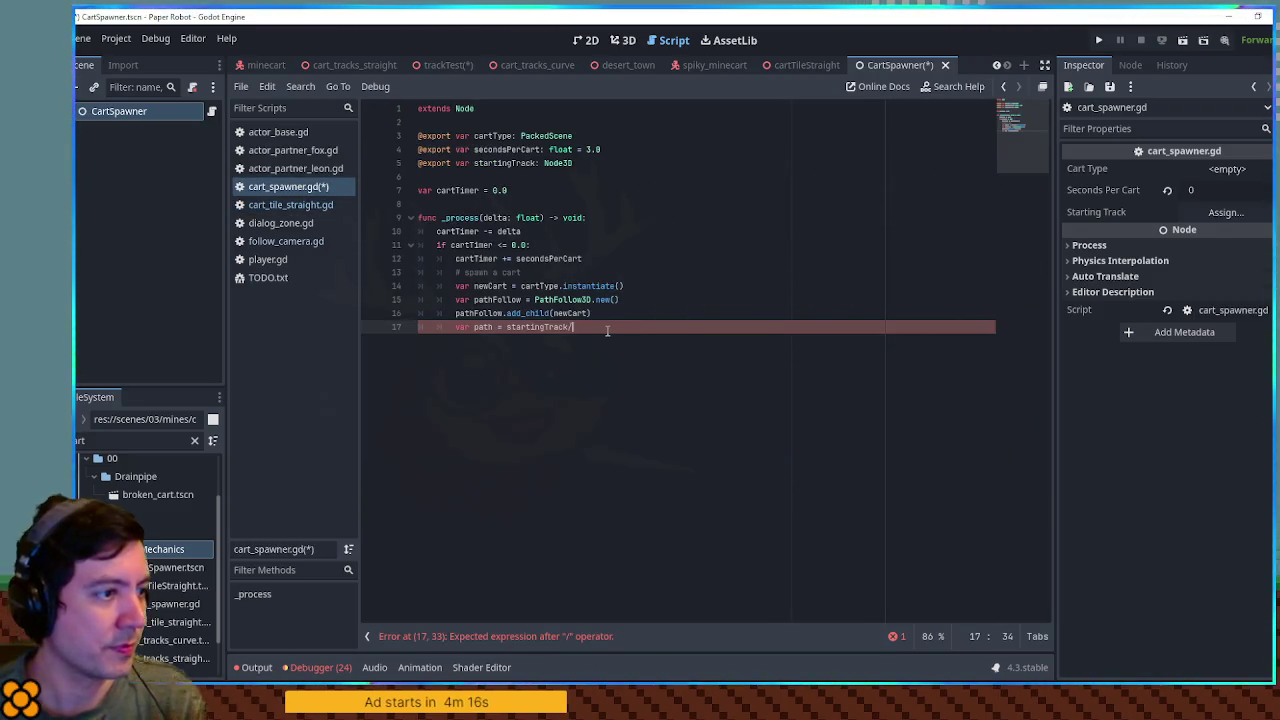
key(BackSpace)
text(.)
key(ctrl+v)
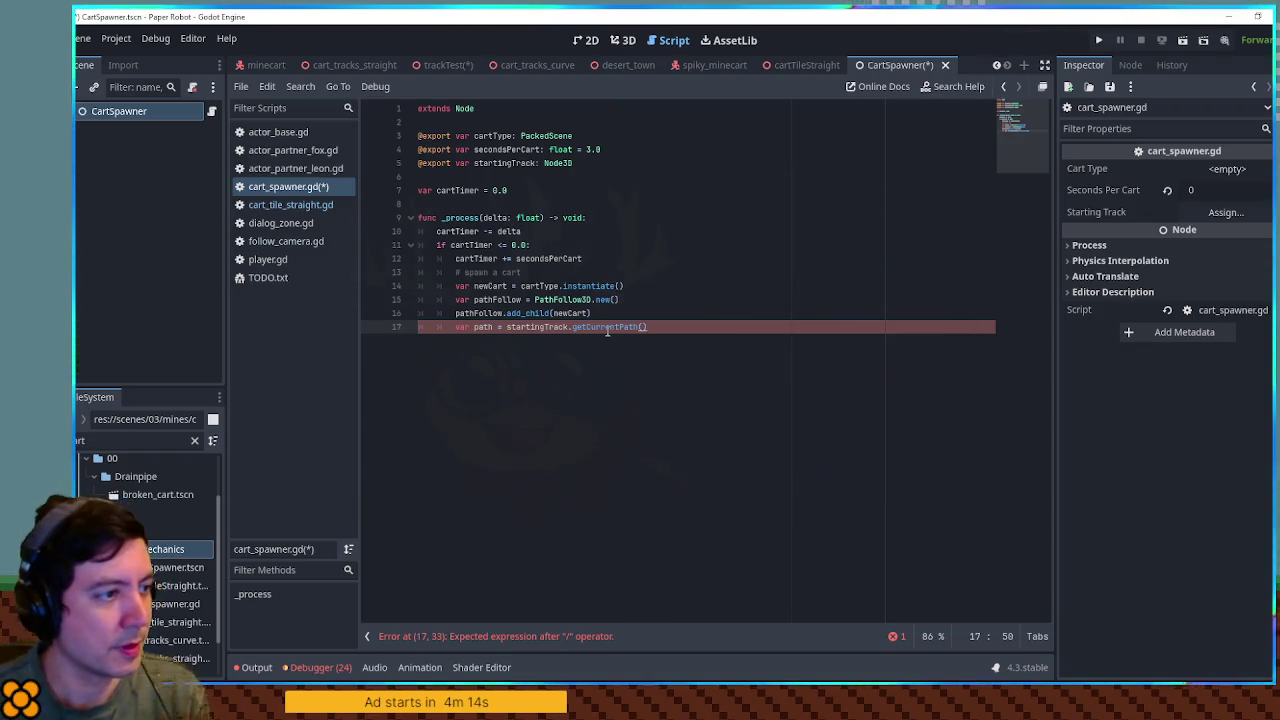
Step: Add path.add_child(pathFollow) below the path lookup
key(Return)
text(path.)
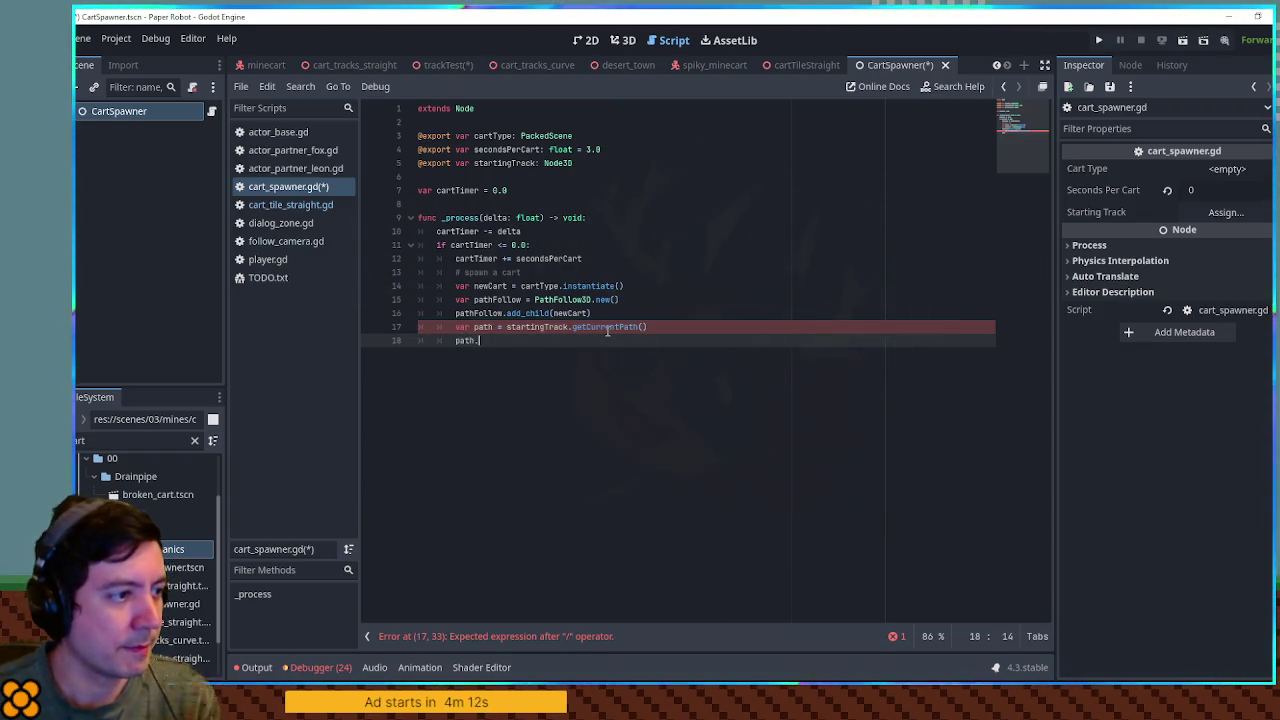
text(add_child()
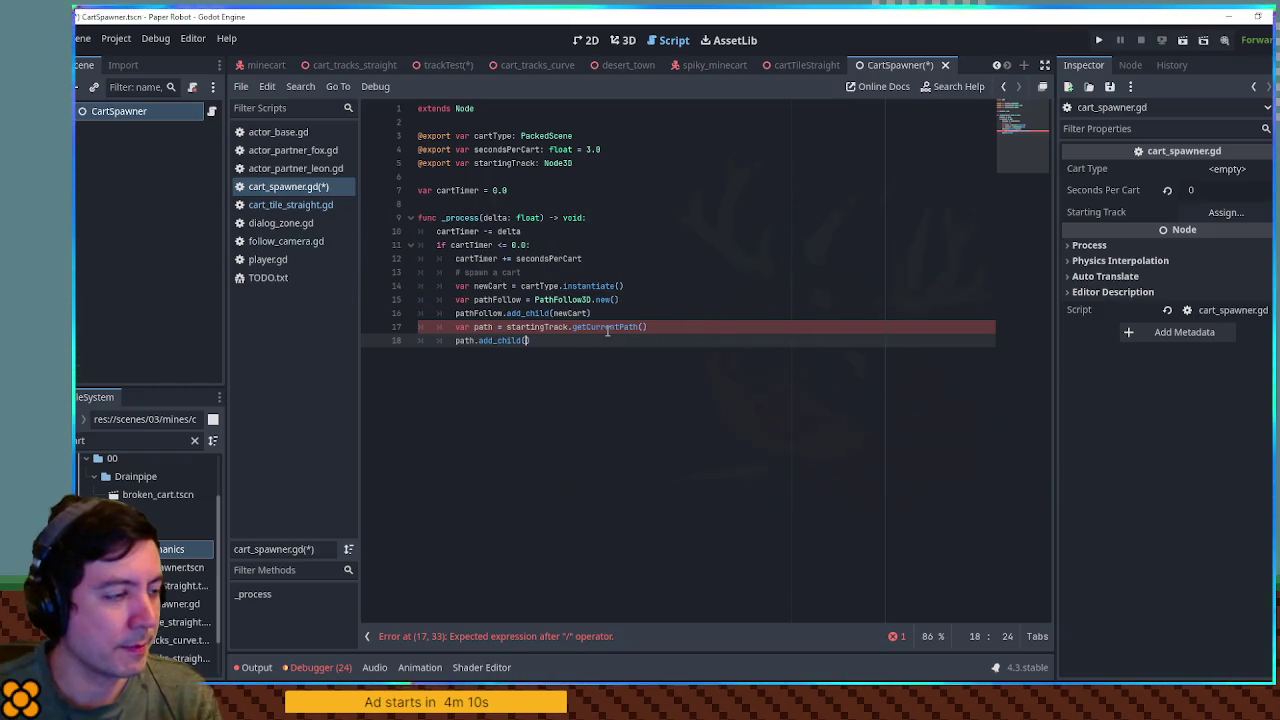
text(pathFollow)
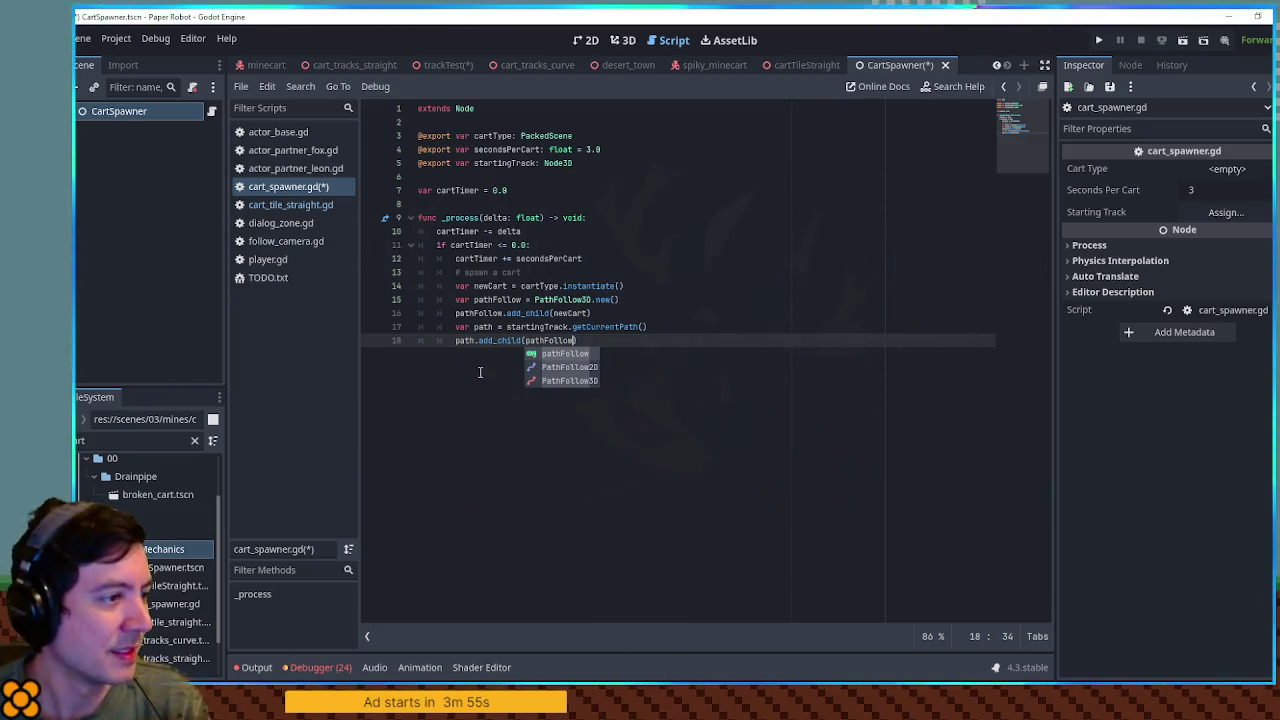
text())
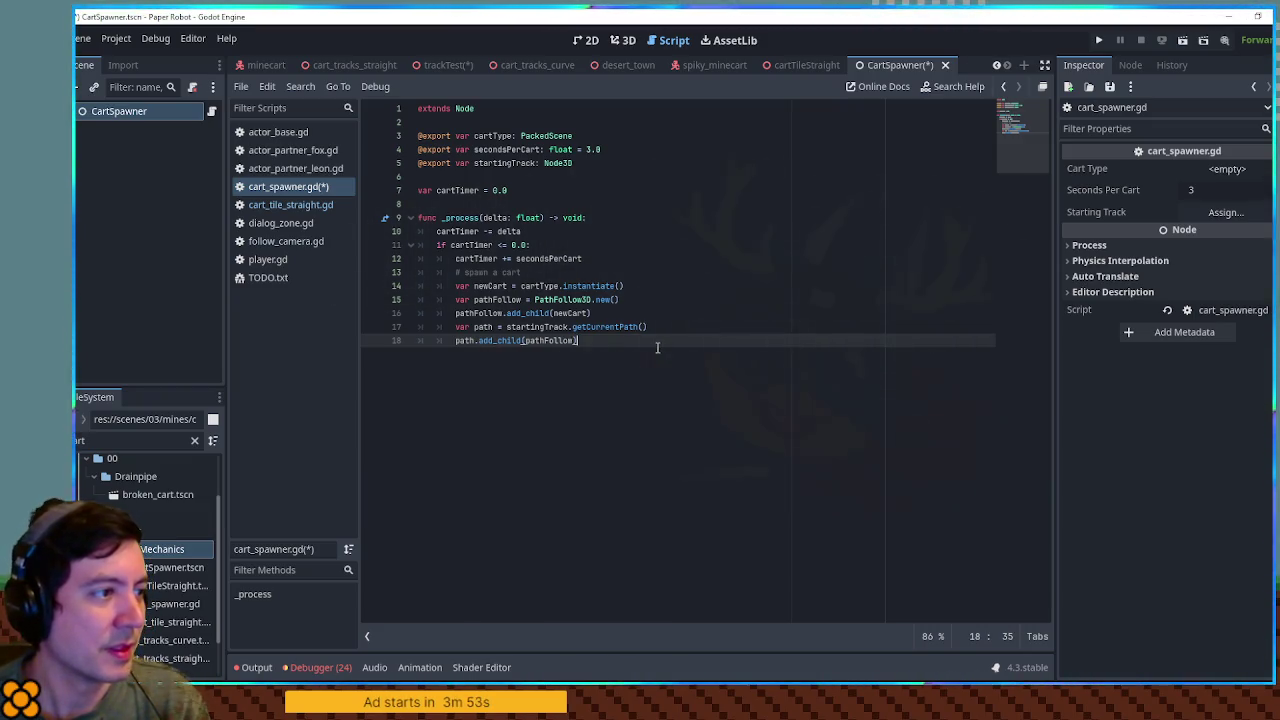
click(524, 191)
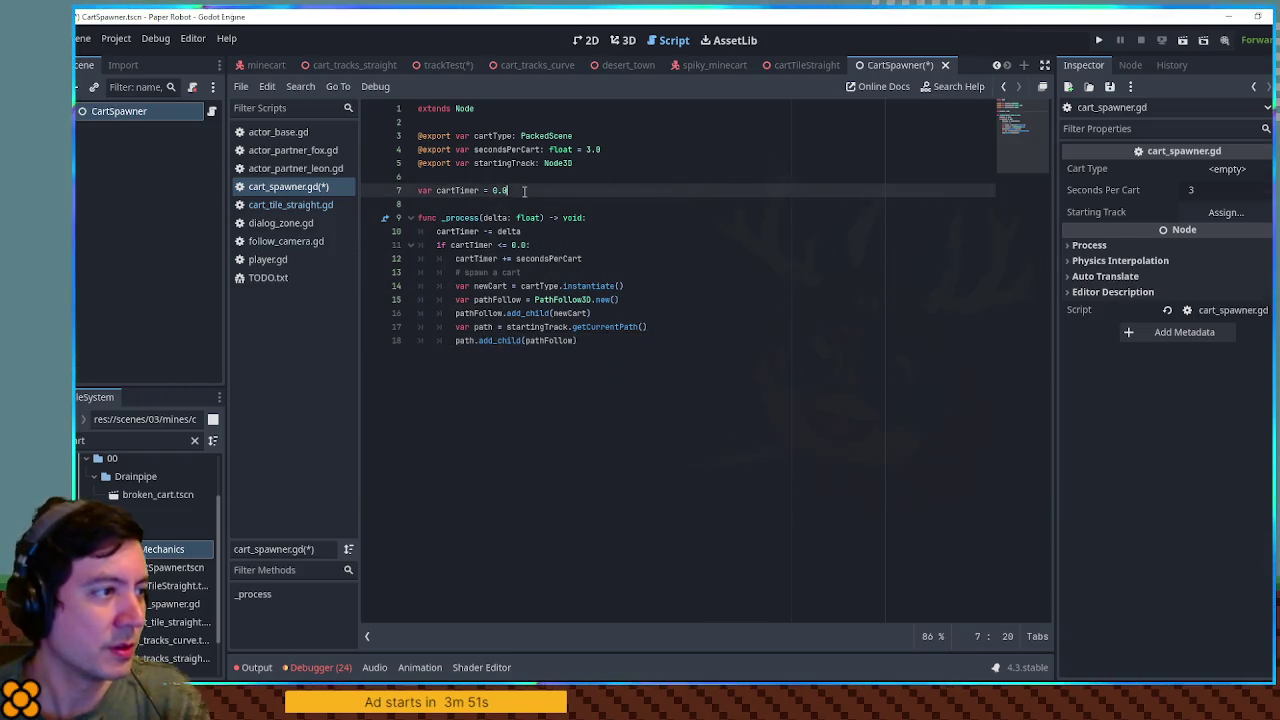
Step: Declare var carts = [] and append each newCart after it is added to the path
key(Return)
text(var carts = [)
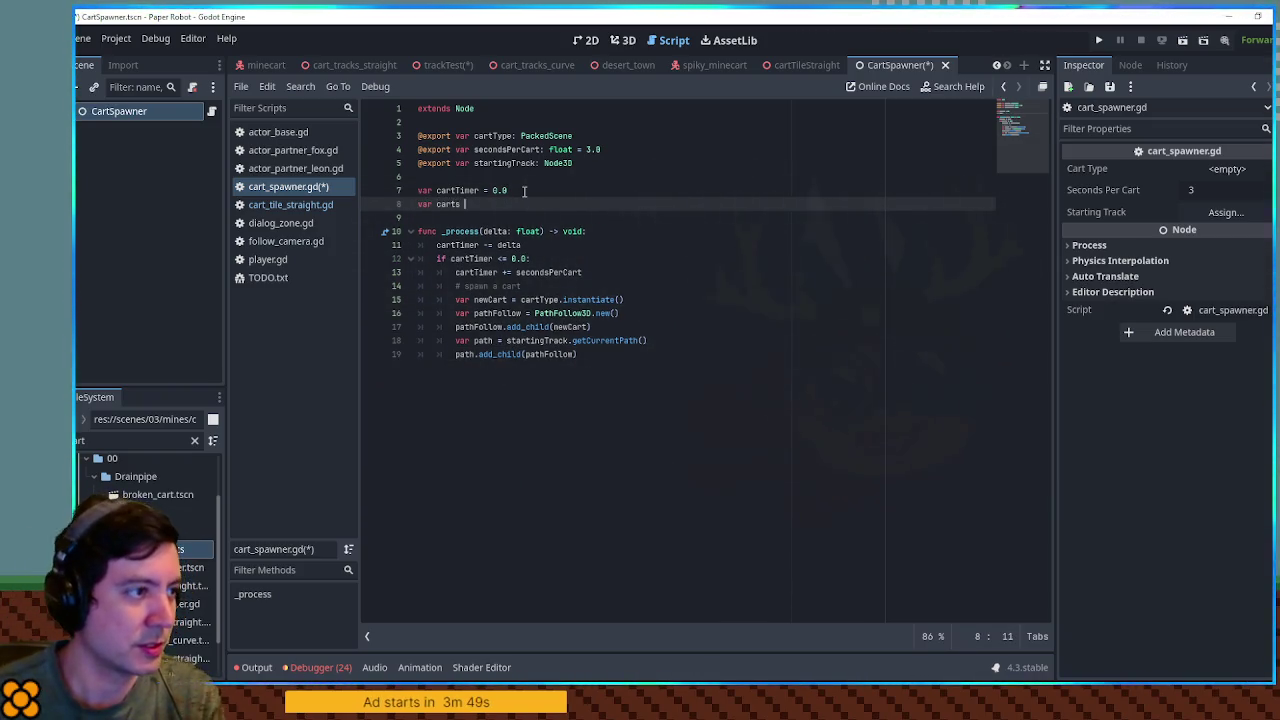
click(494, 369)
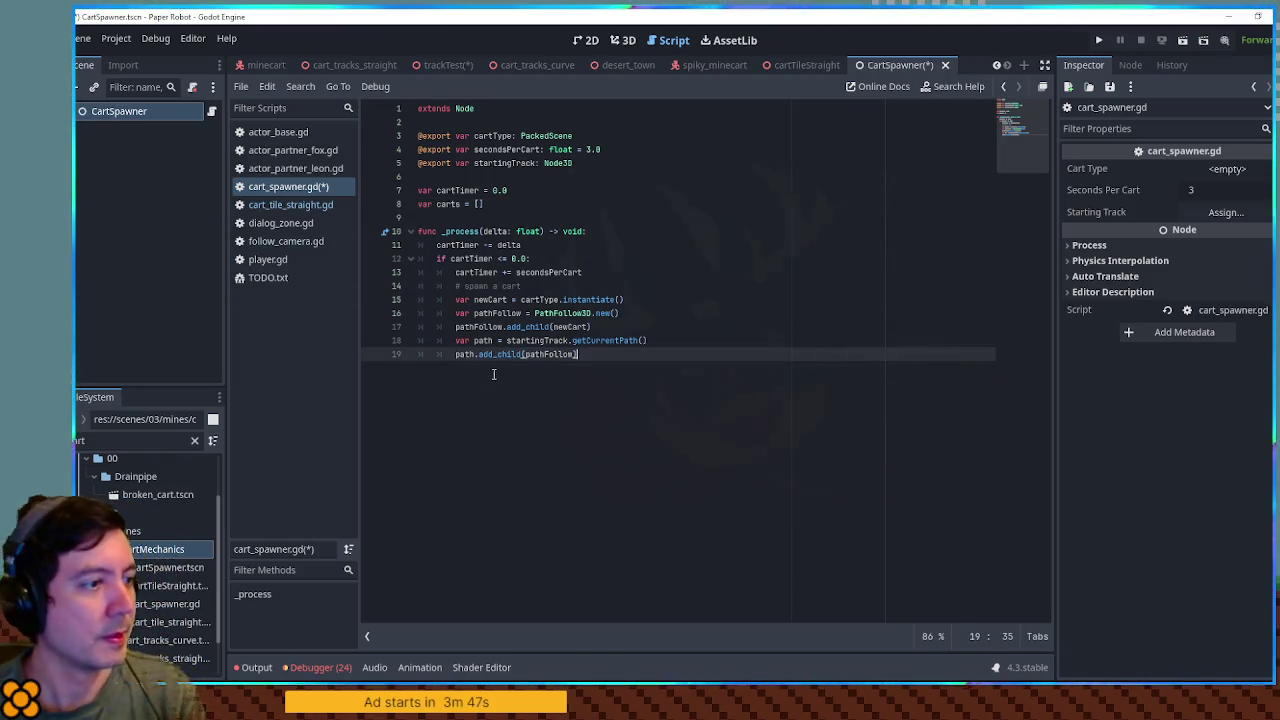
key(Return)
text(car)
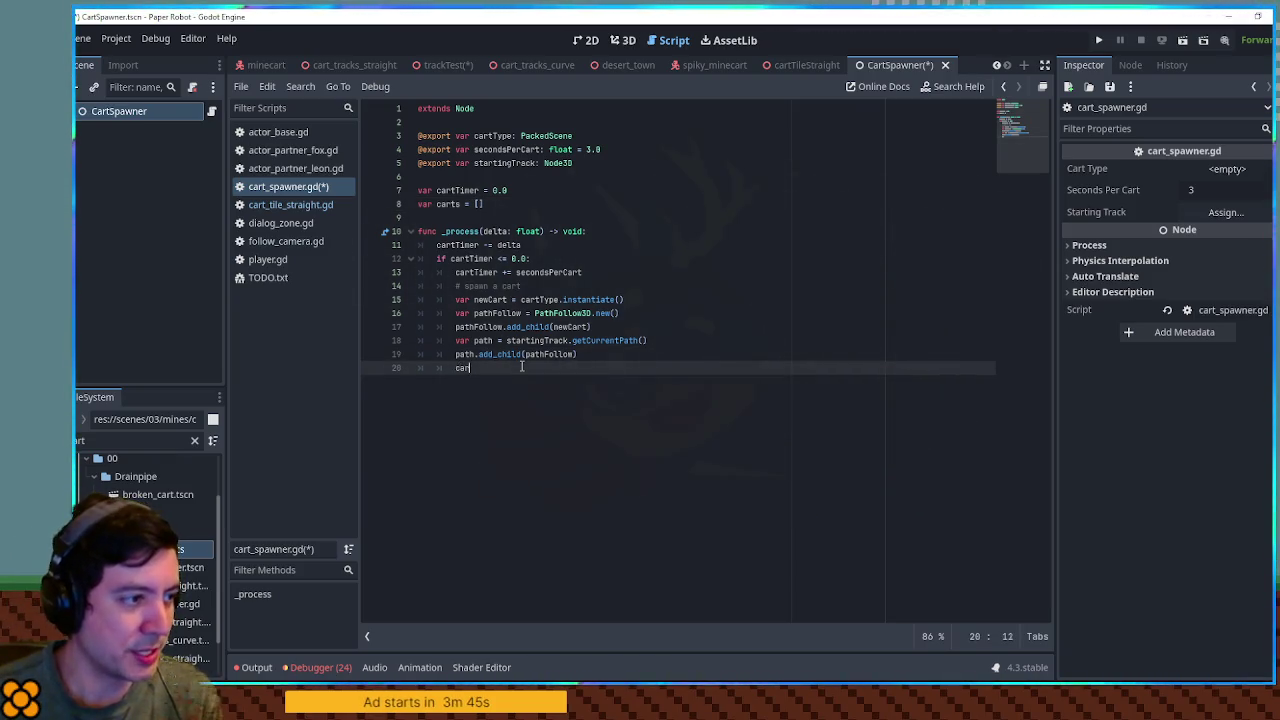
text(ts.append(new)
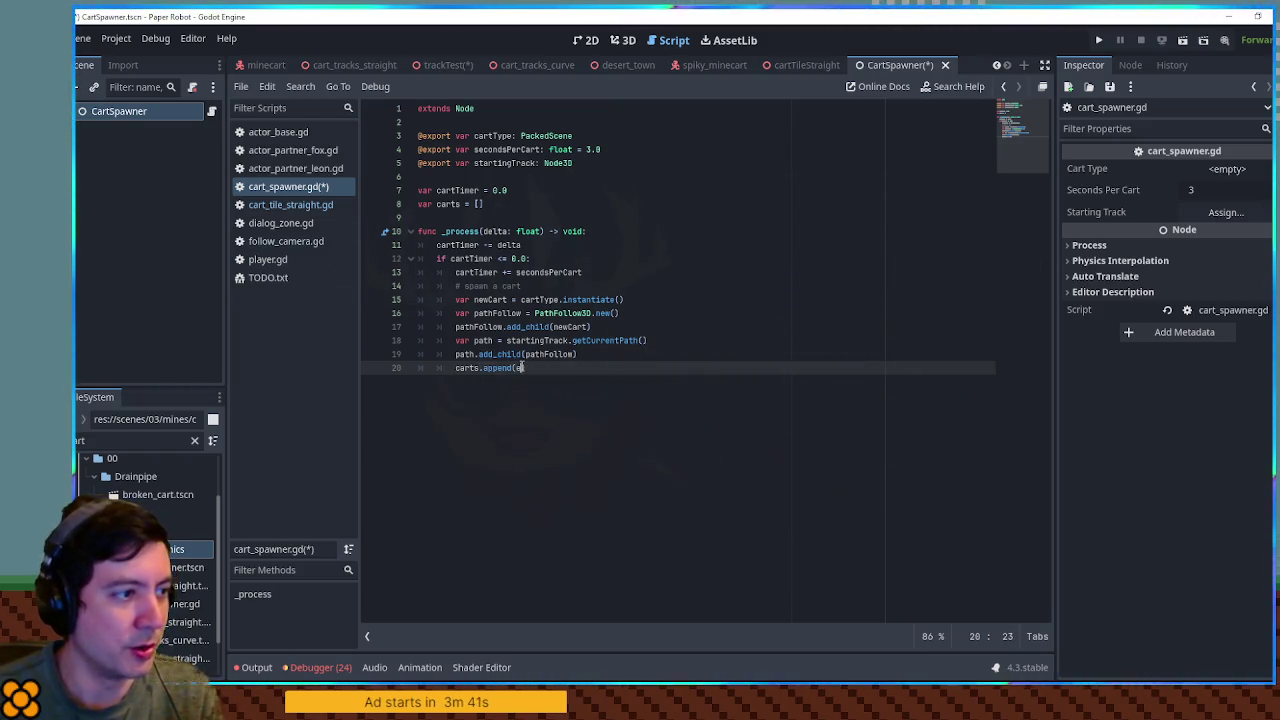
text(Cart)
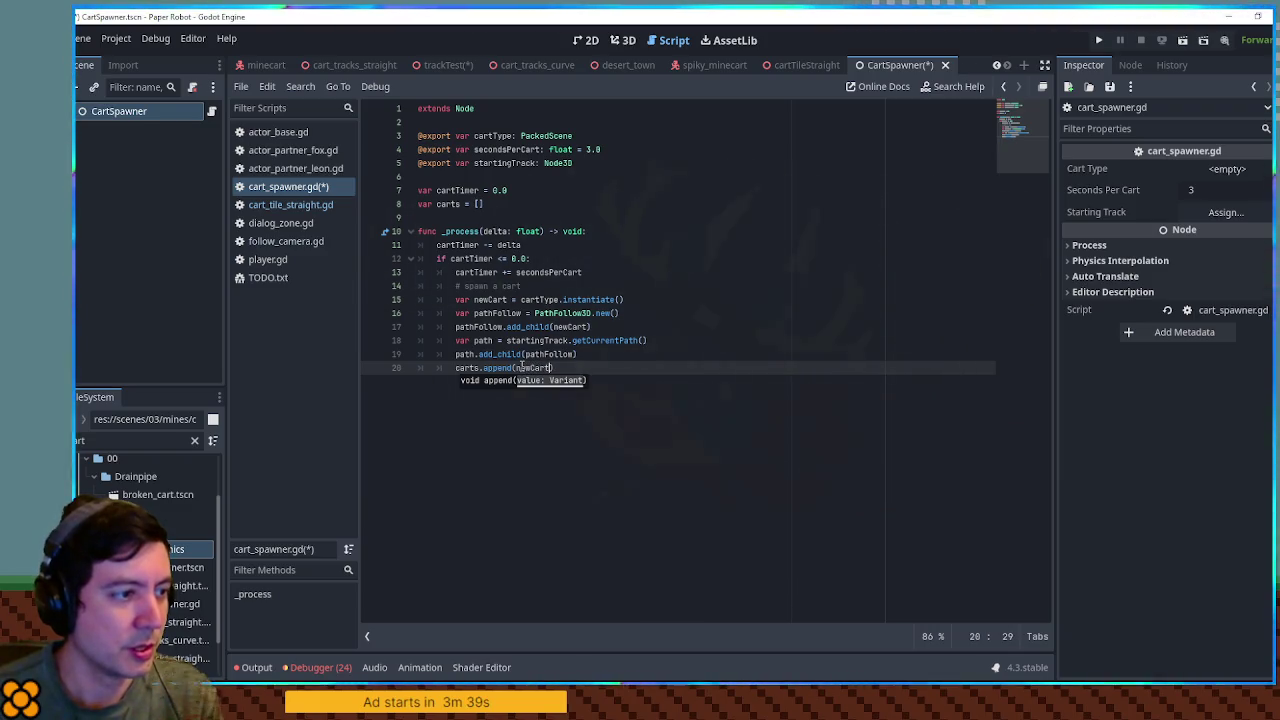
text())
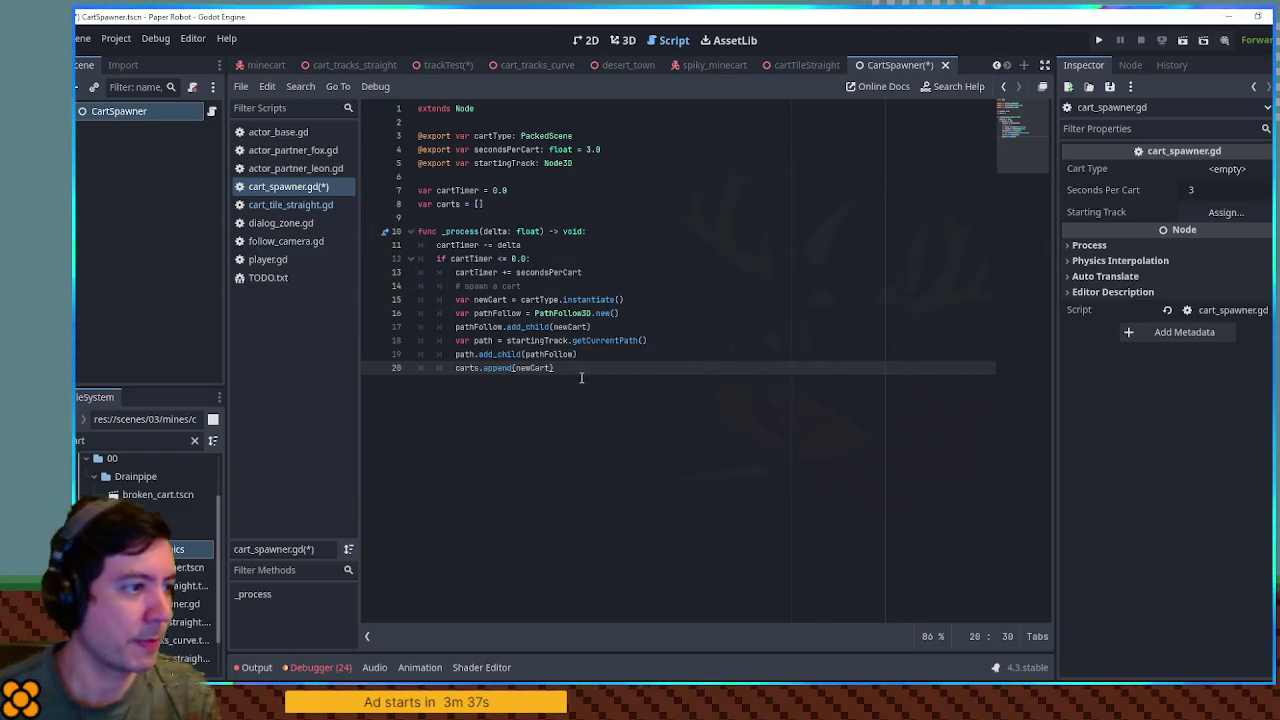
Step: Add a '# process existing carts' loop setting var pathFollow: PathFollow2D = cart.get_parent()
key(Return)
key(Return)
text(# proc)
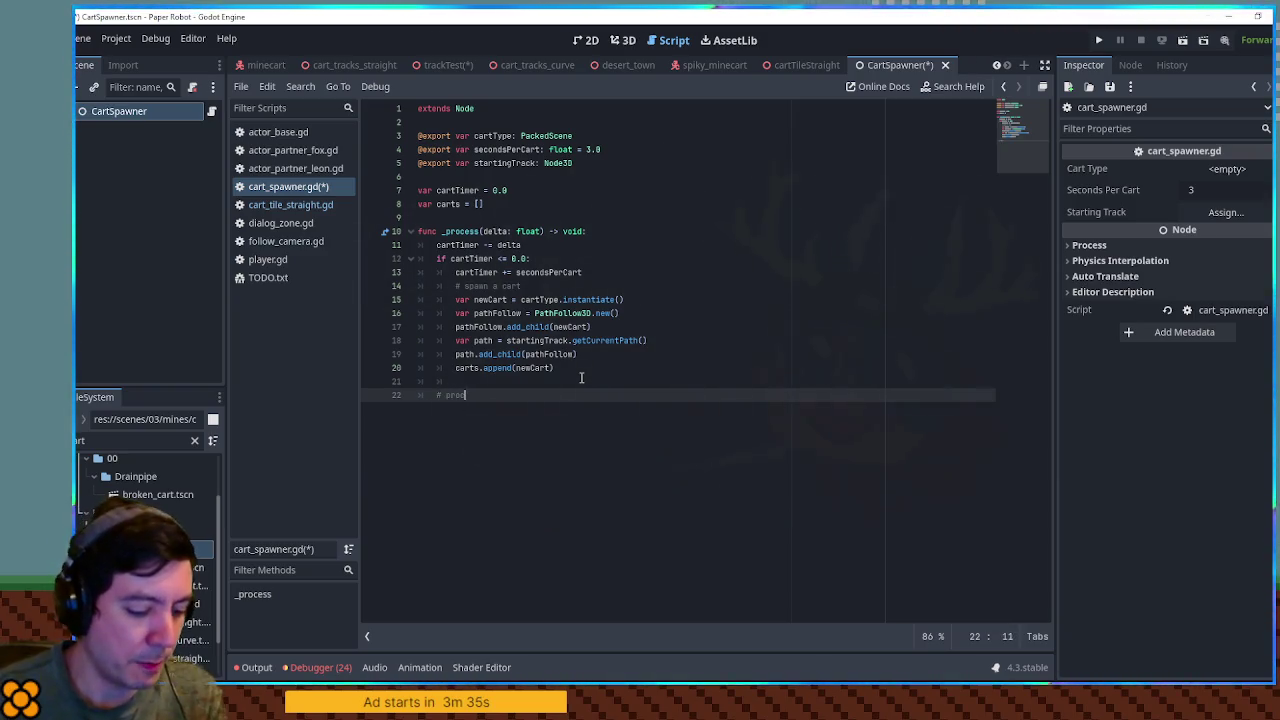
text(ess existing )
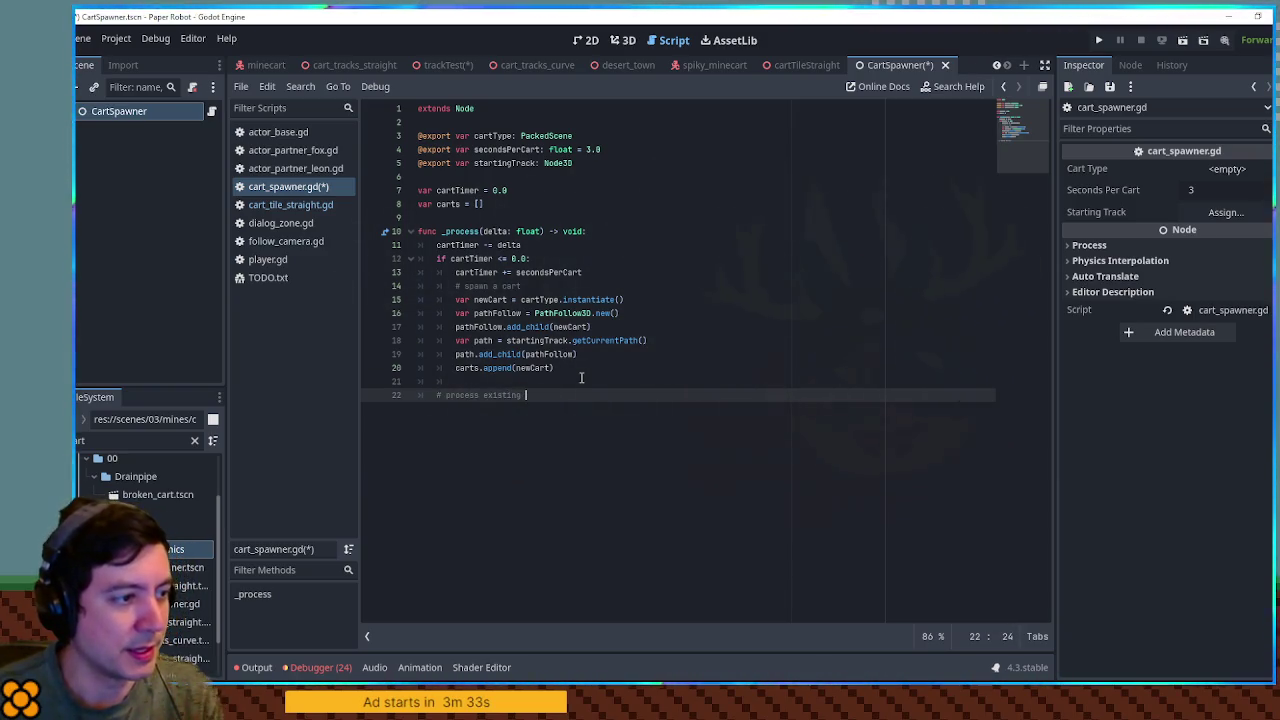
text(carts)
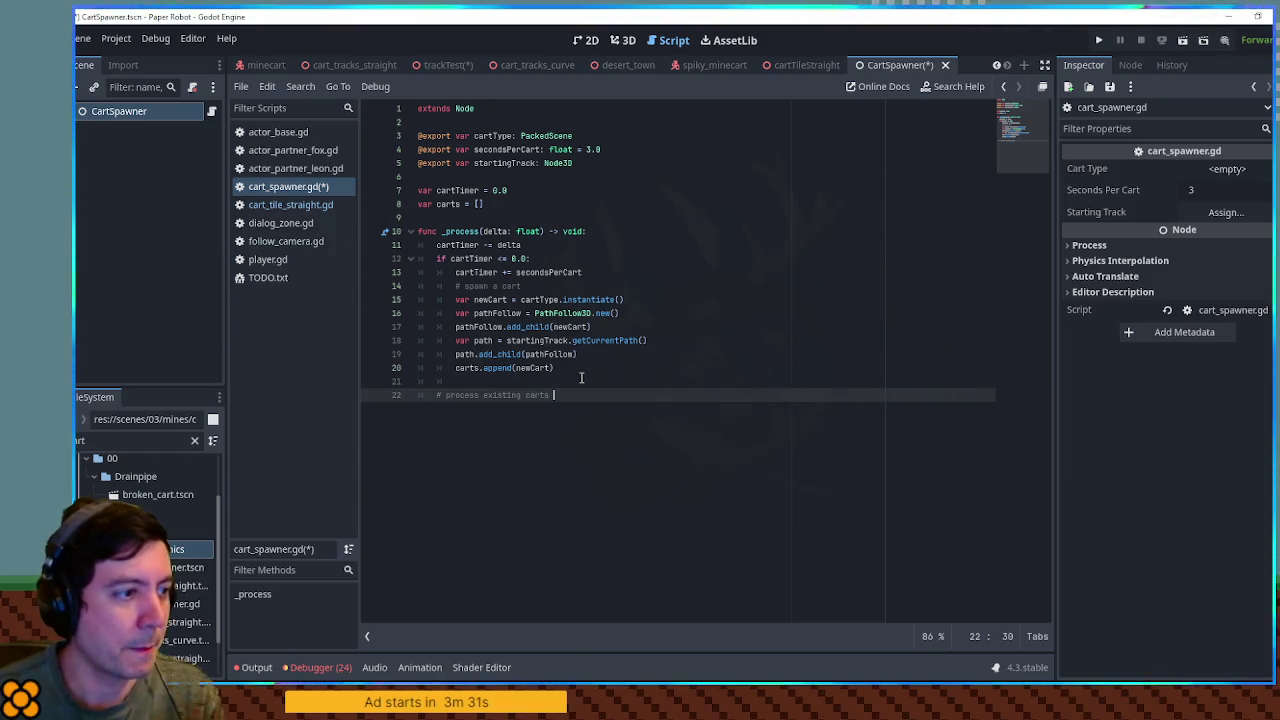
key(Return)
text(for ca)
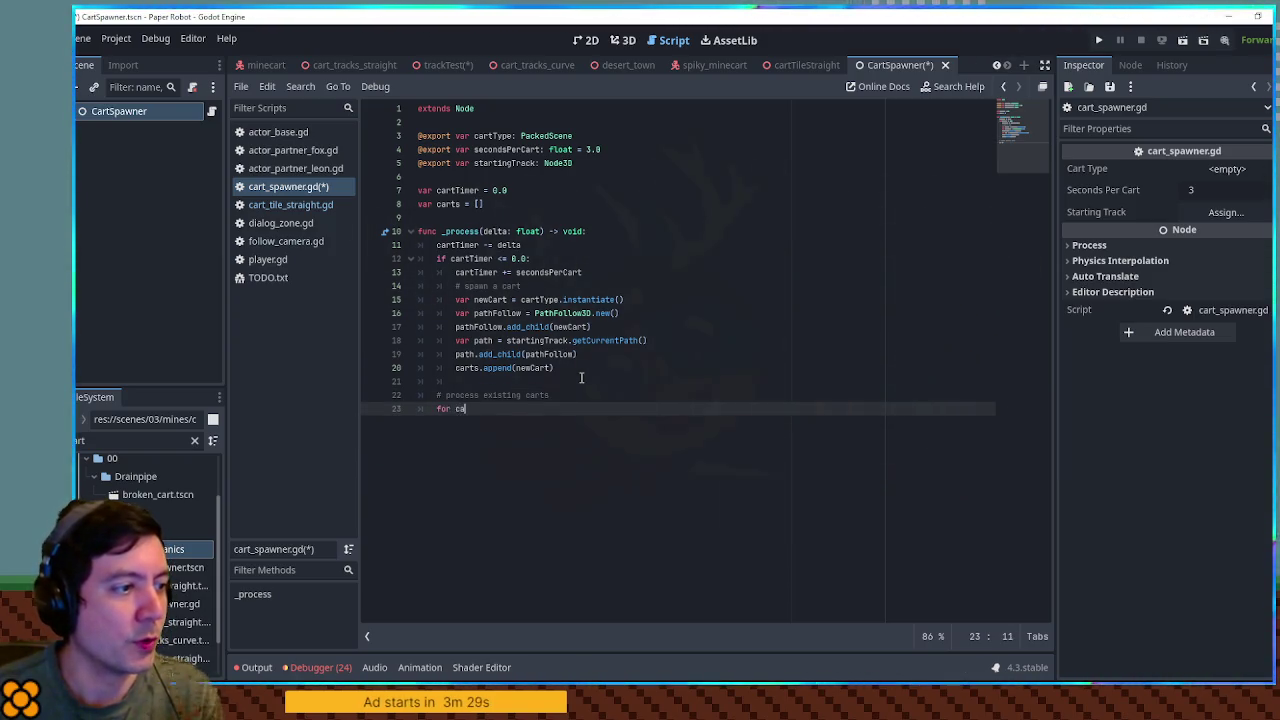
text(rt in carts:)
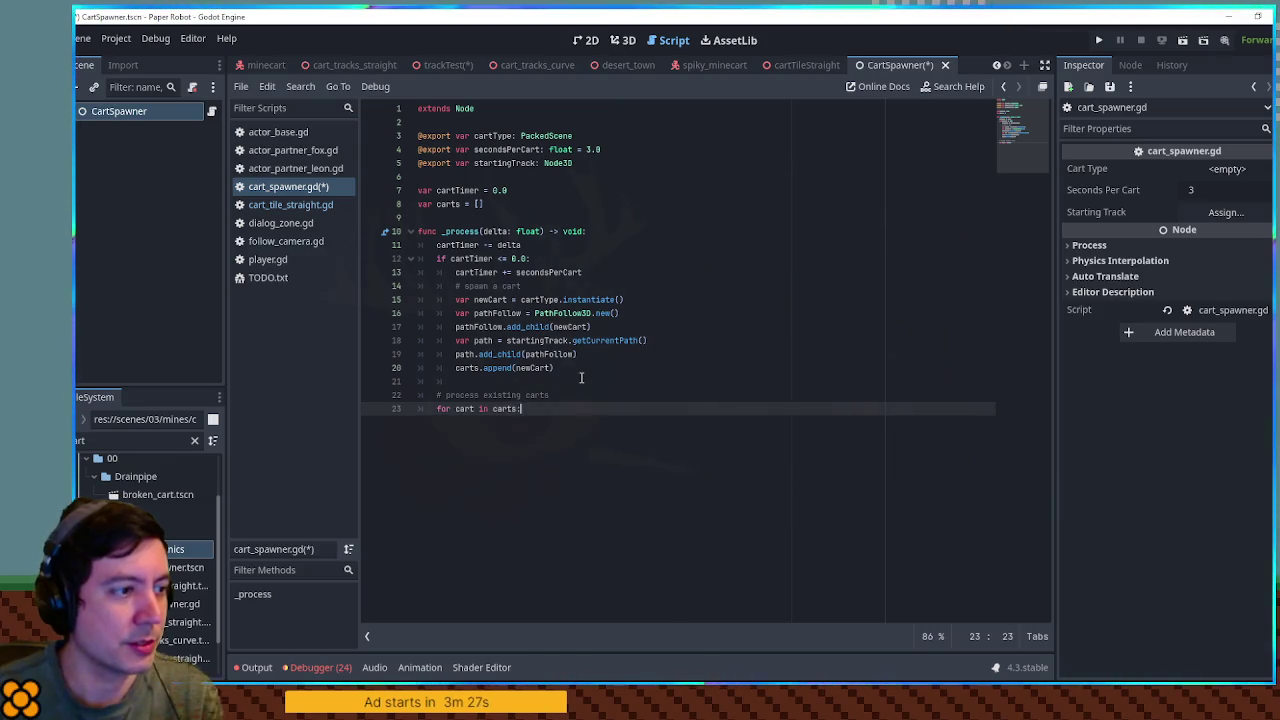
key(Return)
text(cart)
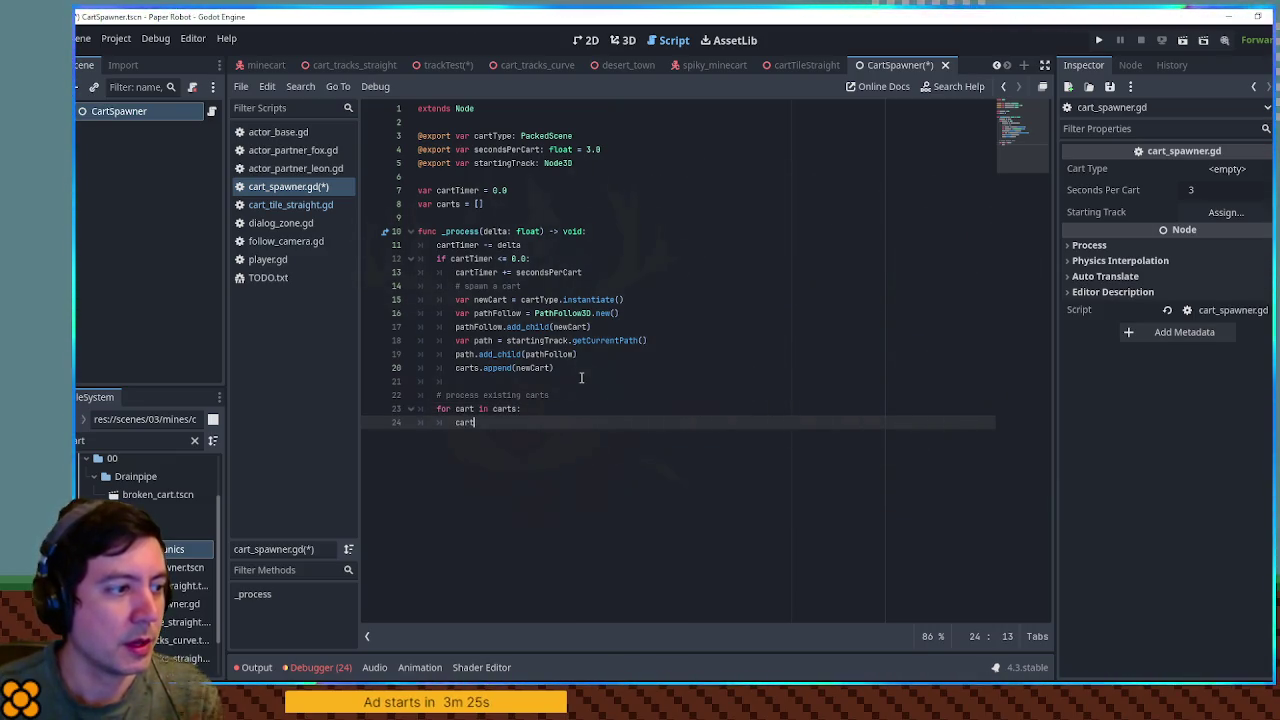
text(.)
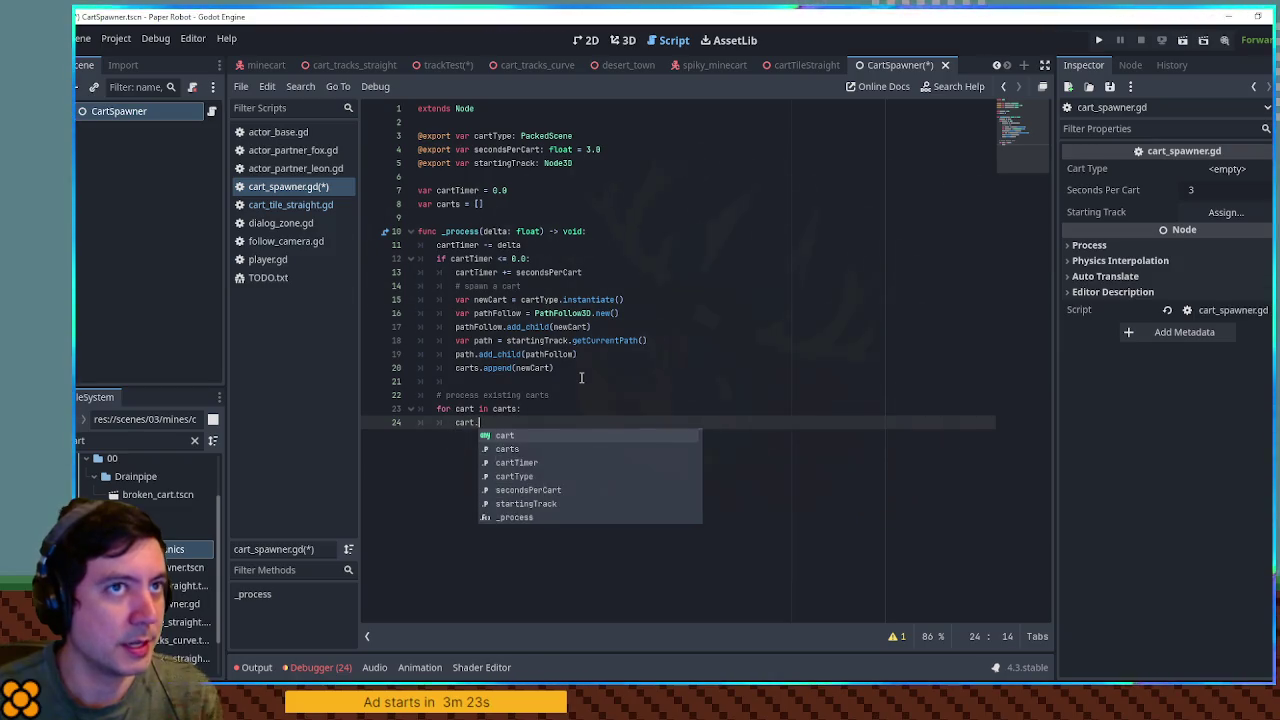
text(get_parent())
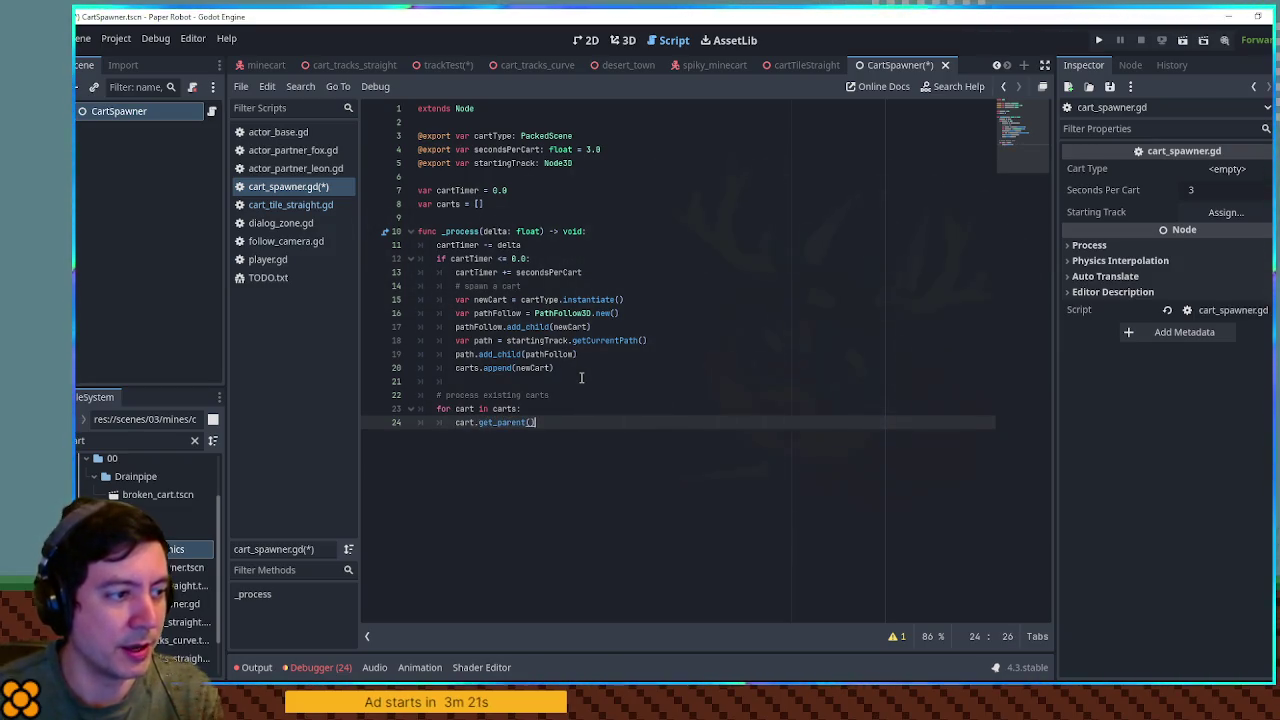
key(Home)
text(var )
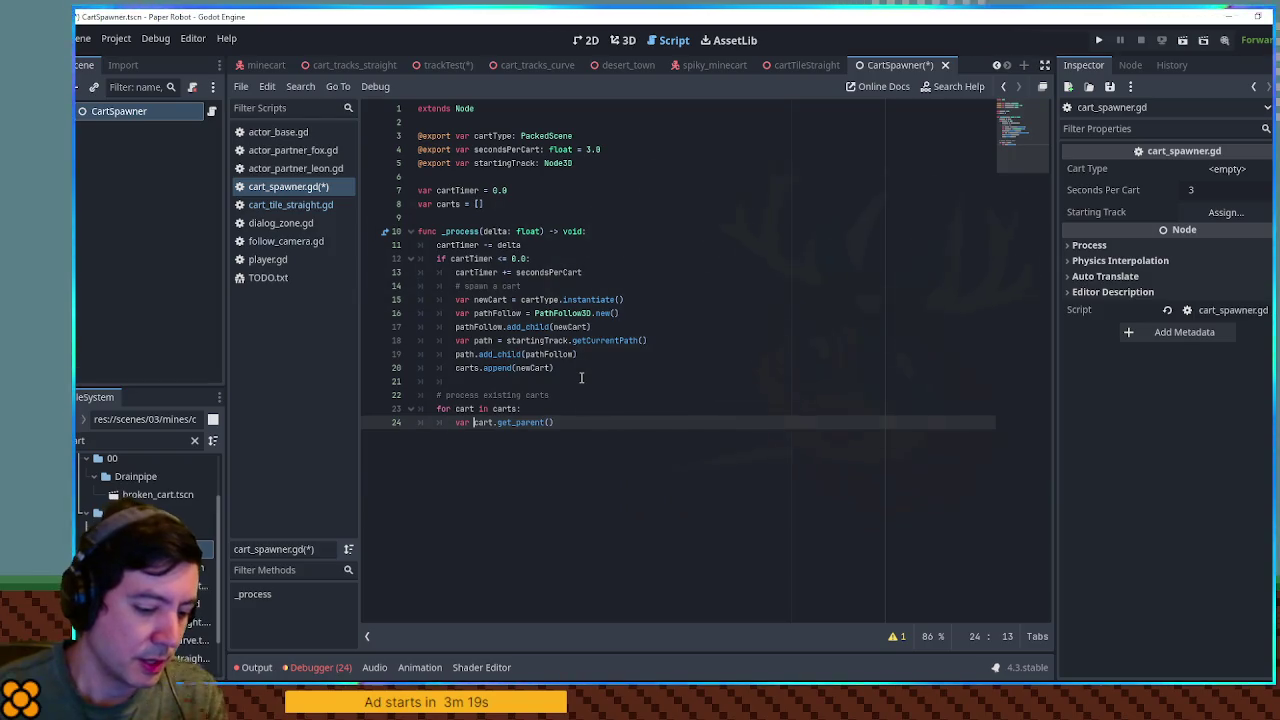
text(pathFollow)
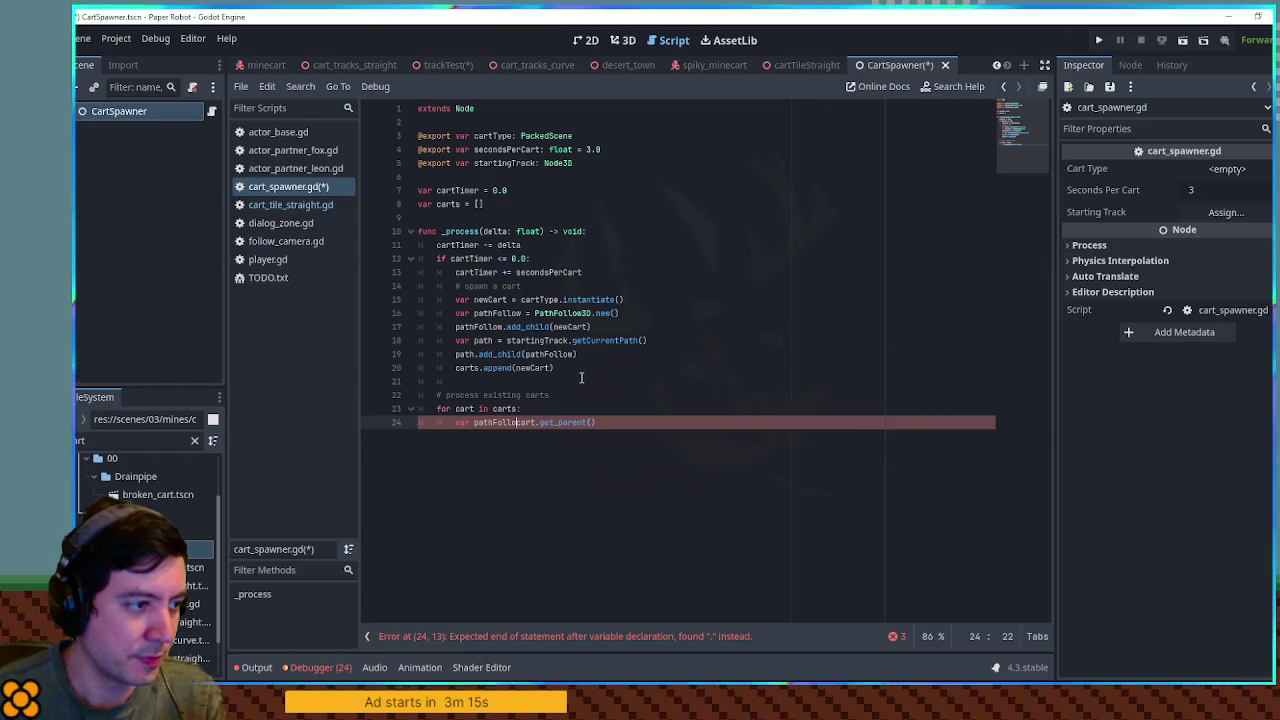
text(: PathFoll)
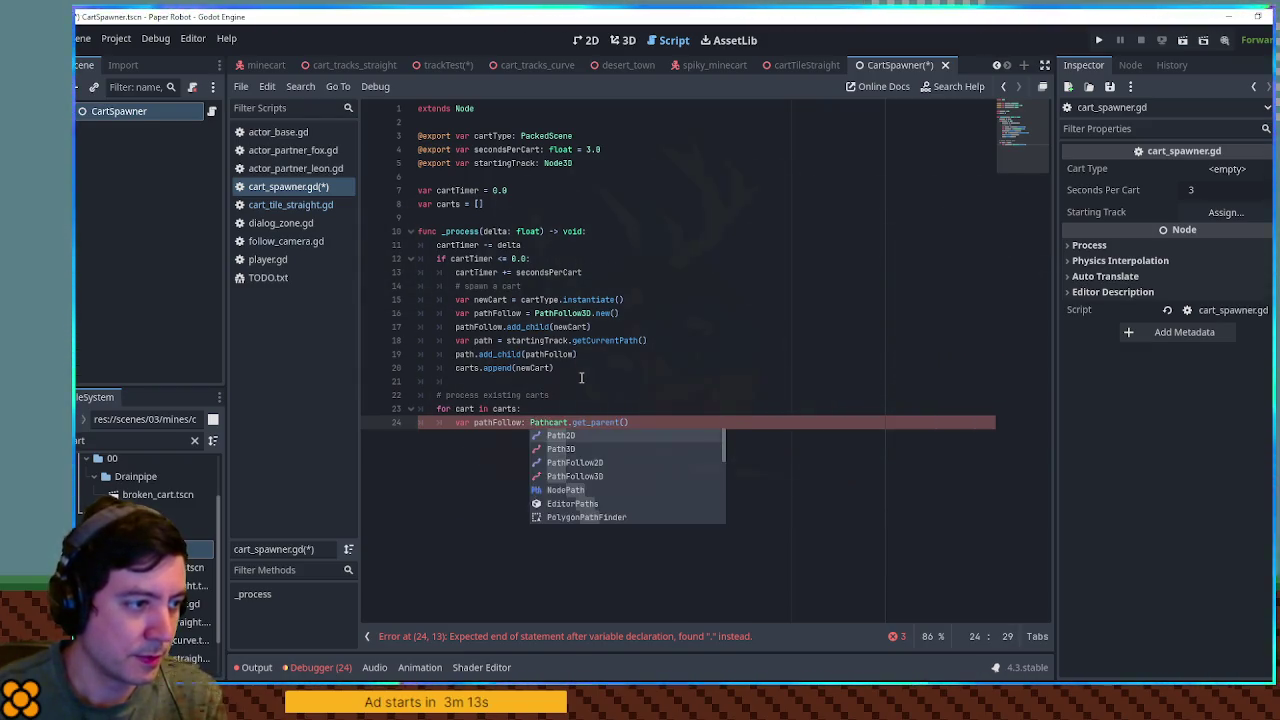
text(ow2)
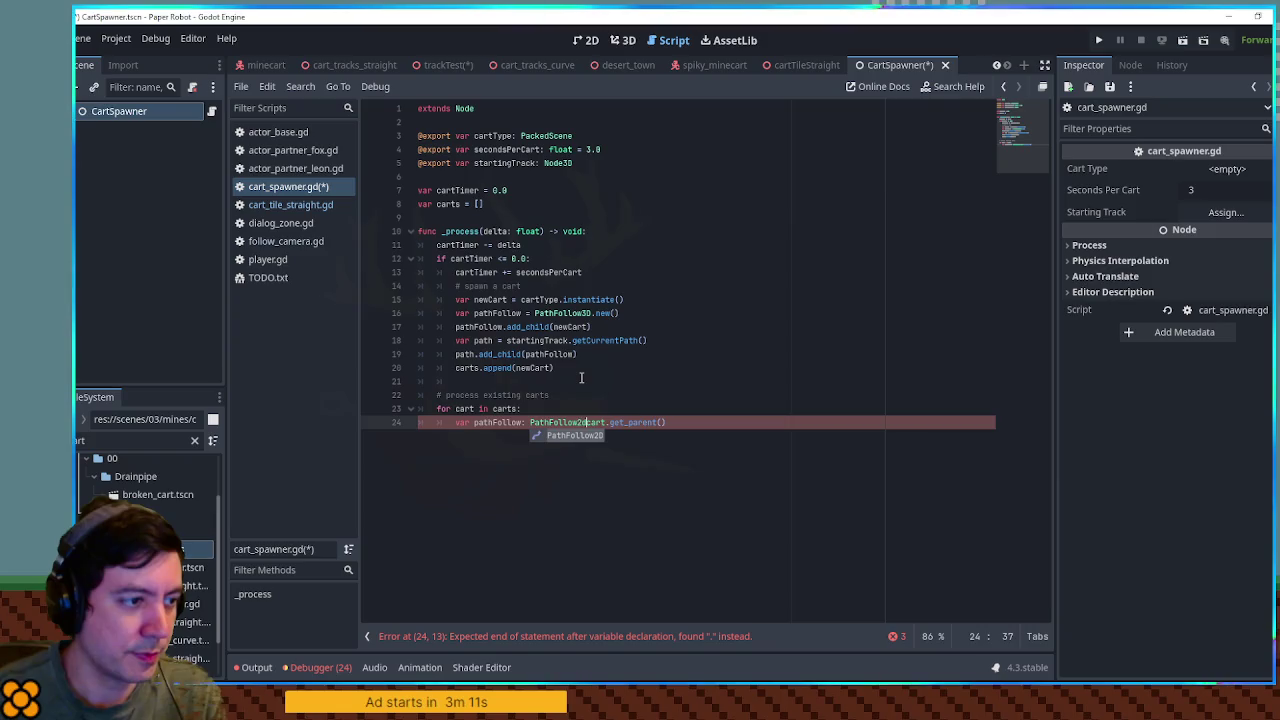
text(D =)
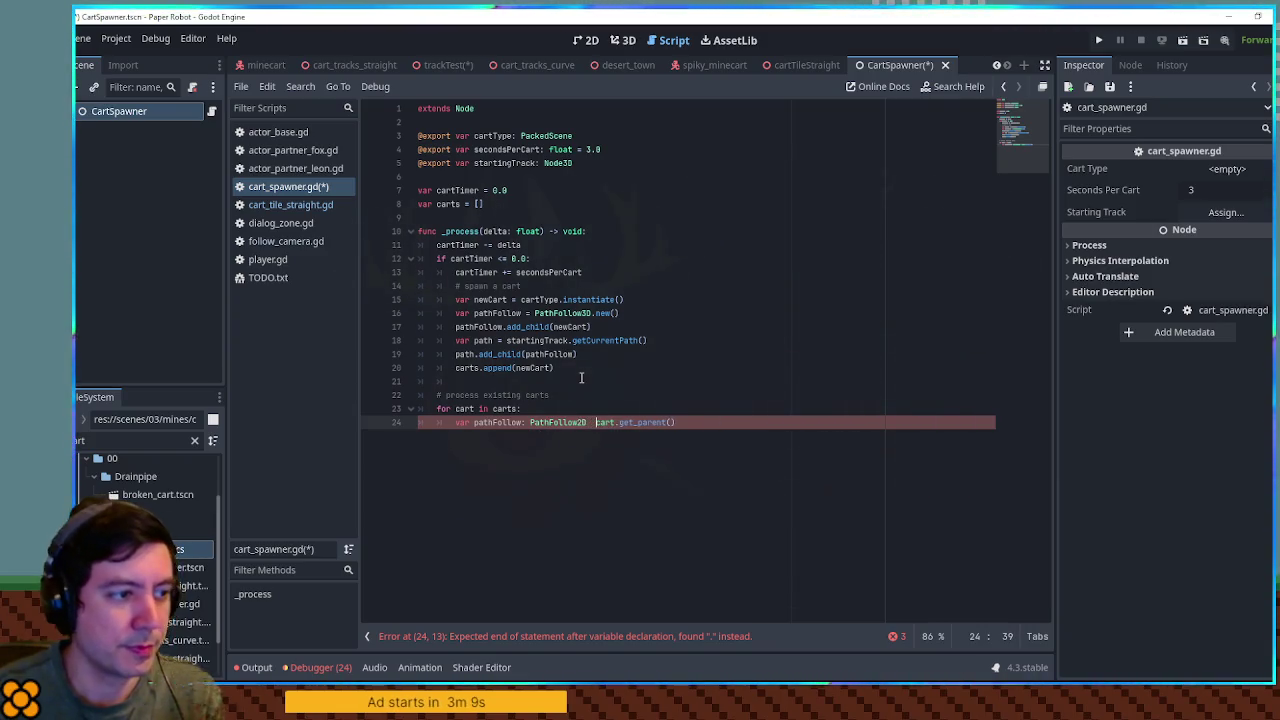
key(End)
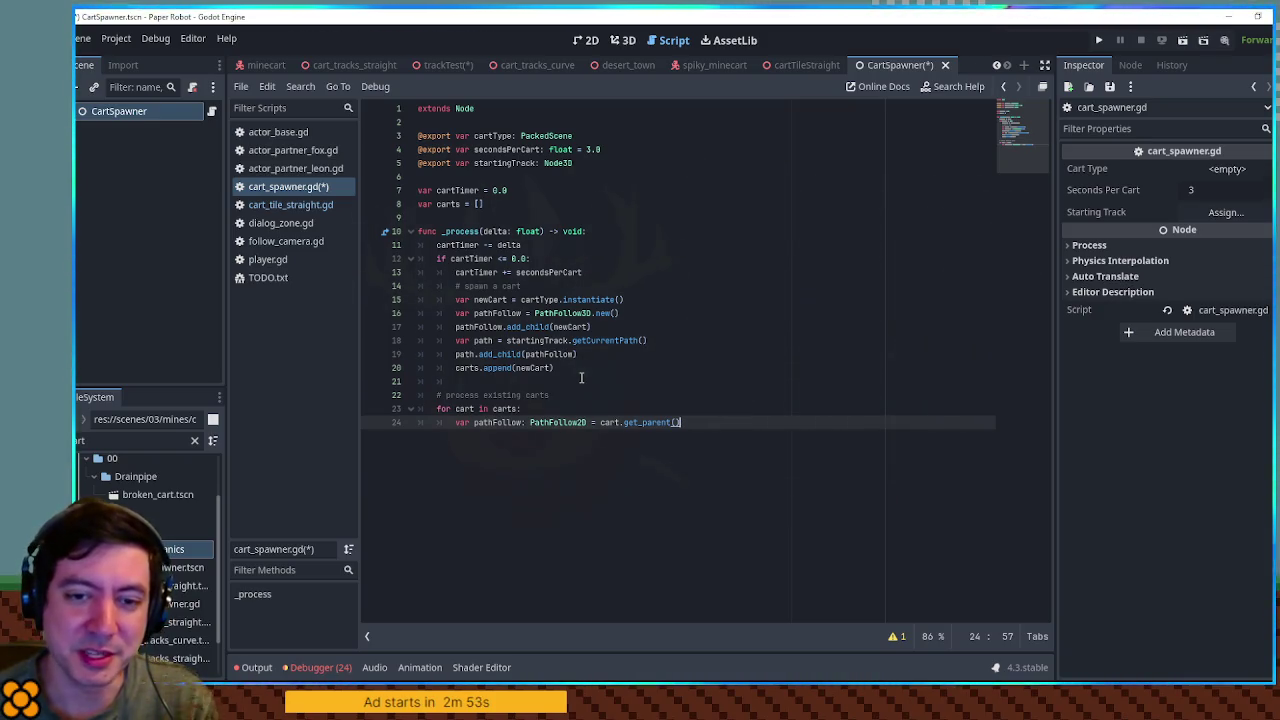
key(Return)
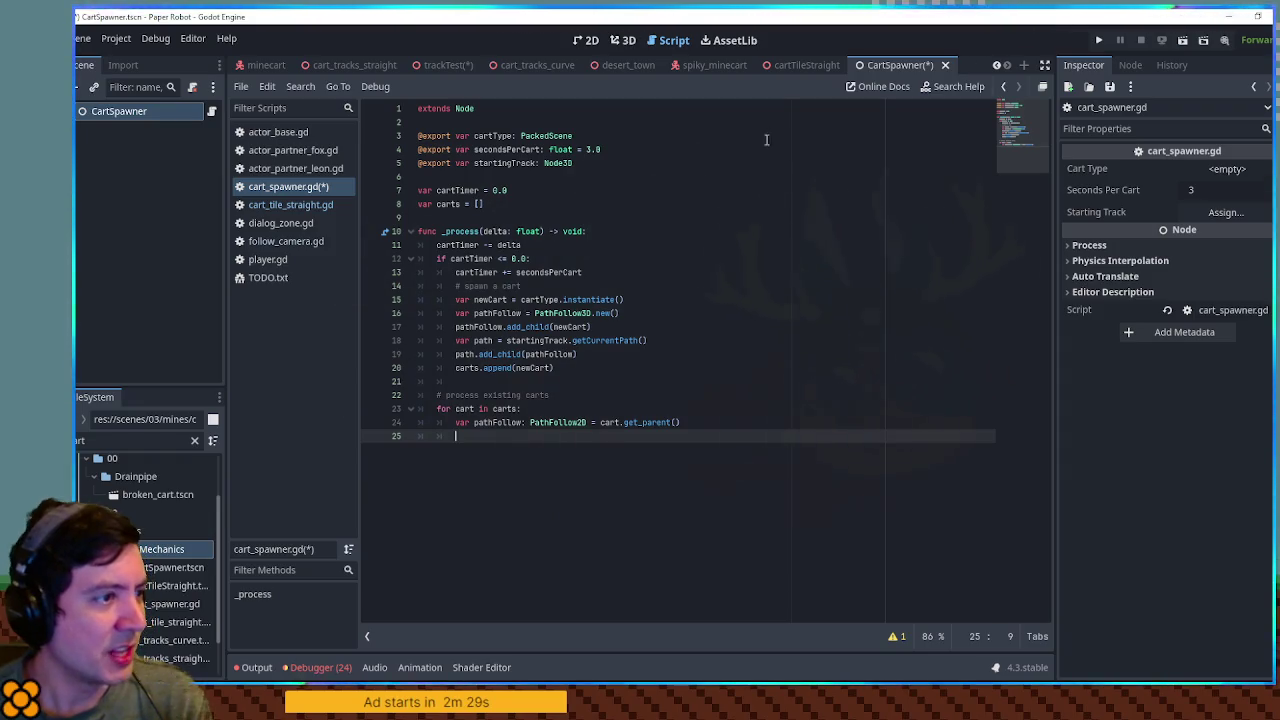
Step: Look up the progress property in the PathFollow2D class documentation
click(555, 425)
ctrl+click(555, 425)
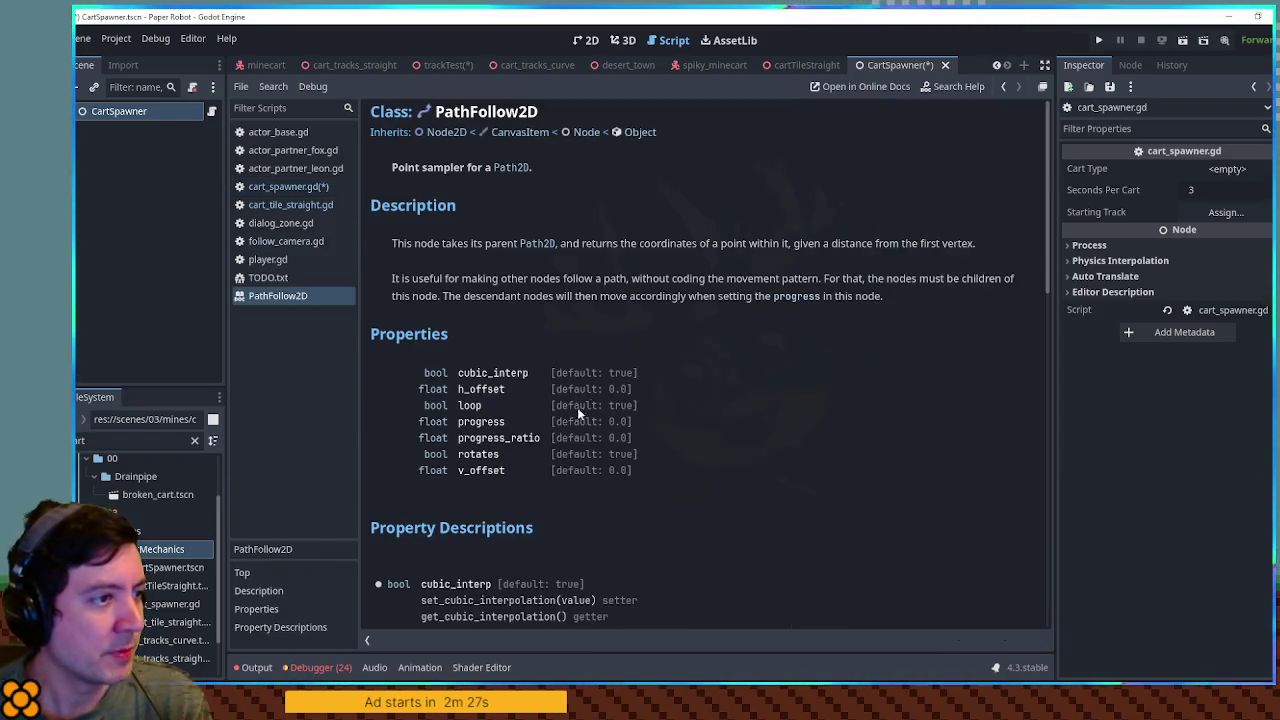
drag(522, 425, 458, 424)
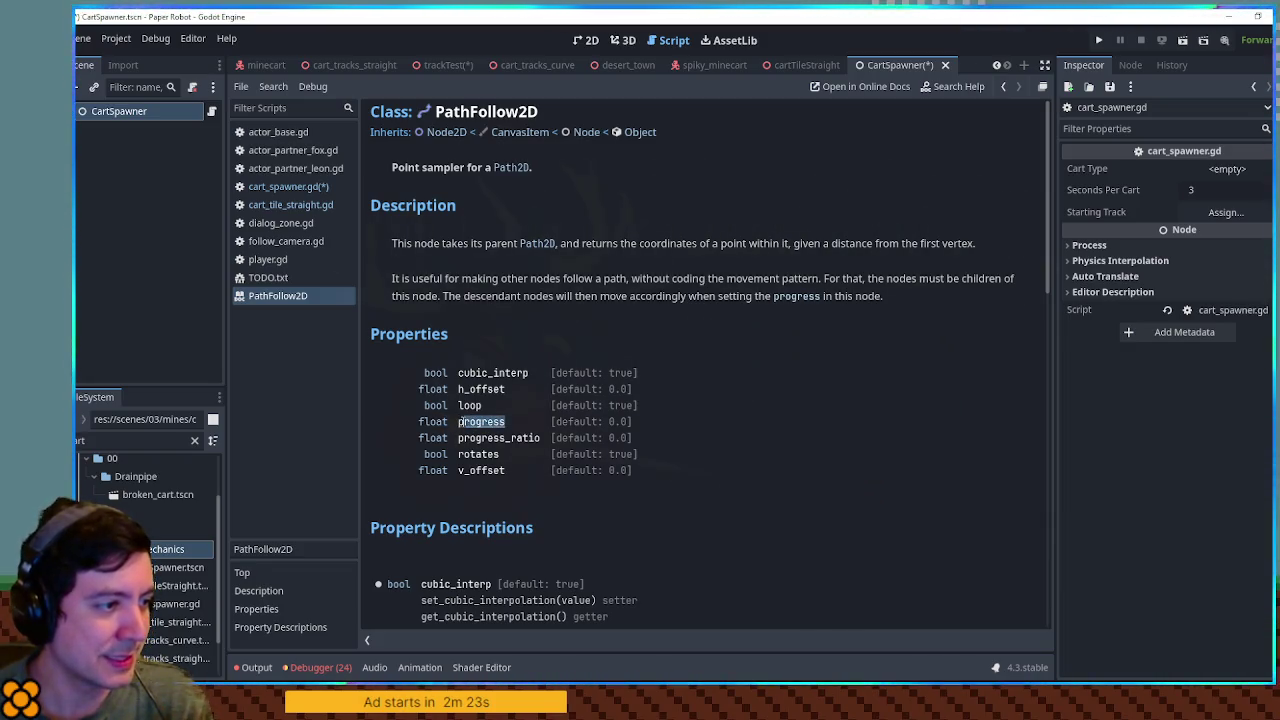
click(288, 187)
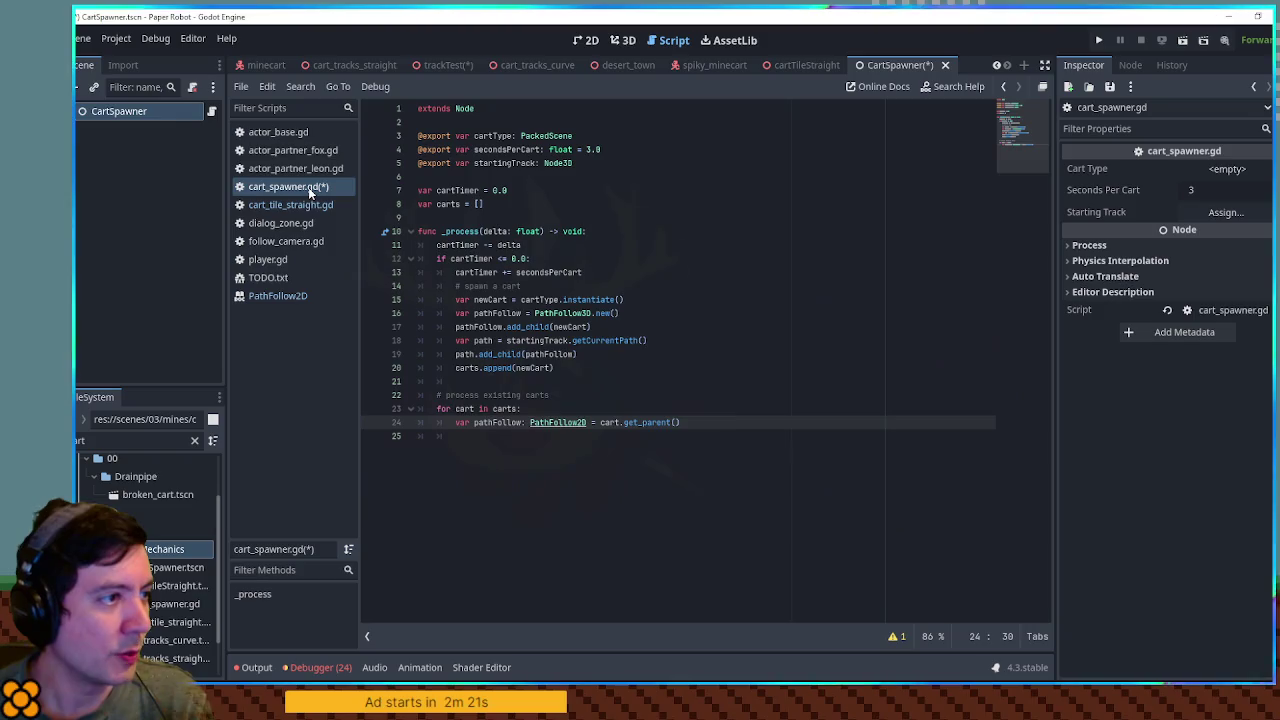
click(607, 151)
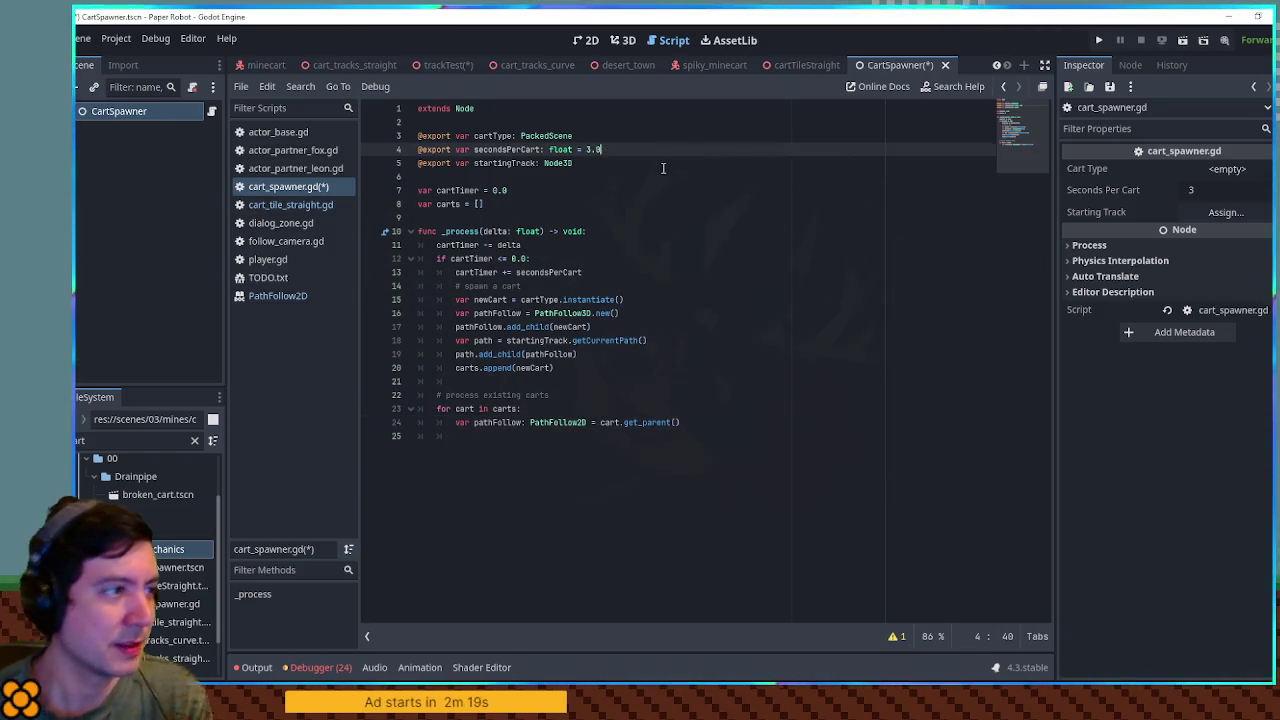
key(Down)
key(Return)
text(@expo)
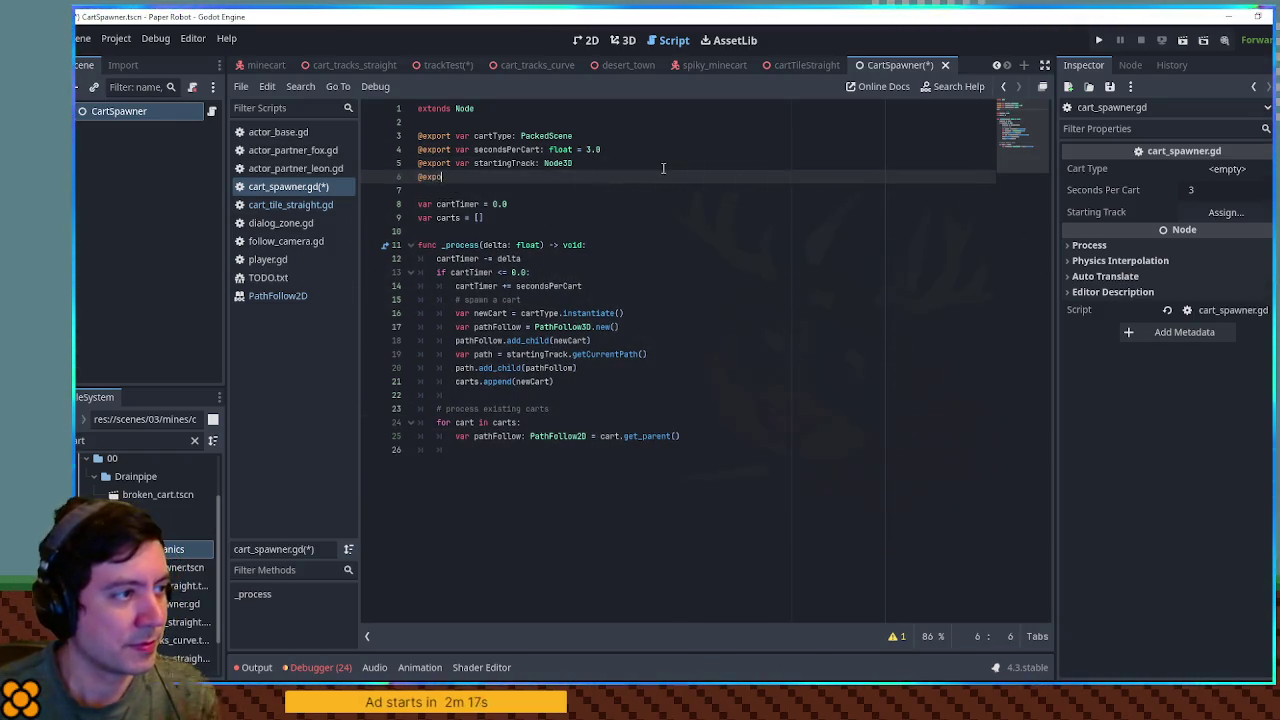
text(rt var cartS)
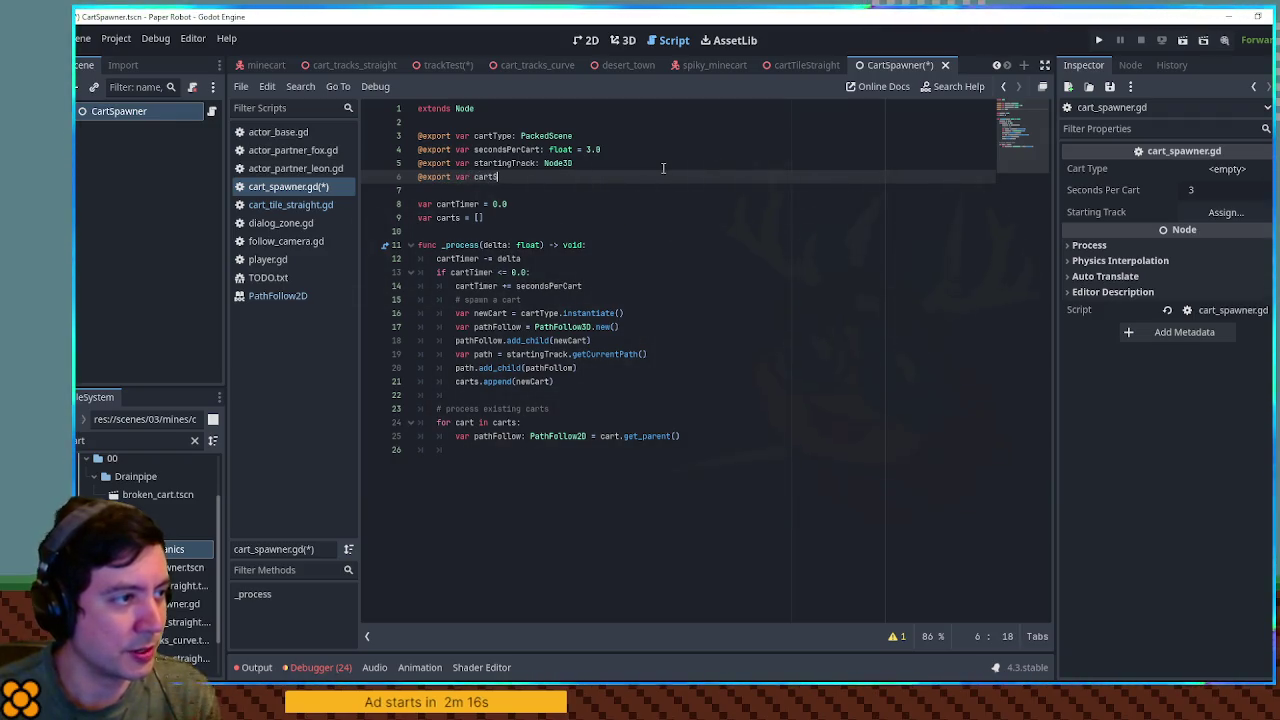
text(peed: float = )
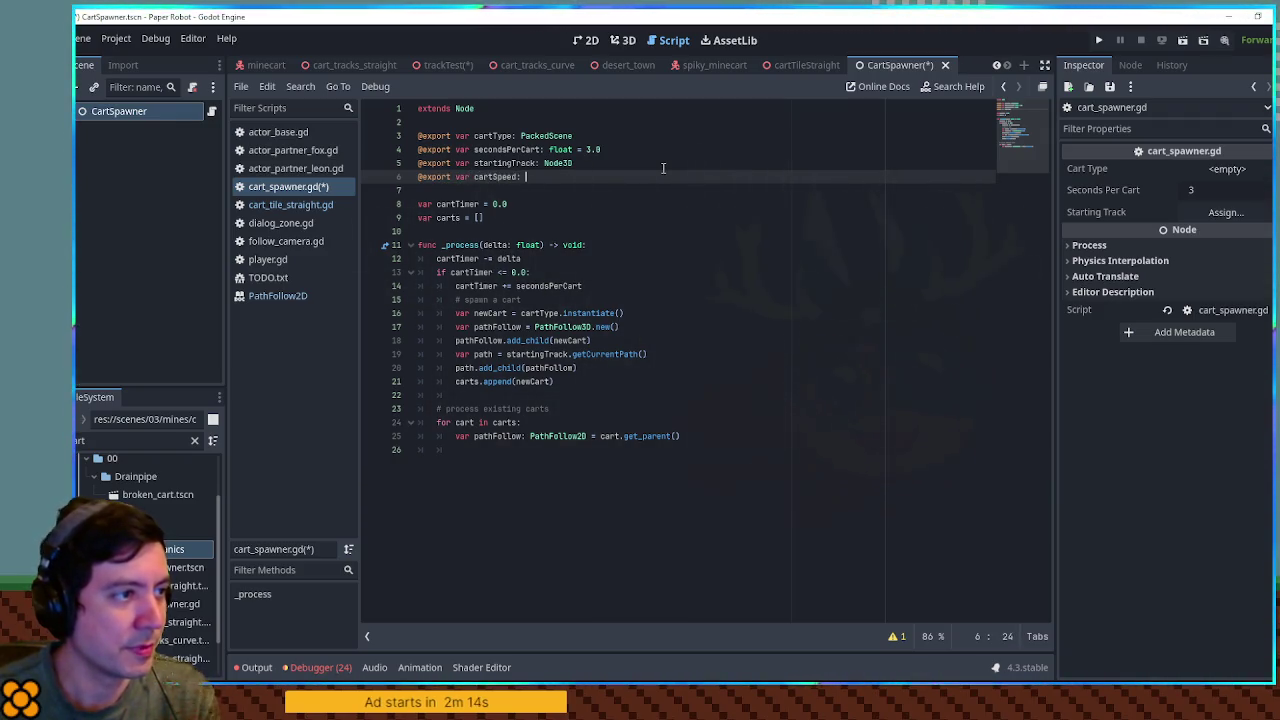
text(1.0)
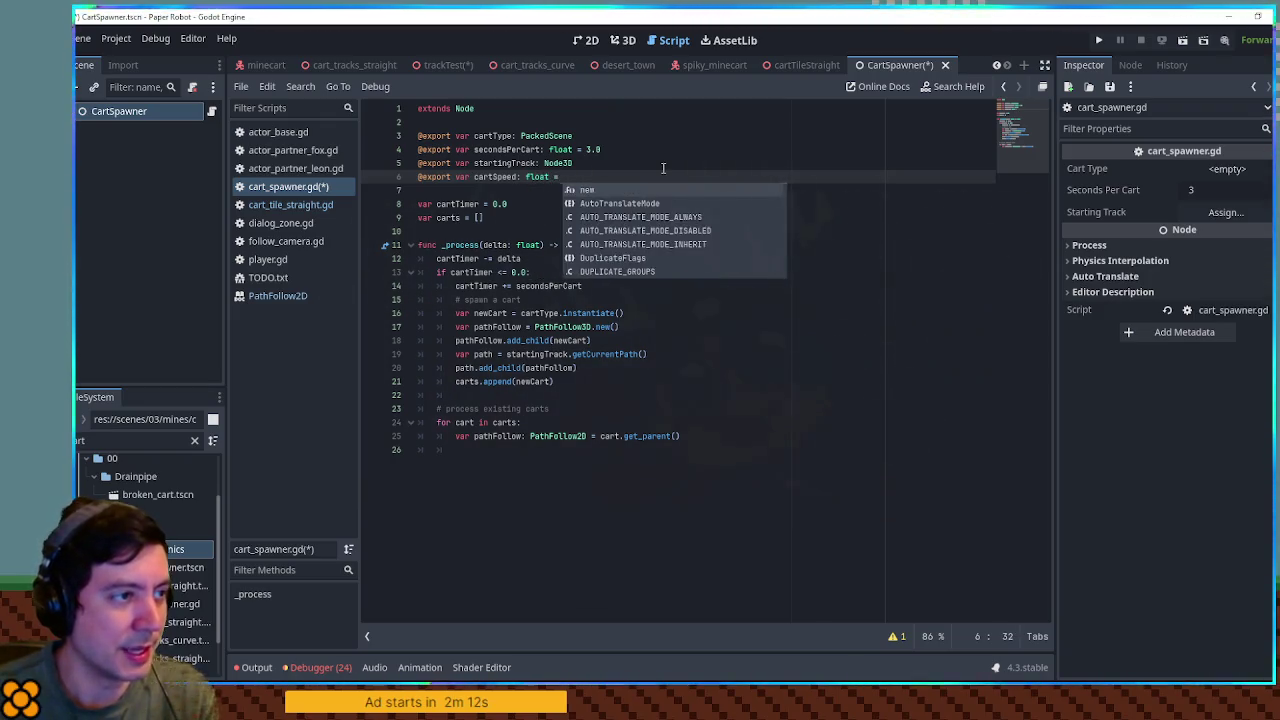
click(589, 150)
click(714, 394)
click(723, 448)
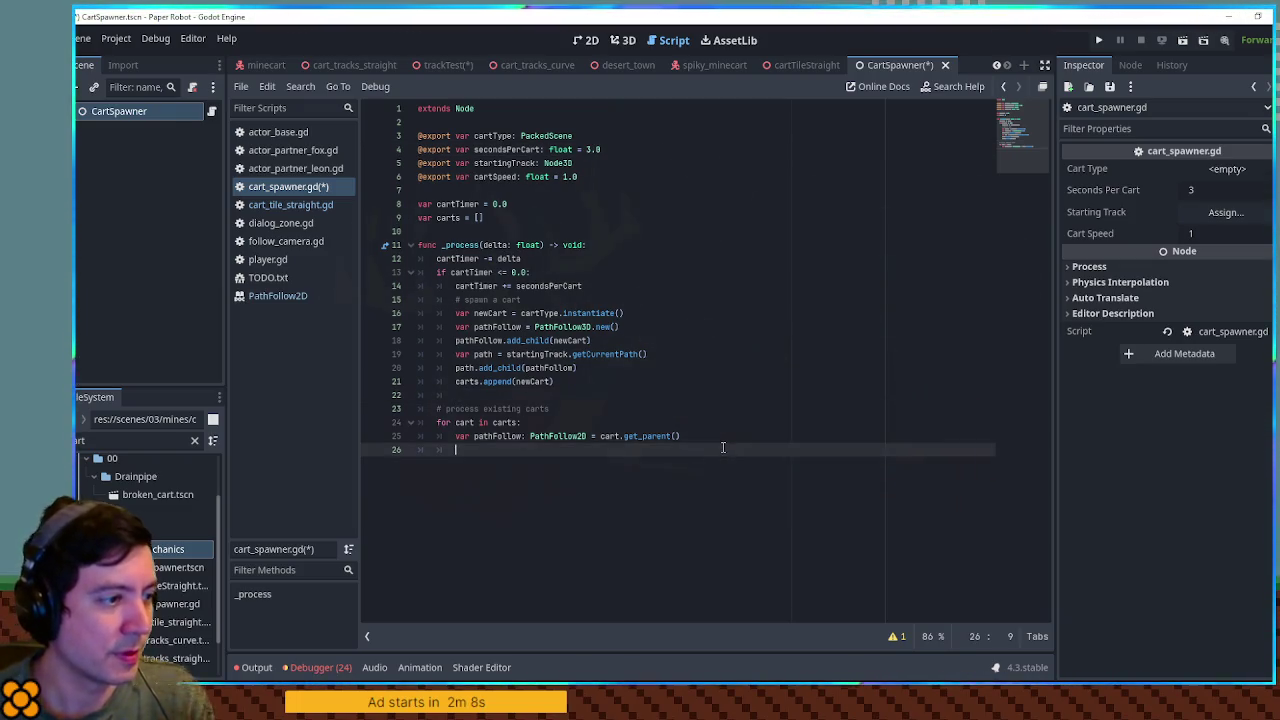
Step: Write 'pathFollow.progress += cartSpeed * delta' inside the carts loop
text(path)
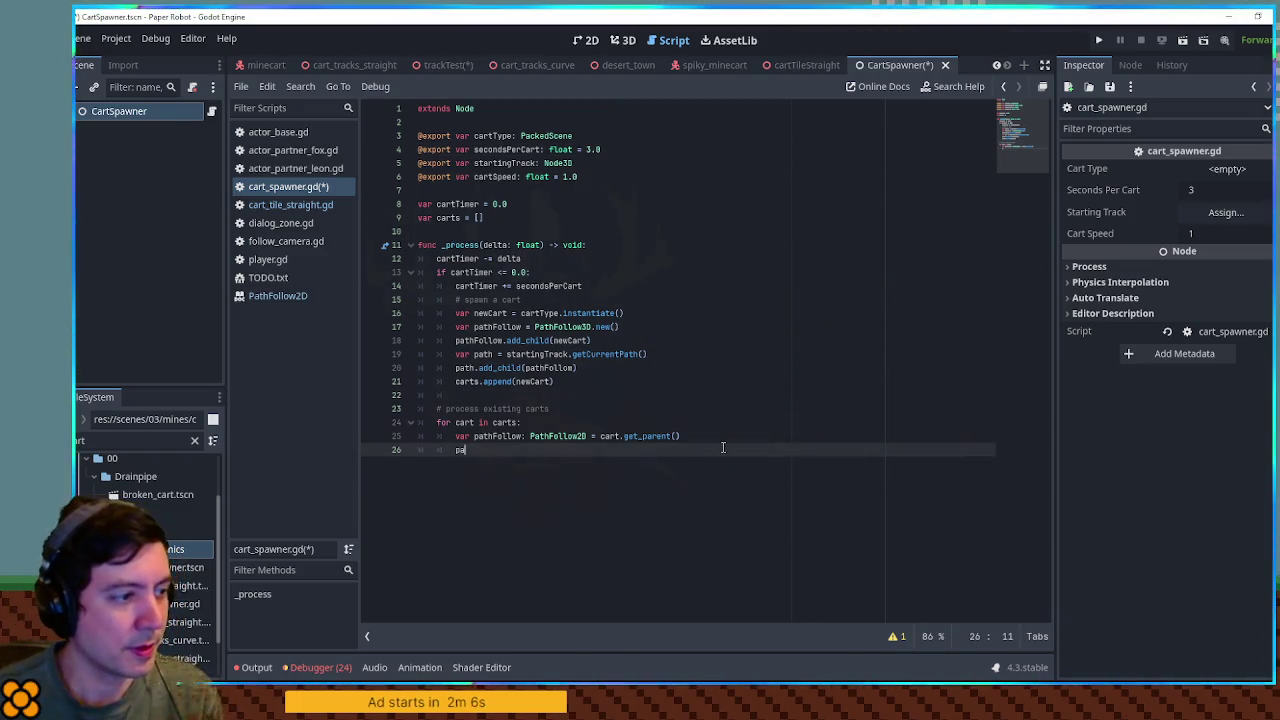
key(Return)
text(.c)
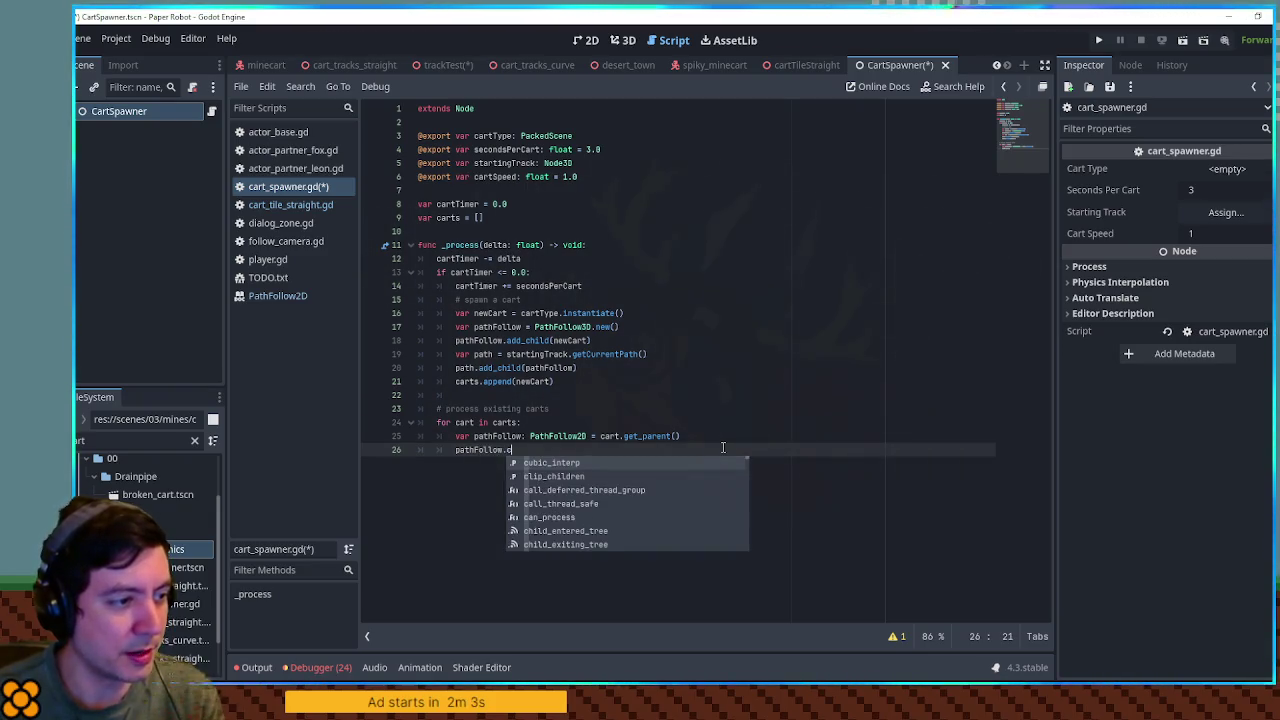
key(BackSpace)
text(progress)
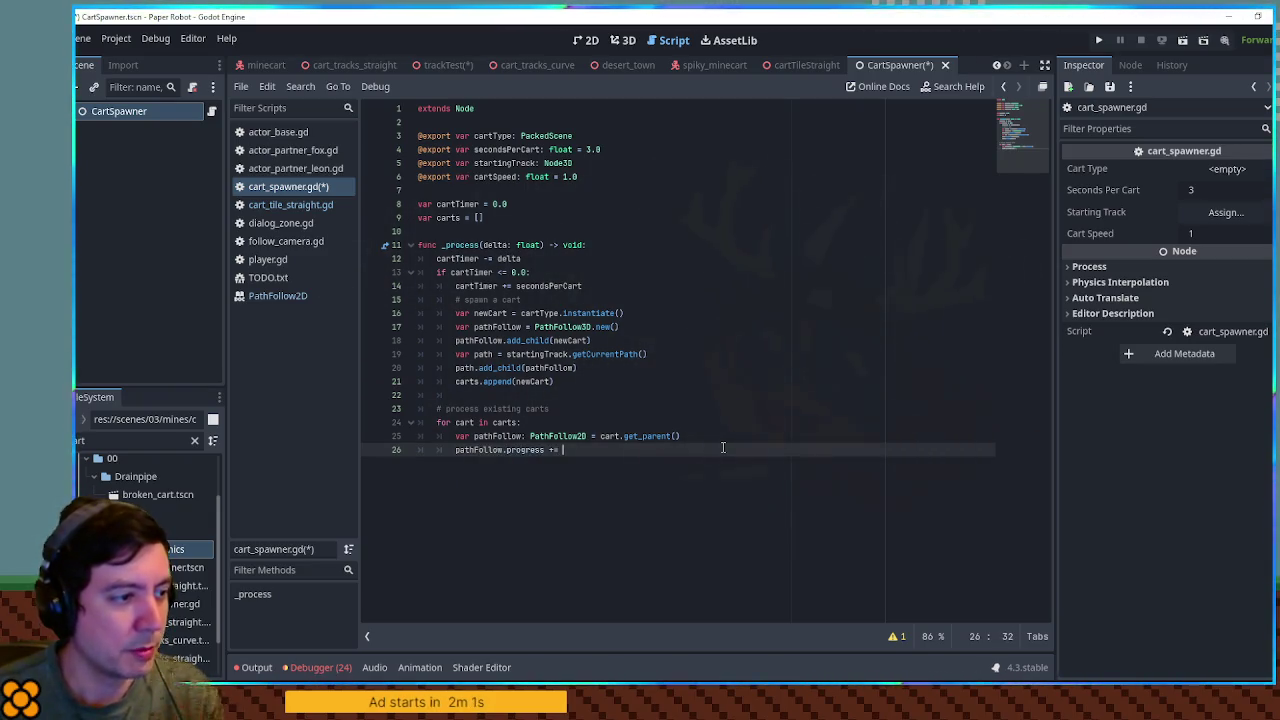
text( += )
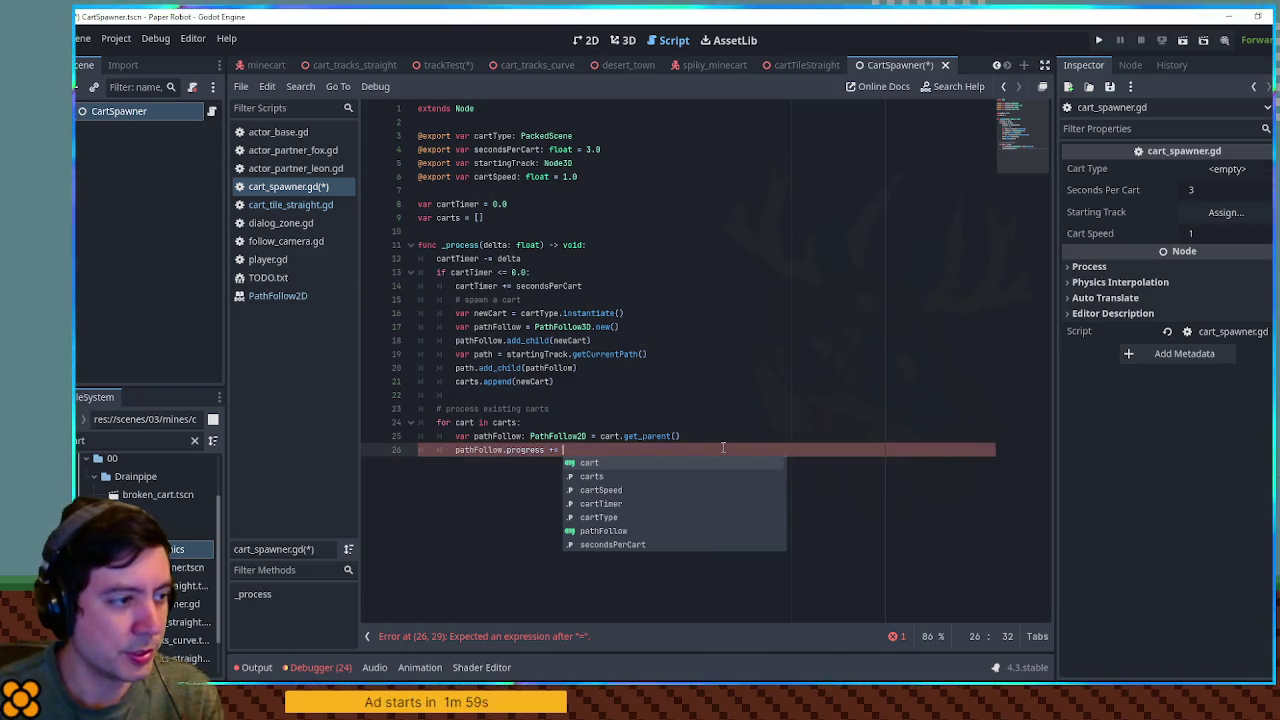
text(c)
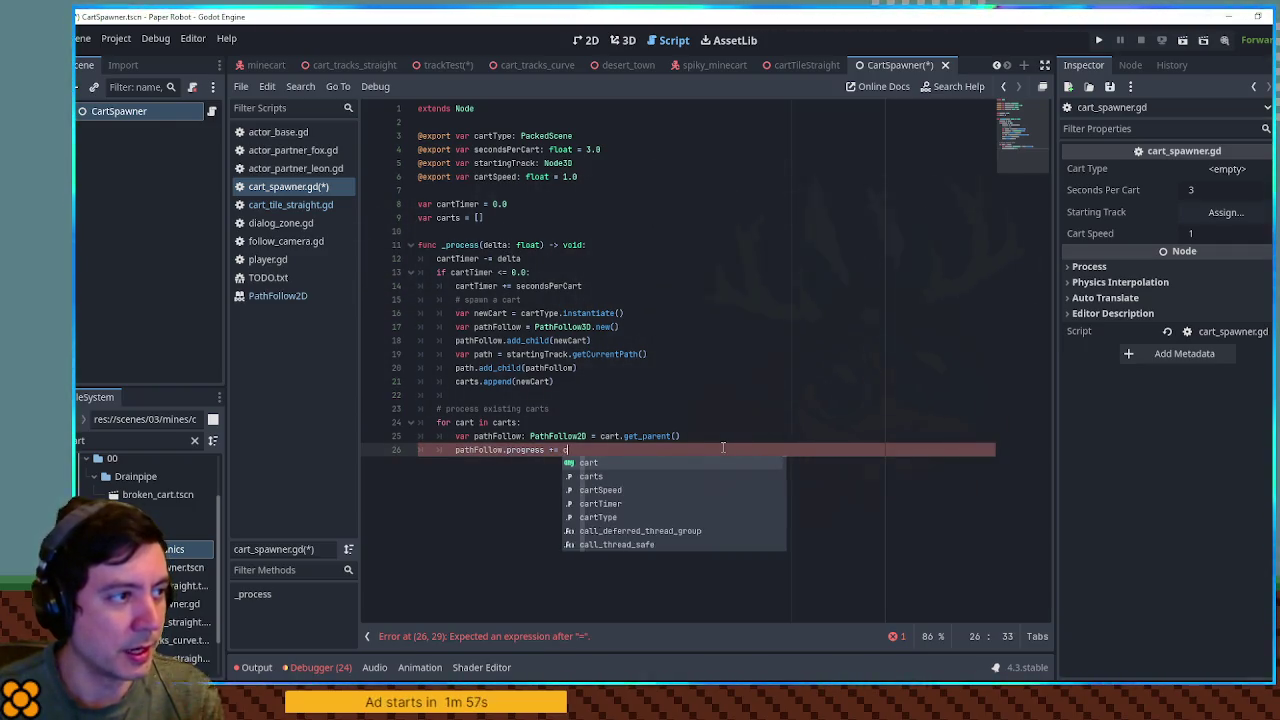
text(artSpeed * delta)
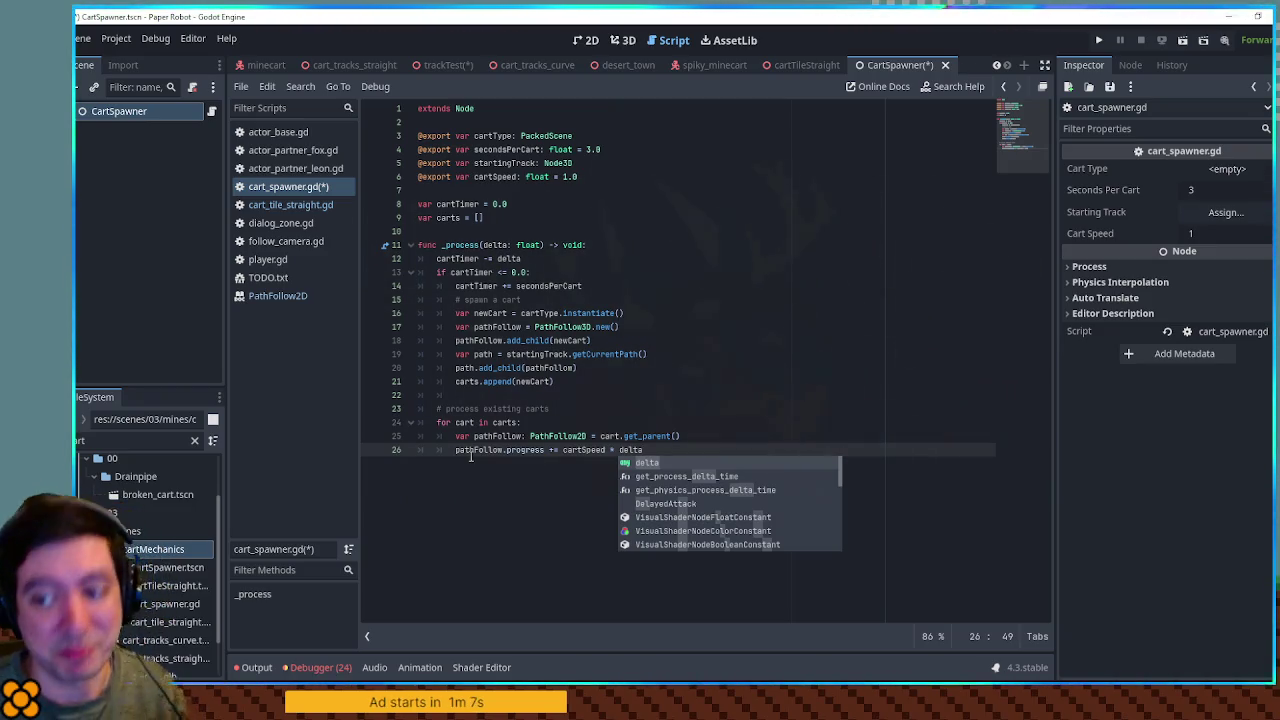
click(718, 448)
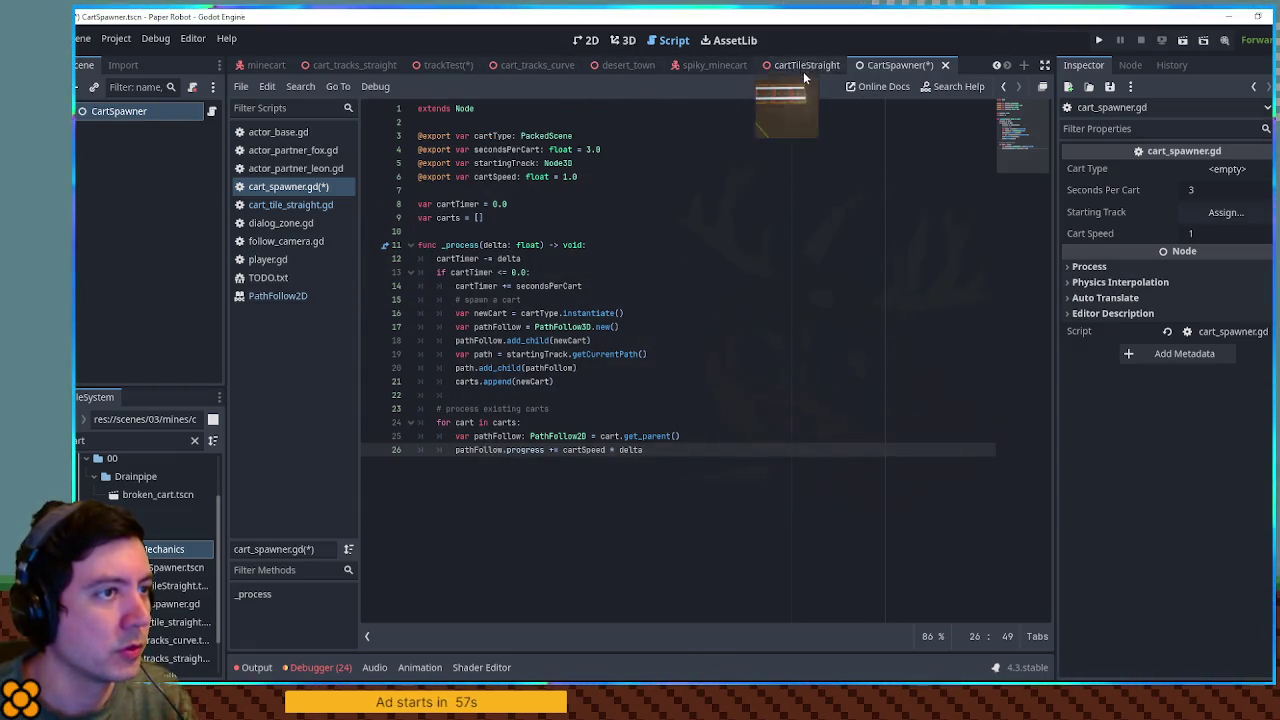
Step: In trackTest, scrub the PathFollow3D Progress to the track's end with Loop unchecked
click(451, 63)
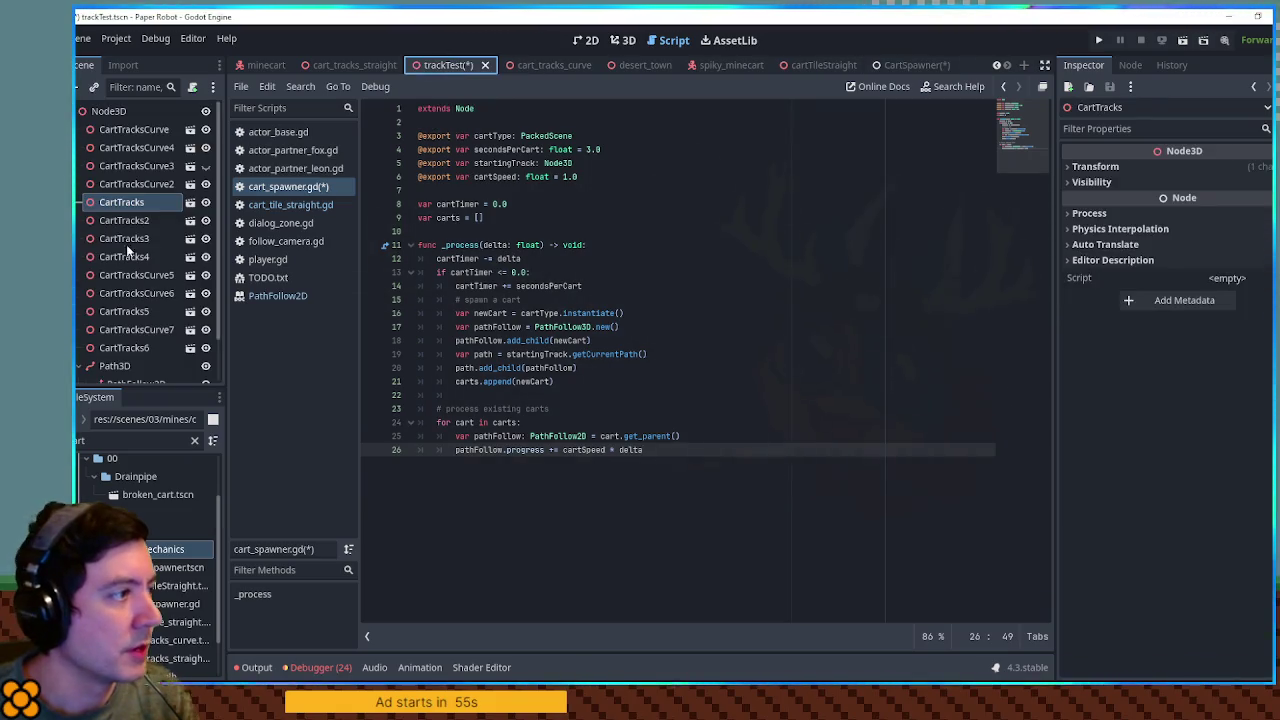
click(136, 383)
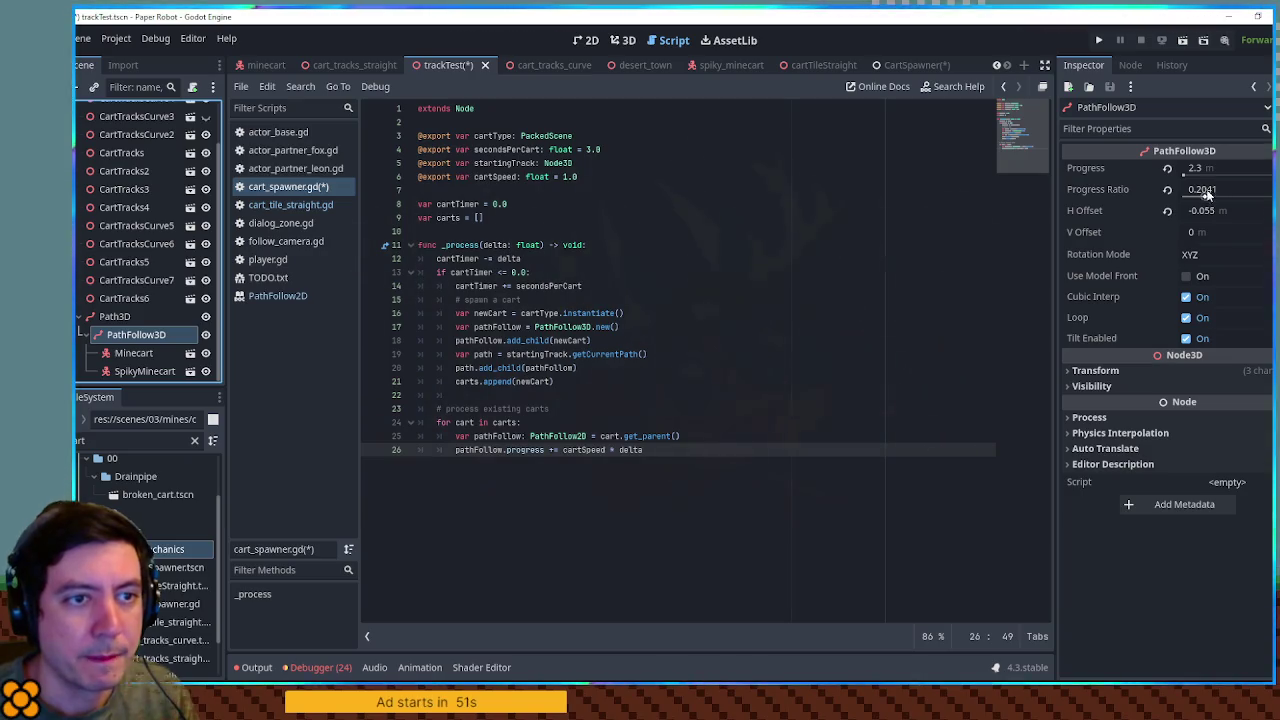
mouse_move(1193, 171)
mouse_down()
mouse_move(1264, 171)
mouse_move(1230, 171)
mouse_up()
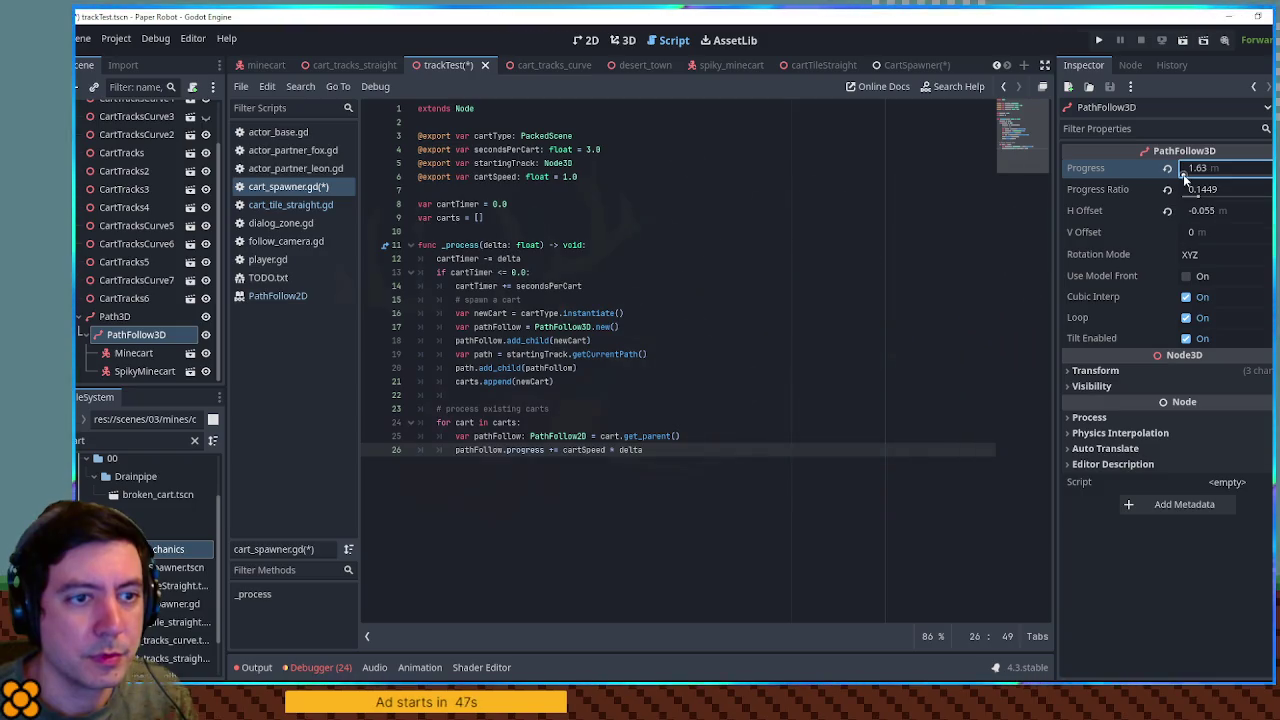
click(1187, 318)
drag(1195, 170, 1270, 170)
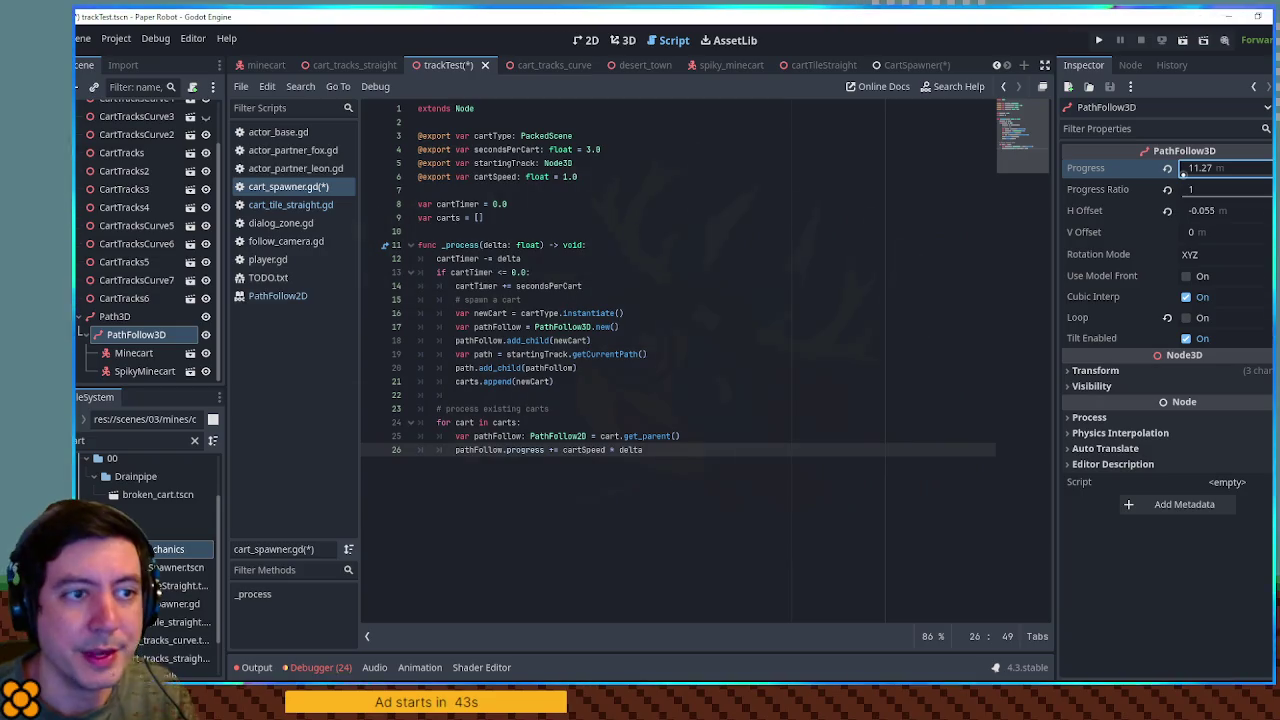
mouse_move(1072, 169)
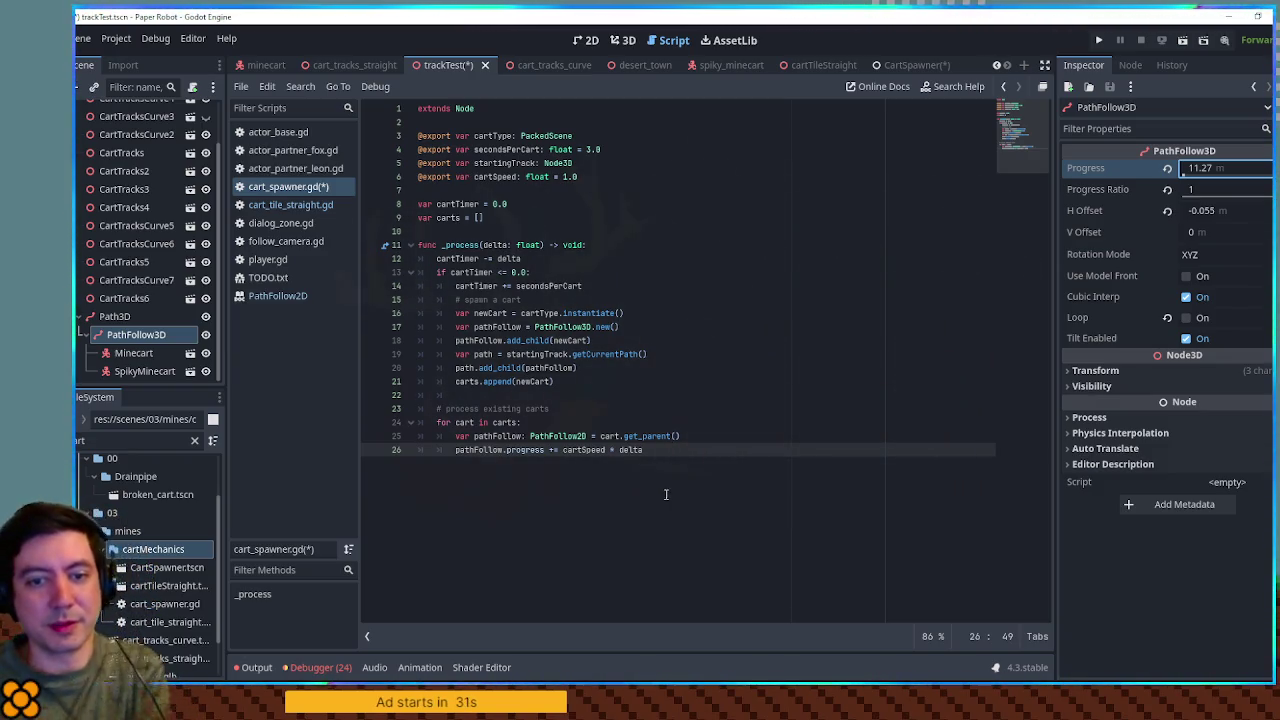
click(680, 436)
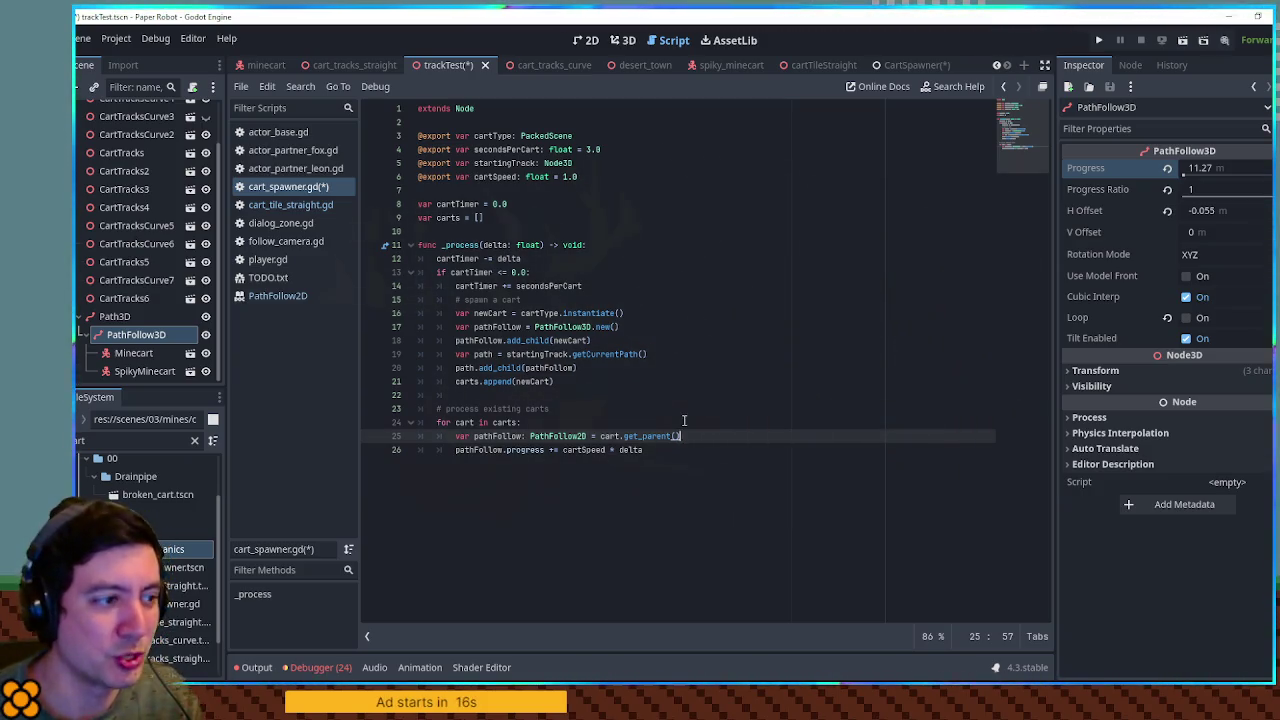
click(687, 446)
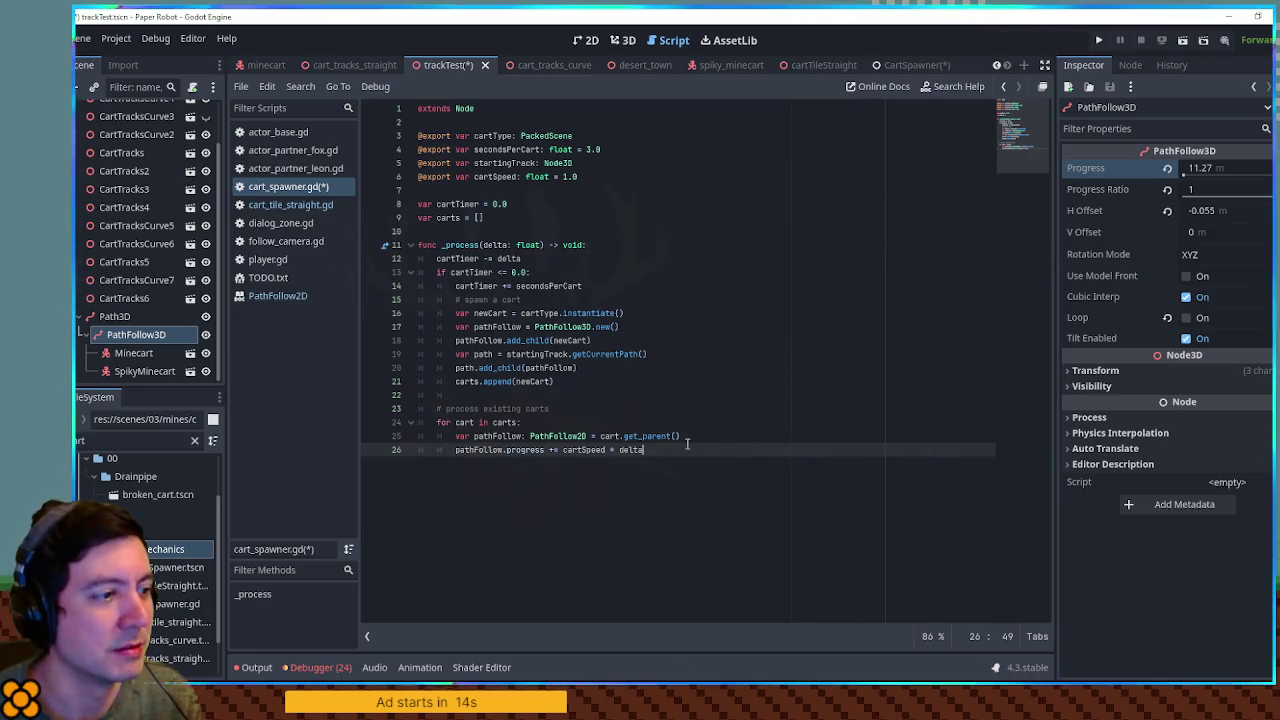
click(687, 438)
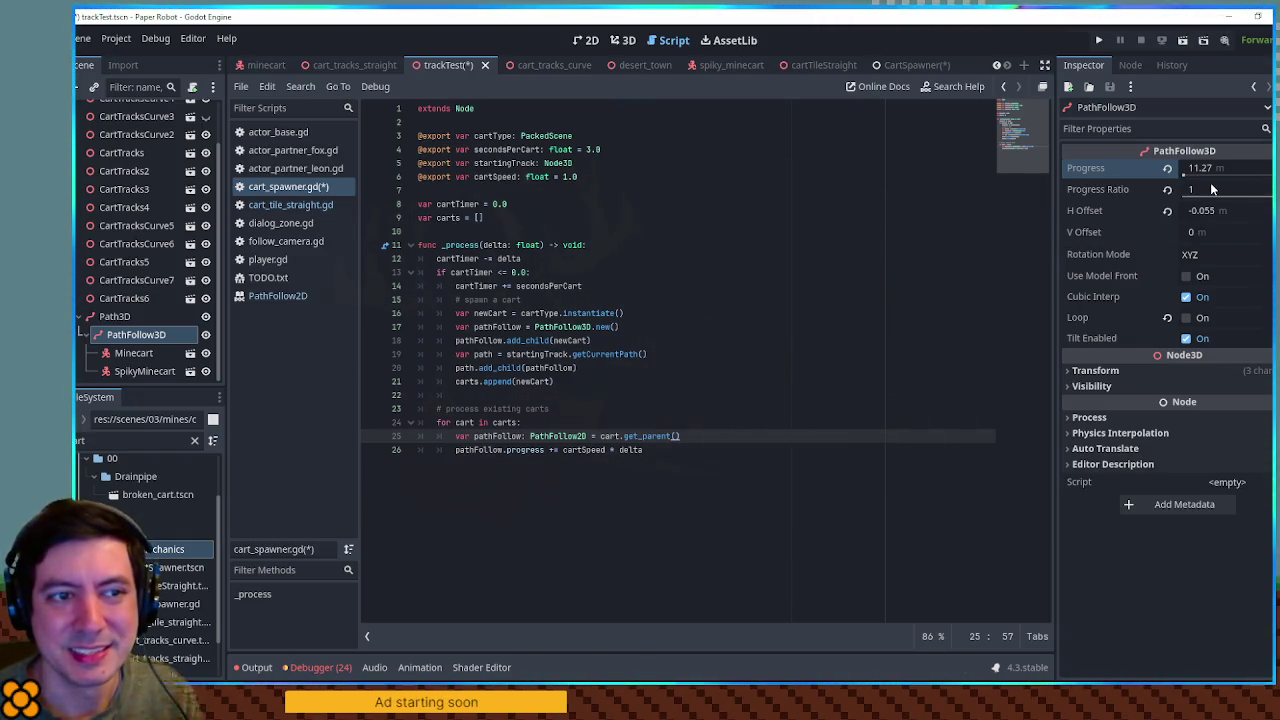
Step: Add 'if pathFollow.progress_ratio >= 1.0:' below the progress update line
click(709, 443)
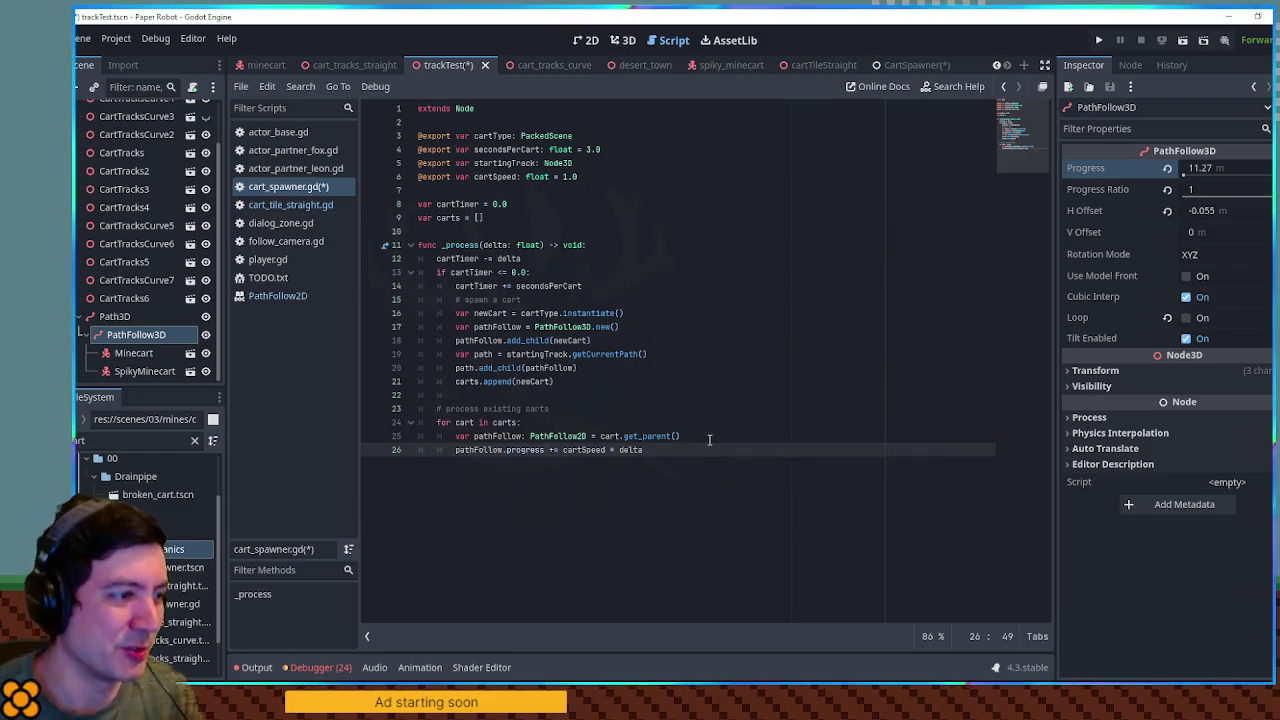
key(Return)
text(if p)
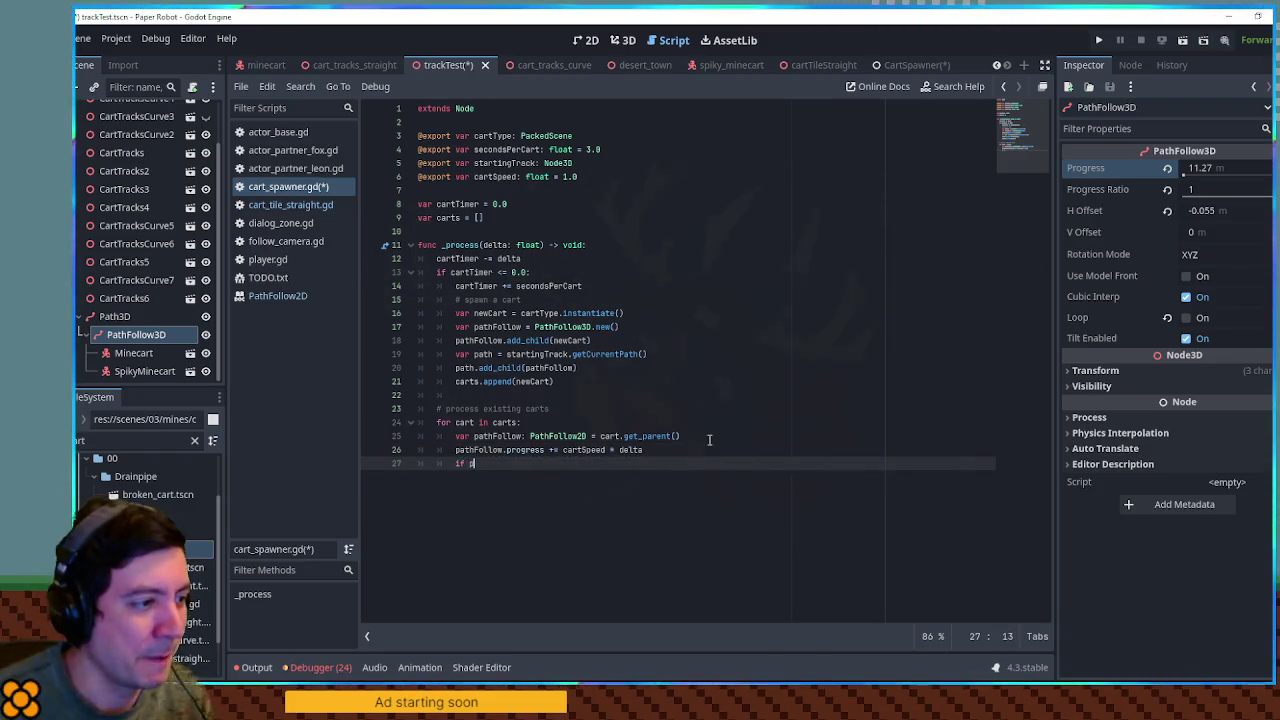
text(athFollow.progress_ratio)
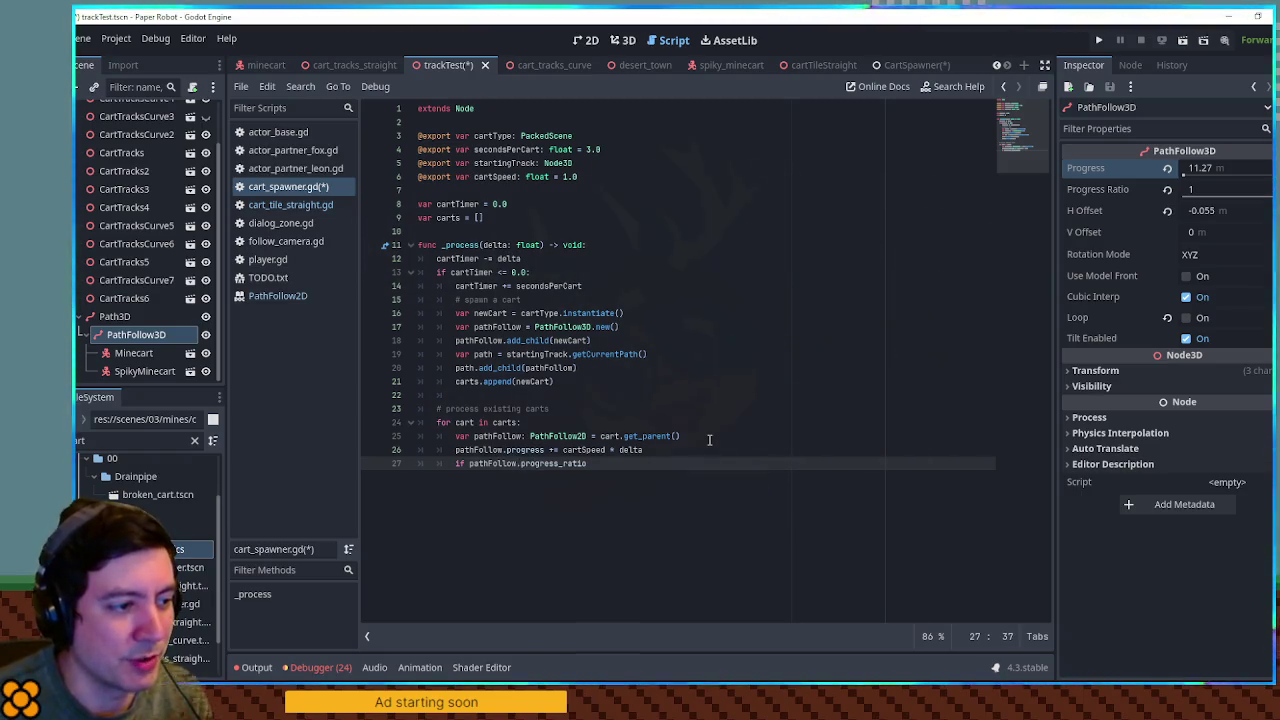
key(Down)
key(Return)
text(>=)
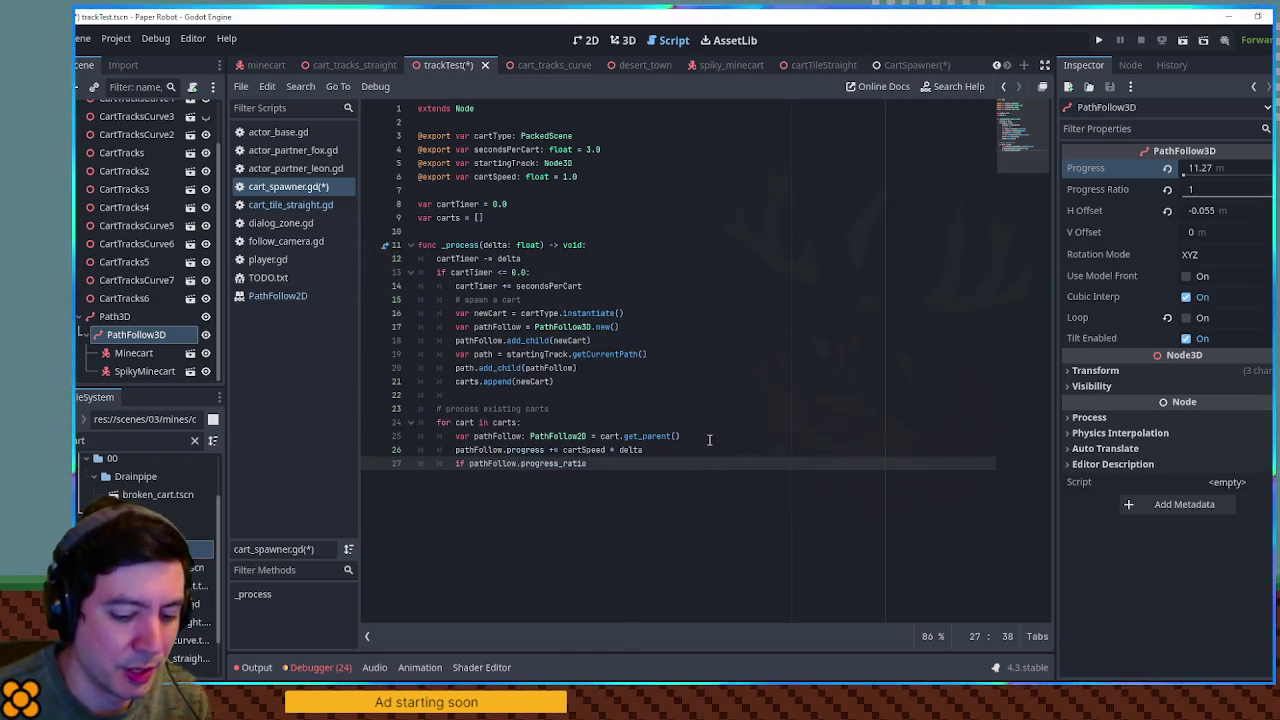
text( 1.0:)
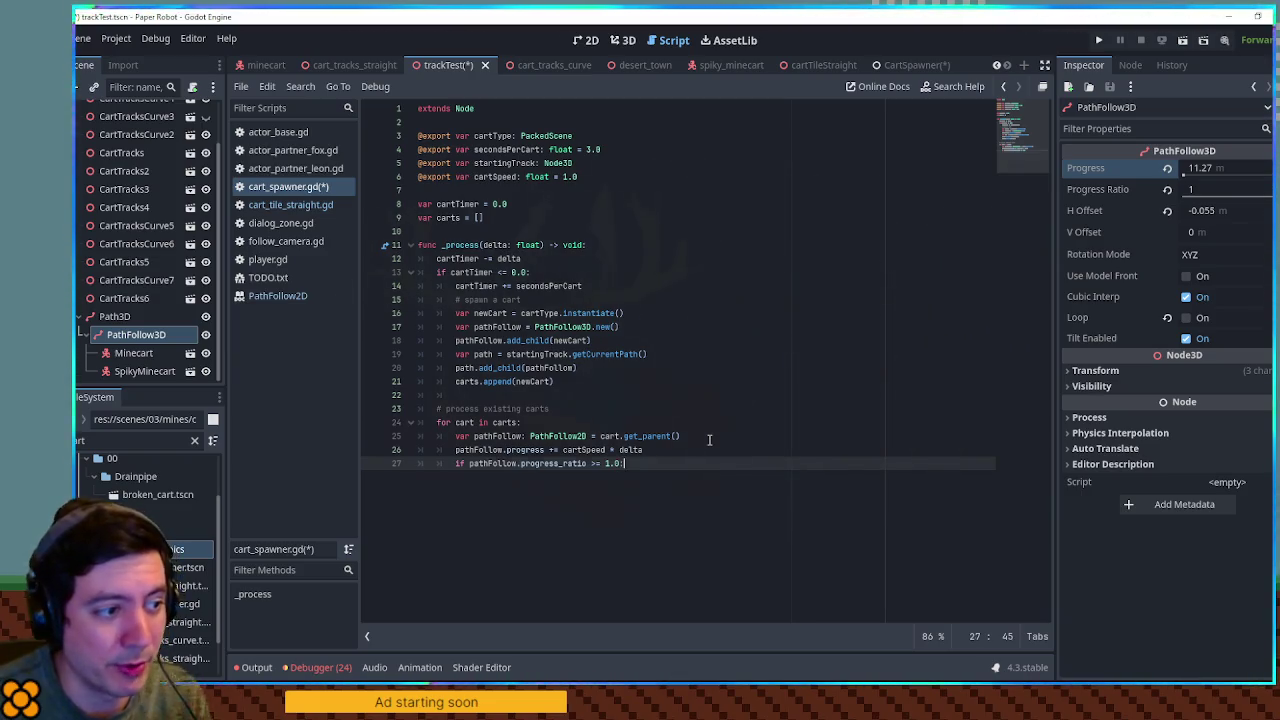
key(Return)
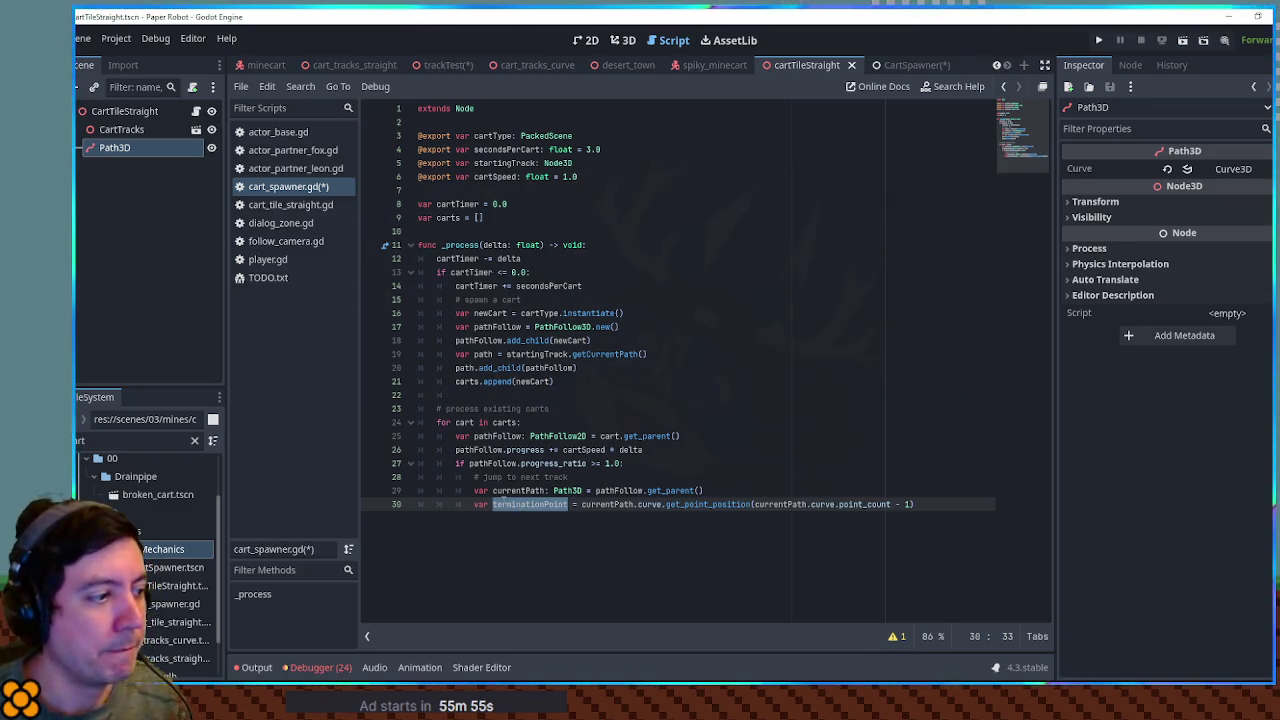
click(604, 519)
key(ctrl+shift+f)
text(utility.getde)
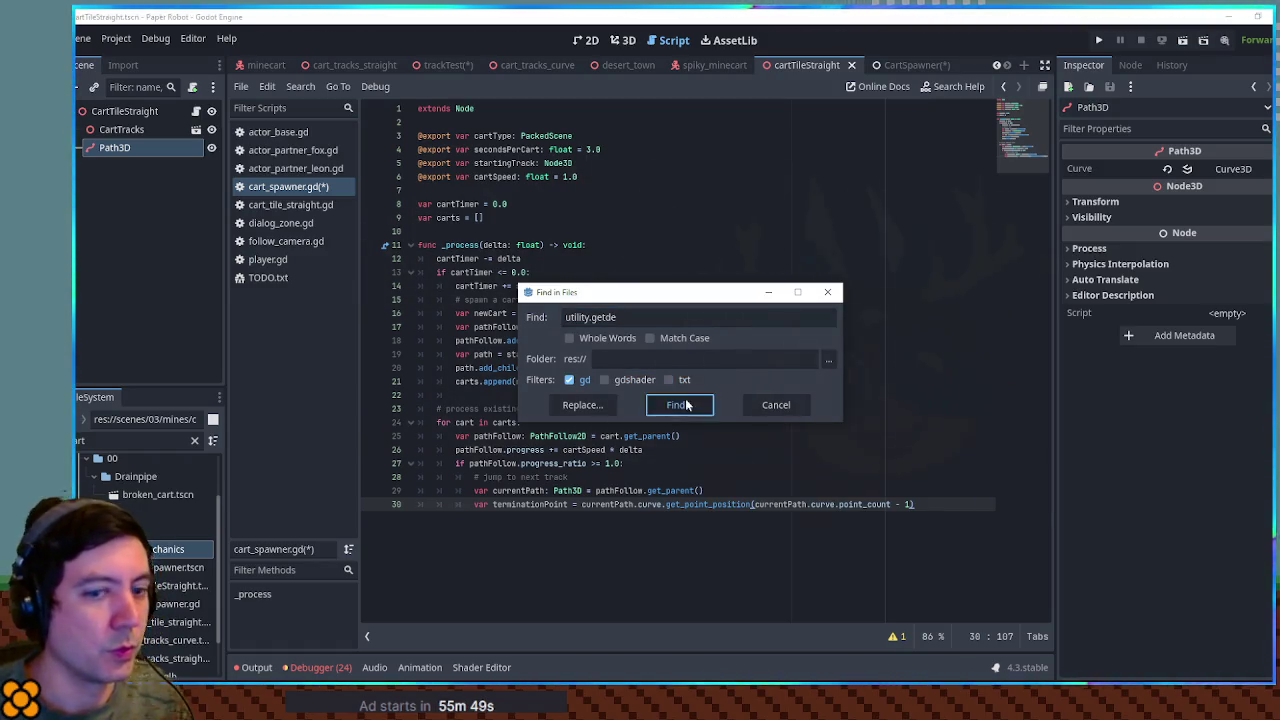
click(680, 404)
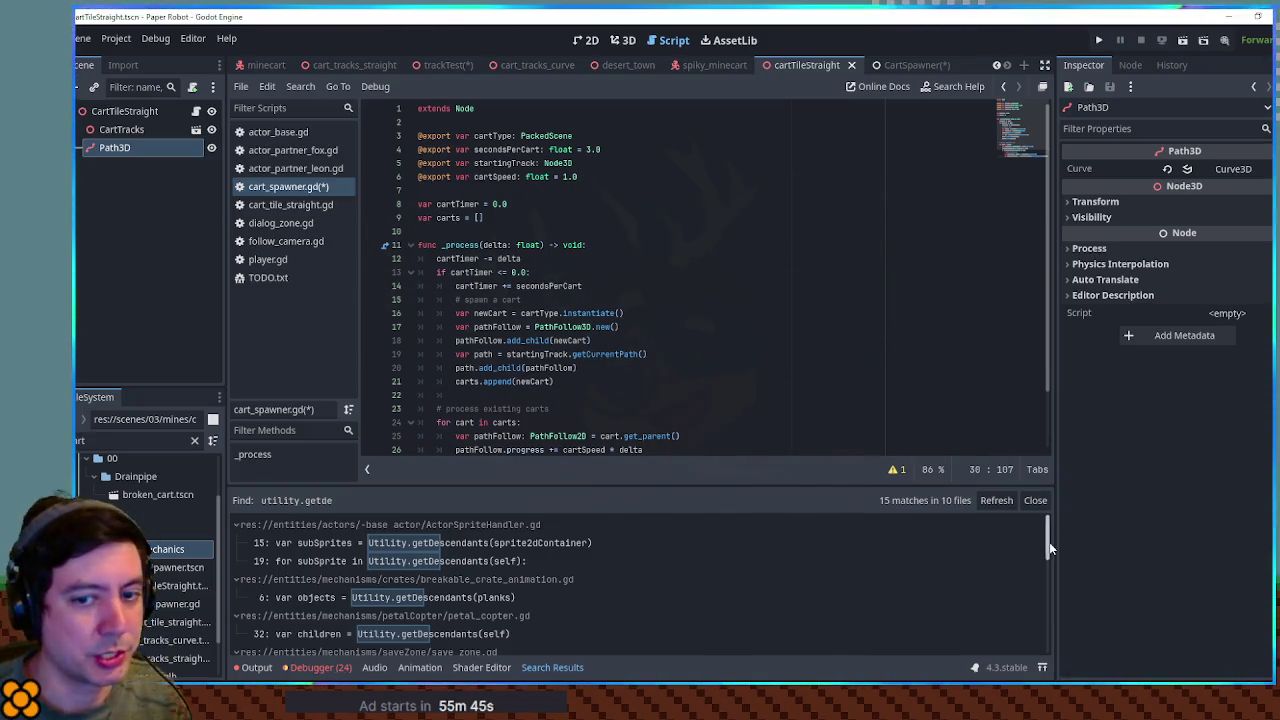
scroll(1049, 550, down, 2)
scroll(1047, 545, up, 2)
drag(1046, 545, 1046, 553)
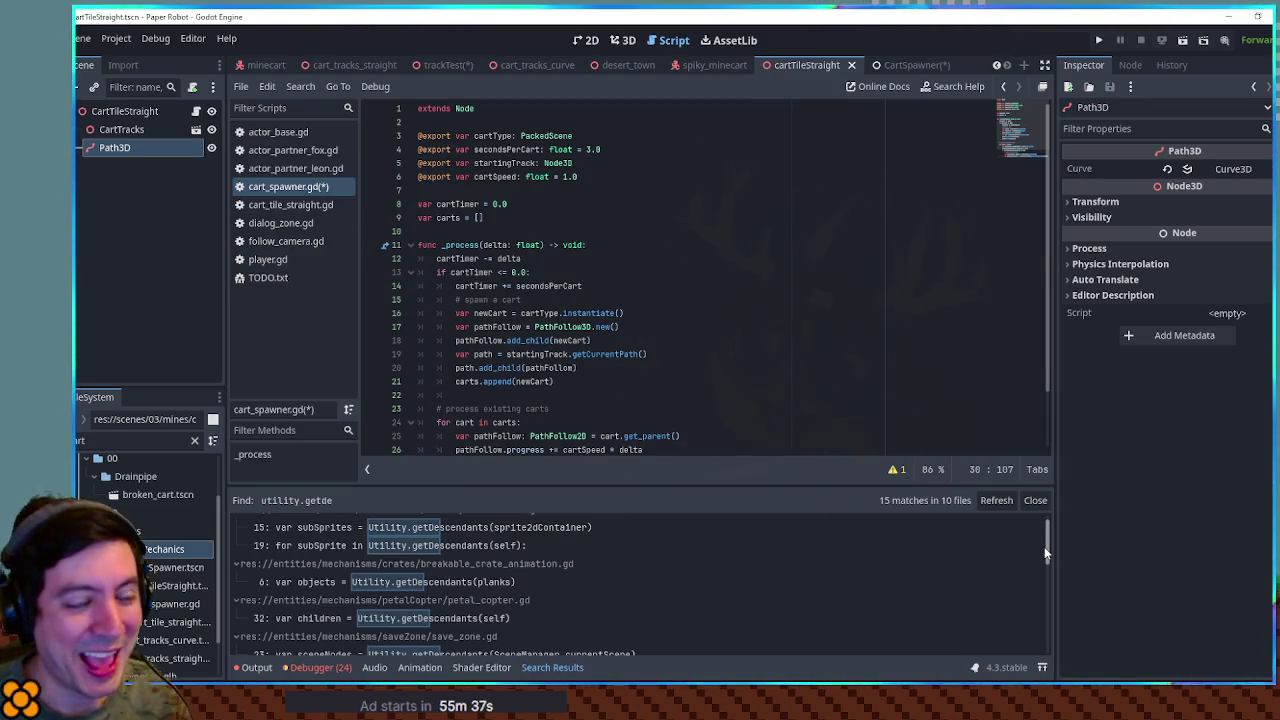
mouse_move(1046, 553)
mouse_down()
mouse_move(1044, 620)
mouse_move(1038, 574)
mouse_up()
scroll(1038, 570, down, 1)
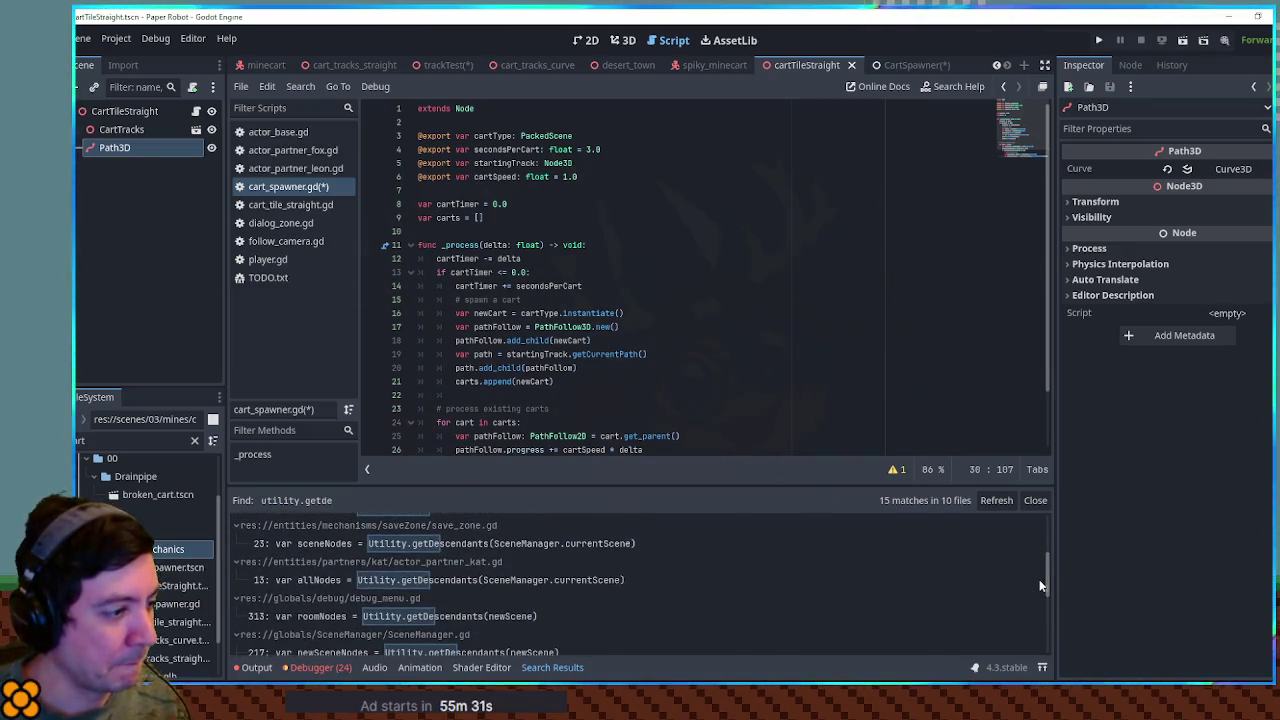
click(400, 580)
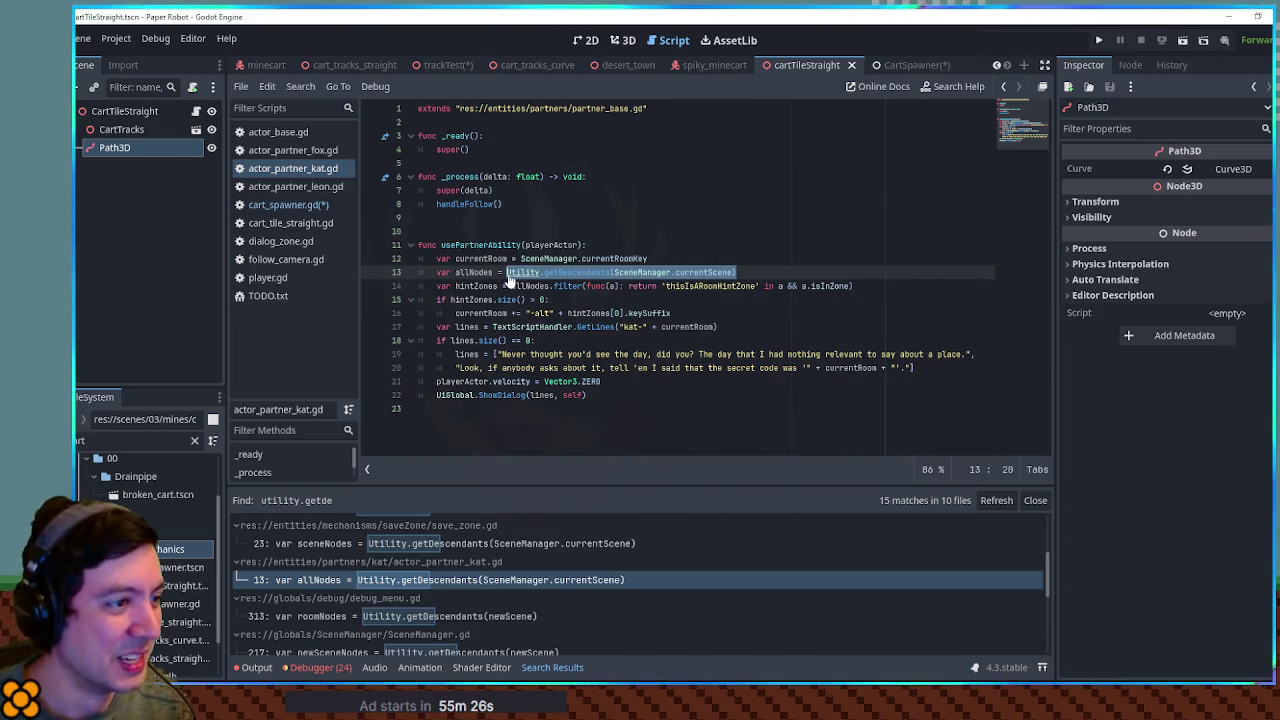
Step: Copy the allNodes and hintZones lines 12–14 from actor_partner_kat.gd
click(860, 286)
key(shift+Up)
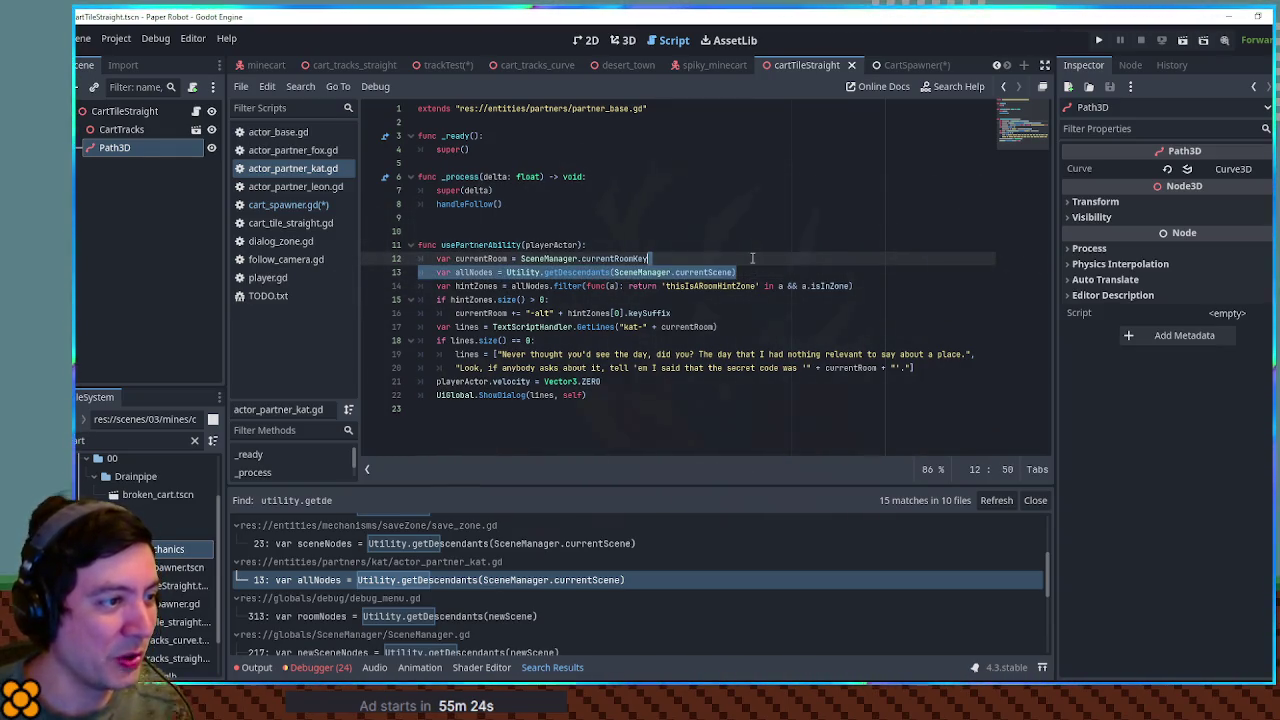
key(shift+Up)
key(ctrl+c)
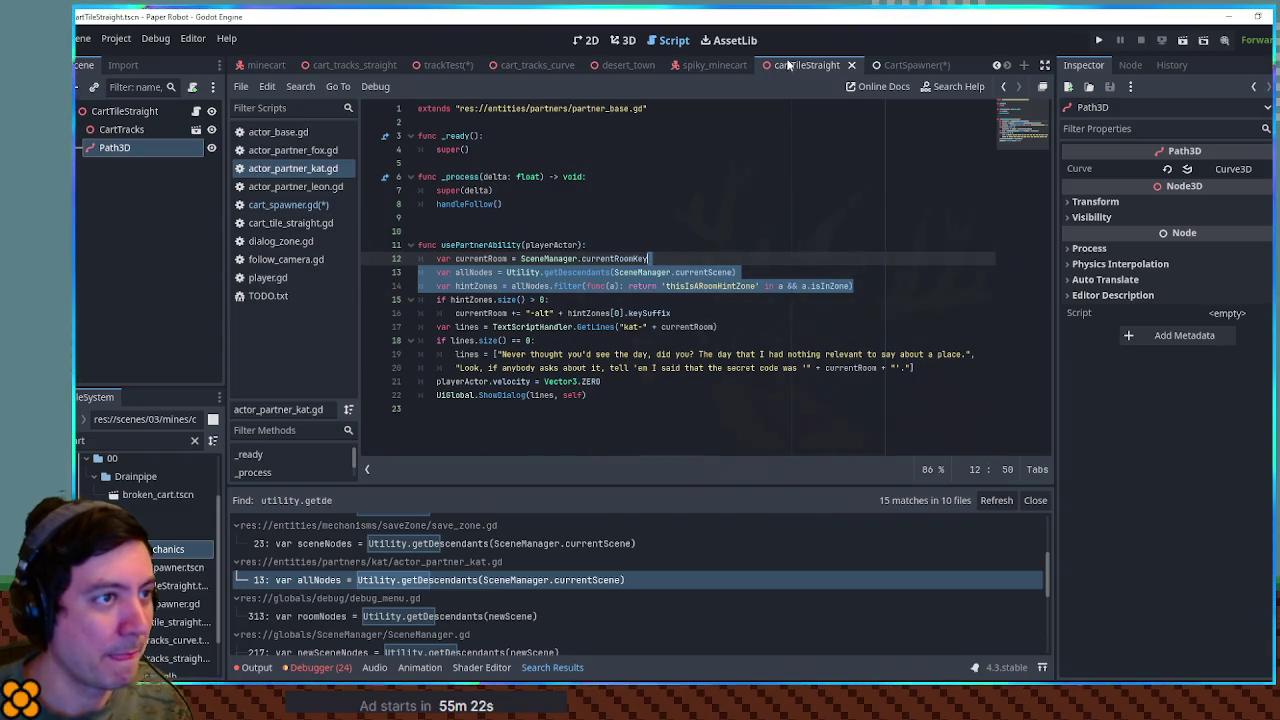
click(789, 62)
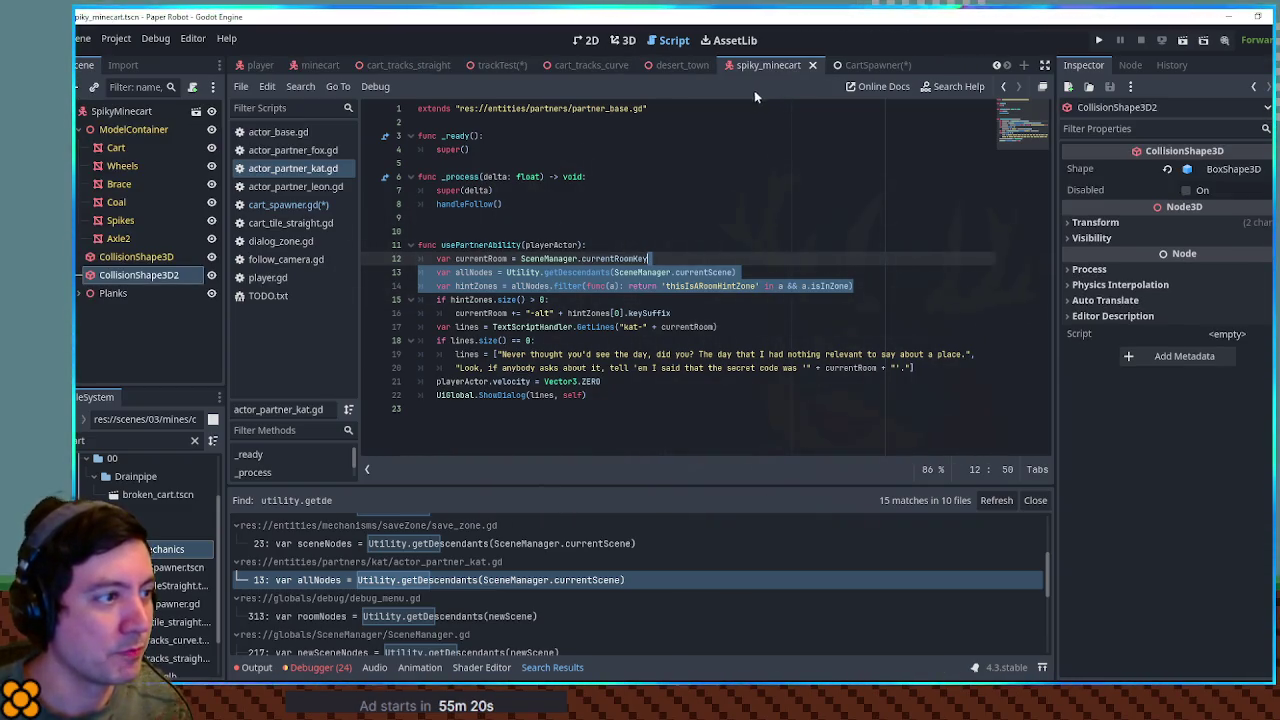
click(500, 64)
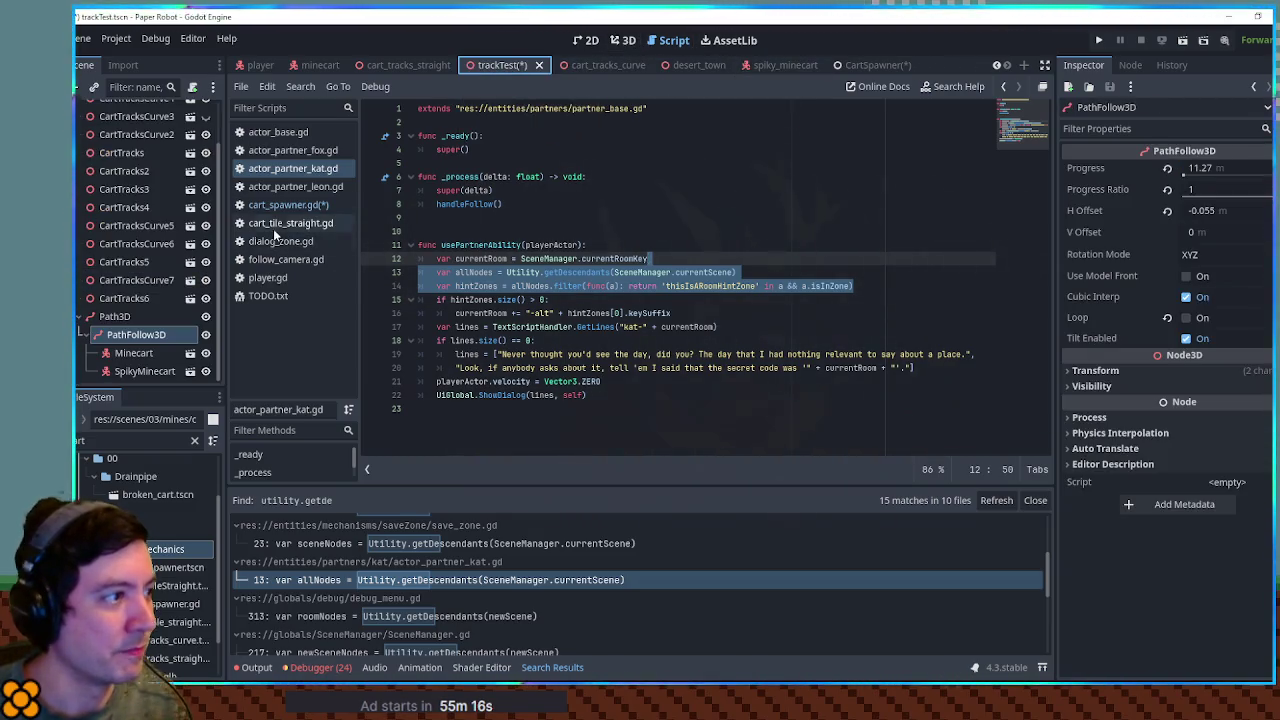
Step: Create func _ready(): after the carts declaration in cart_spawner.gd containing the pasted lines
click(288, 204)
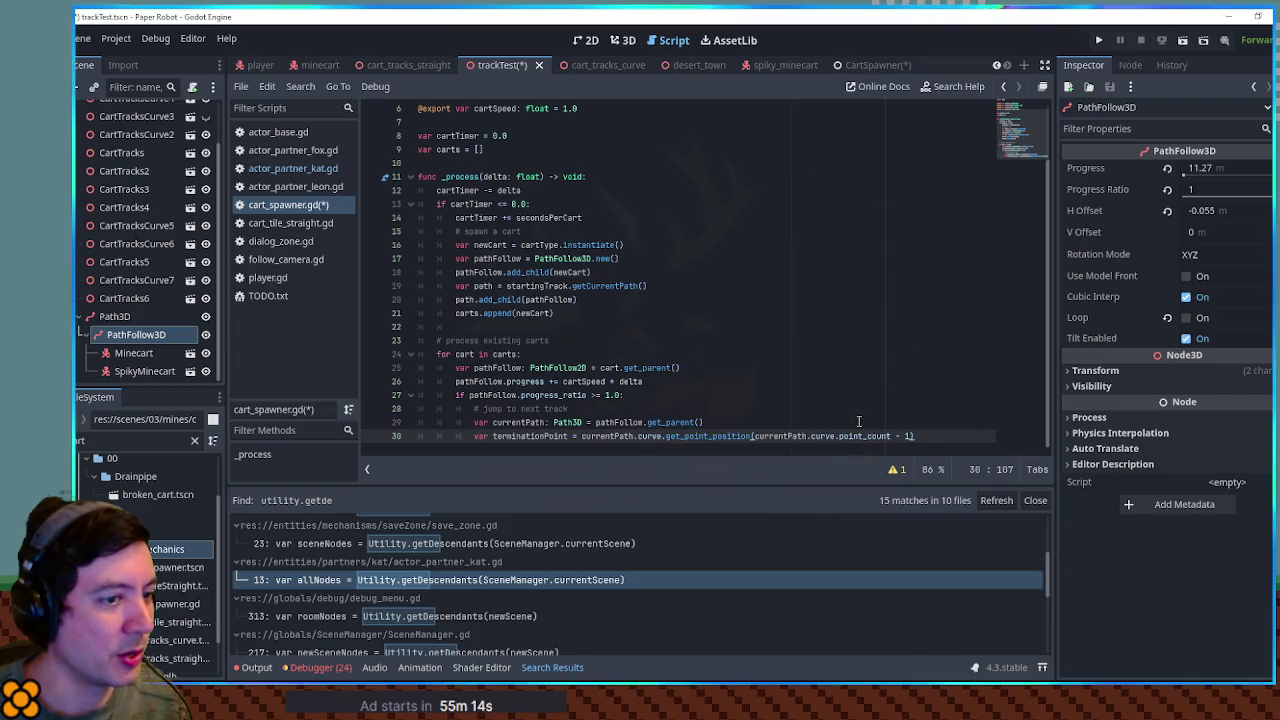
scroll(668, 350, up, 2)
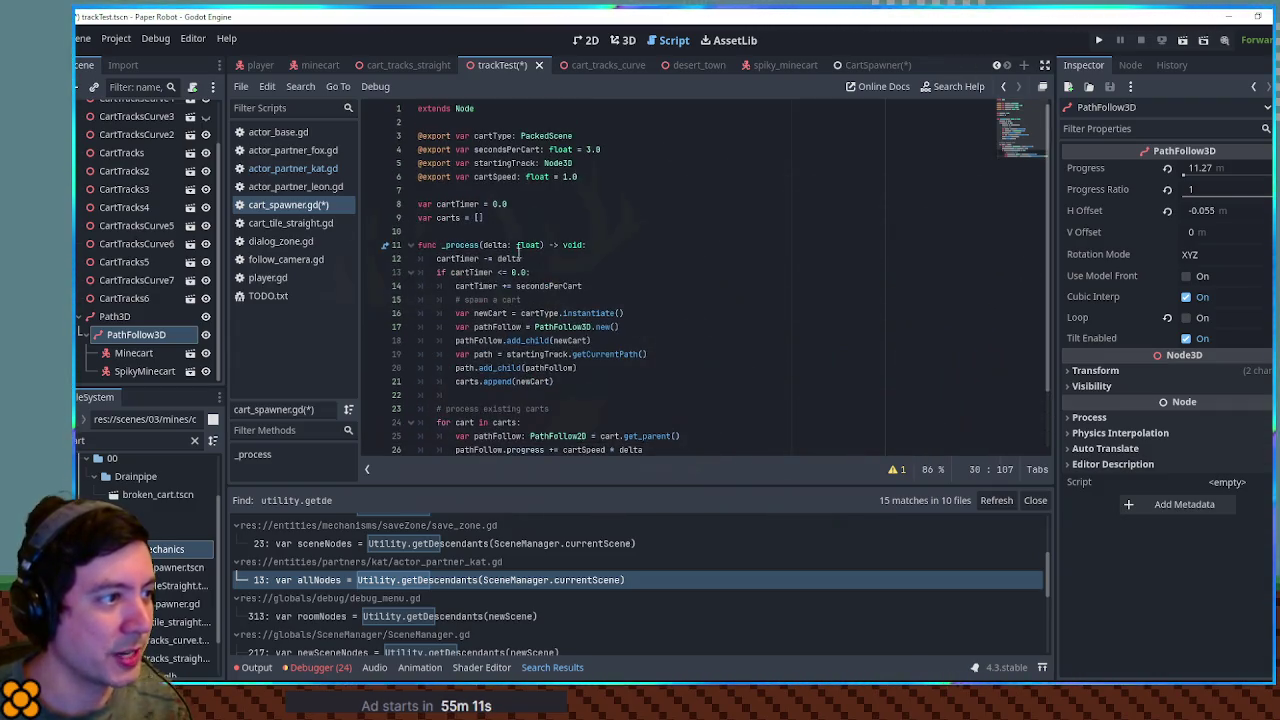
click(511, 228)
click(526, 220)
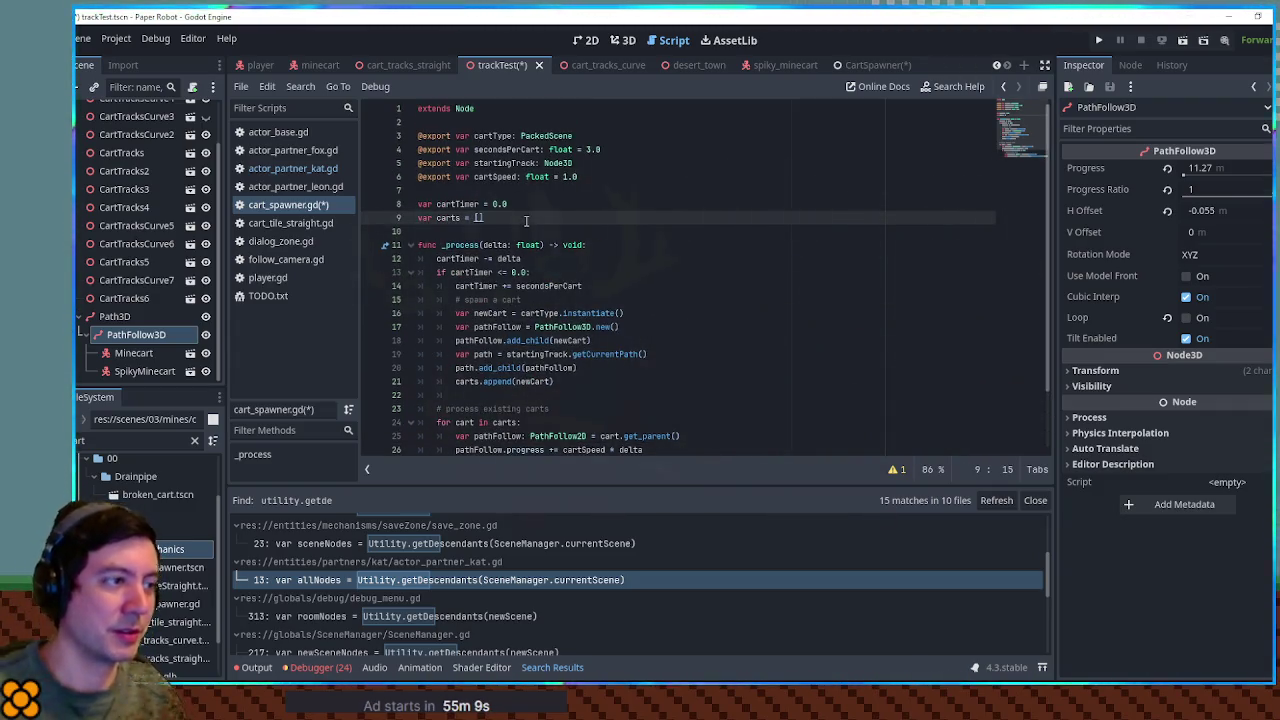
key(Return)
key(Return)
text(va)
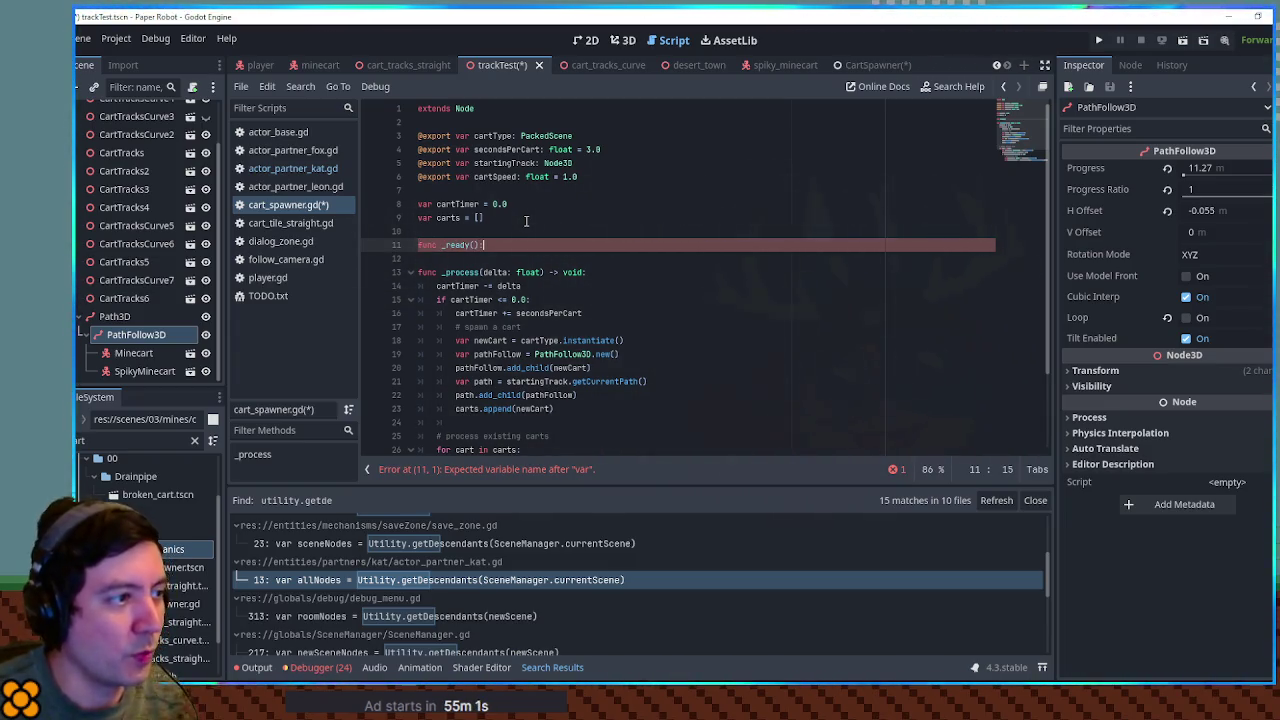
text(:)
key(Return)
key(ctrl+v)
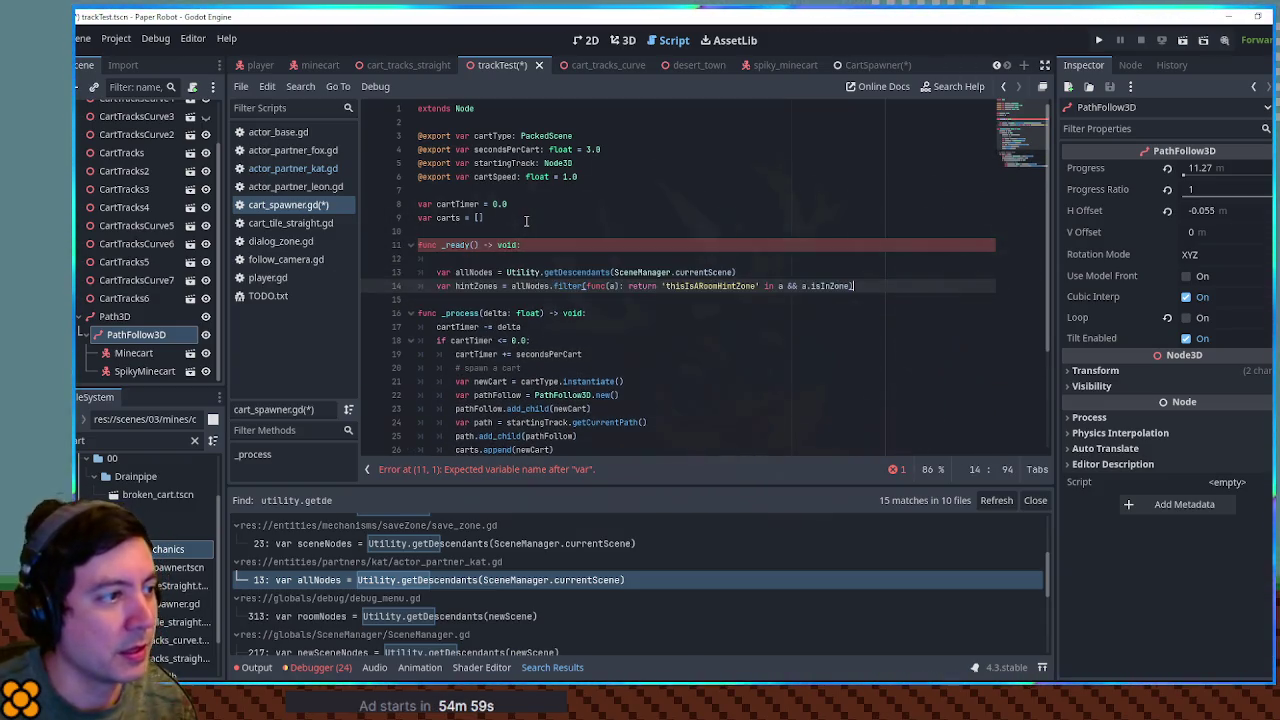
key(Up)
key(Home)
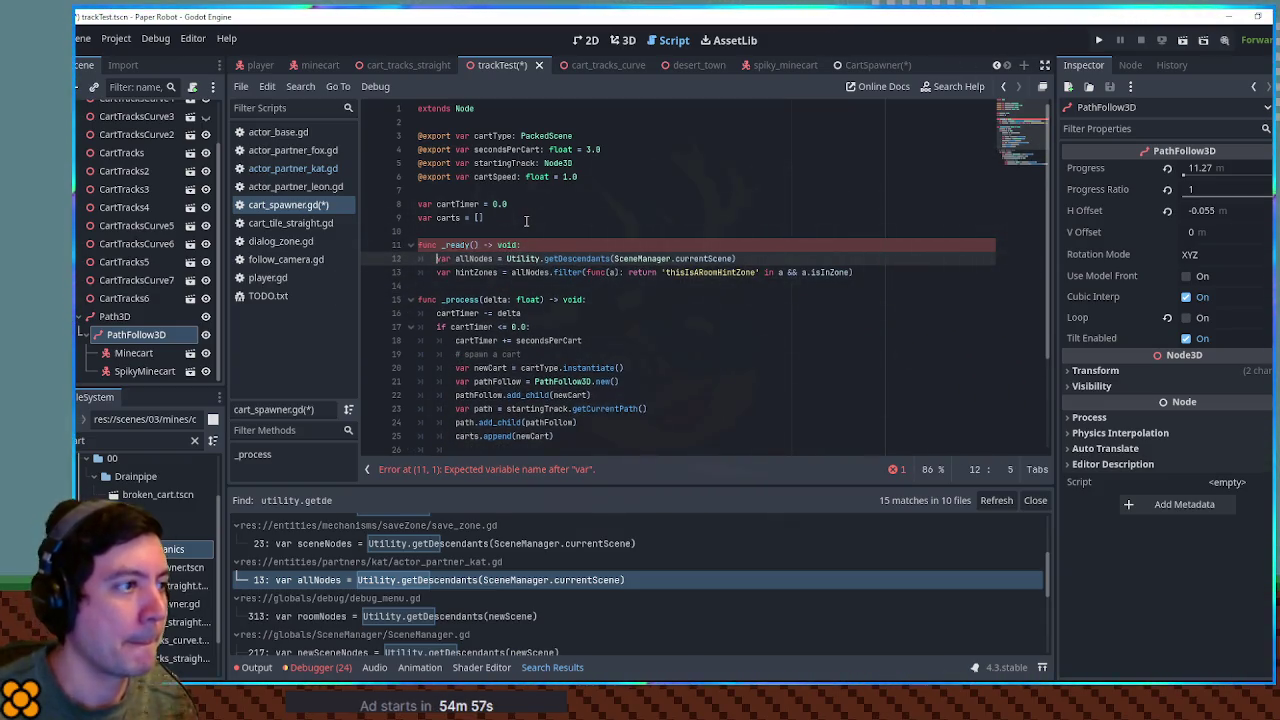
Step: Close actor_partner_kat, actor_partner_leon, actor_partner_fox and actor_base scripts, showing cart_tile_straight.gd
middle_click(285, 167)
middle_click(285, 167)
middle_click(283, 150)
middle_click(281, 131)
click(284, 150)
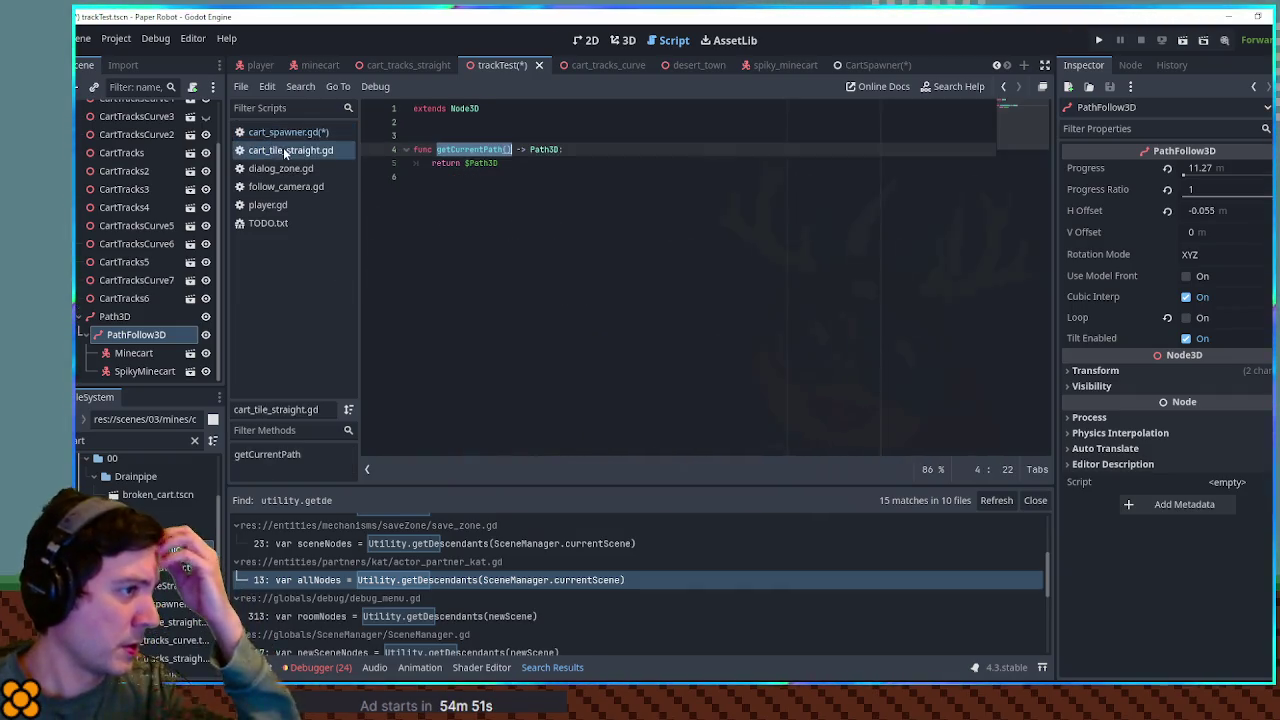
Step: Run trial project-wide searches for 'nodeis' and 'thisis' from cart_tile_straight.gd
click(570, 123)
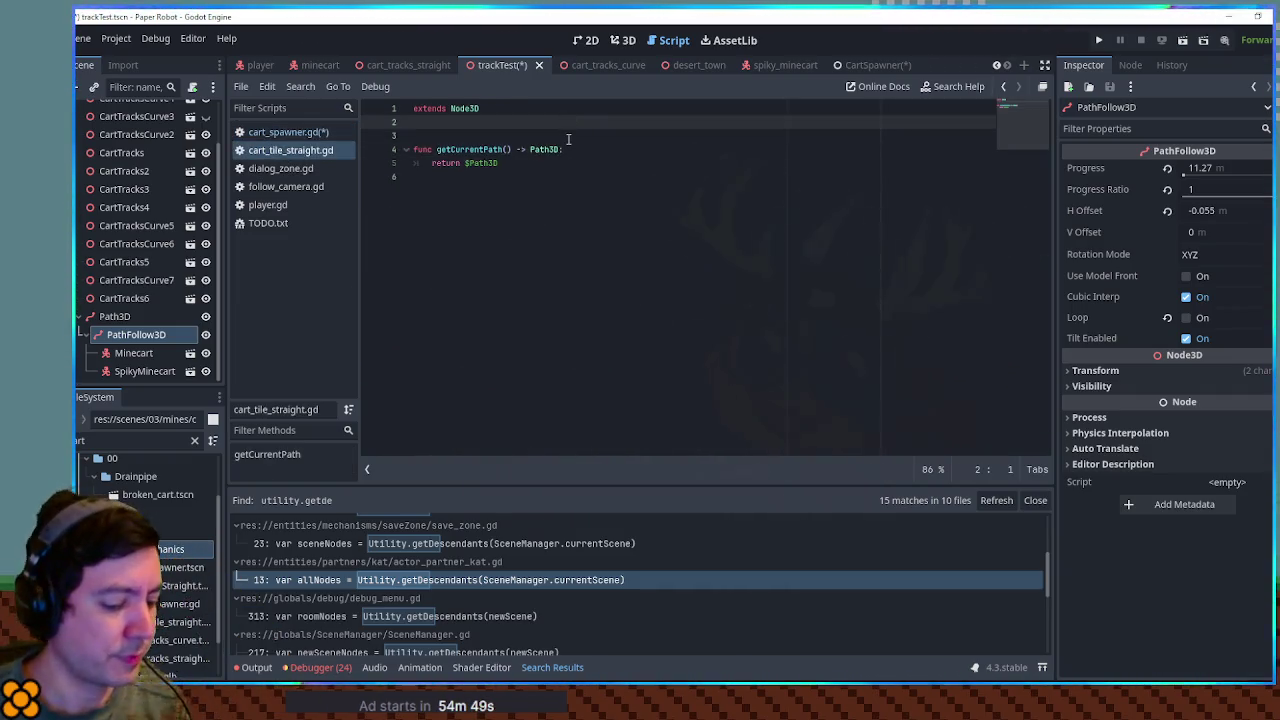
key(ctrl+shift+f)
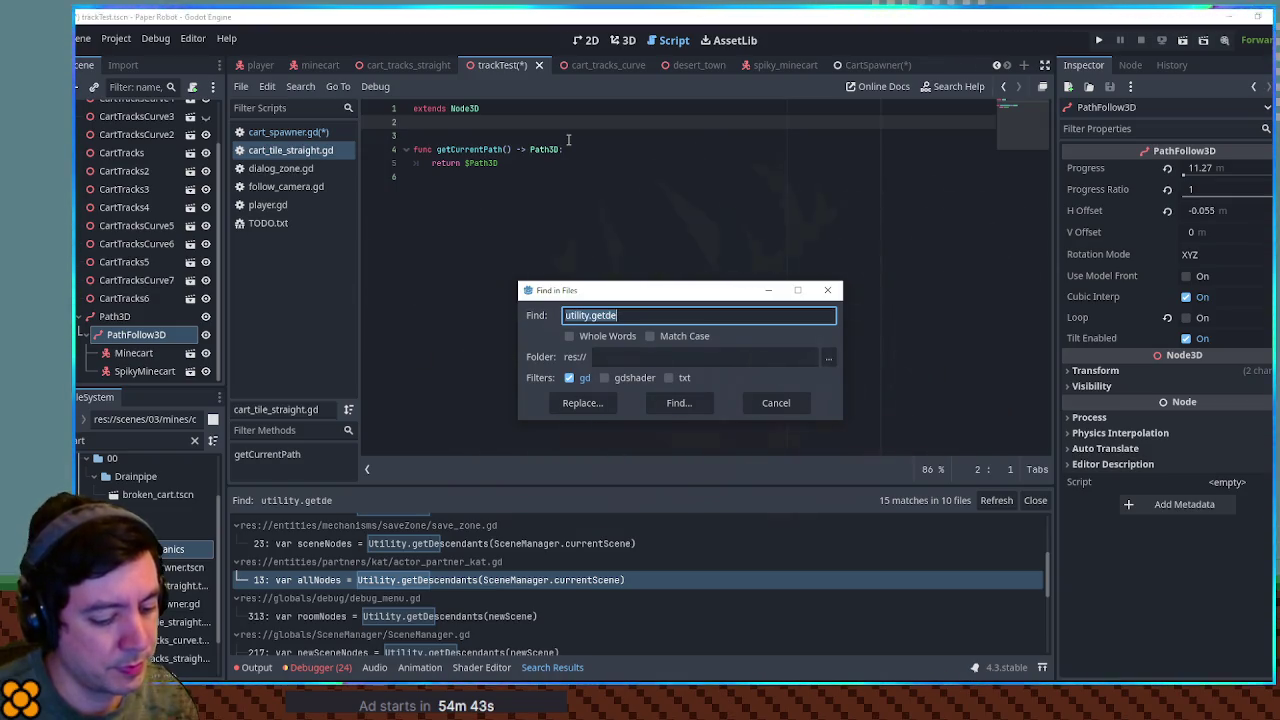
text(nodeis)
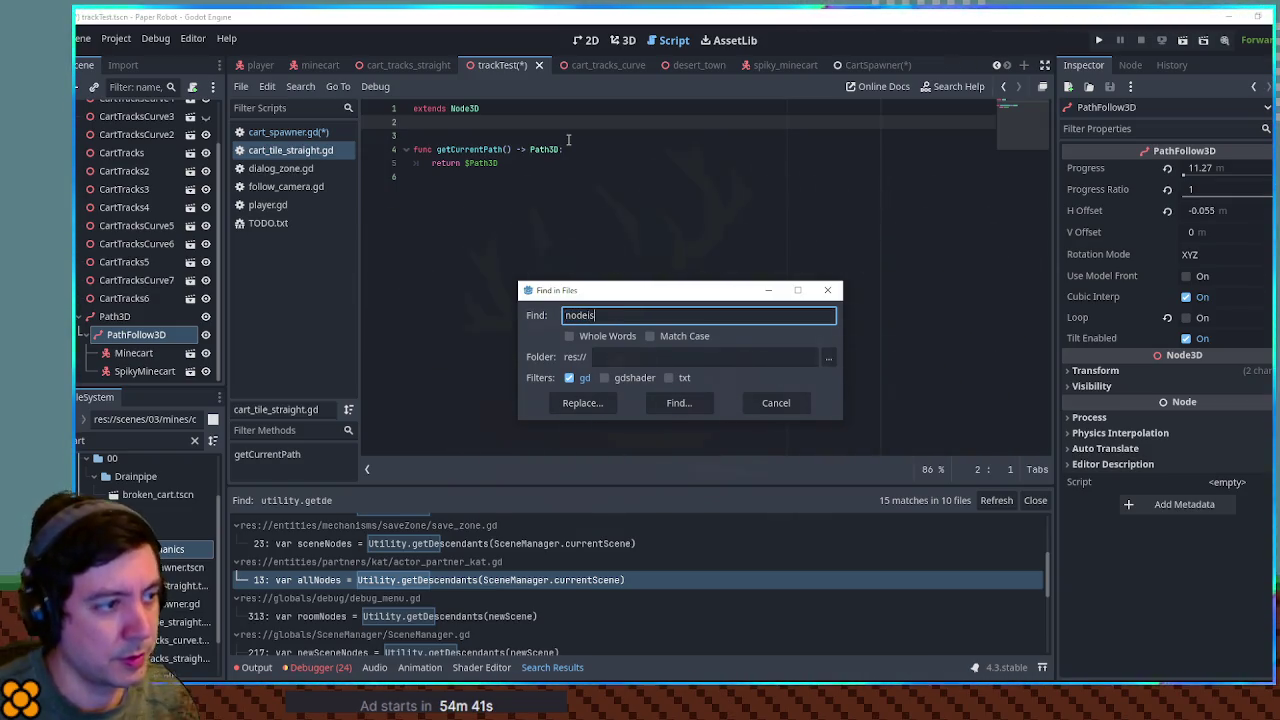
click(677, 403)
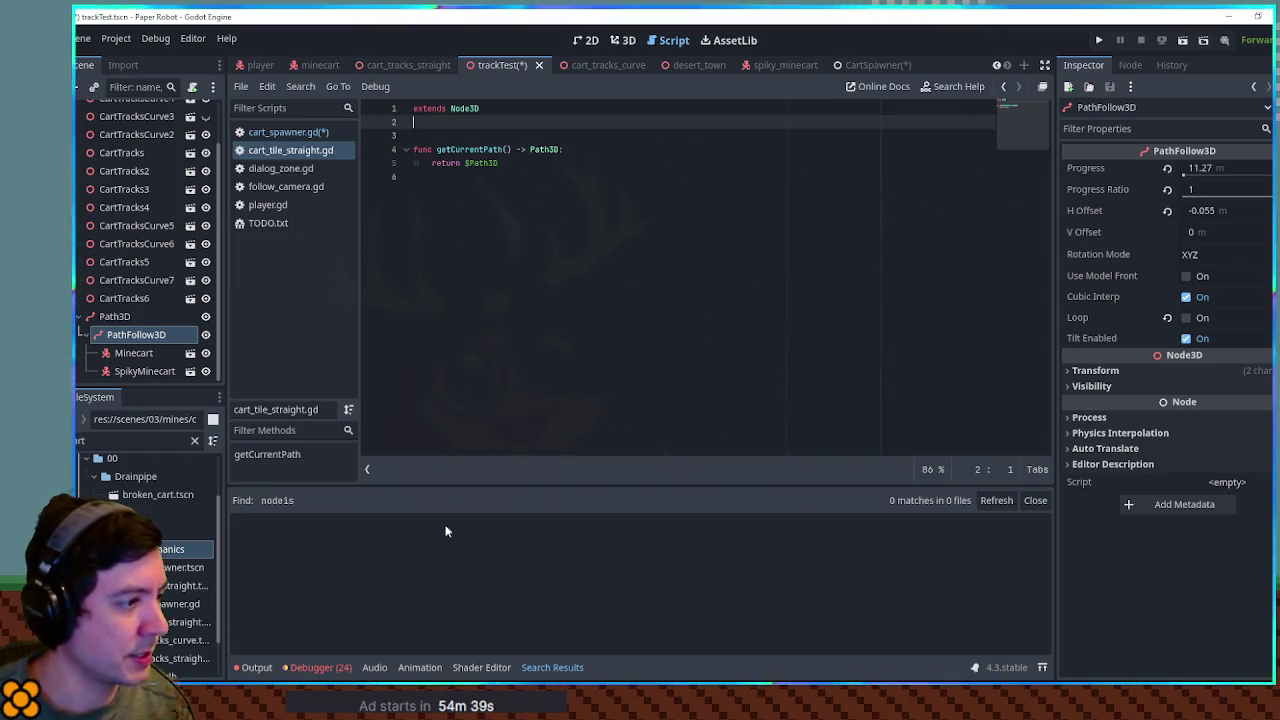
click(562, 275)
key(ctrl+shift+f)
text(thisis)
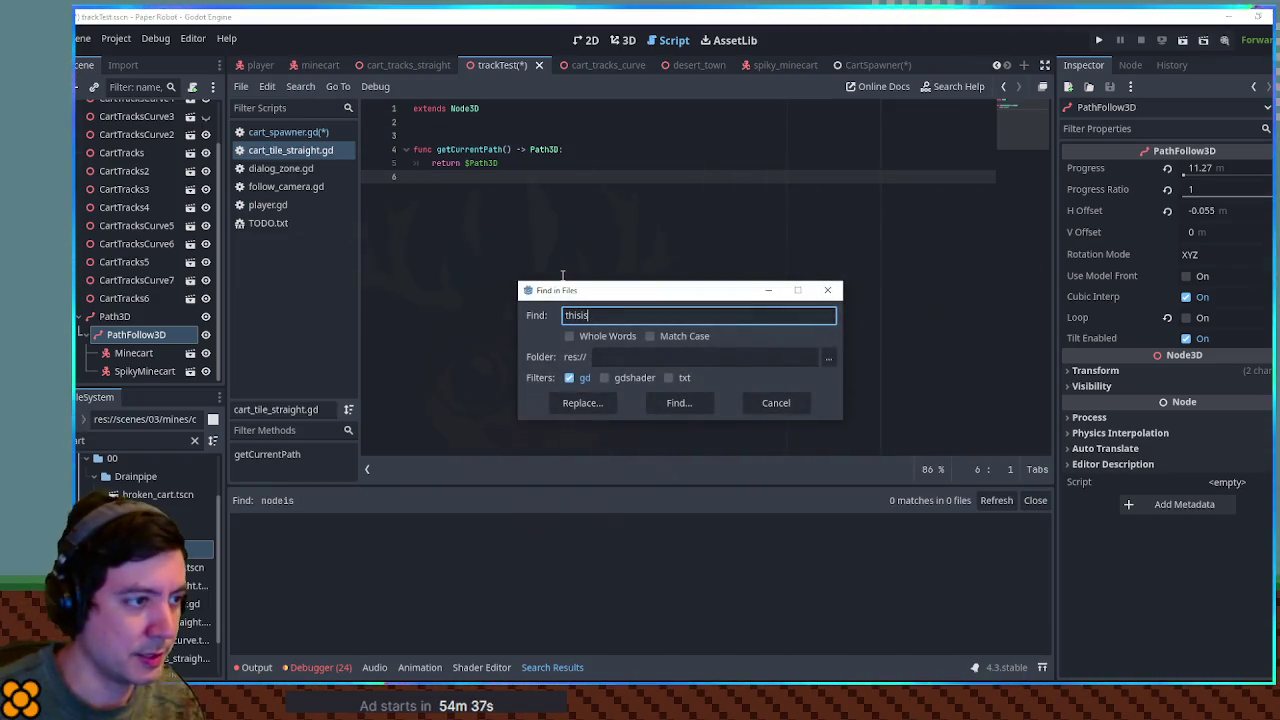
click(690, 402)
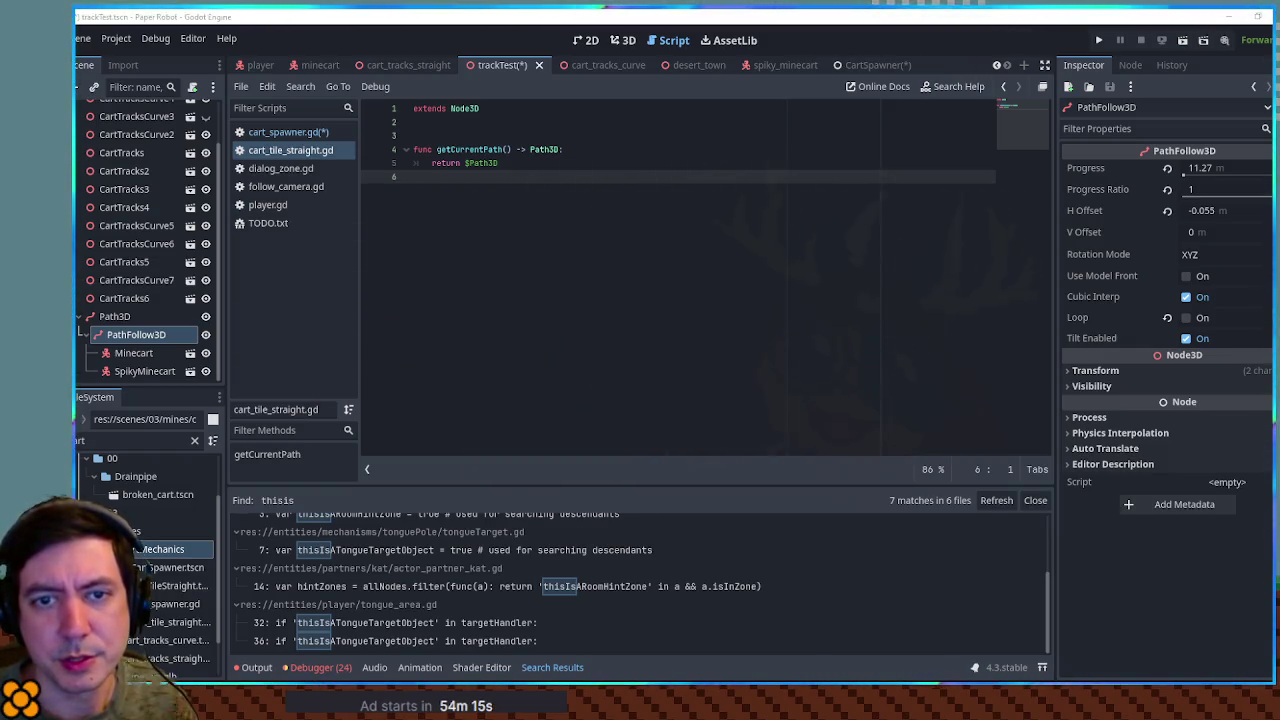
Step: Search the whole project for 'get_nodes_in_group' to list every usage
key(ctrl+shift+f)
text(get_nodes_in_group)
click(678, 402)
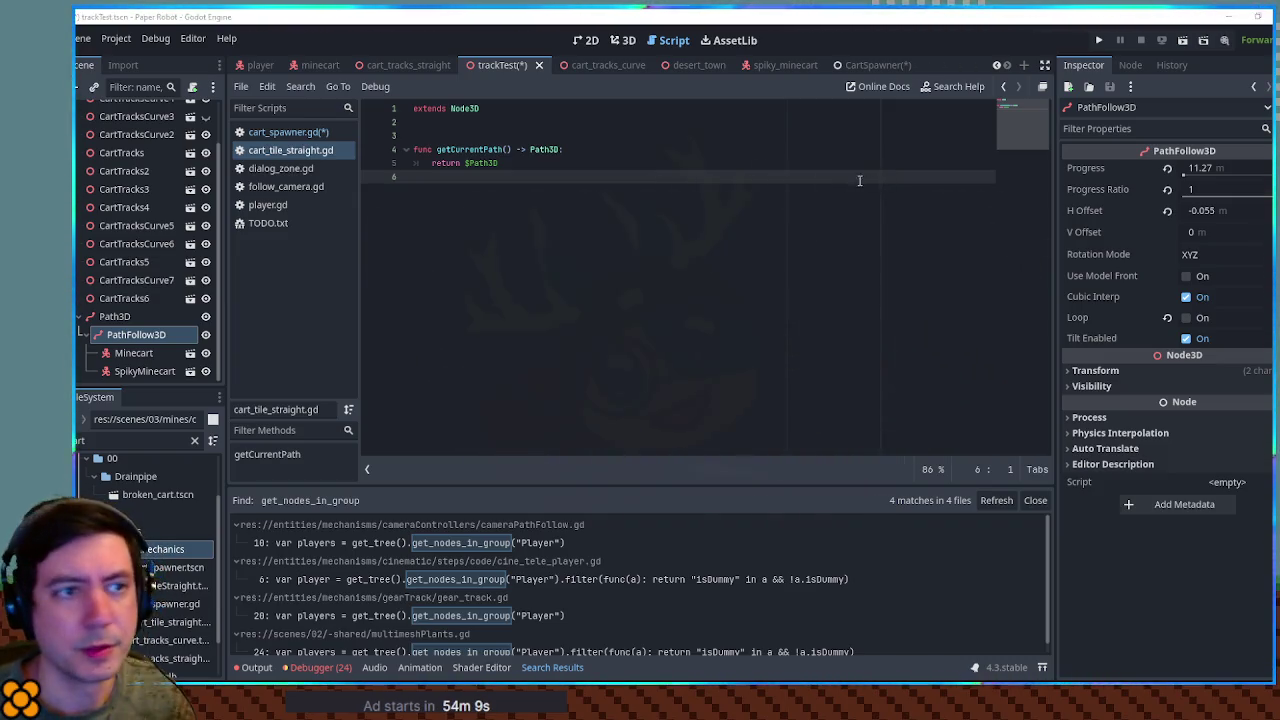
Step: Copy the get_nodes_in_group line from cameraPathFollow.gd into _ready, replacing allNodes/hintZones, renamed allTracks
click(373, 541)
drag(719, 102, 455, 121)
key(ctrl+c)
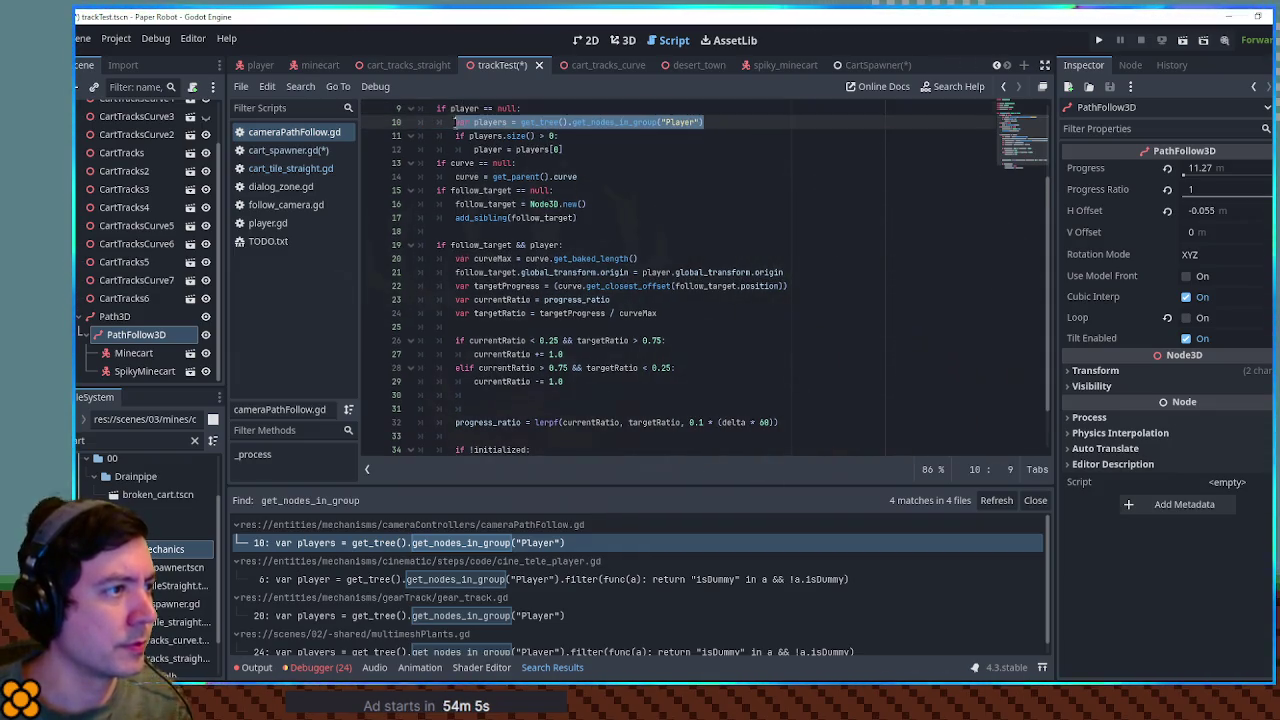
middle_click(312, 130)
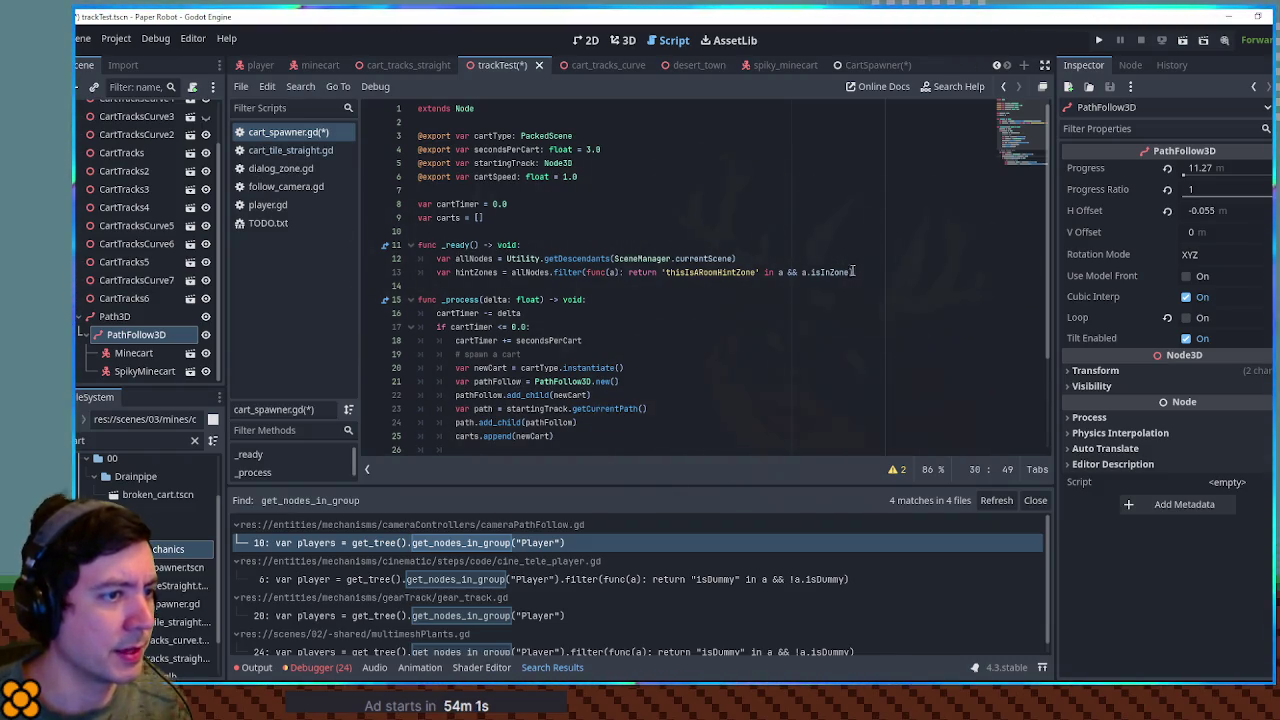
drag(859, 272, 437, 258)
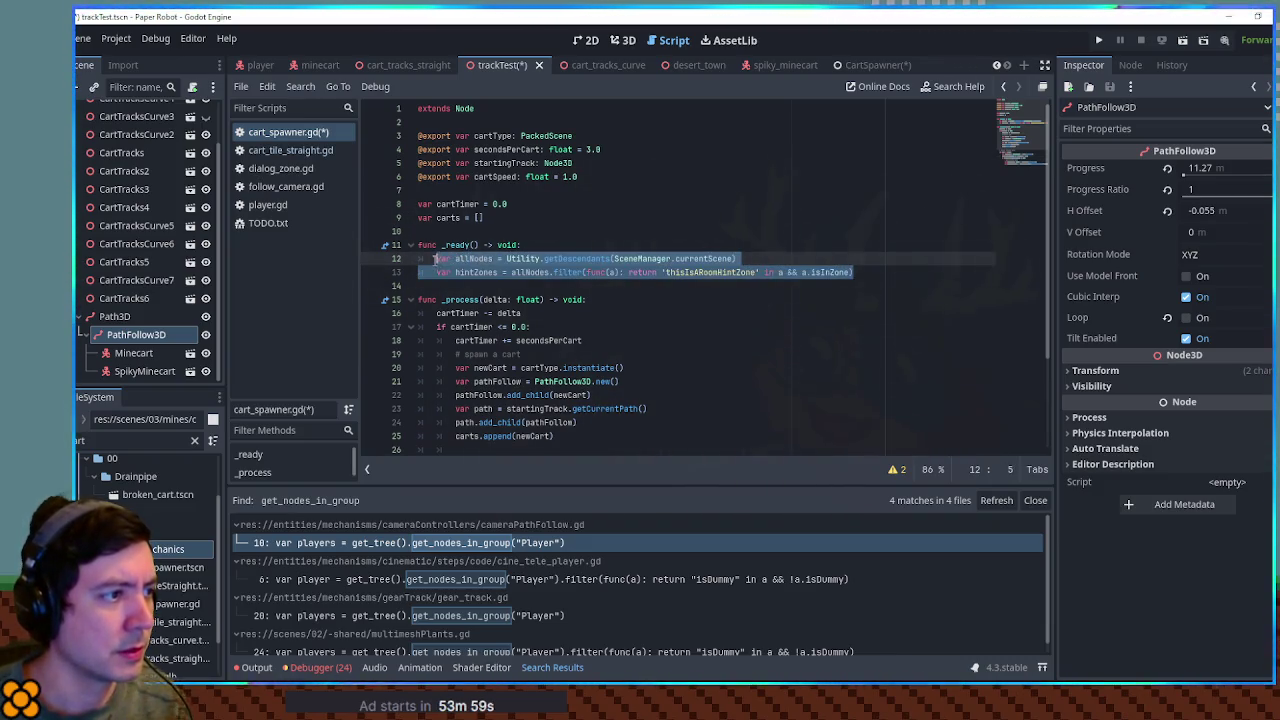
key(ctrl+v)
double_click(470, 258)
text(tracks)
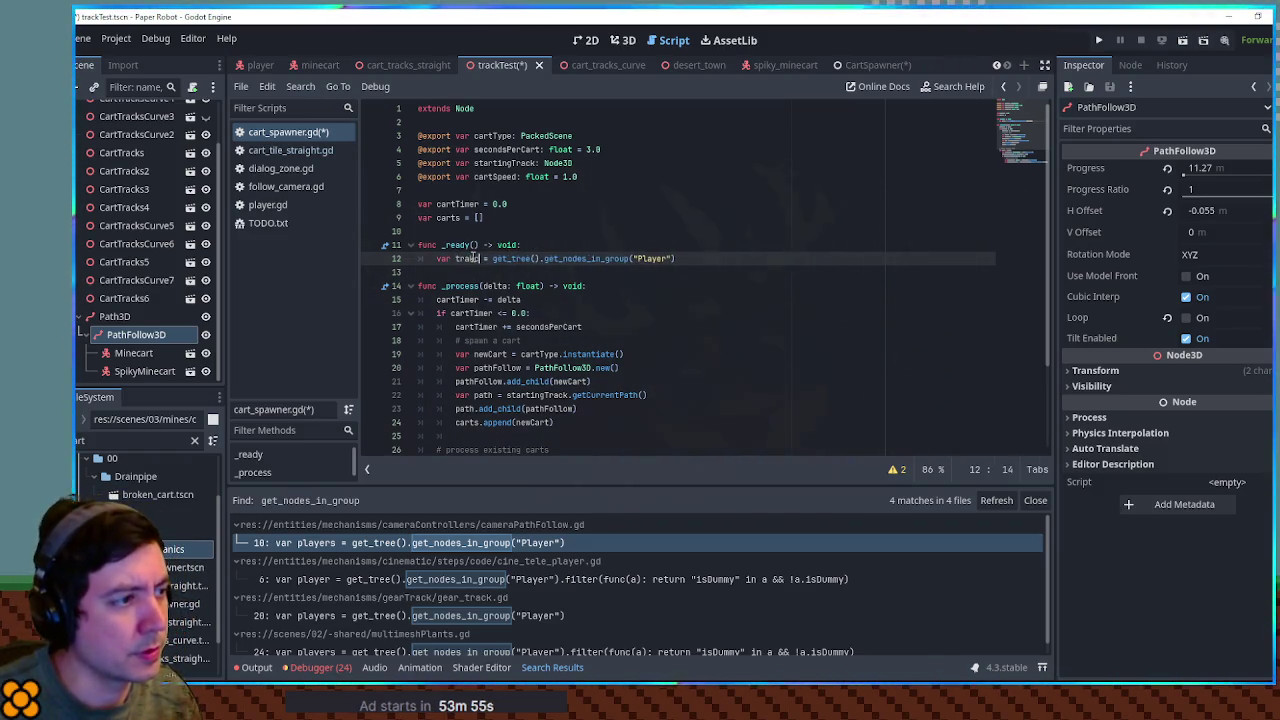
double_click(472, 258)
text(allTracks)
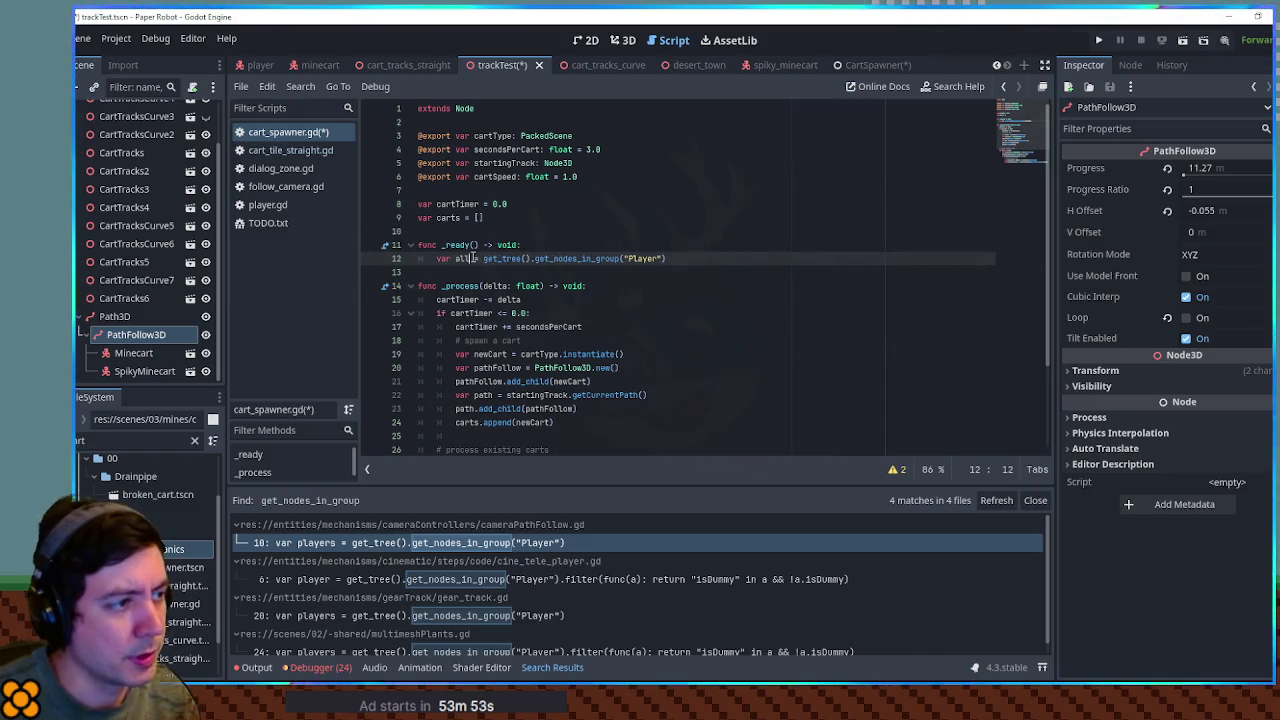
Step: Move the allTracks declaration below carts as 'var allTracks: Array[Node3D] = []'
key(Up)
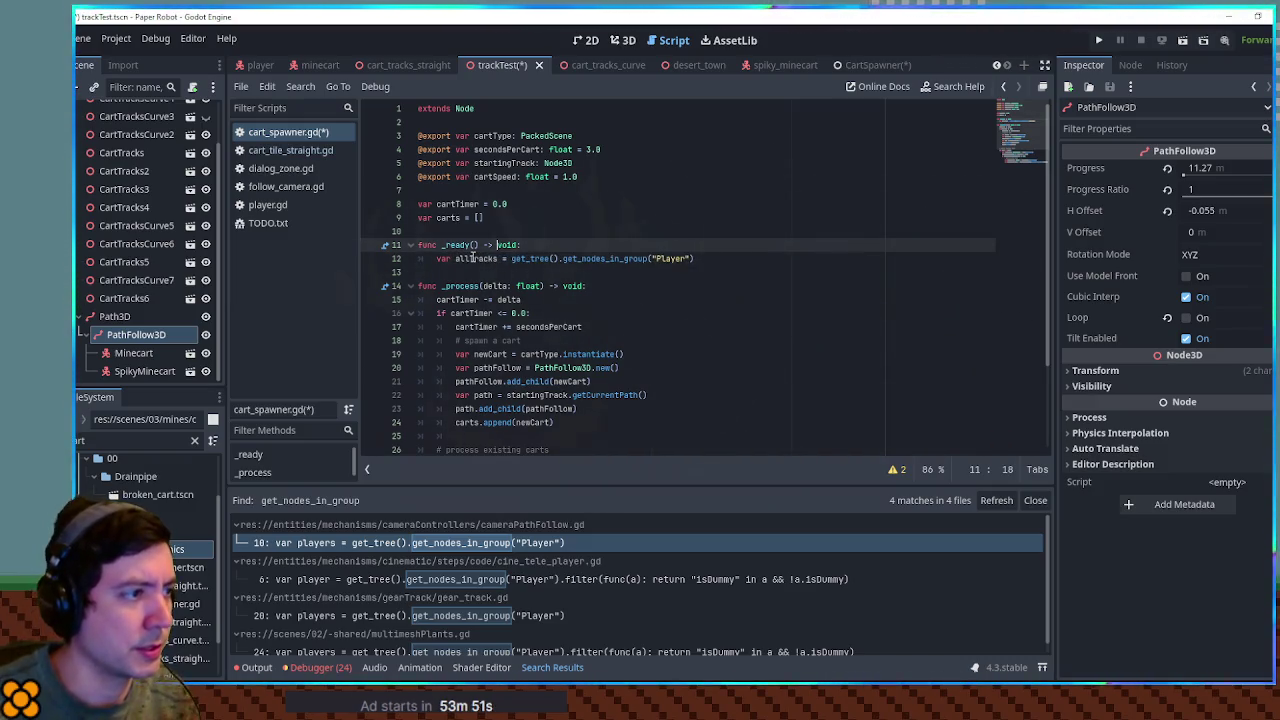
key(ctrl+shift+Home)
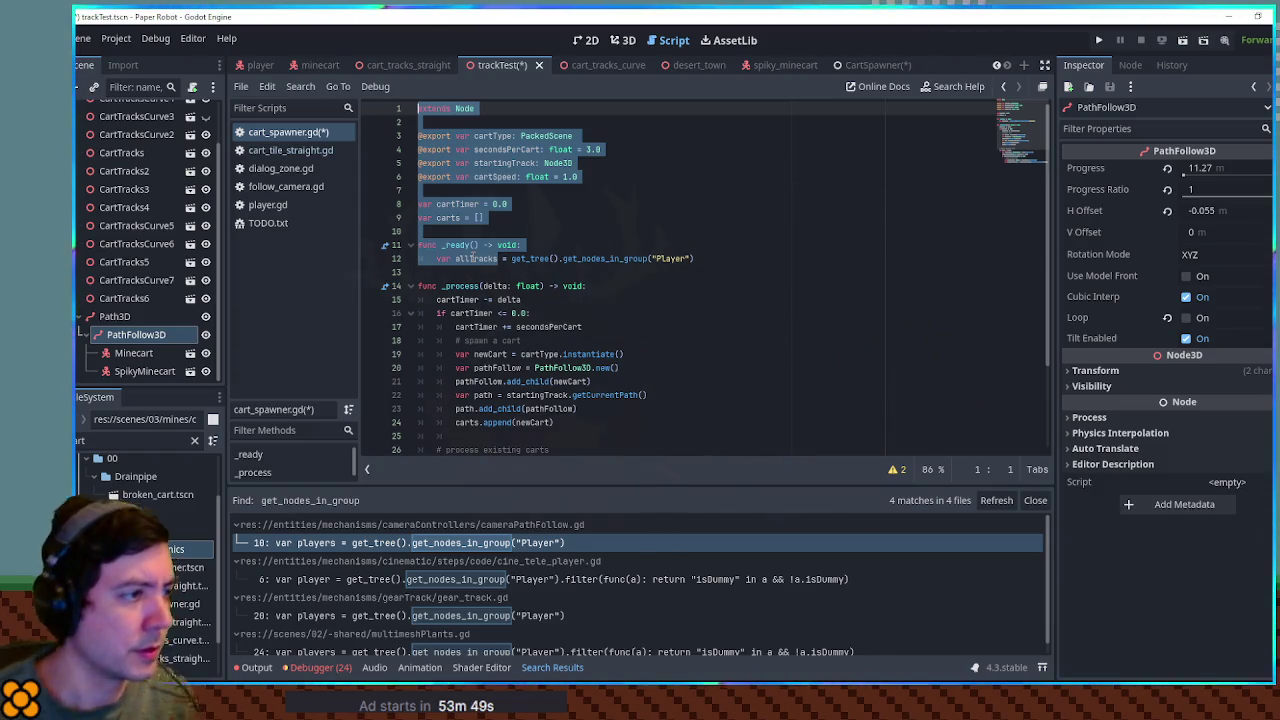
drag(437, 258, 497, 258)
key(Delete)
click(508, 216)
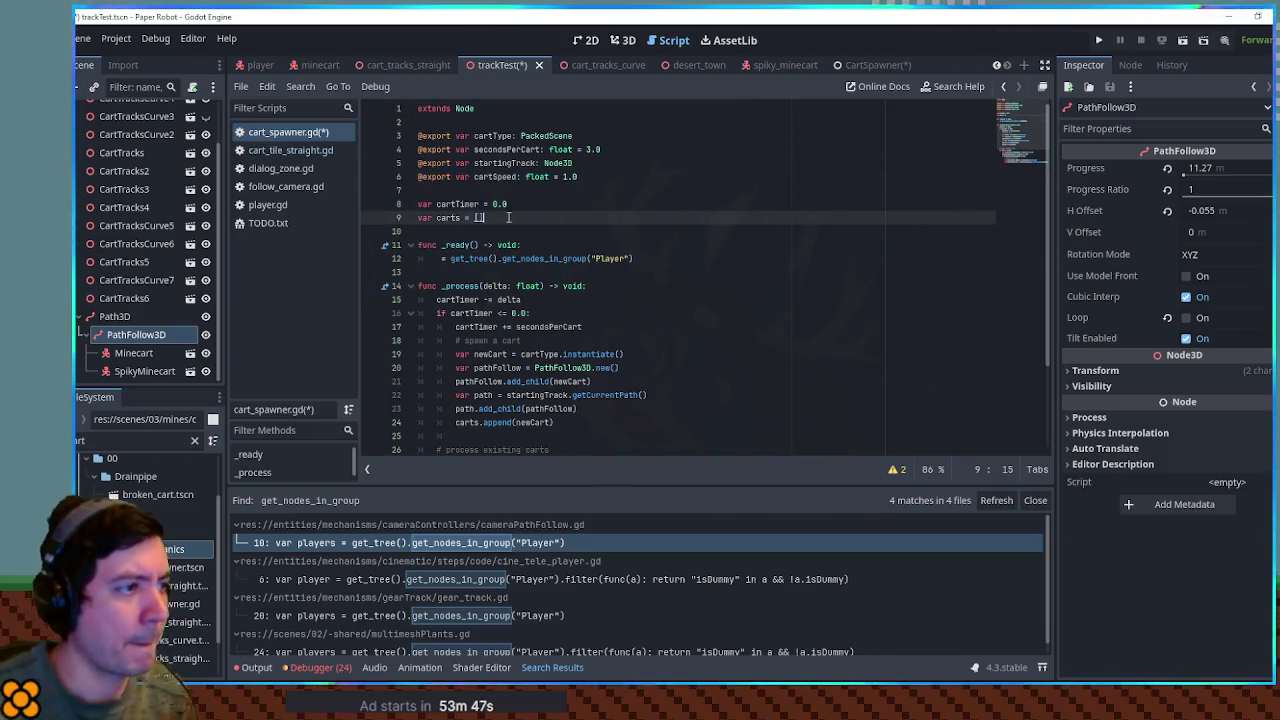
key(Return)
text(var allTracks: Array)
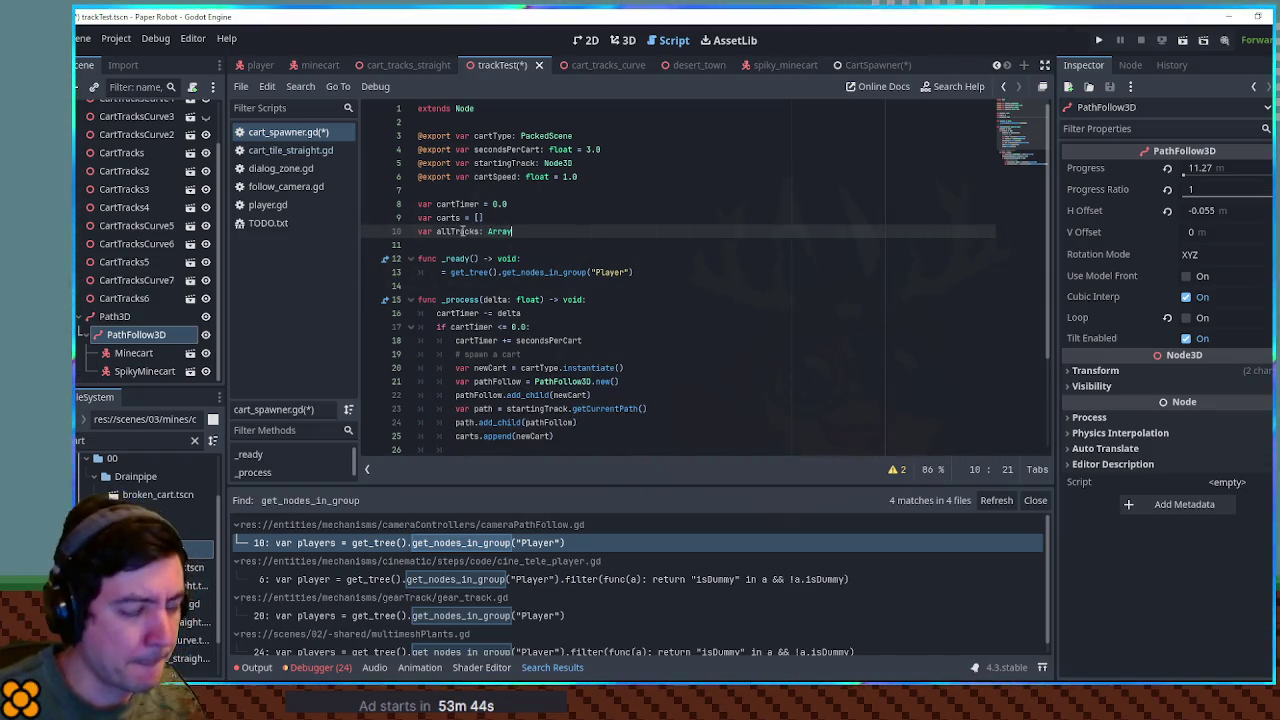
text([N)
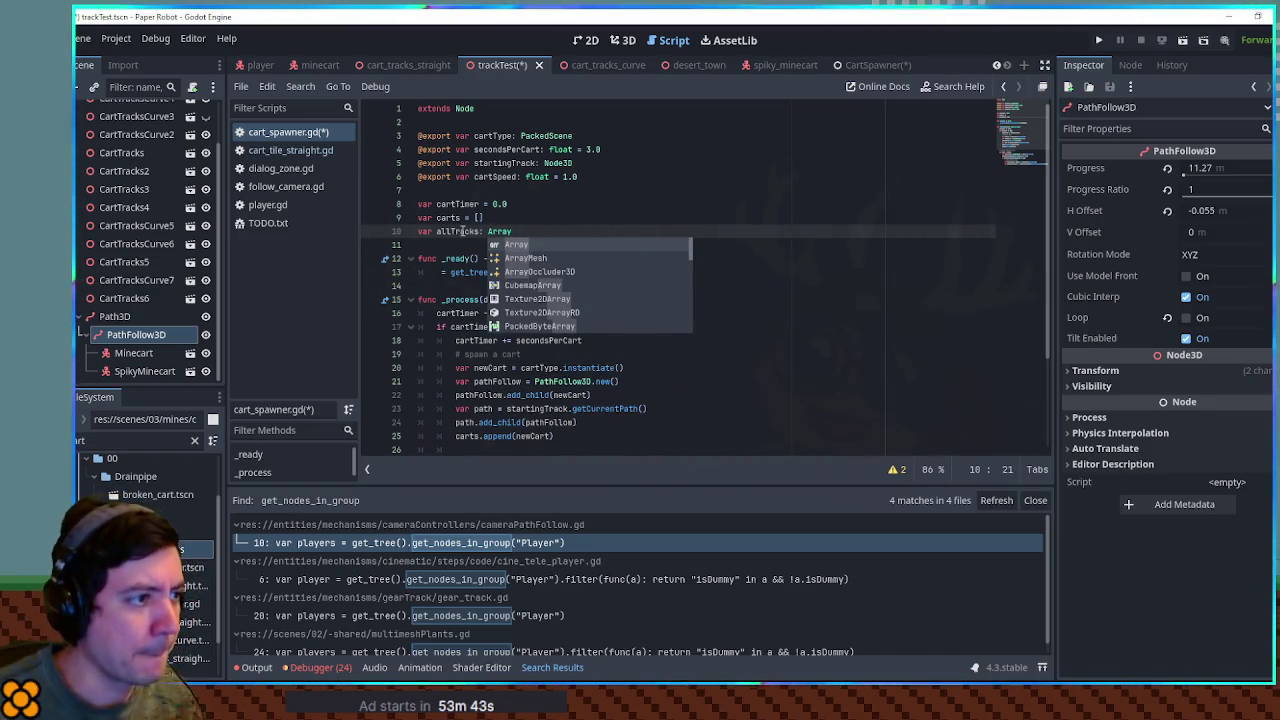
text(ode3D)
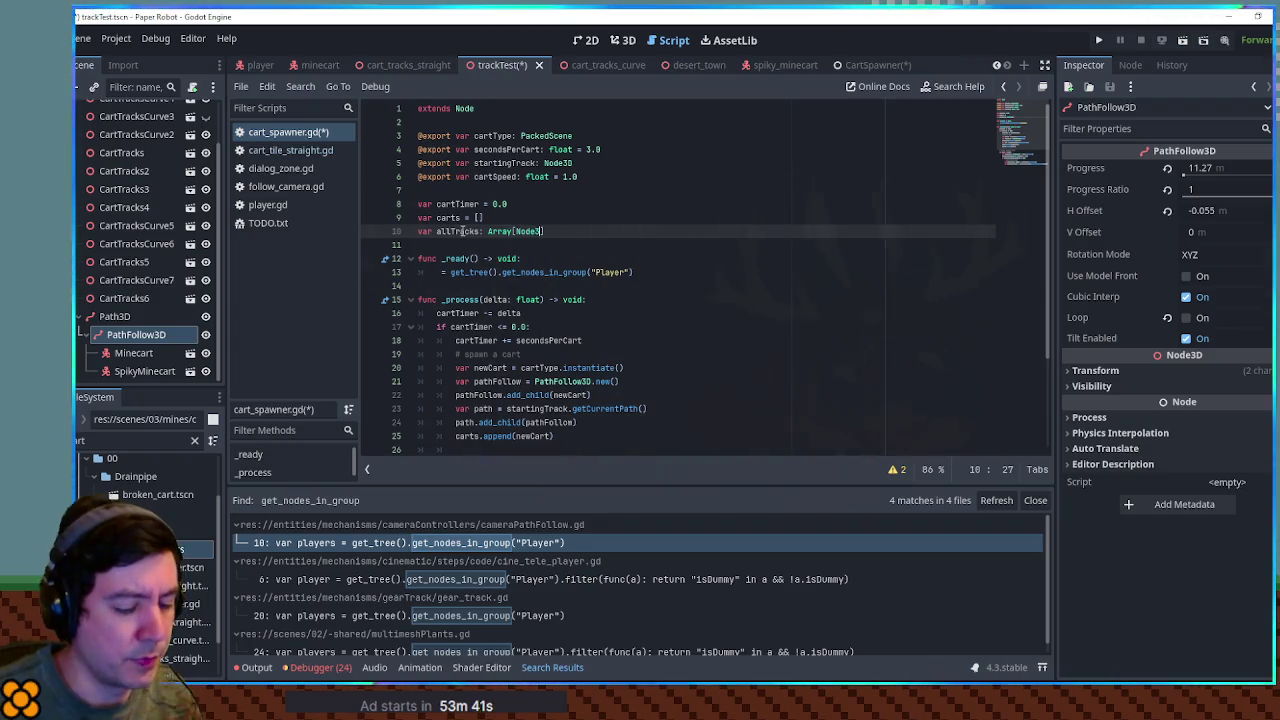
text(] )
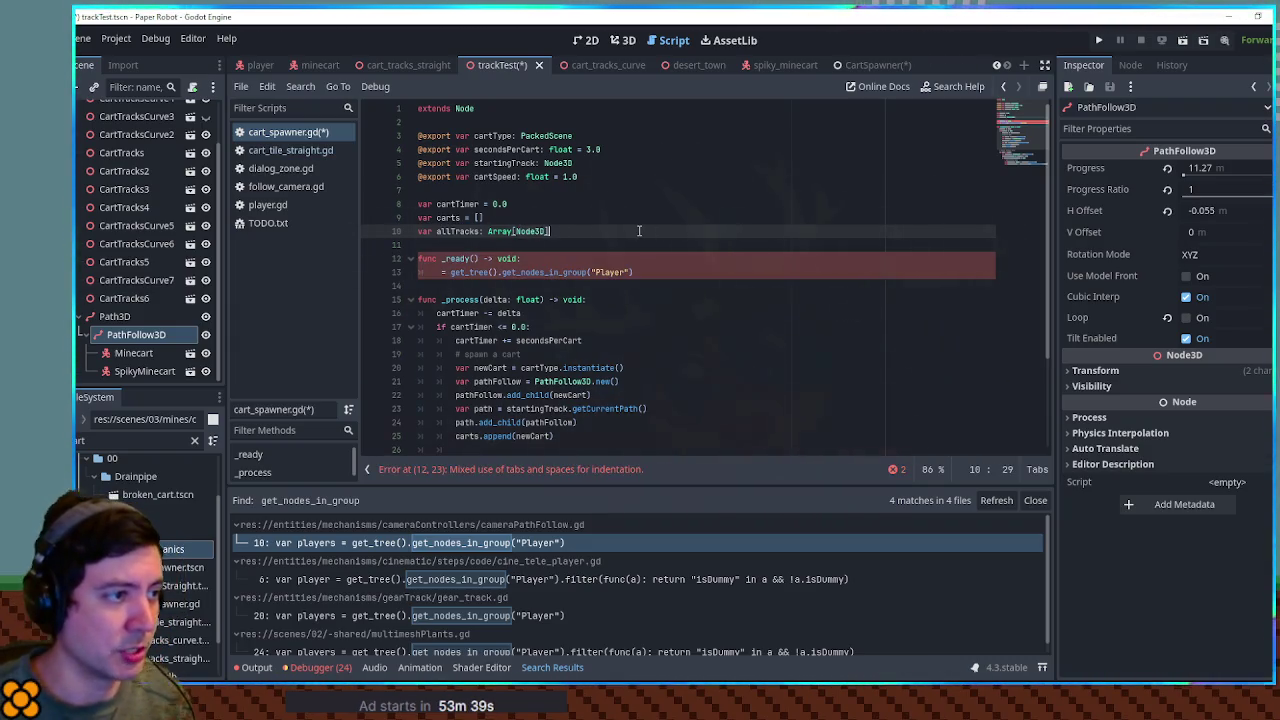
text(= [)
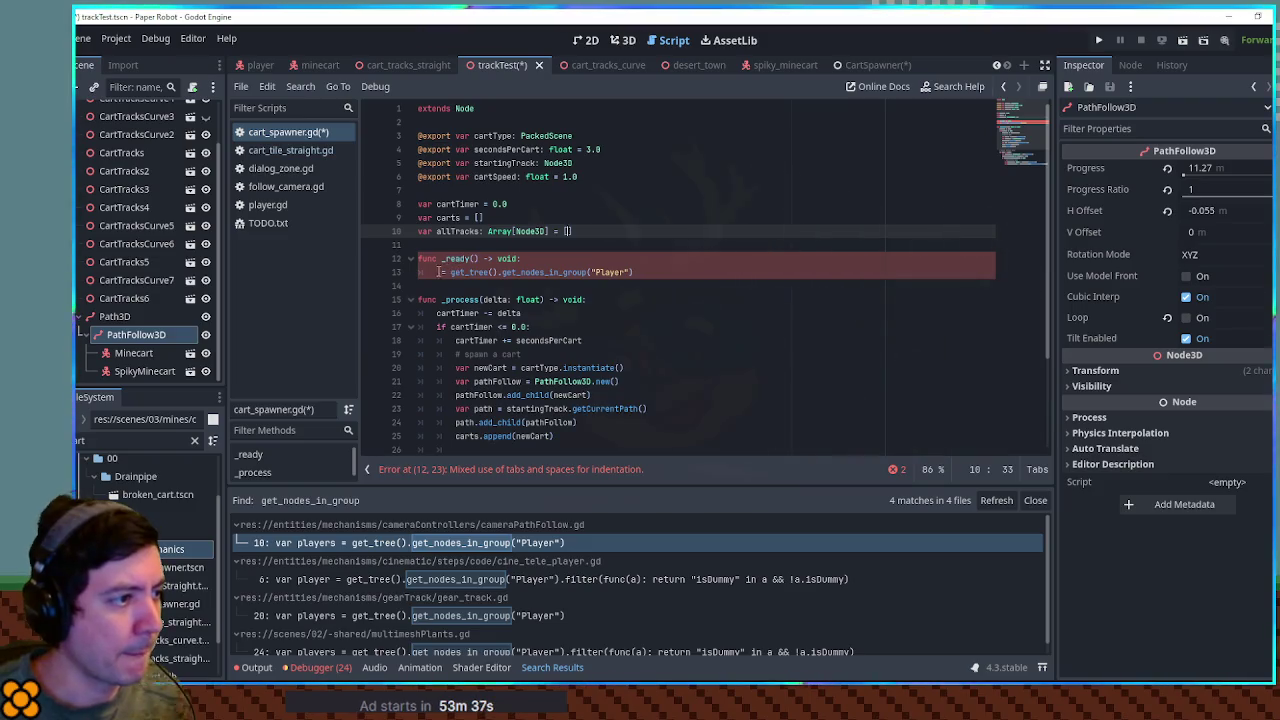
Step: Assign get_nodes_in_group("CartTrack") to allTracks in _ready and save the script
click(436, 272)
text(allTracks)
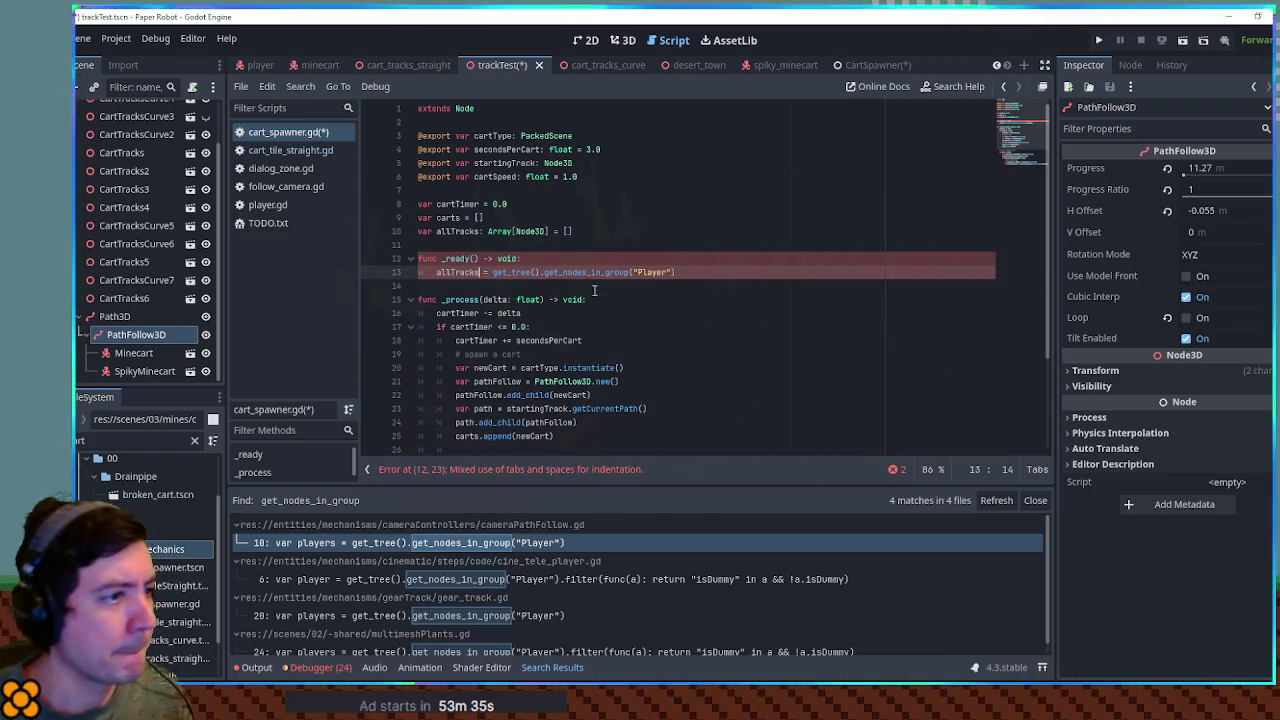
double_click(648, 272)
text(Cart)
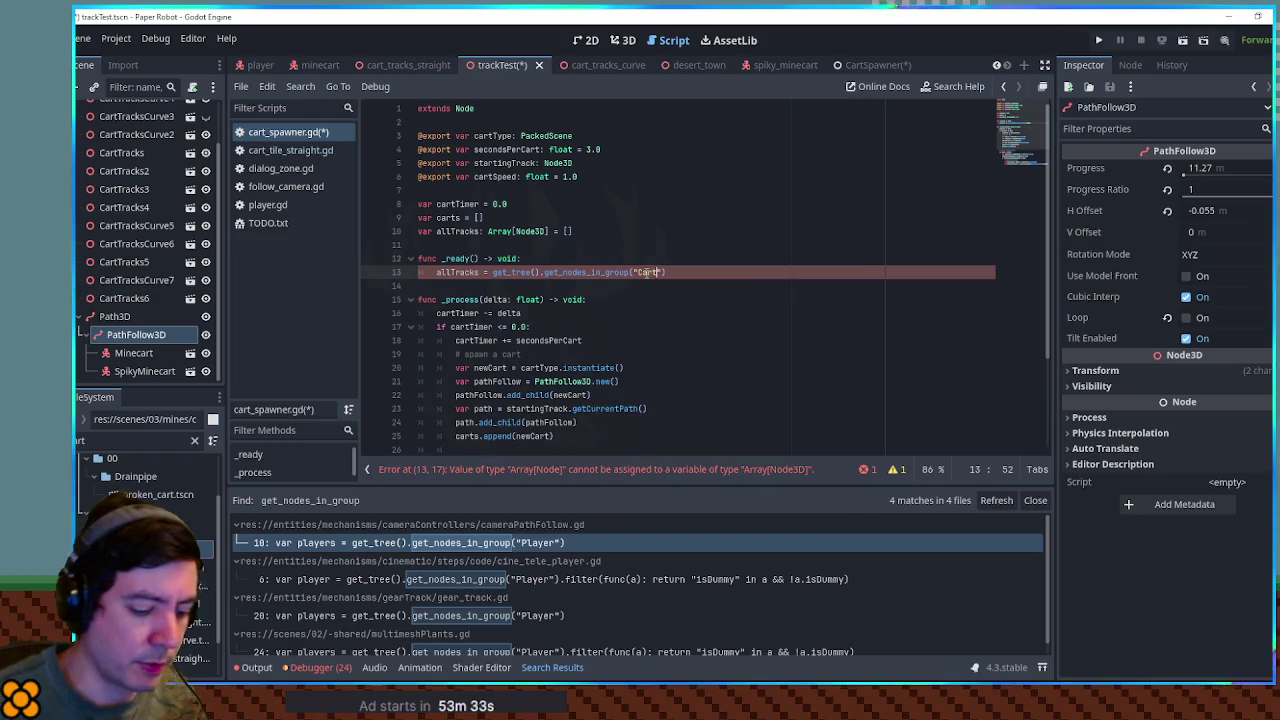
text(Track)
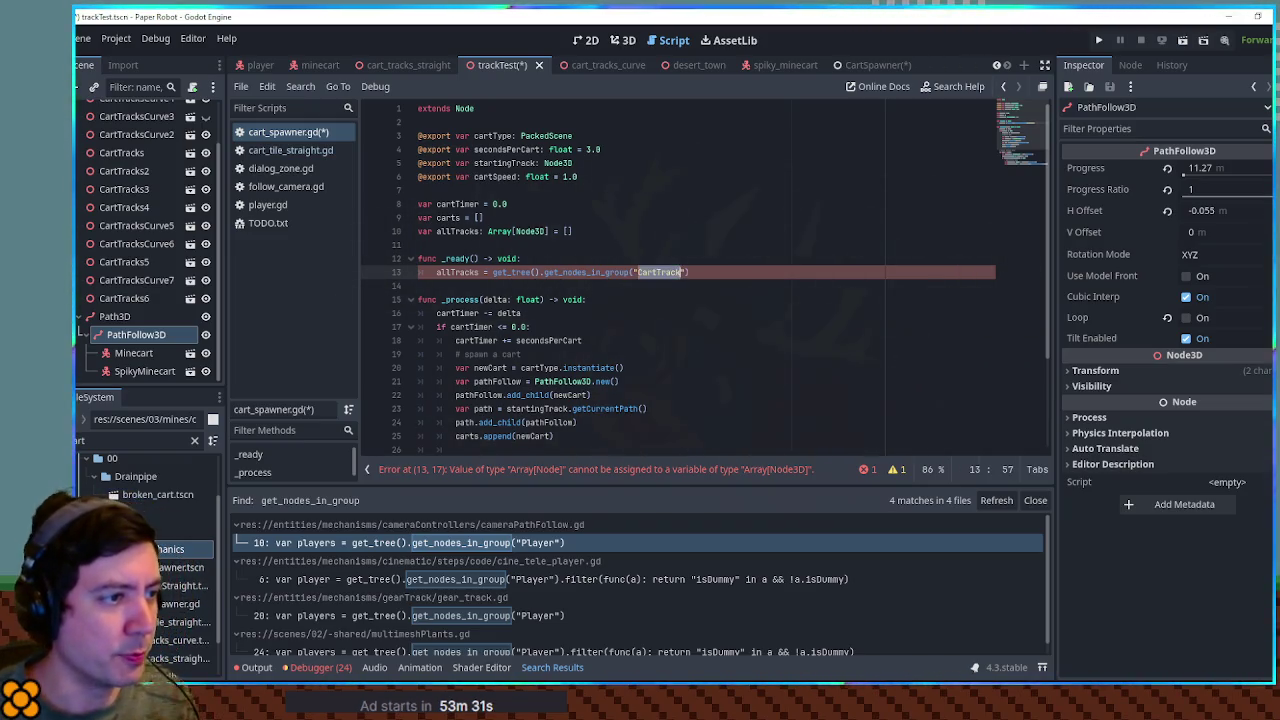
key(ctrl+s)
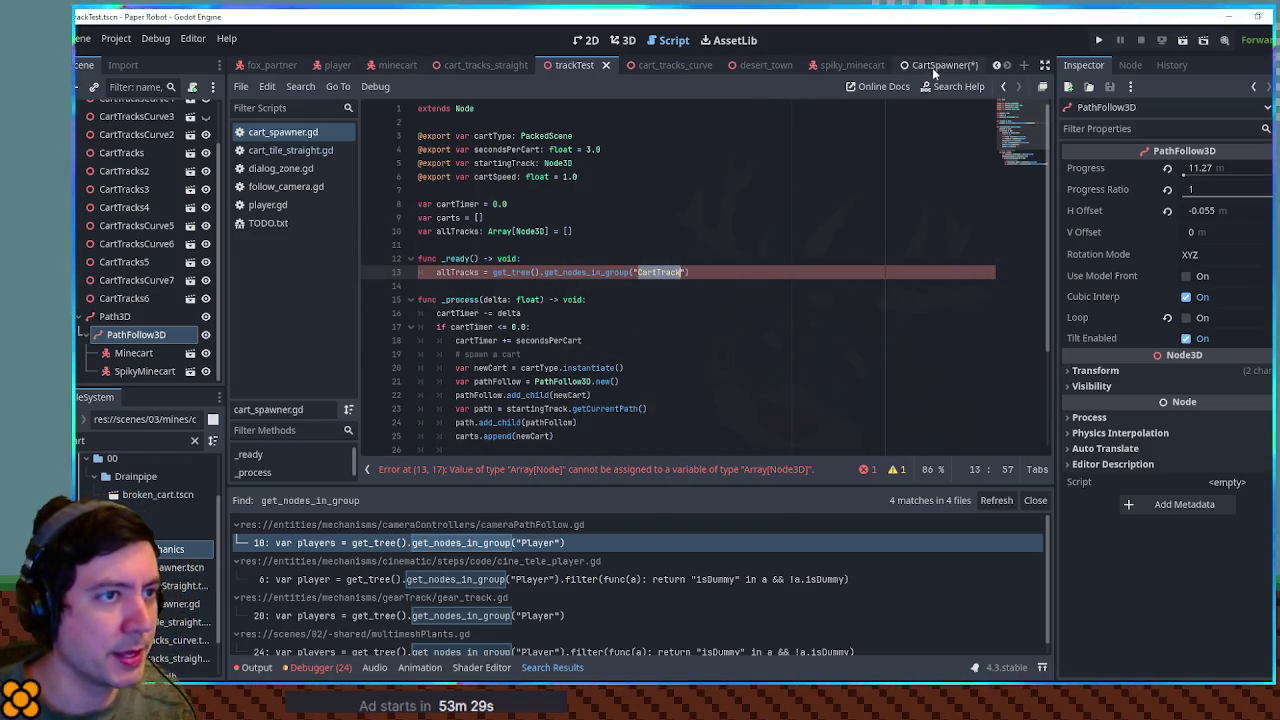
Step: Save the CartSpawner scene, then open cartTileStraight.tscn and select its CartTileStraight root node
click(932, 67)
key(ctrl+s)
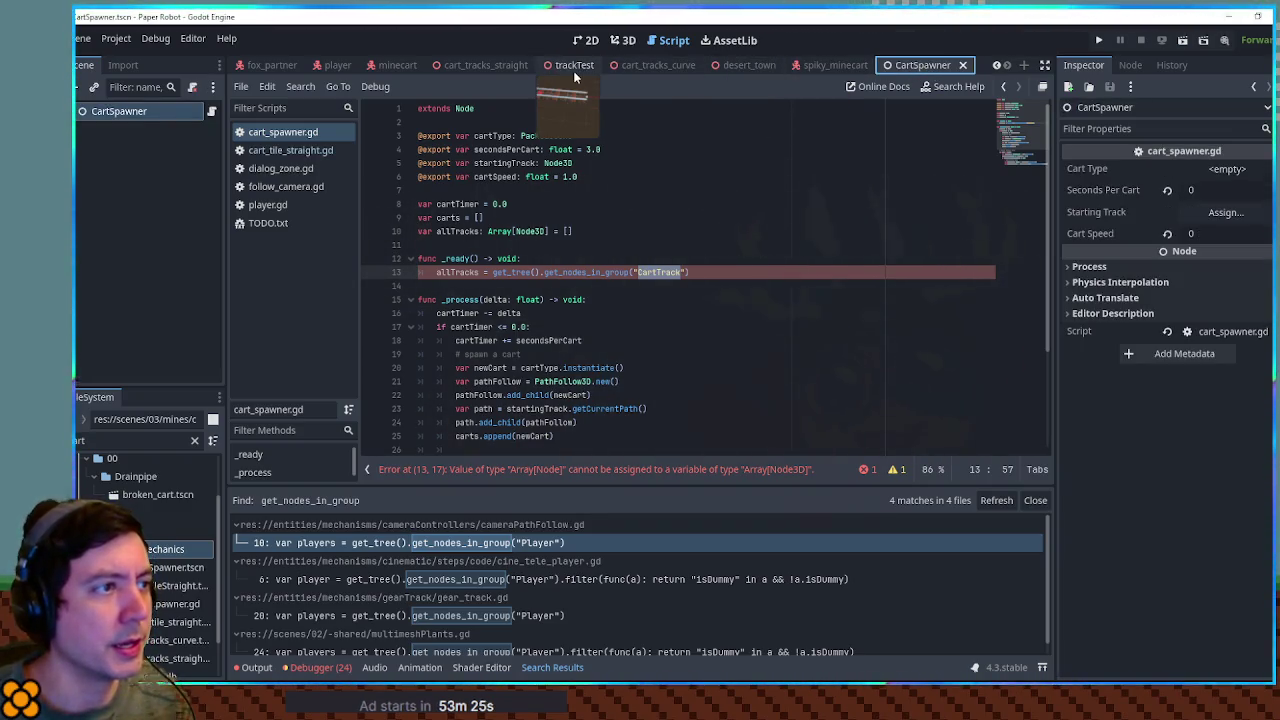
click(492, 67)
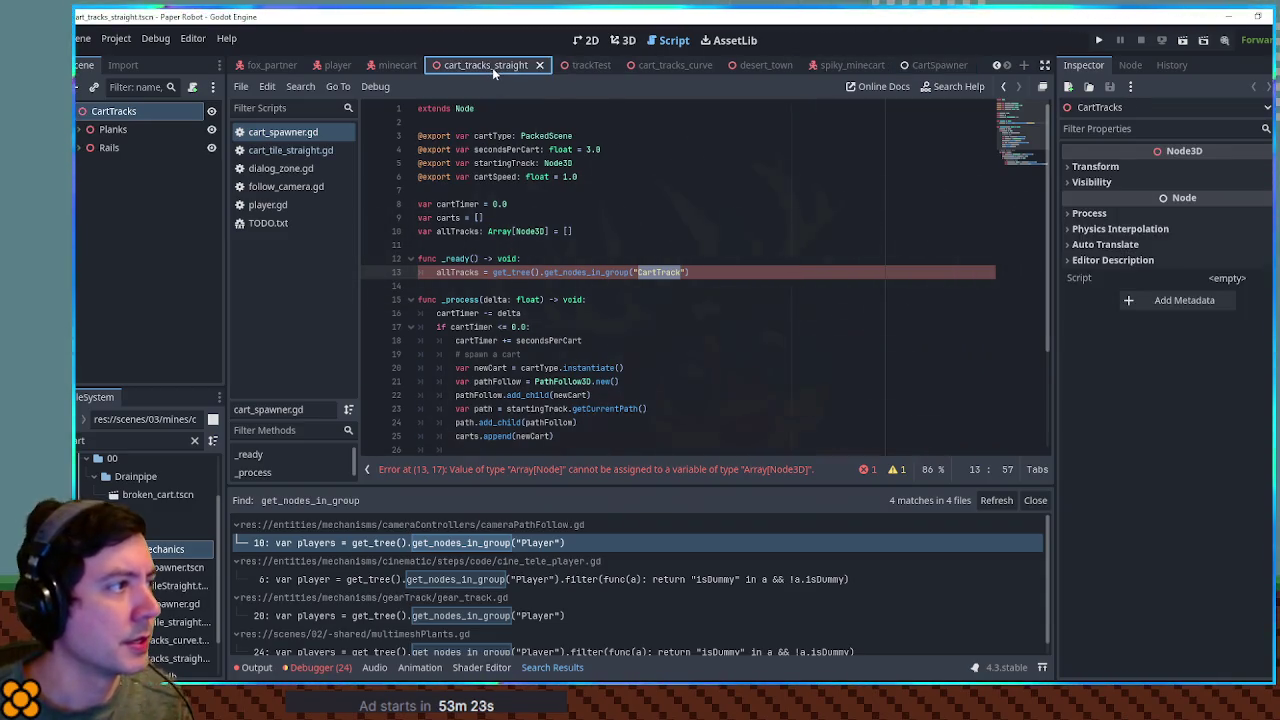
scroll(955, 67, up, 1)
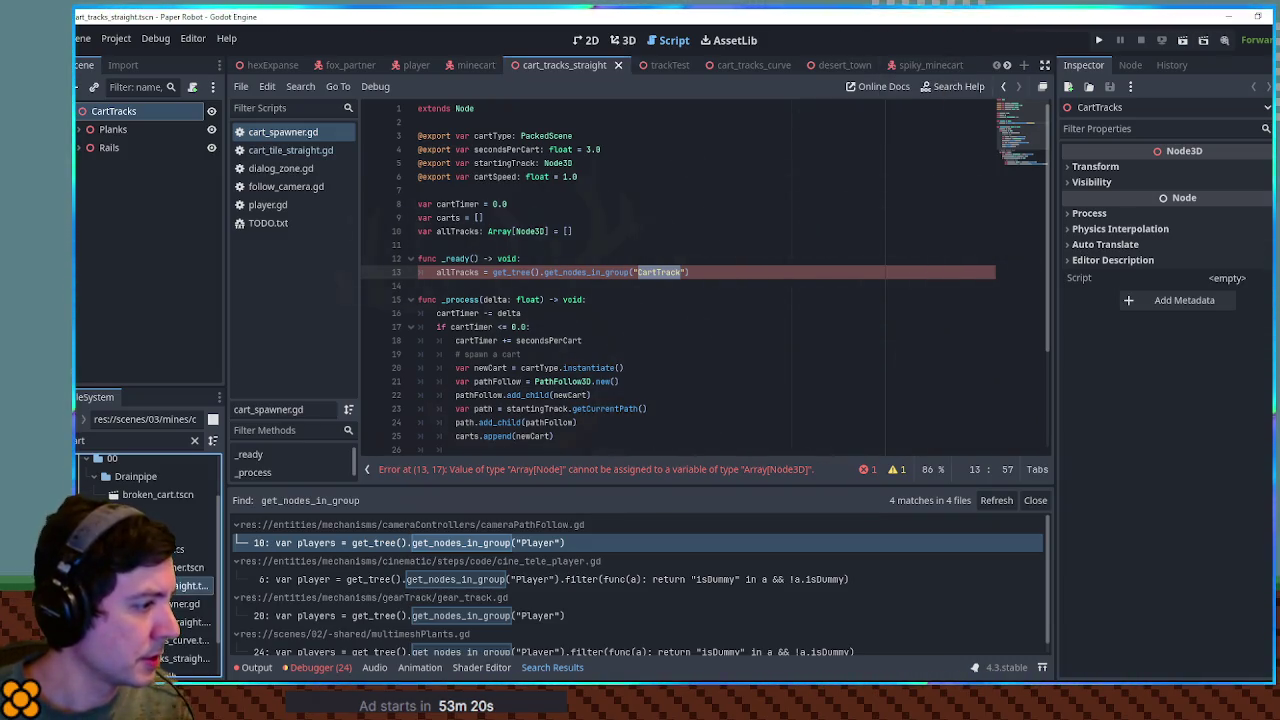
double_click(185, 585)
click(123, 110)
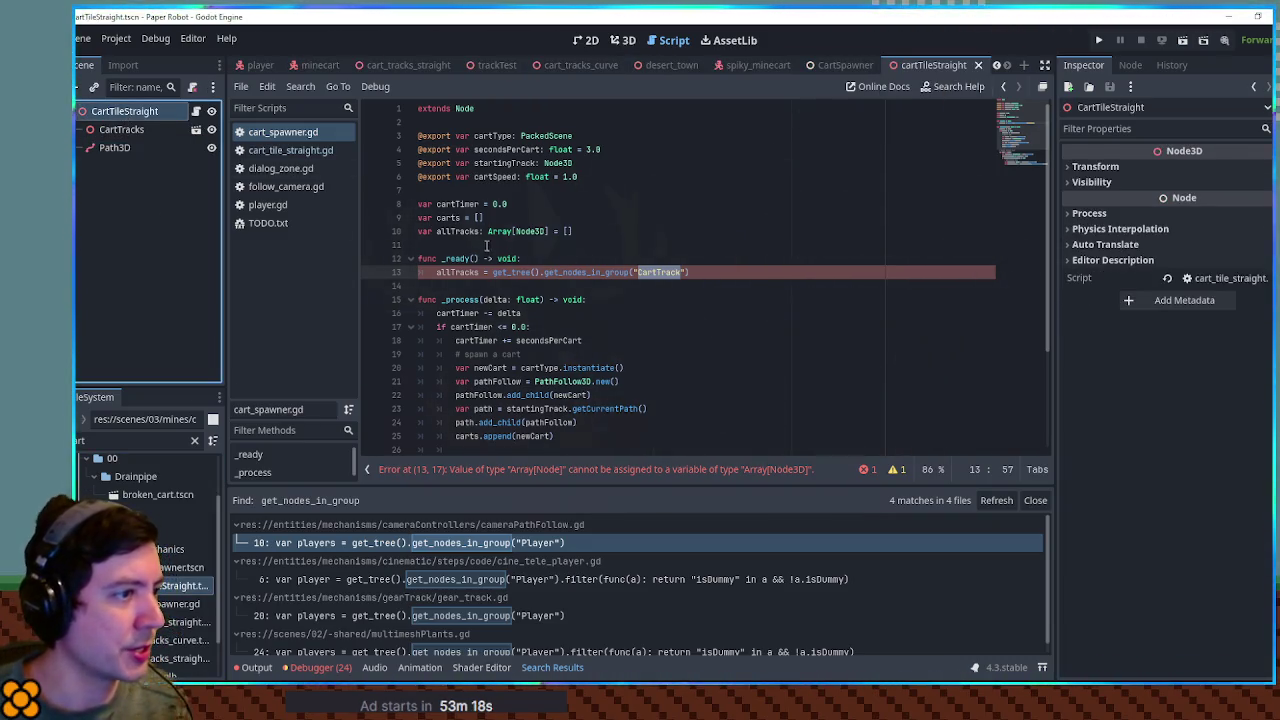
Step: Change the group string to "CartTile", make allTracks a plain Array, and copy the CartTile name
click(682, 272)
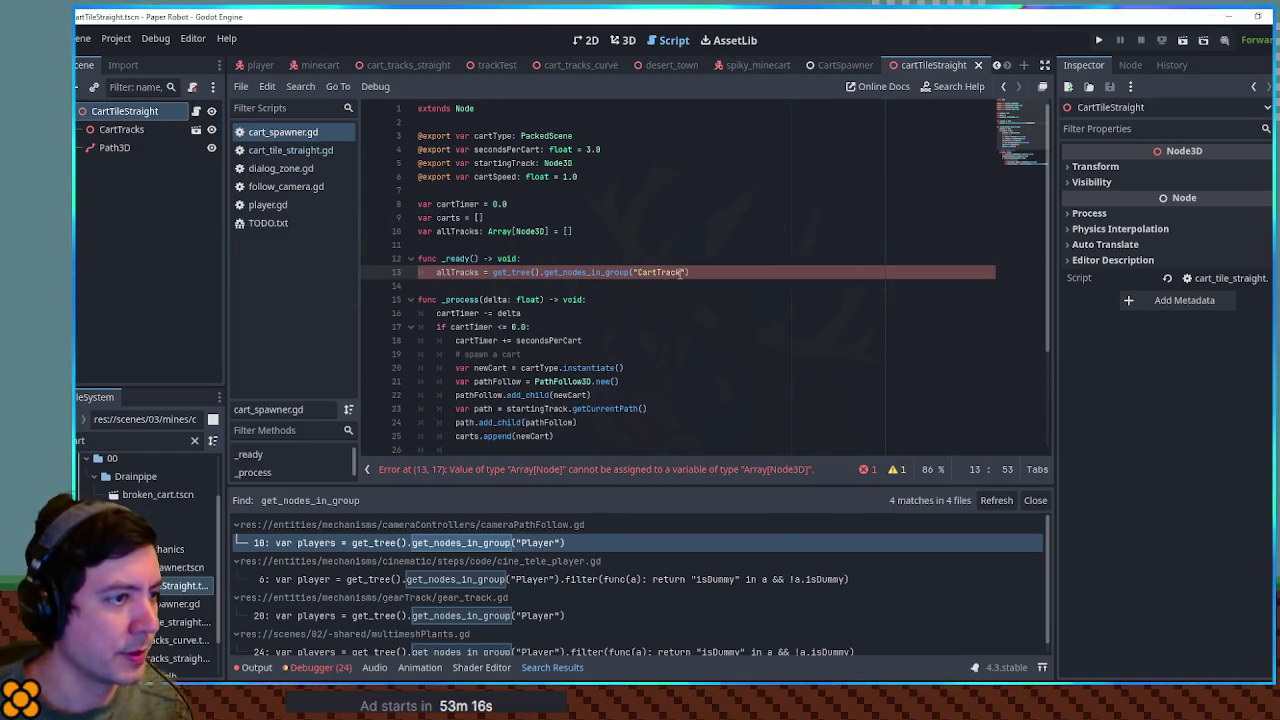
key(BackSpace)
key(BackSpace)
key(BackSpace)
text(Tile)
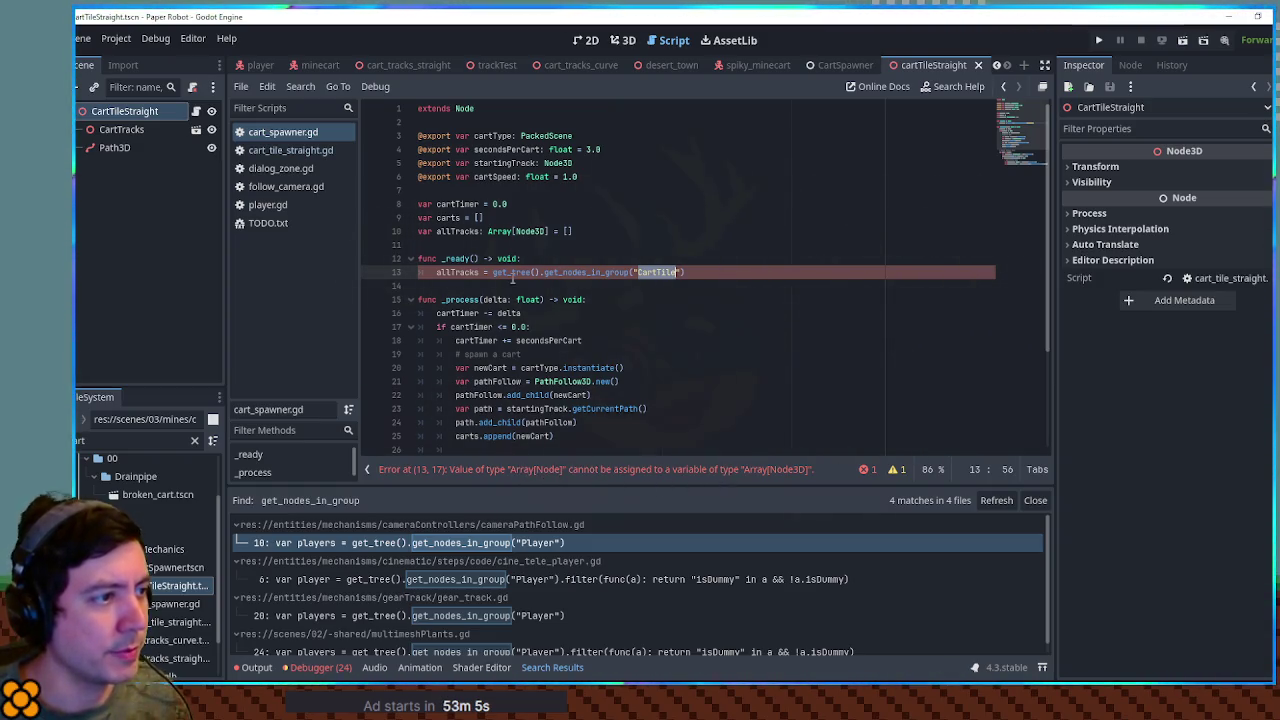
click(545, 231)
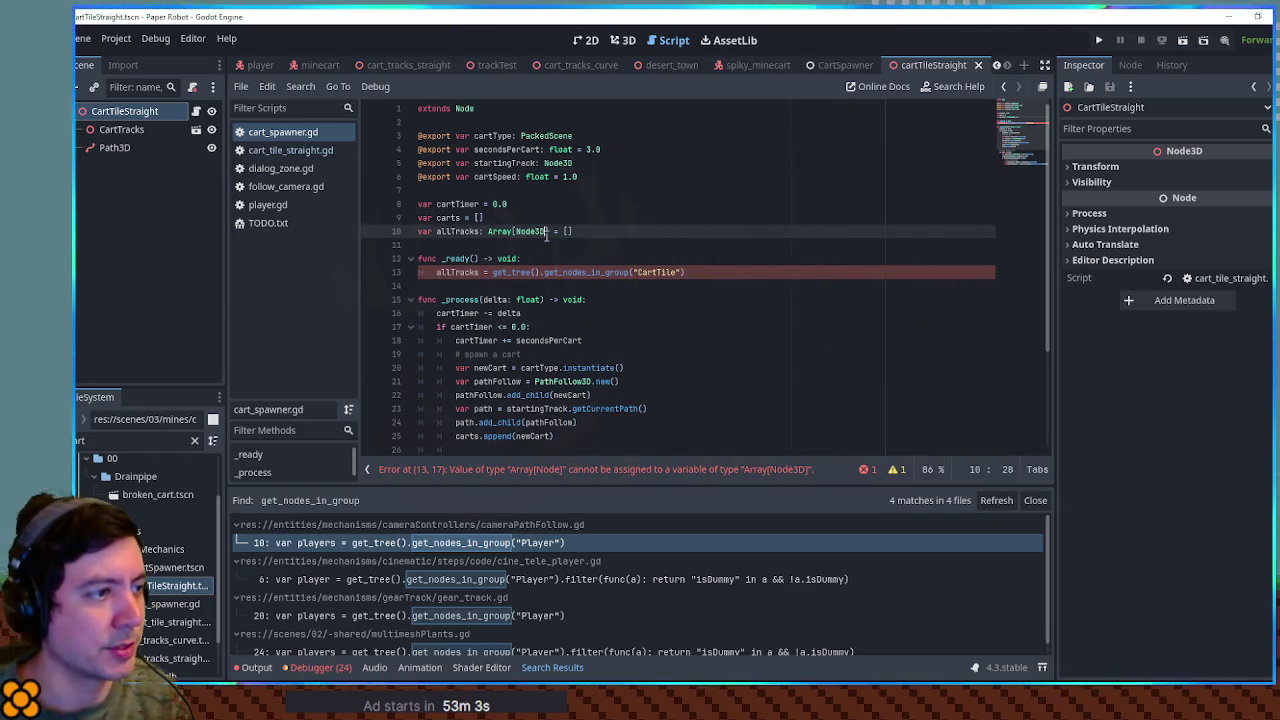
key(BackSpace)
key(BackSpace)
key(BackSpace)
click(575, 246)
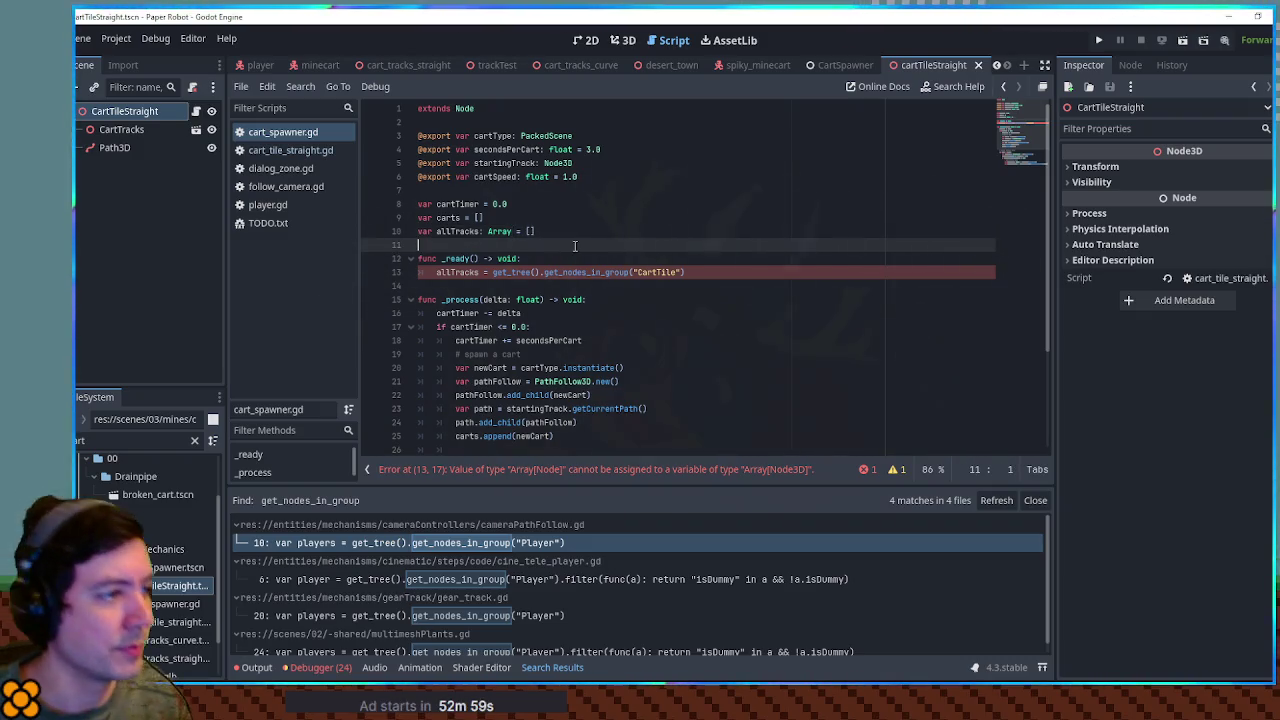
double_click(656, 272)
key(ctrl+c)
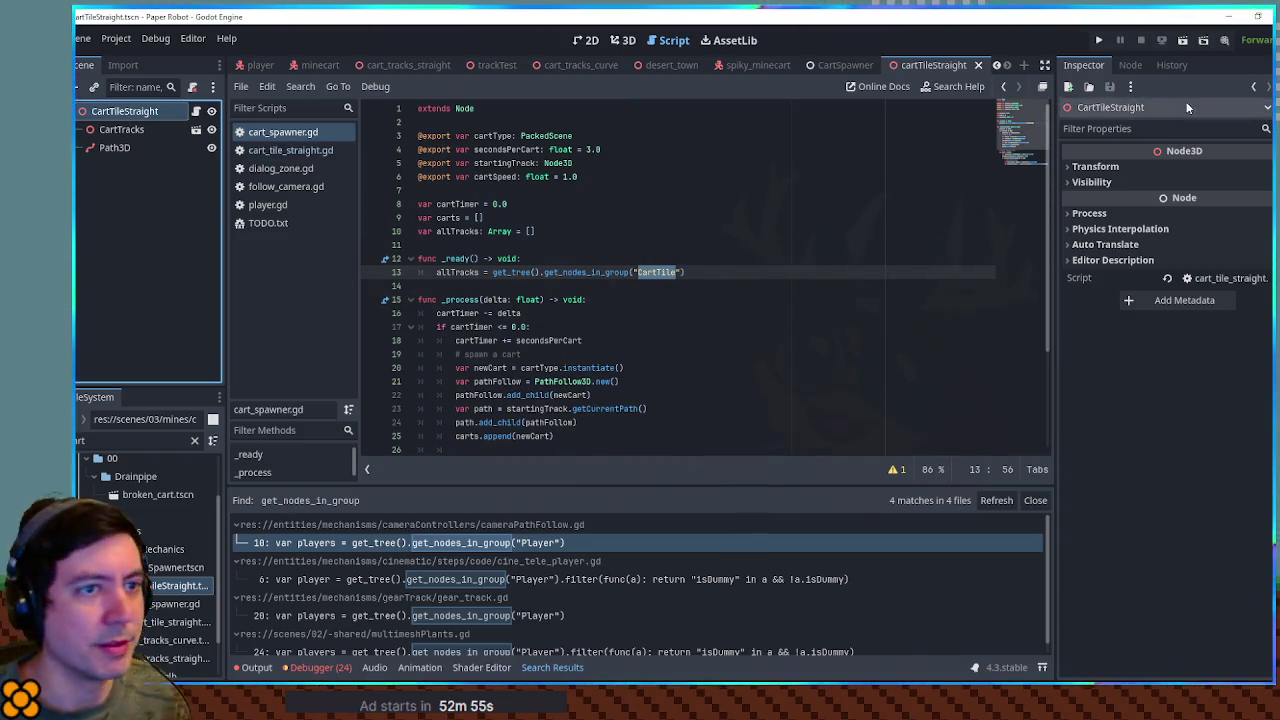
click(1128, 66)
Step: In the Node dock's Groups tab, create a new group and paste the name CartTile
click(1237, 92)
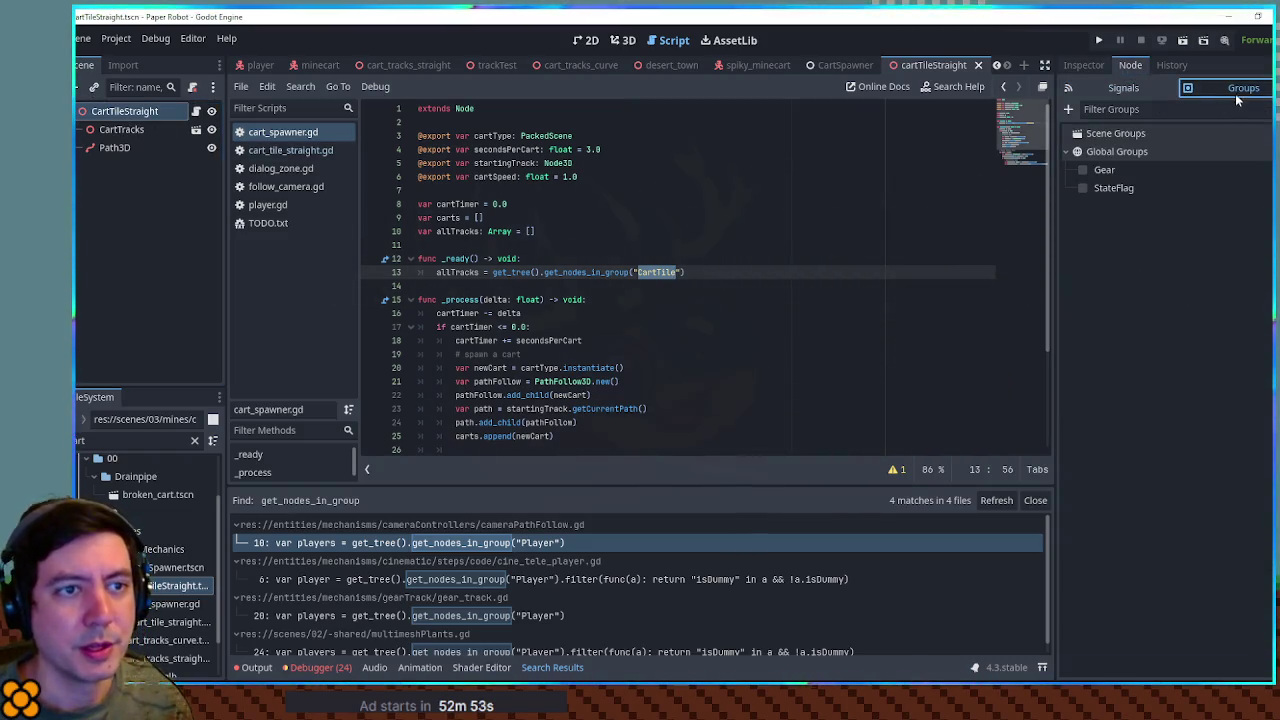
click(1090, 137)
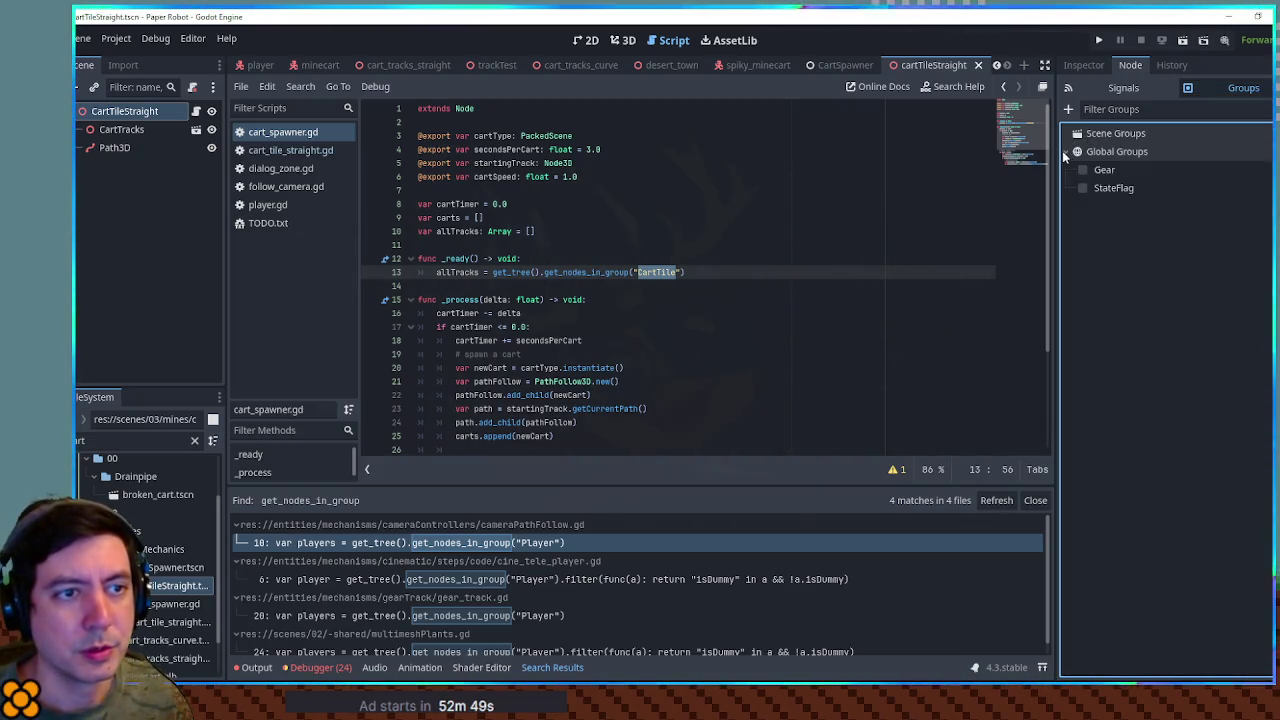
click(1068, 110)
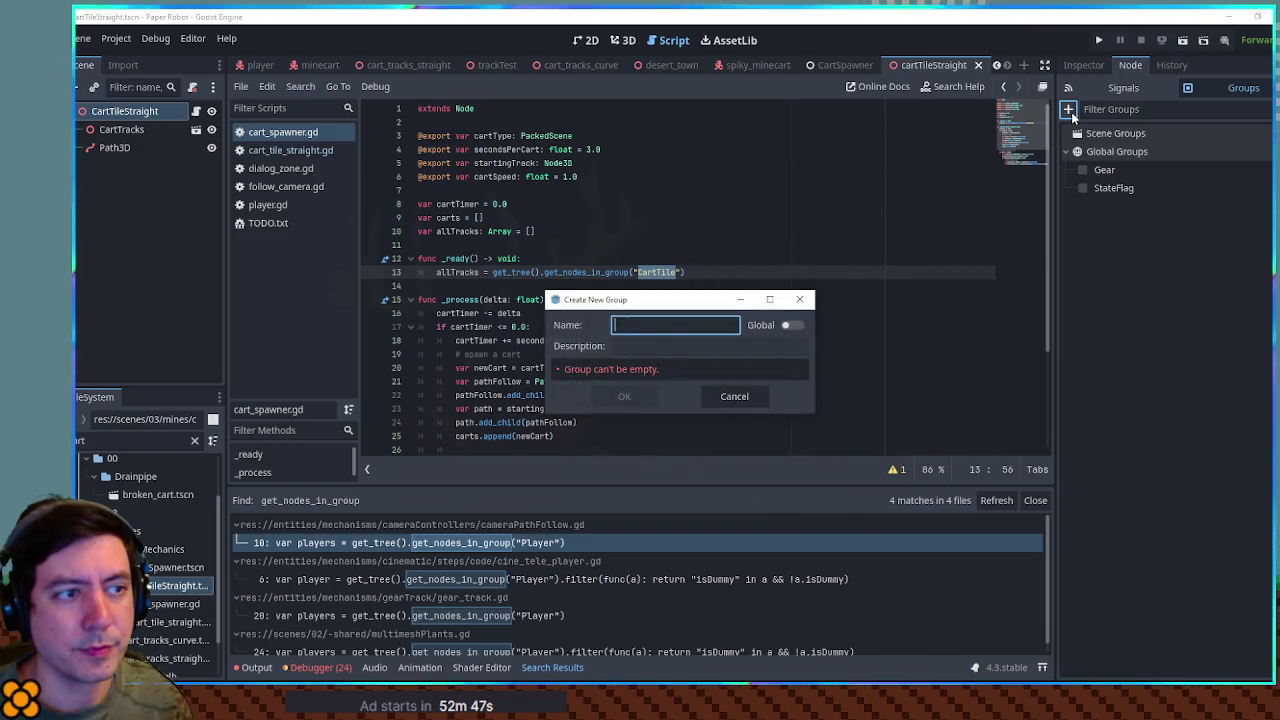
key(ctrl+v)
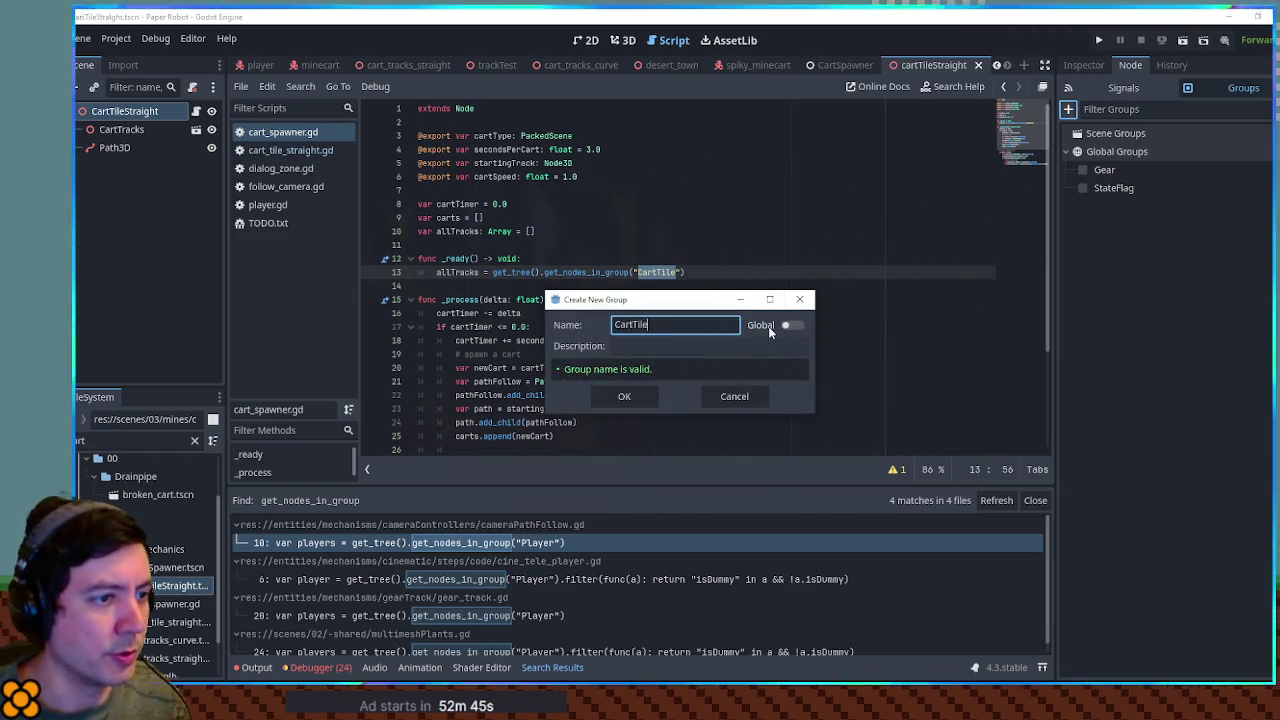
click(760, 345)
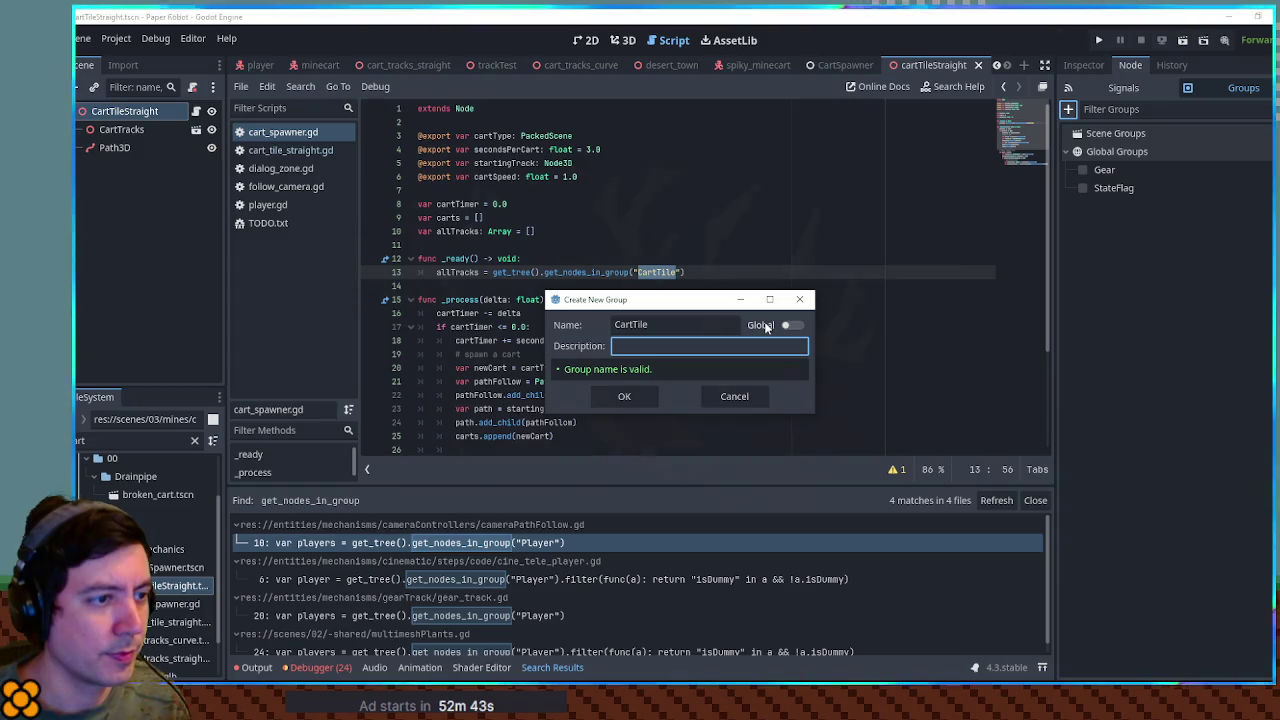
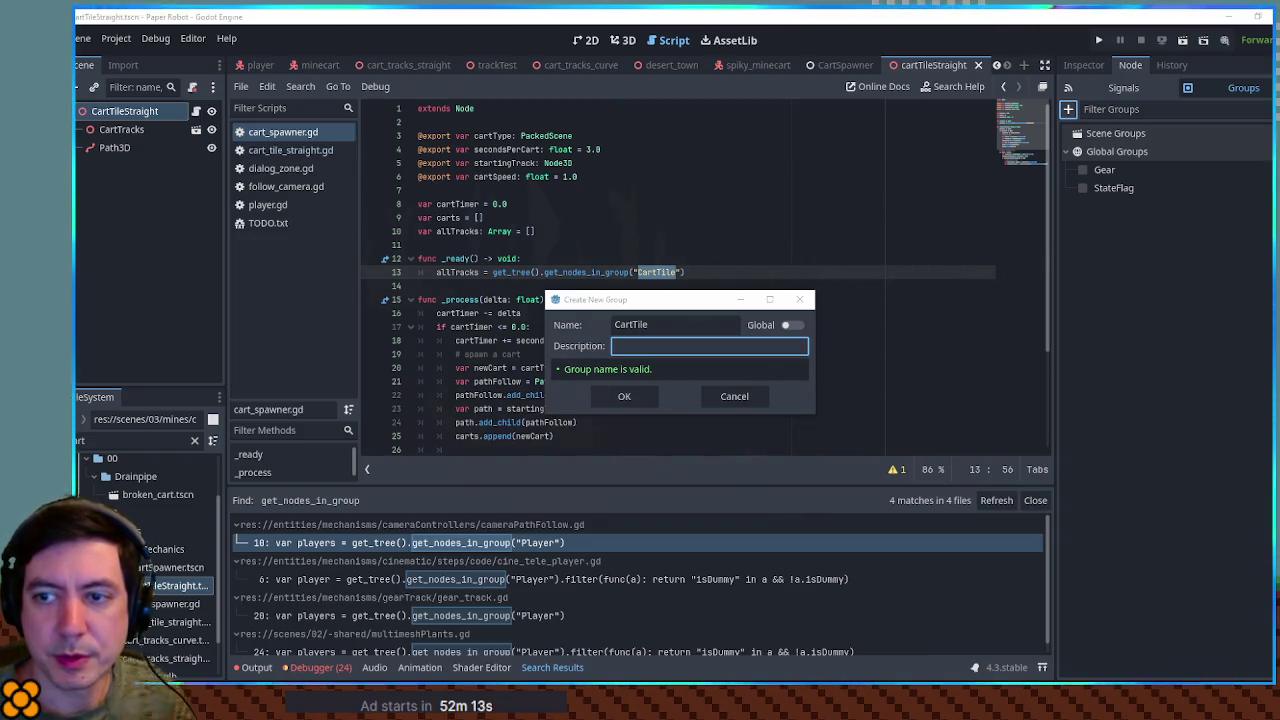
Step: Create the CartTile group as global with the description 'for minecart tiling'
click(795, 326)
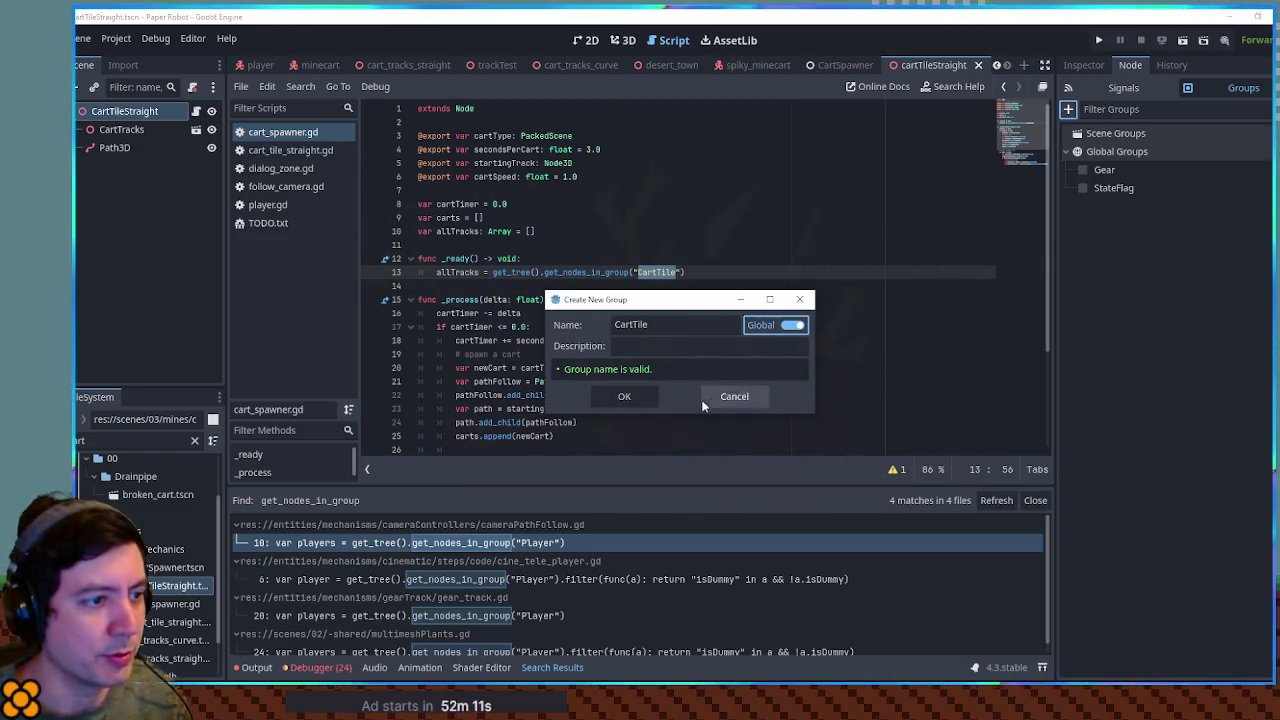
click(669, 347)
text(for minecart tiling)
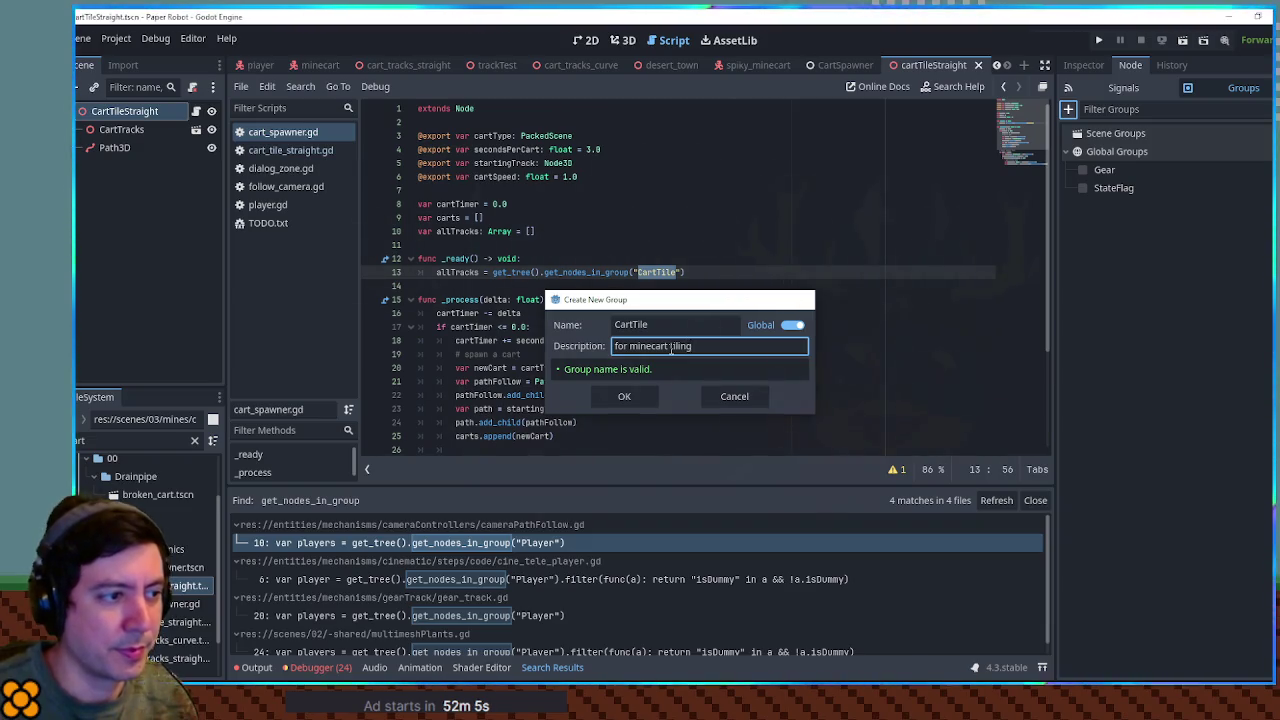
key(Return)
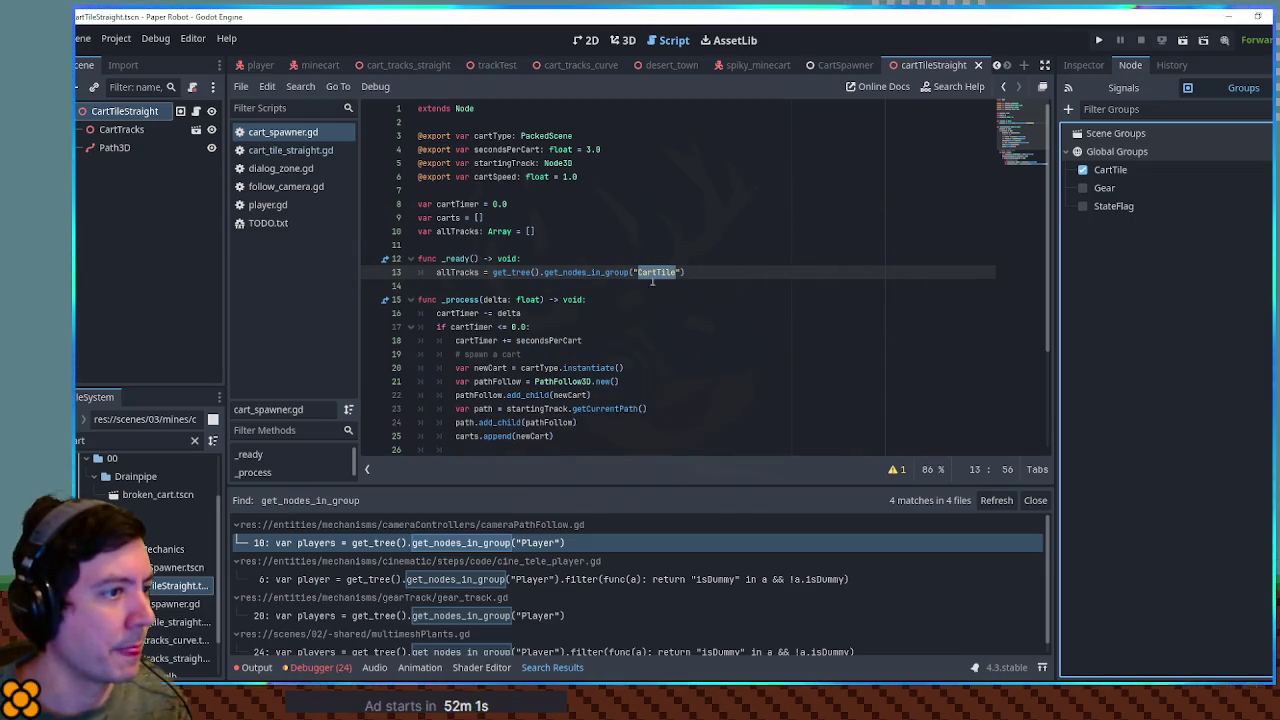
click(714, 244)
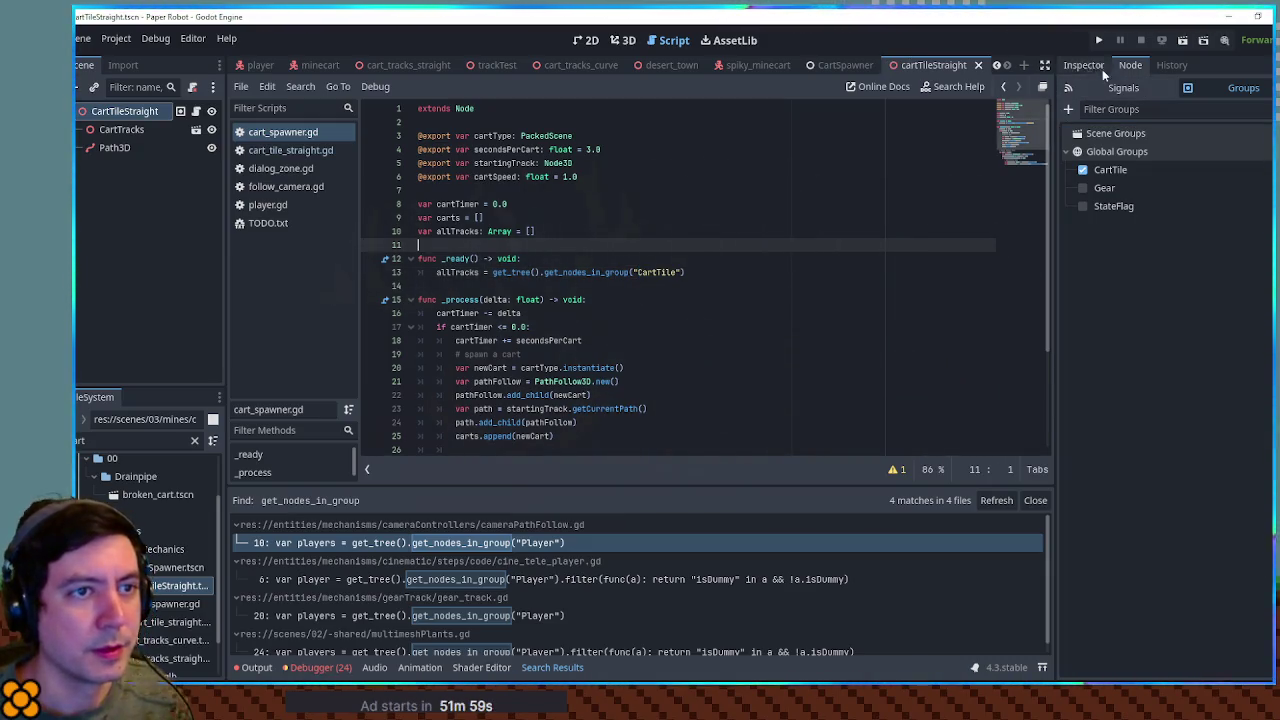
Step: Switch back to the Inspector and close the cartTileStraight scene
click(1098, 66)
middle_click(937, 63)
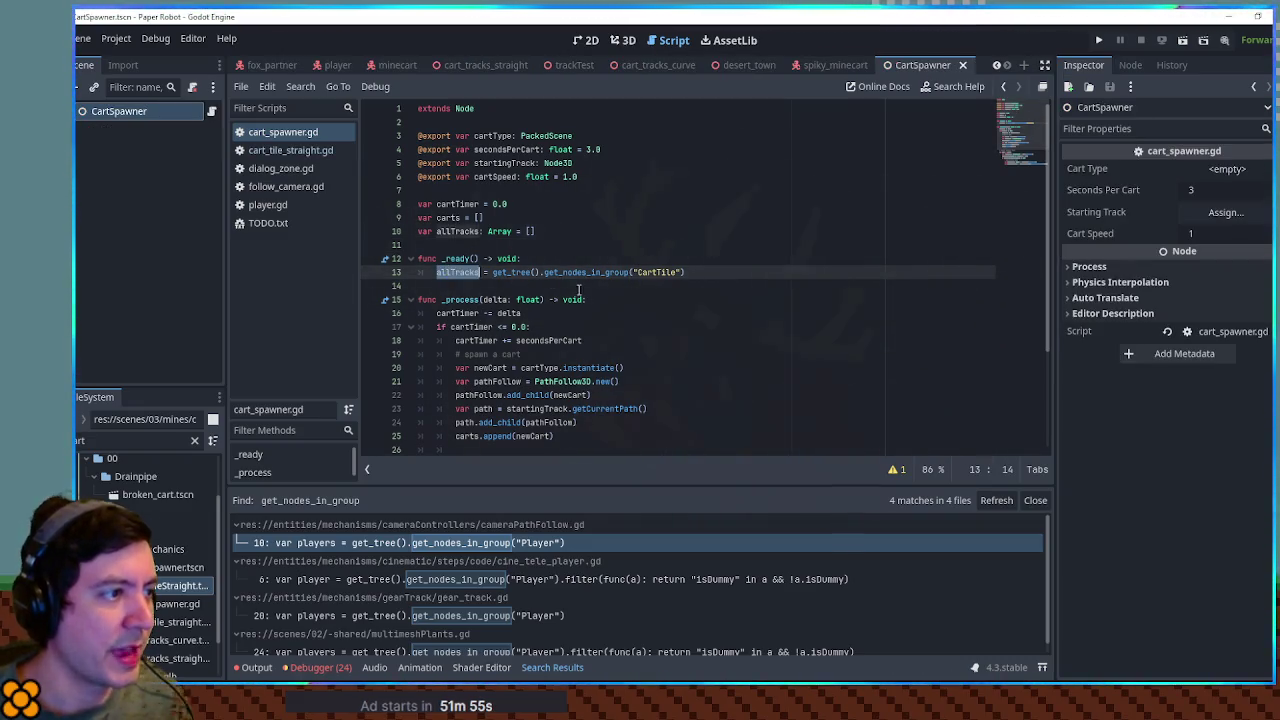
scroll(590, 294, down, 3)
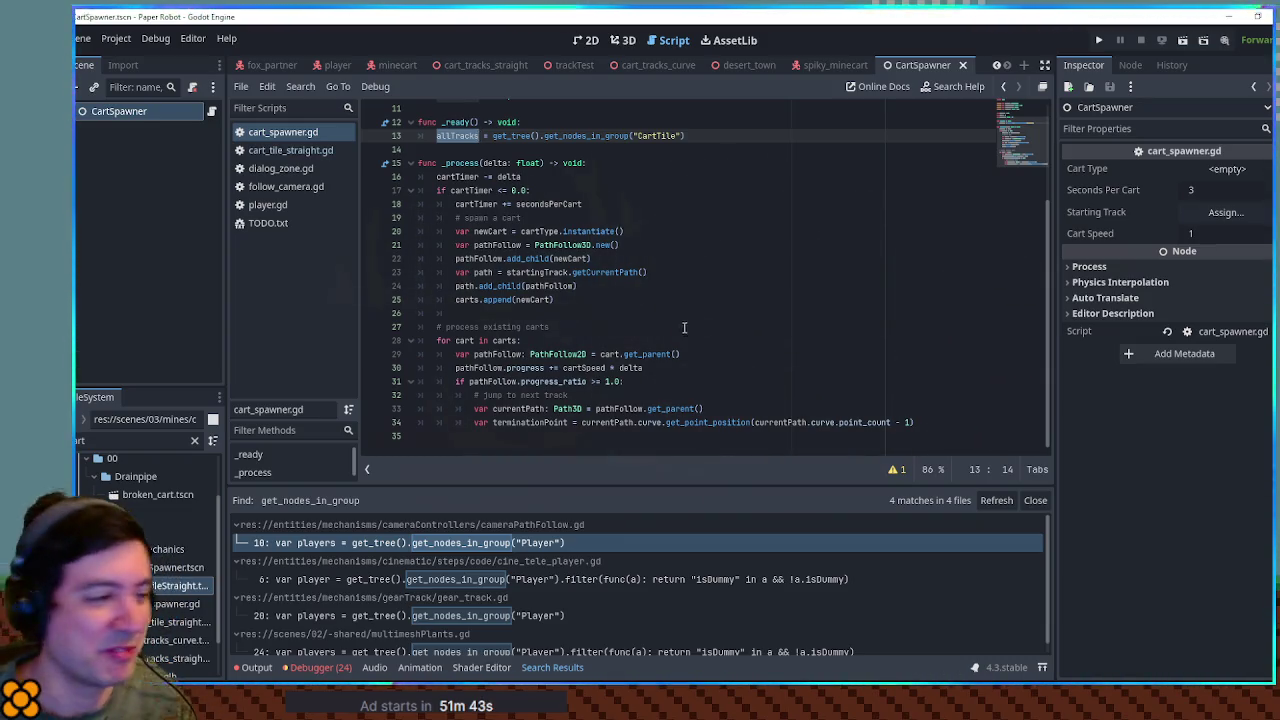
Step: Start a nextTrack filter lambda over allTracks on line 35, then open Curve3D's get_point_position docs
click(942, 428)
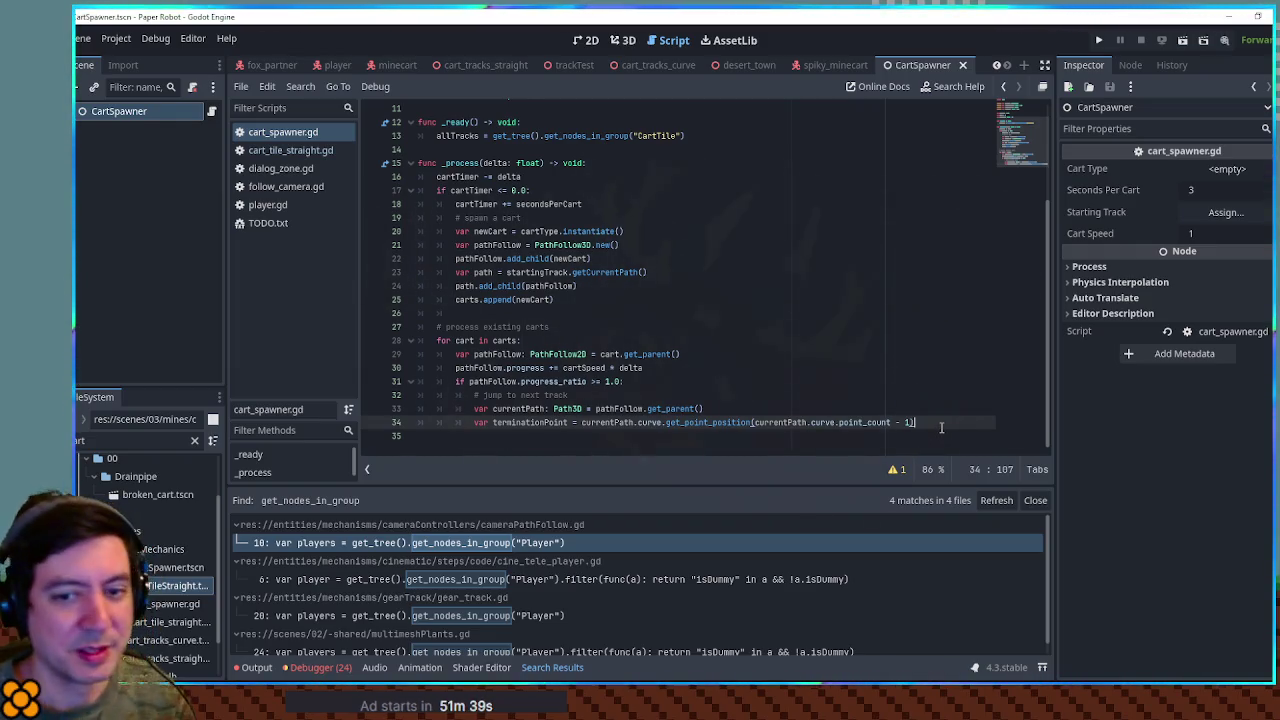
key(Return)
key(Return)
click(536, 396)
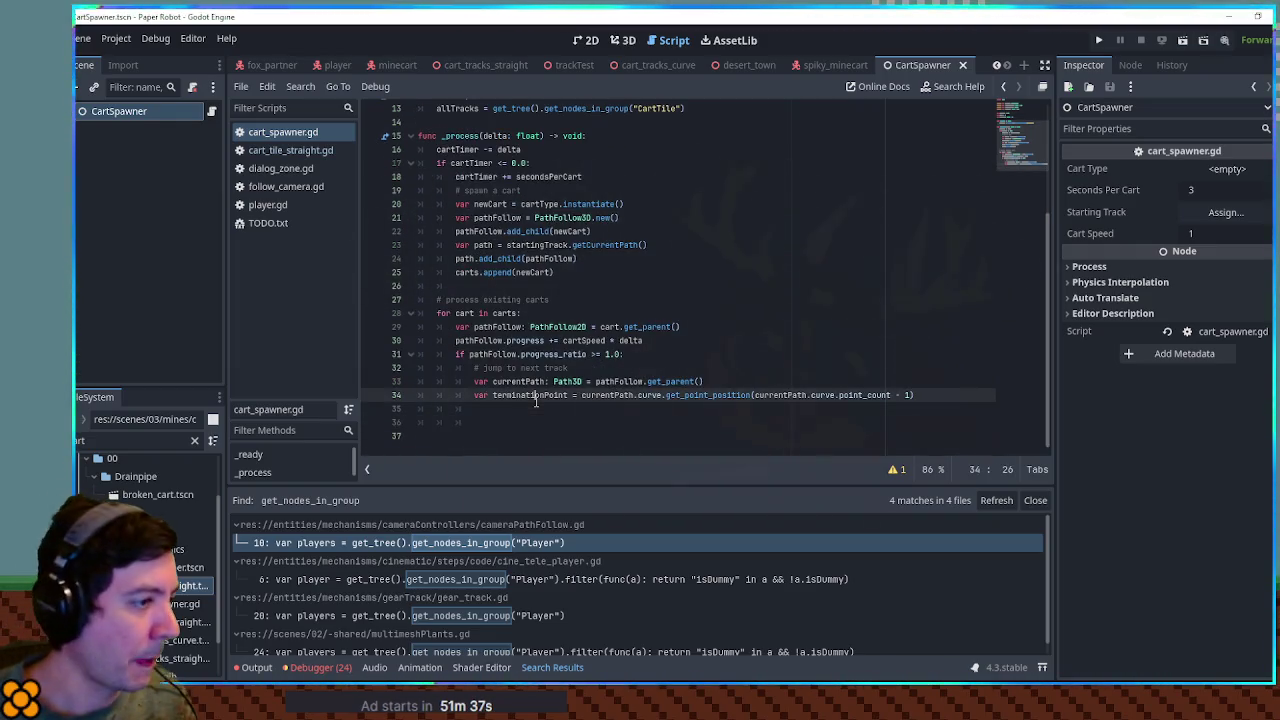
click(539, 414)
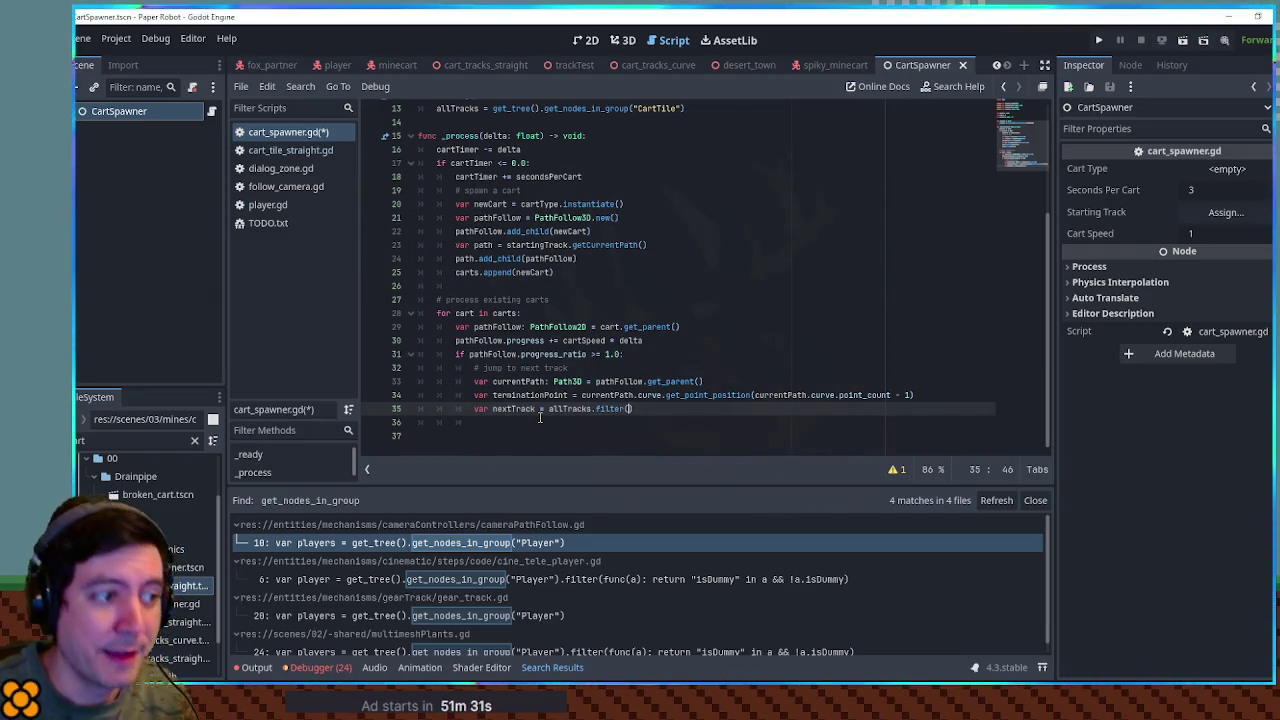
text(func(a))
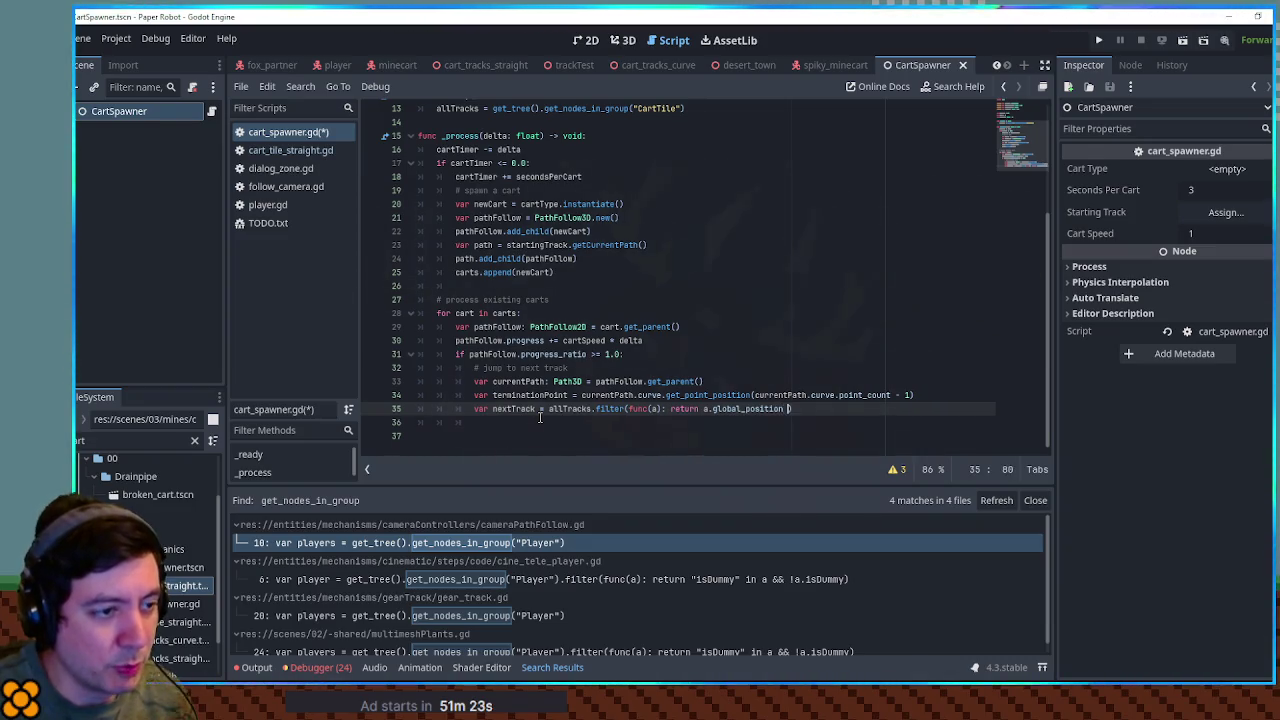
key(Escape)
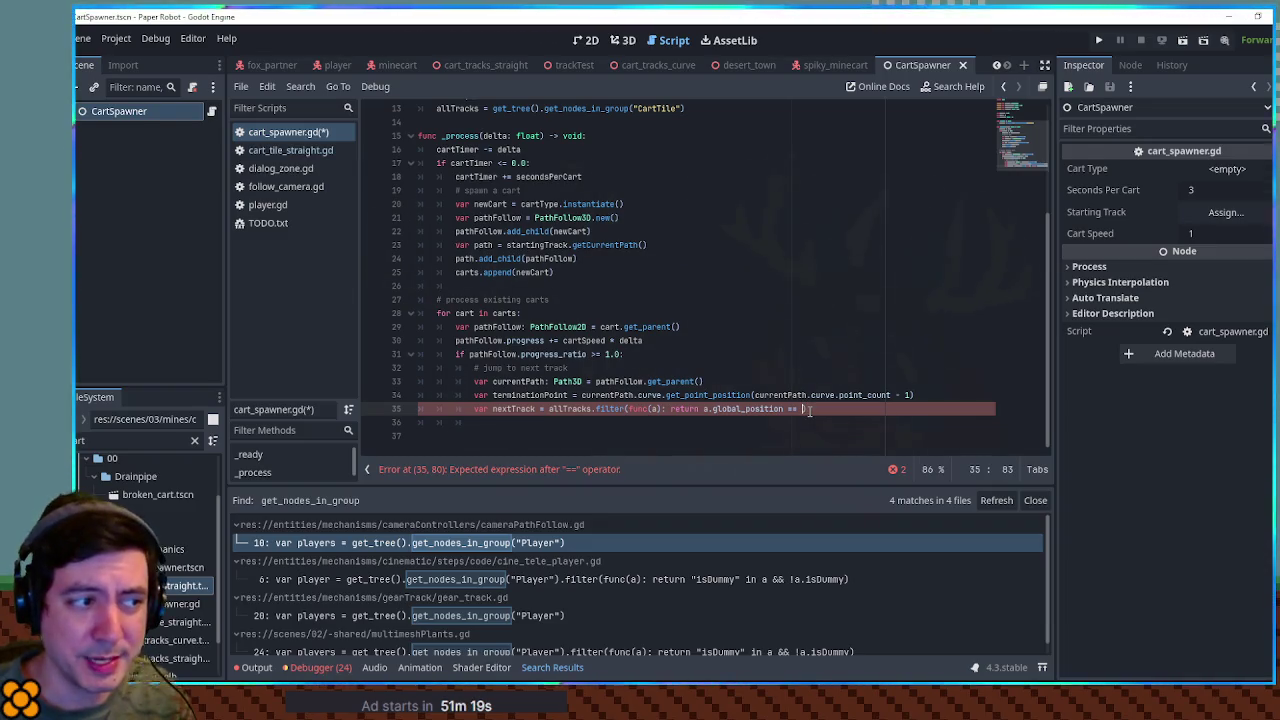
ctrl+click(712, 396)
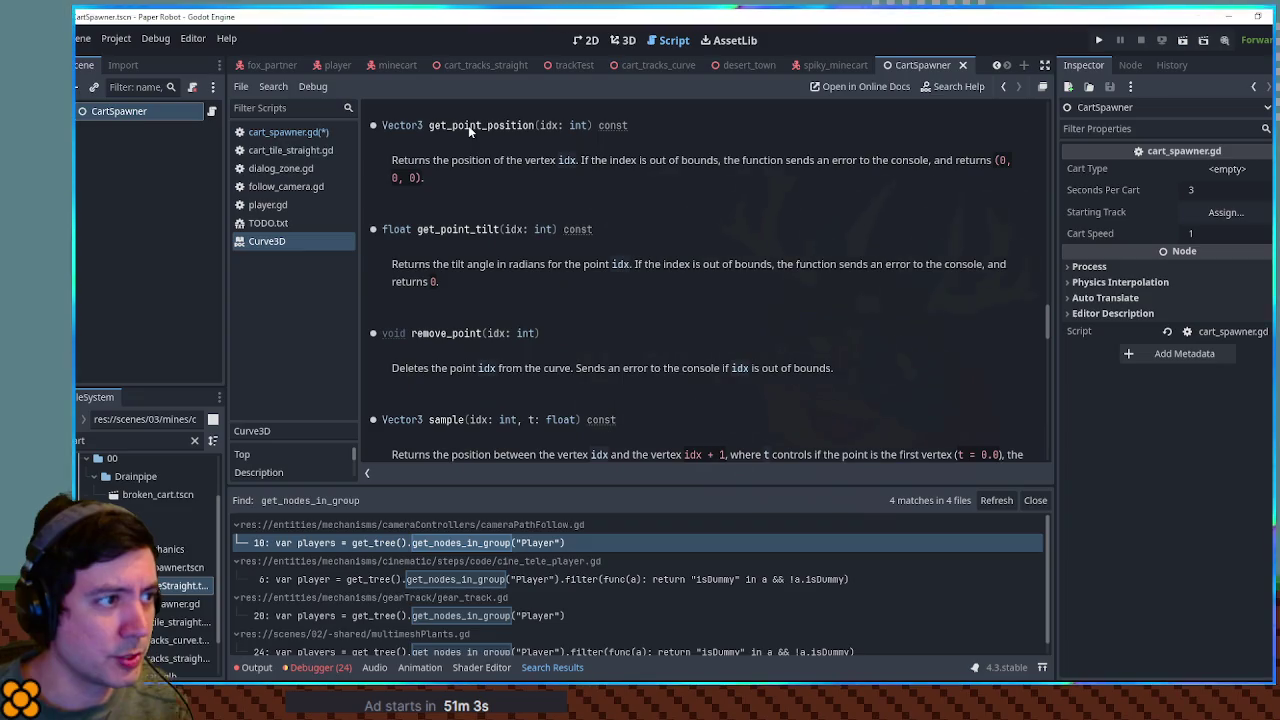
Step: Close the Curve3D help, select currentPath.curve on line 34, and open cart_tracks_straight
middle_click(261, 239)
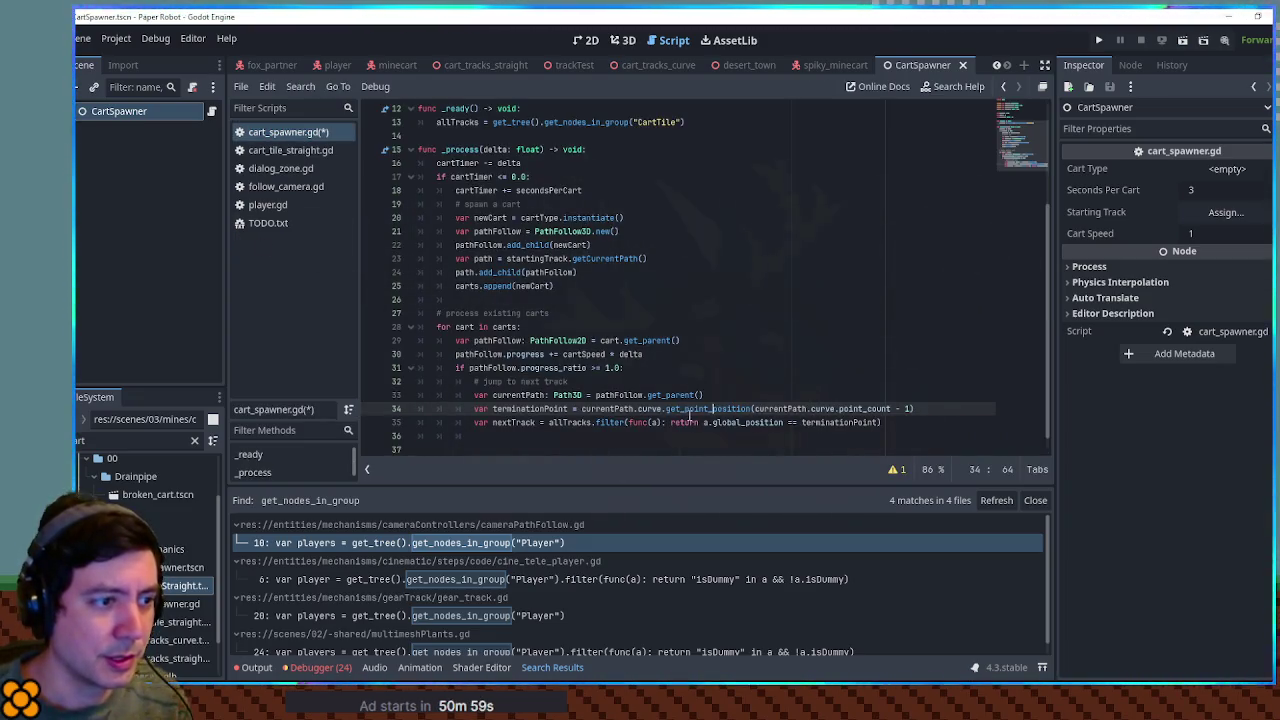
click(595, 395)
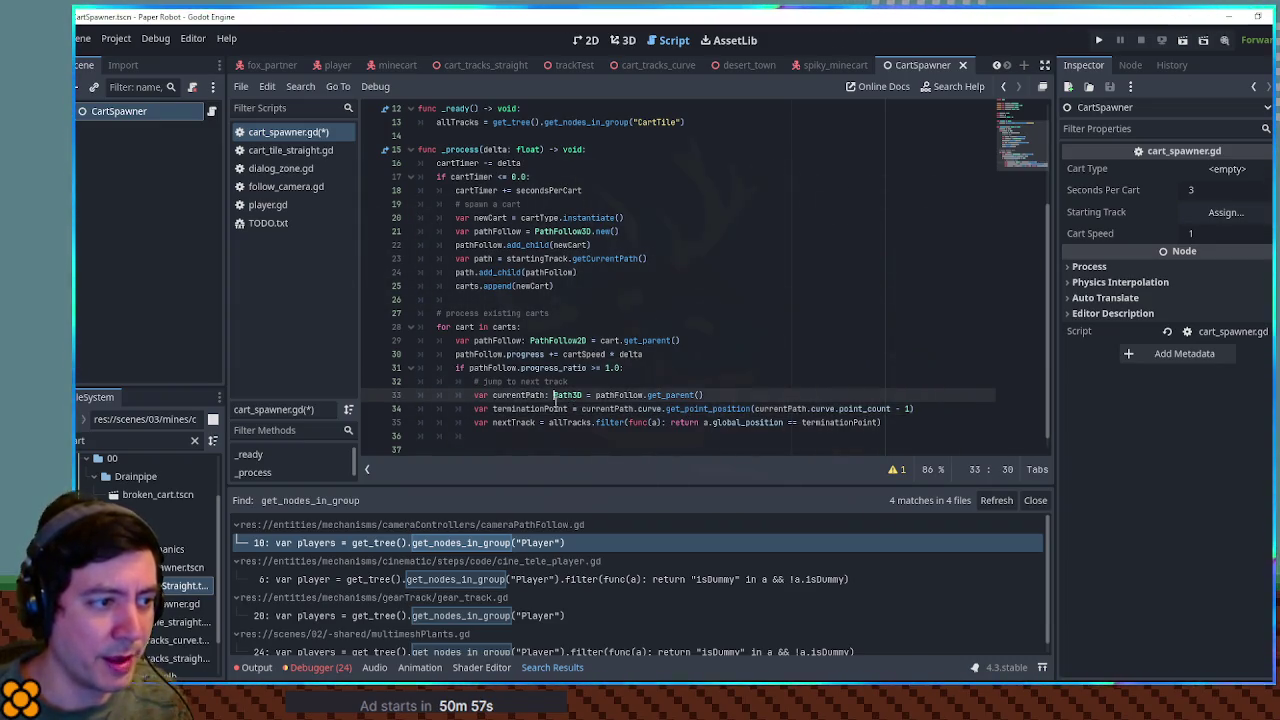
drag(581, 408, 662, 408)
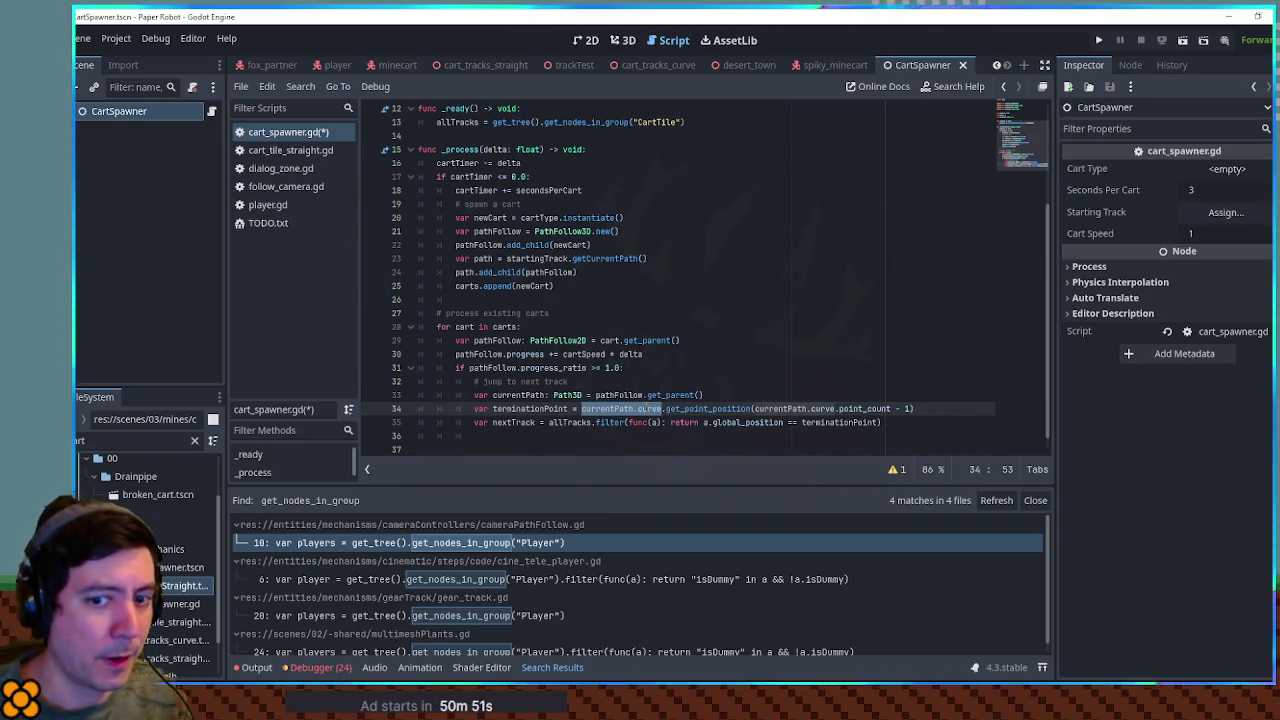
click(491, 67)
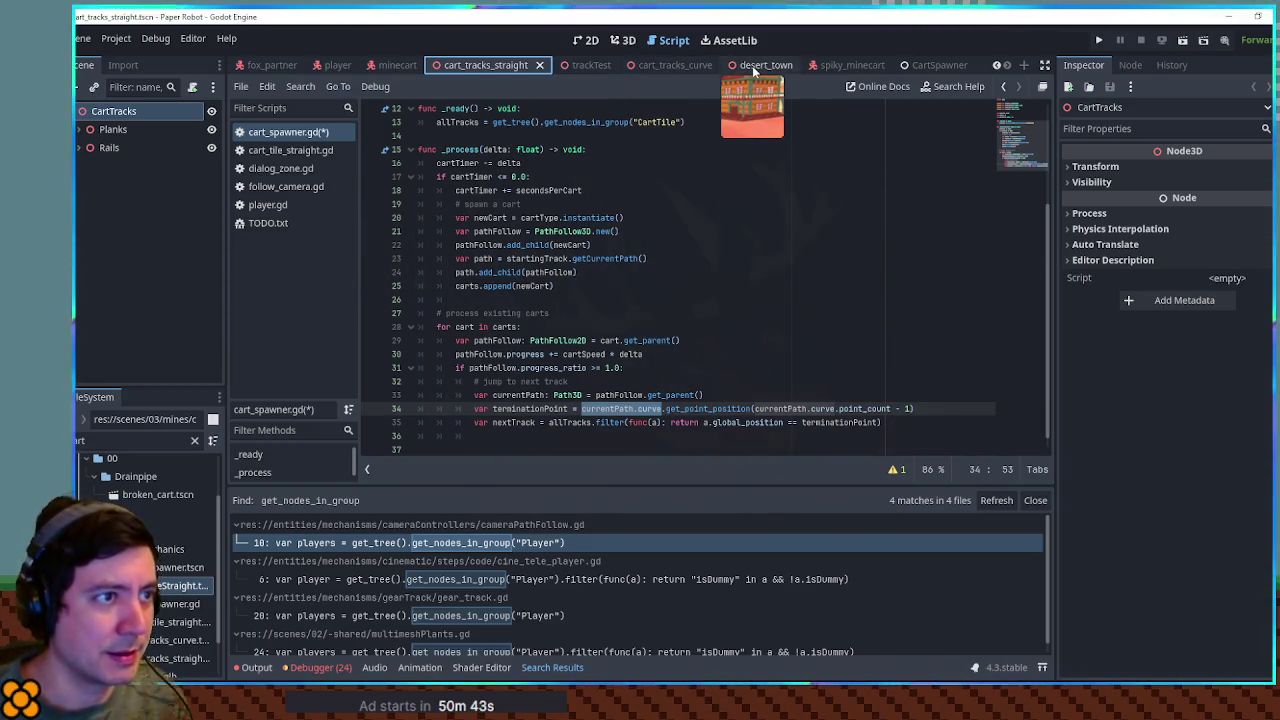
click(927, 409)
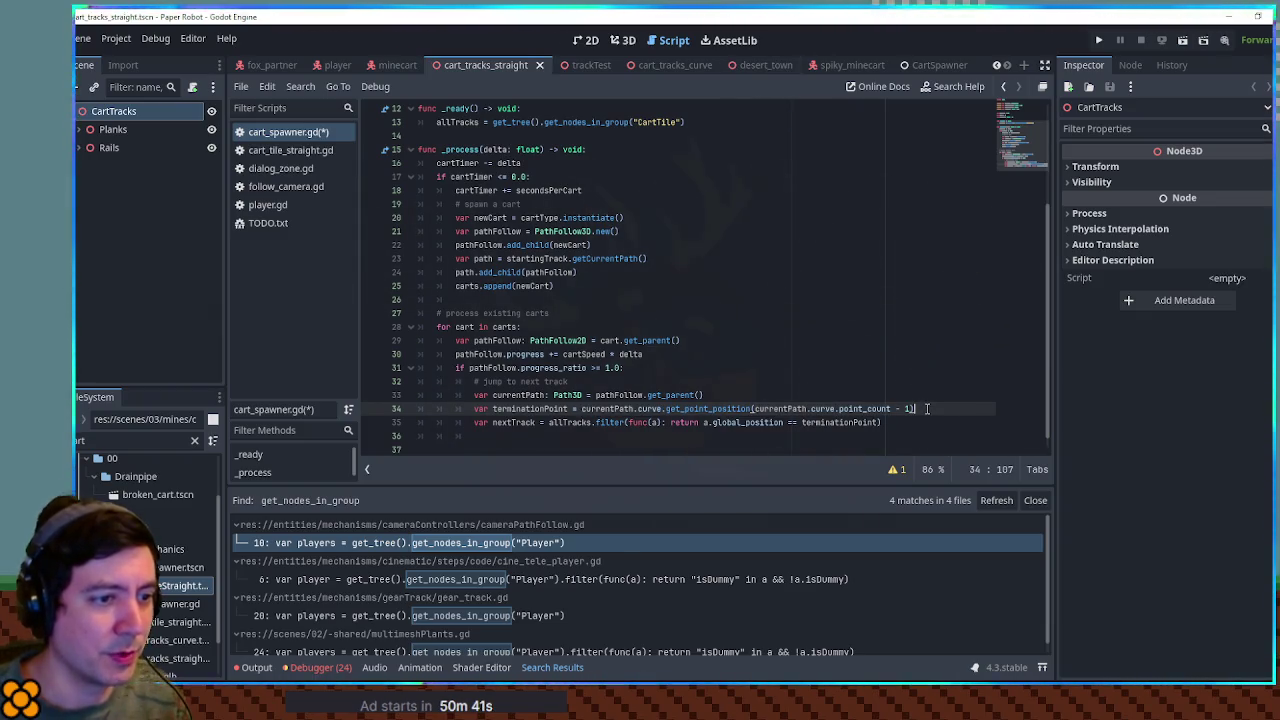
Step: Store the path's parent as currentTrack and add currentTrack.global_position to terminationPoint
text(+)
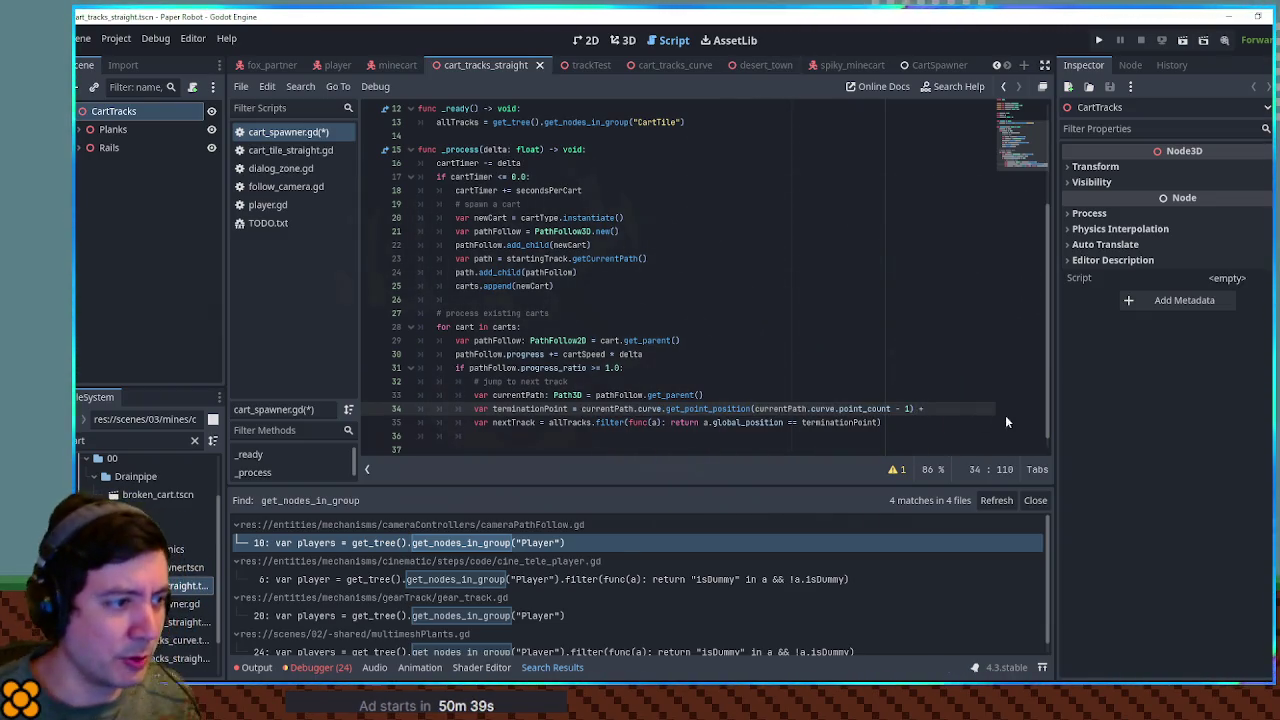
double_click(620, 395)
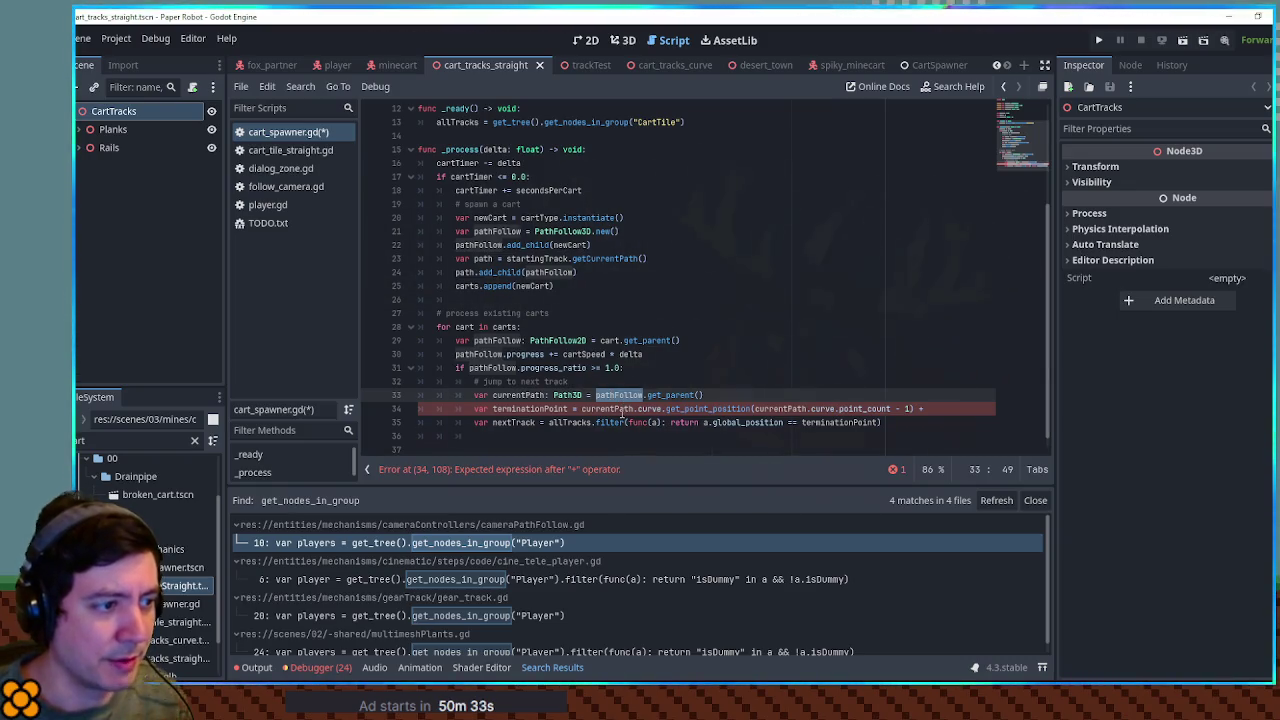
double_click(620, 409)
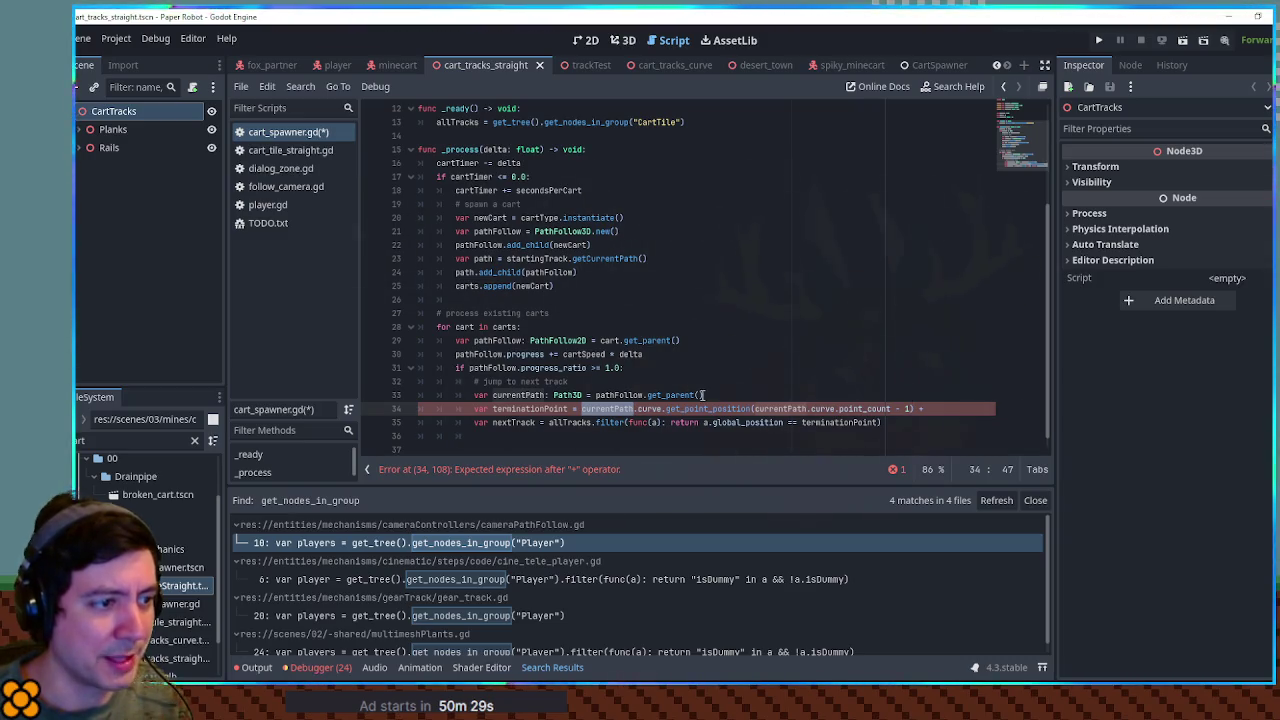
click(738, 395)
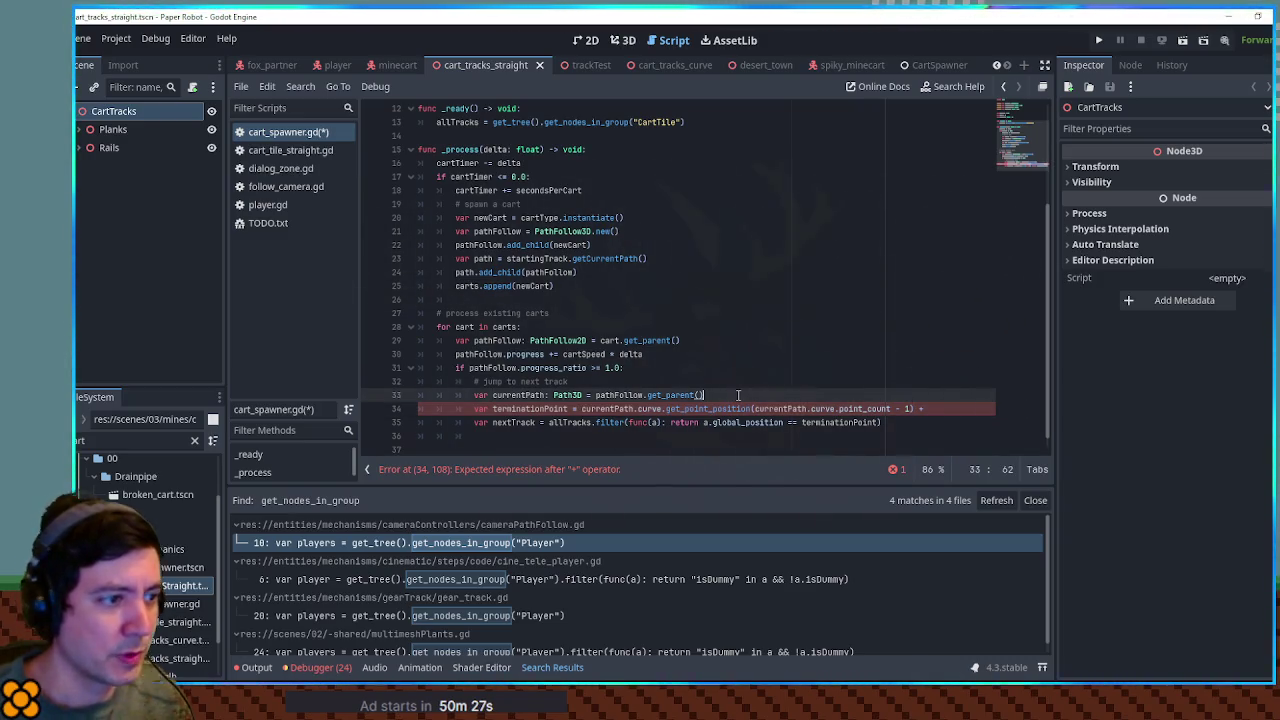
key(Return)
text(var currentTrack =)
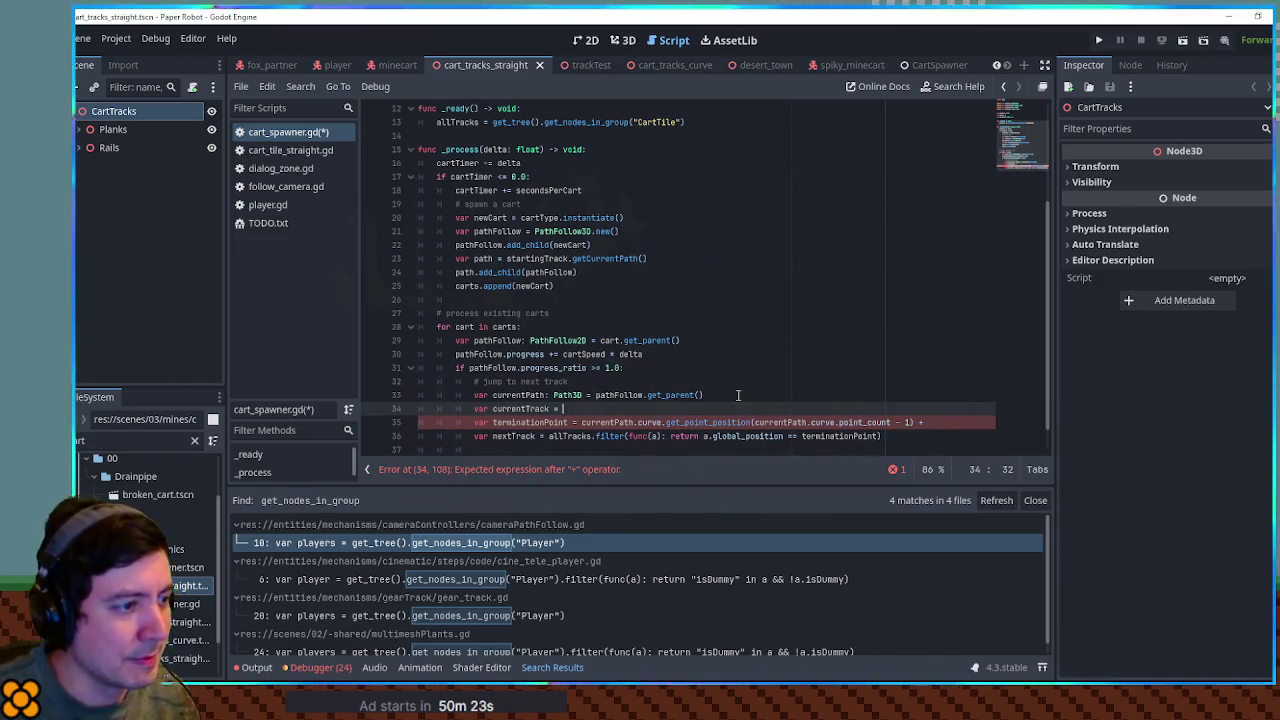
text(get_)
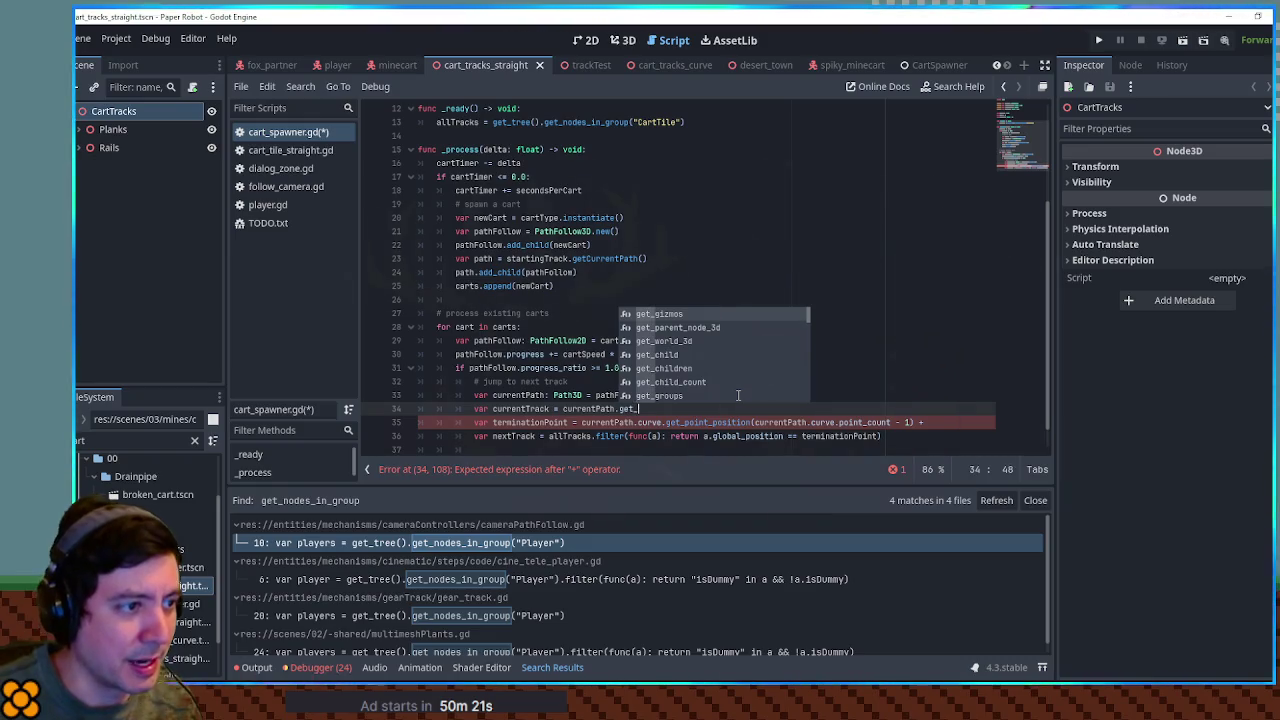
text(paren)
key(Return)
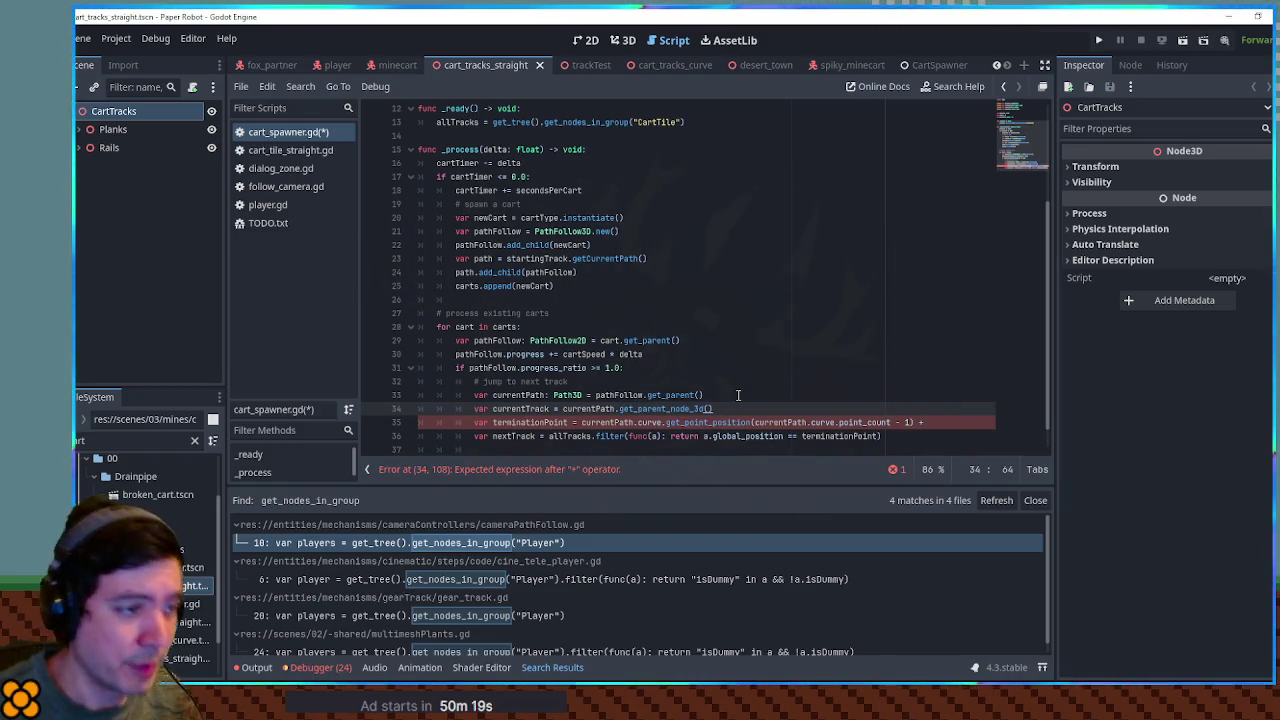
click(966, 422)
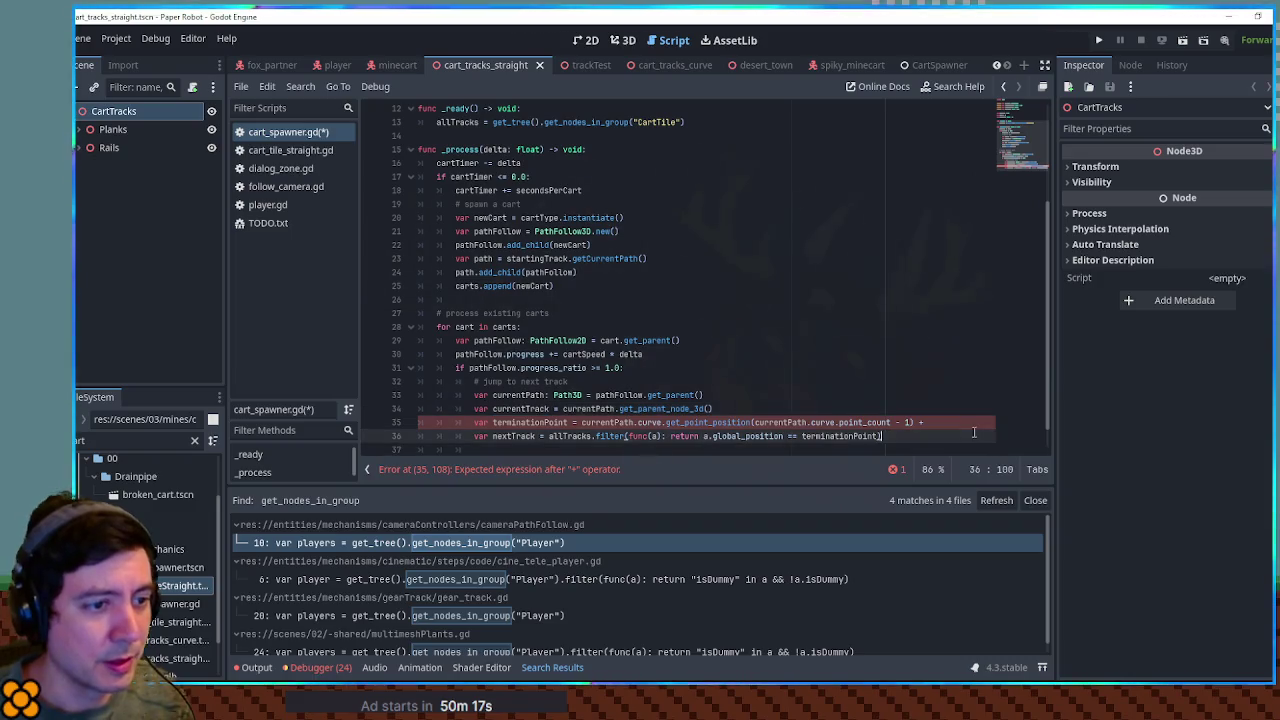
text(currentTrack.global_po)
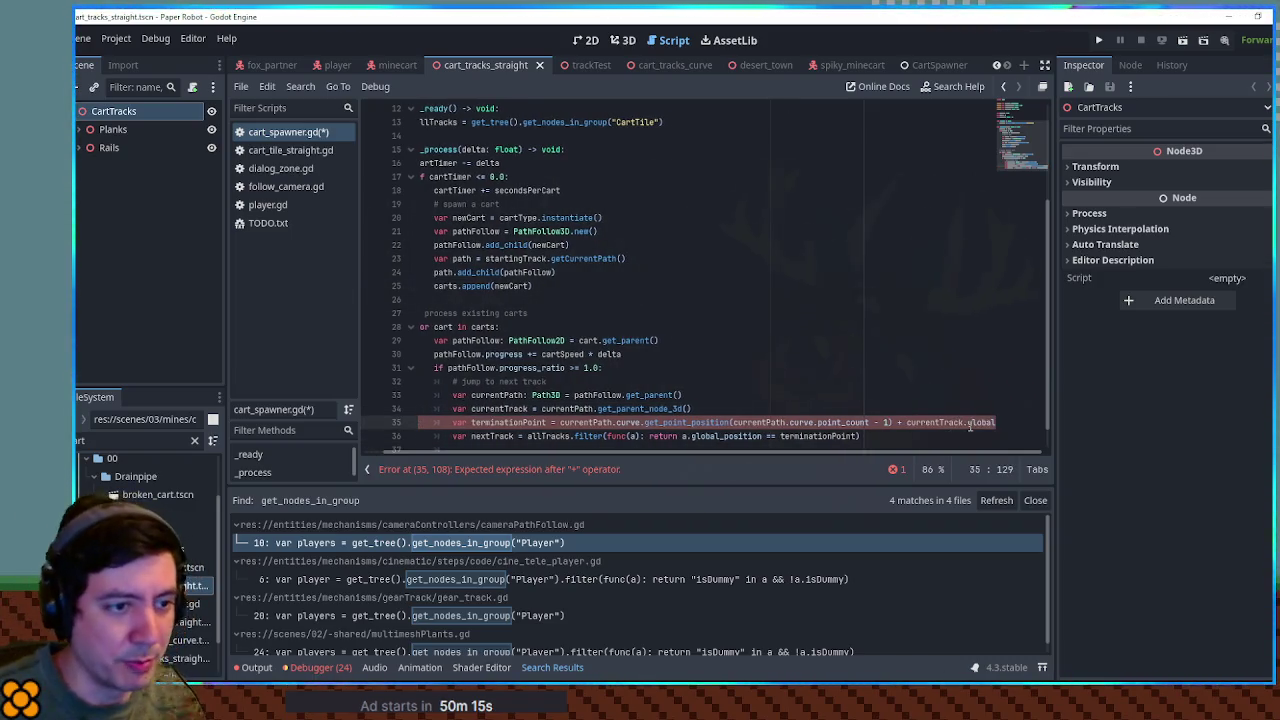
key(Home)
key(Home)
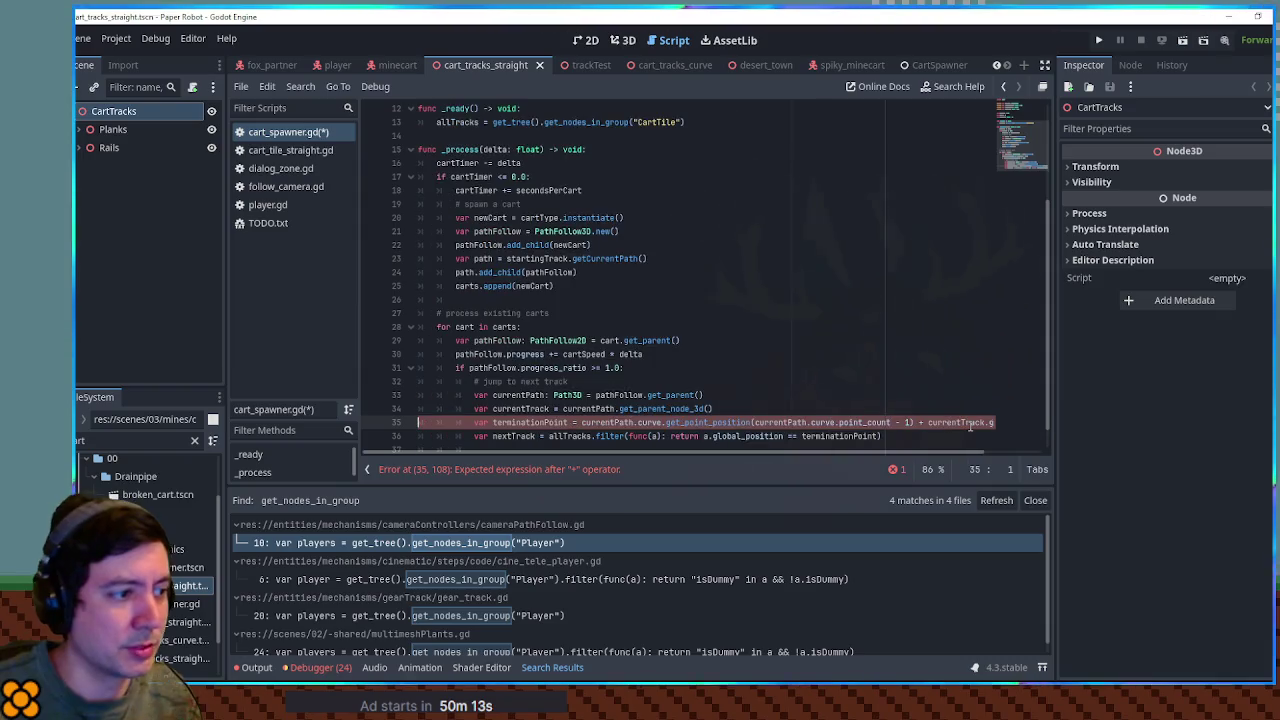
Step: Add an 'if nextTrack != null:' check below the nextTrack filter line
click(739, 436)
click(519, 437)
key(Return)
text(if next)
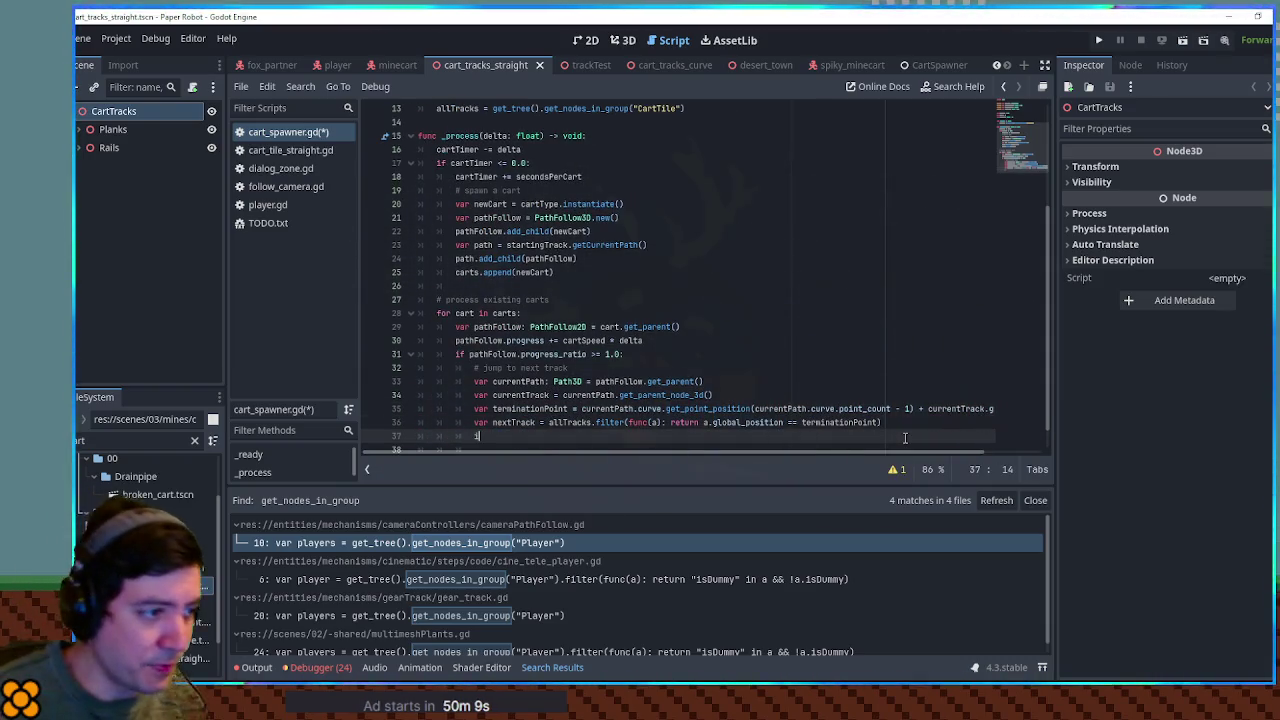
key(Return)
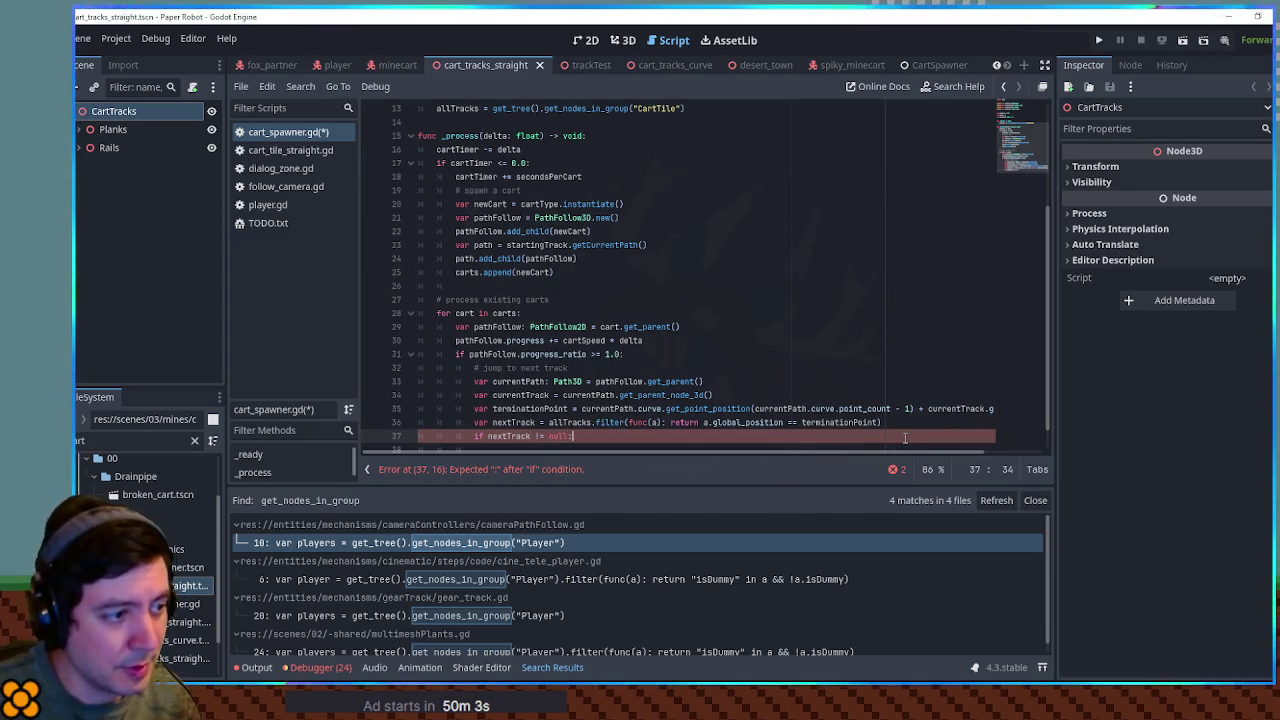
key(Return)
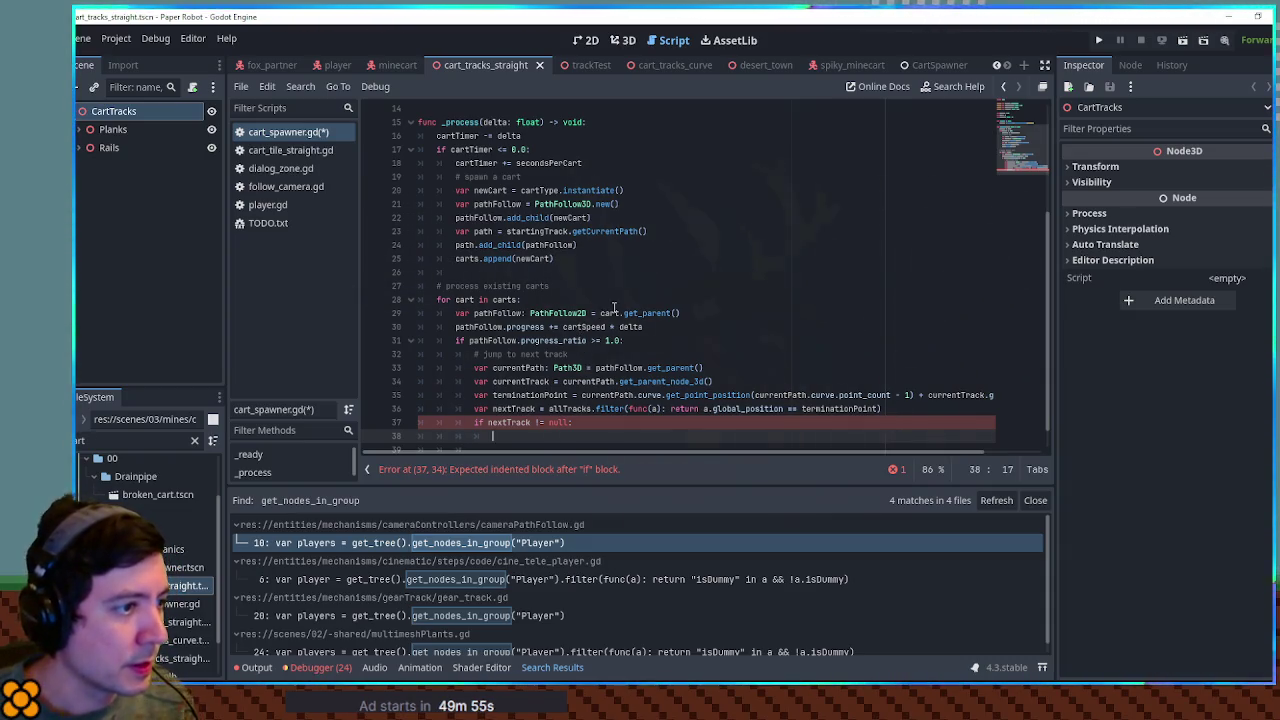
Step: Inside the check, declare var newPath = nextTrack.getCurrentPath()
double_click(546, 232)
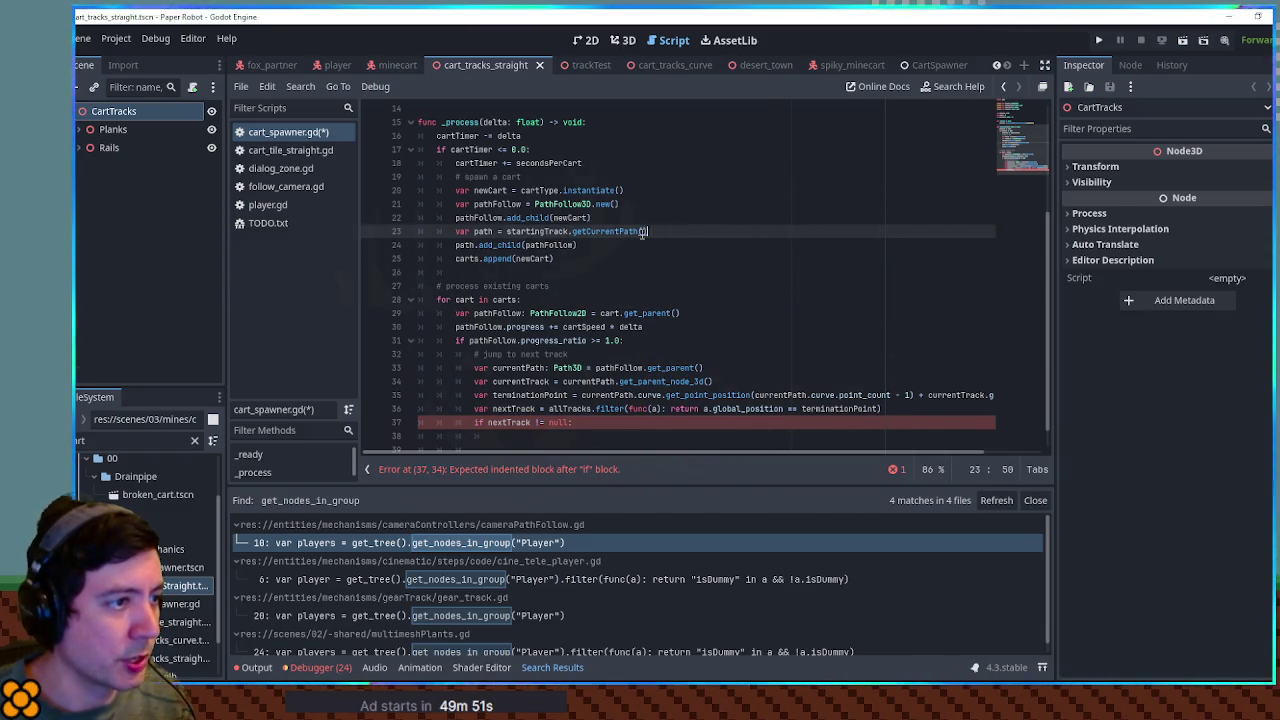
drag(647, 231, 582, 231)
click(516, 434)
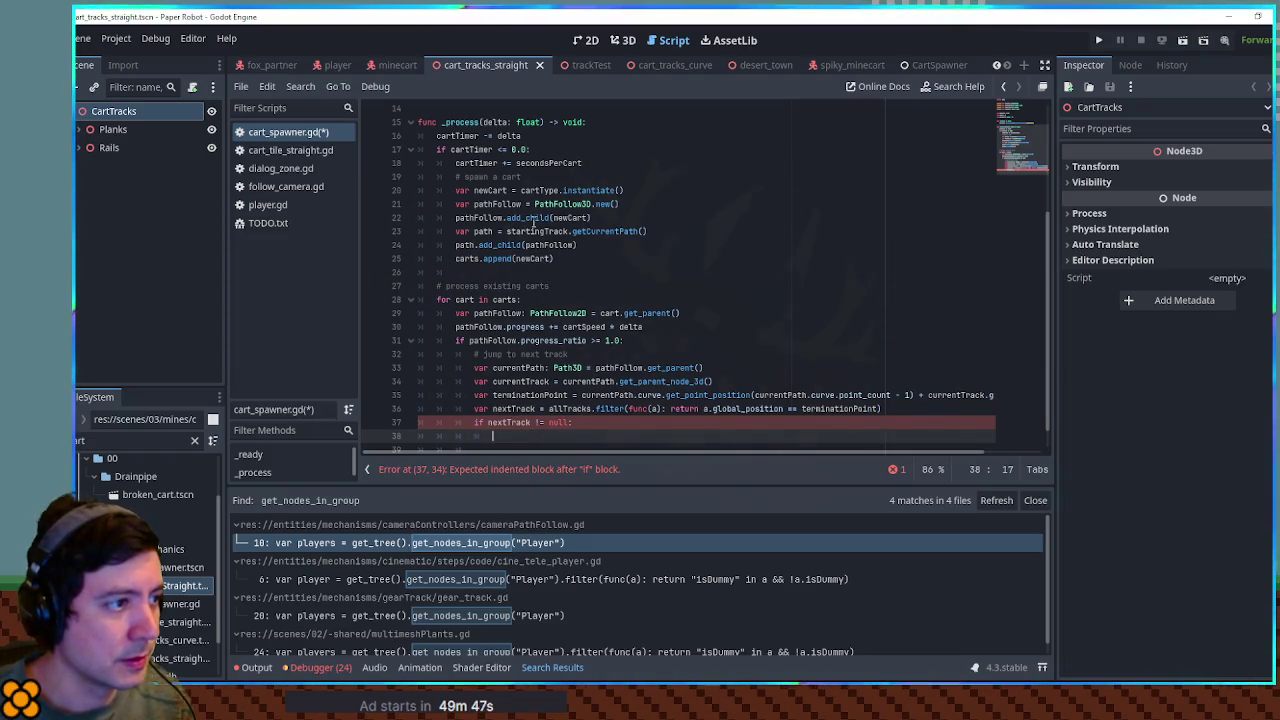
text(var newPath =)
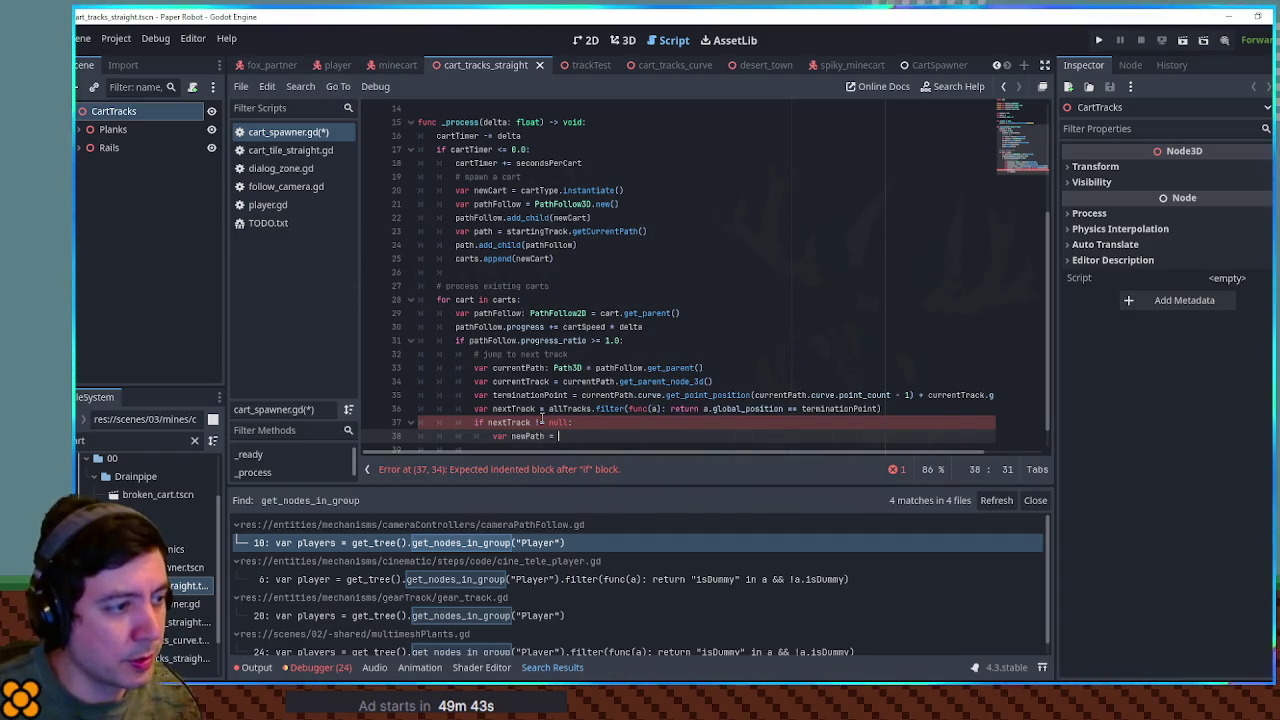
key(ctrl+space)
drag(506, 231, 648, 232)
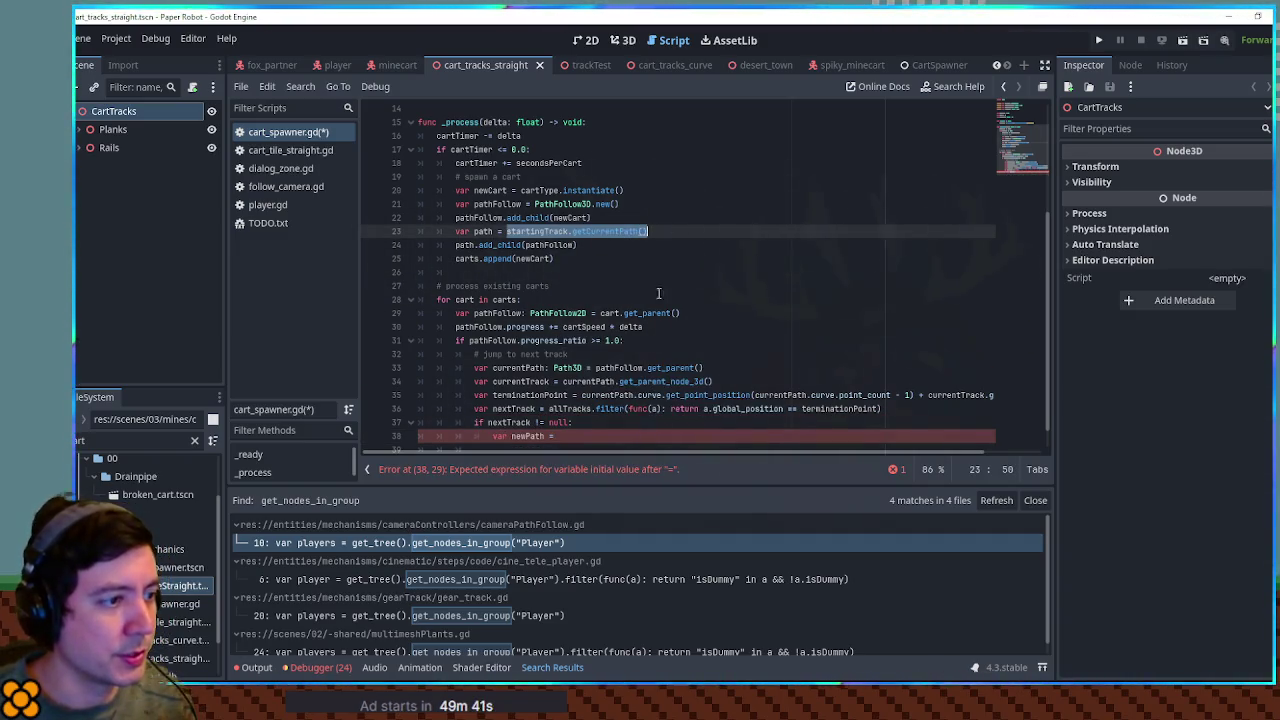
key(ctrl+c)
click(588, 436)
key(ctrl+v)
double_click(590, 436)
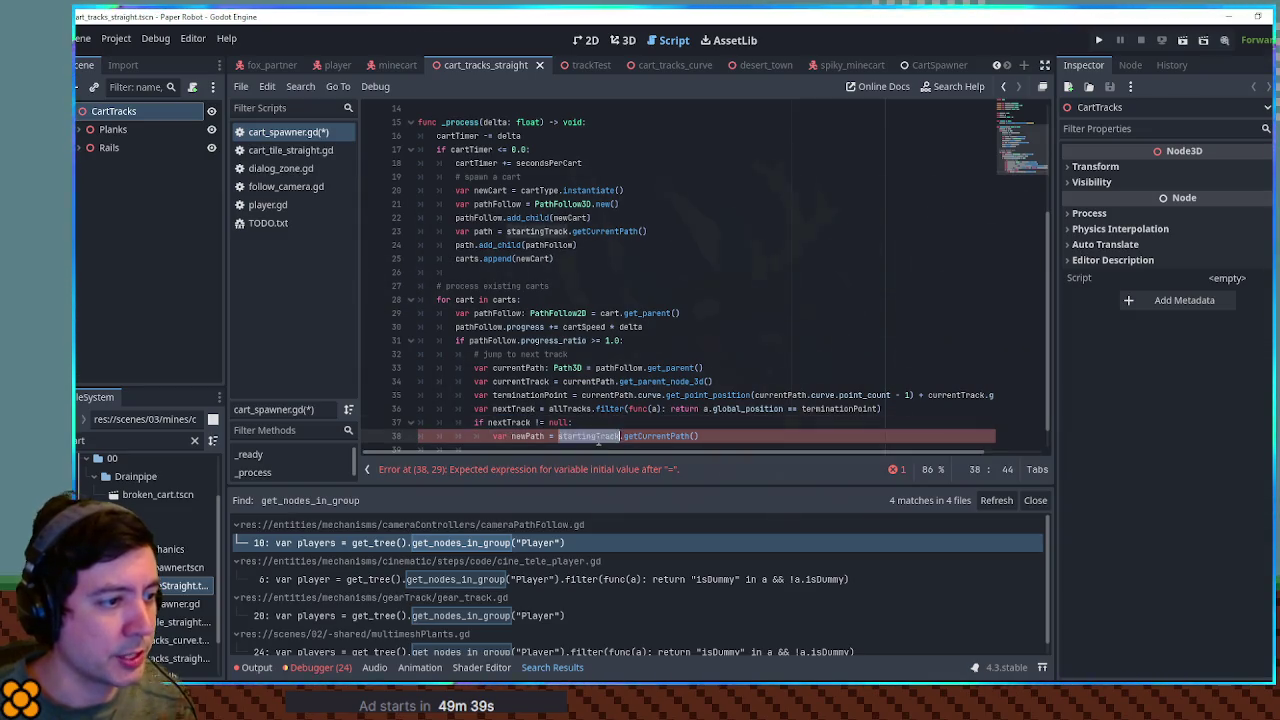
text(nextTrack)
key(Return)
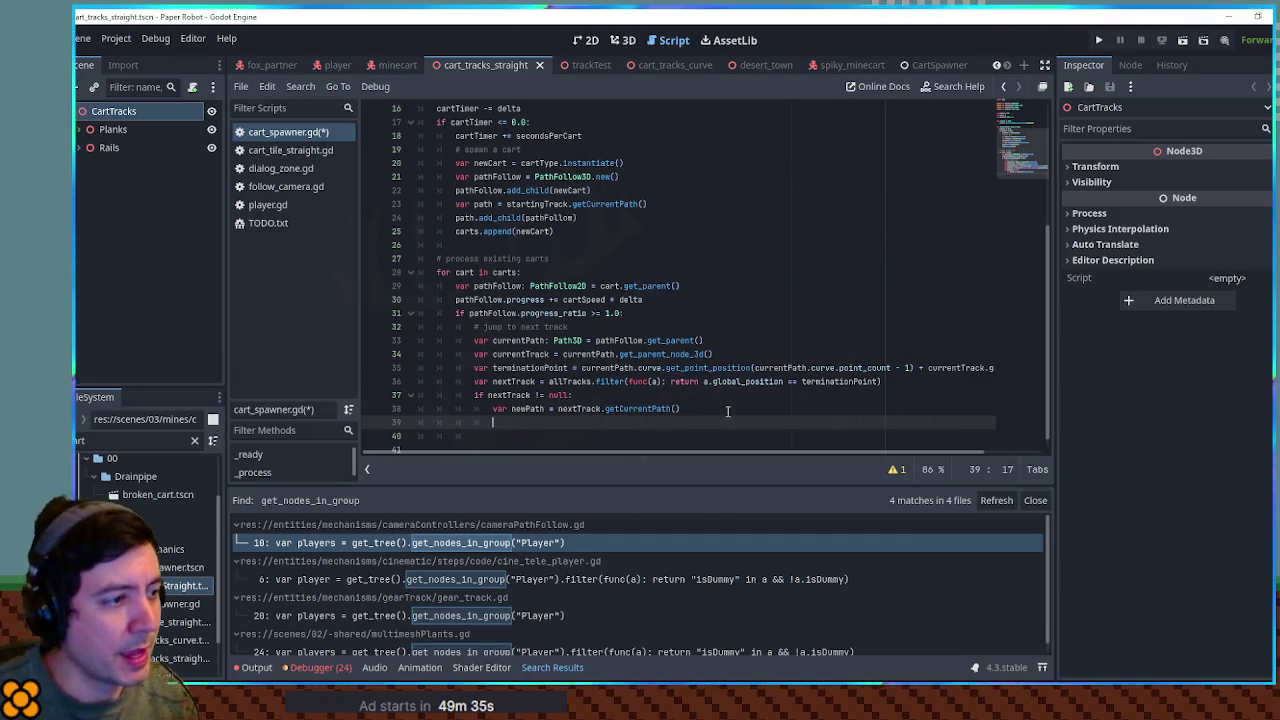
Step: Reparent pathFollow onto newPath with pathFollow.reparent(newPath)
double_click(548, 217)
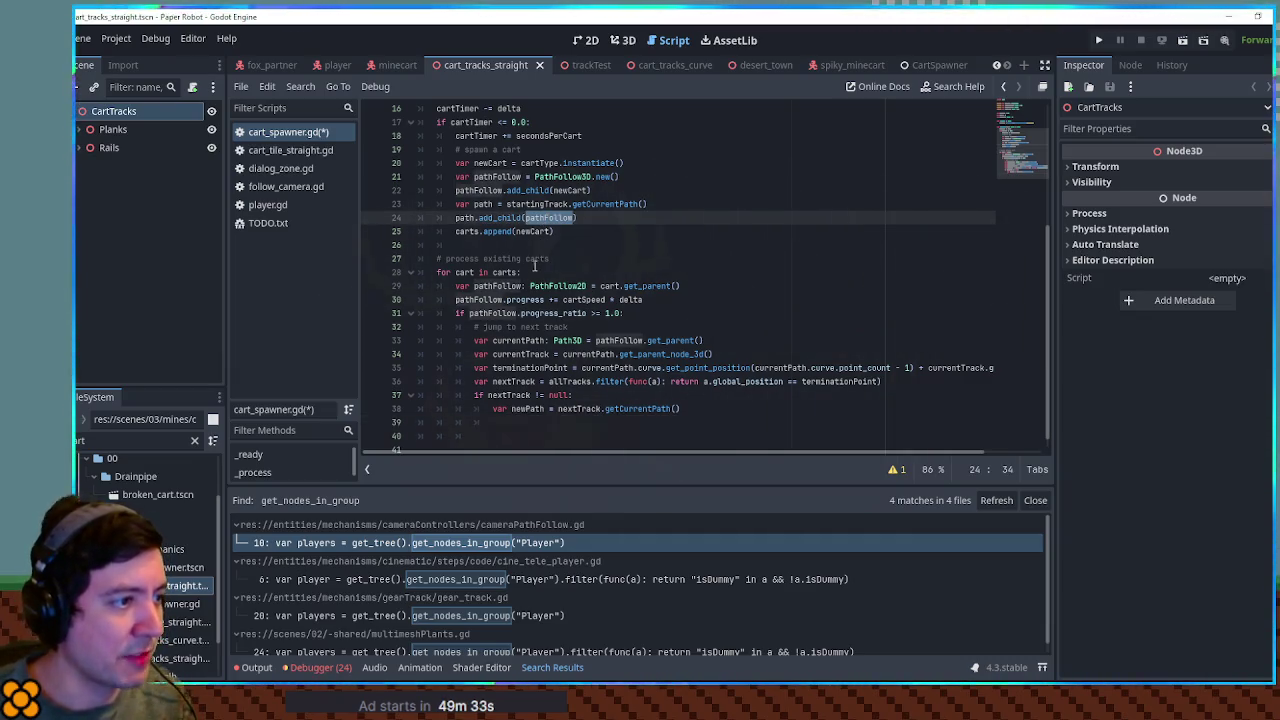
click(504, 421)
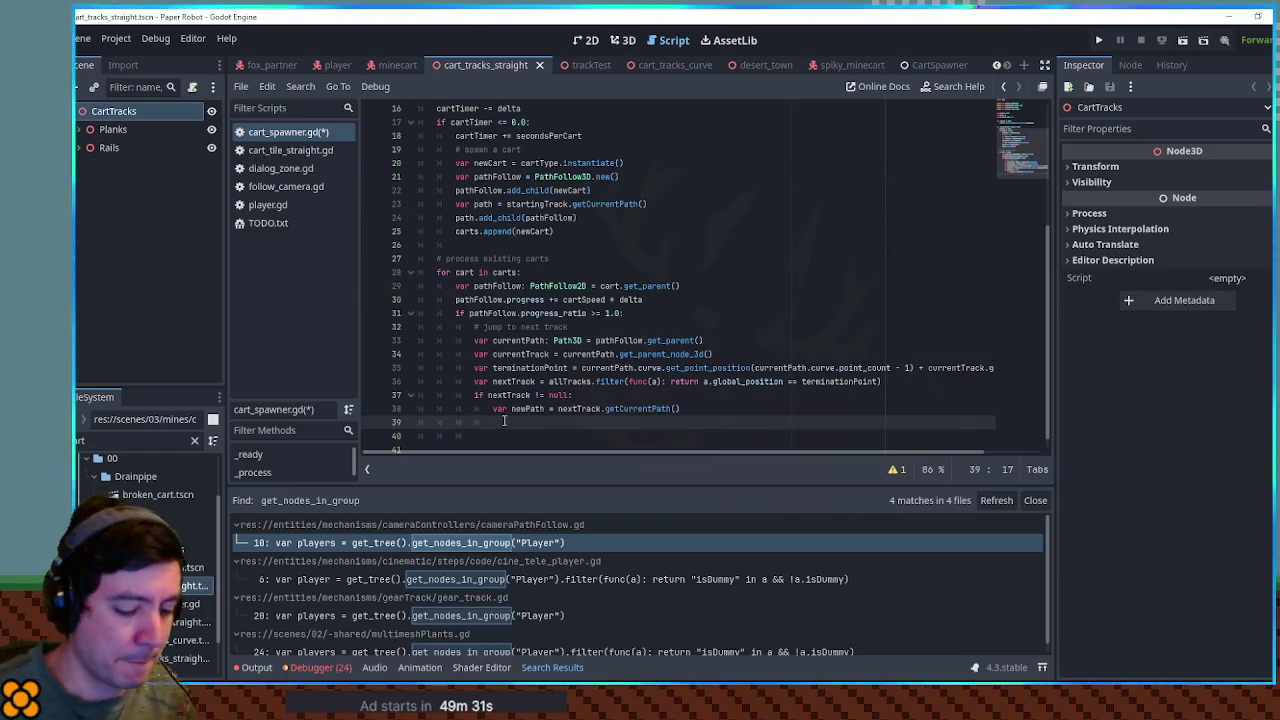
text(pathFollow.set)
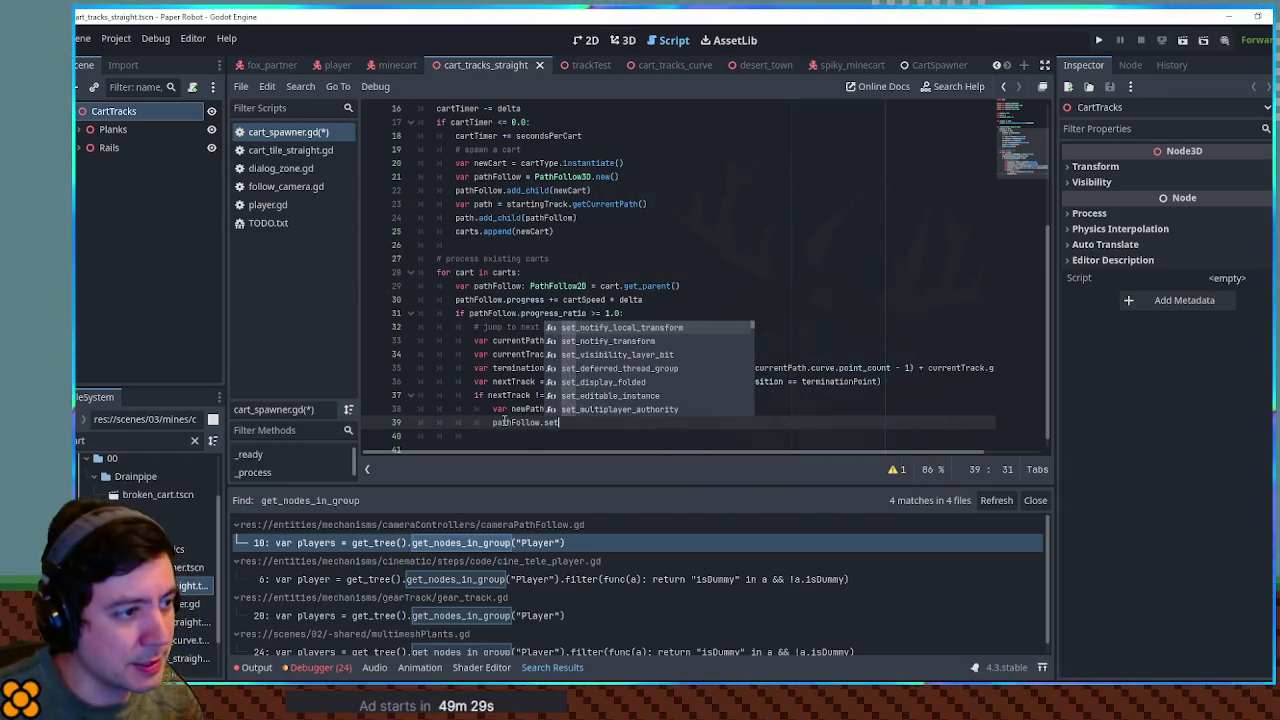
key(BackSpace)
key(BackSpace)
key(BackSpace)
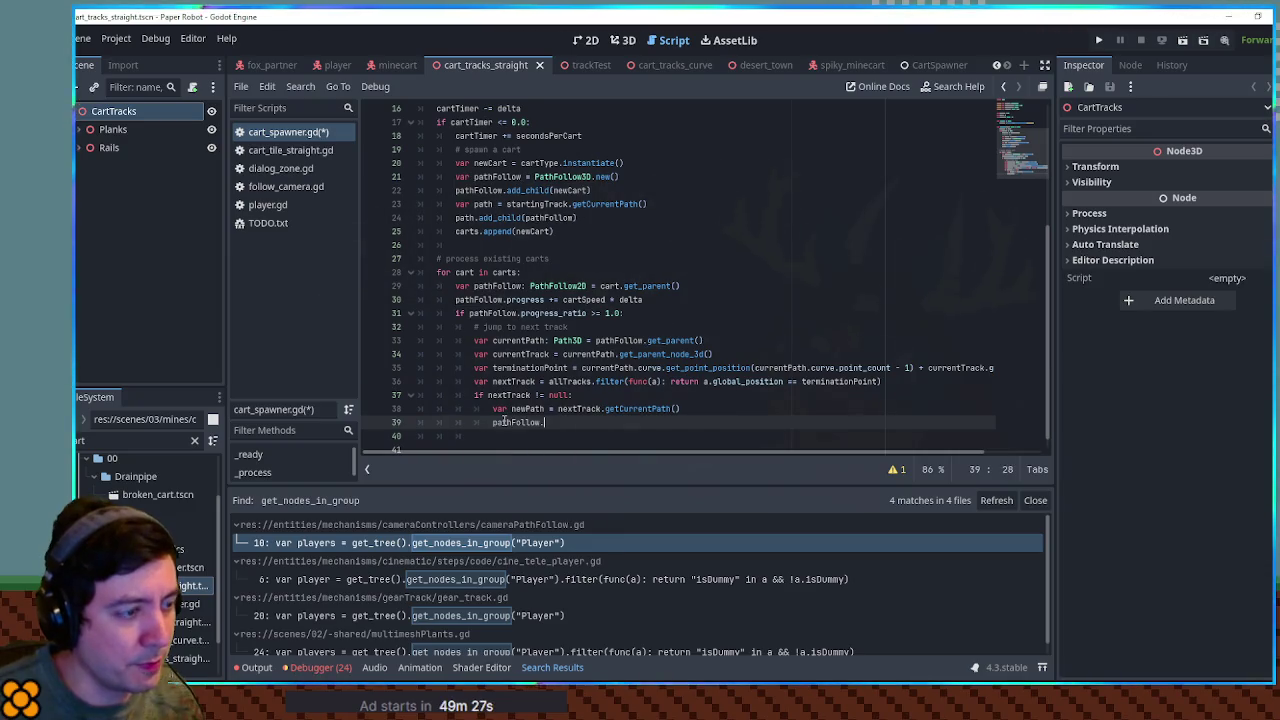
text(rep)
key(Return)
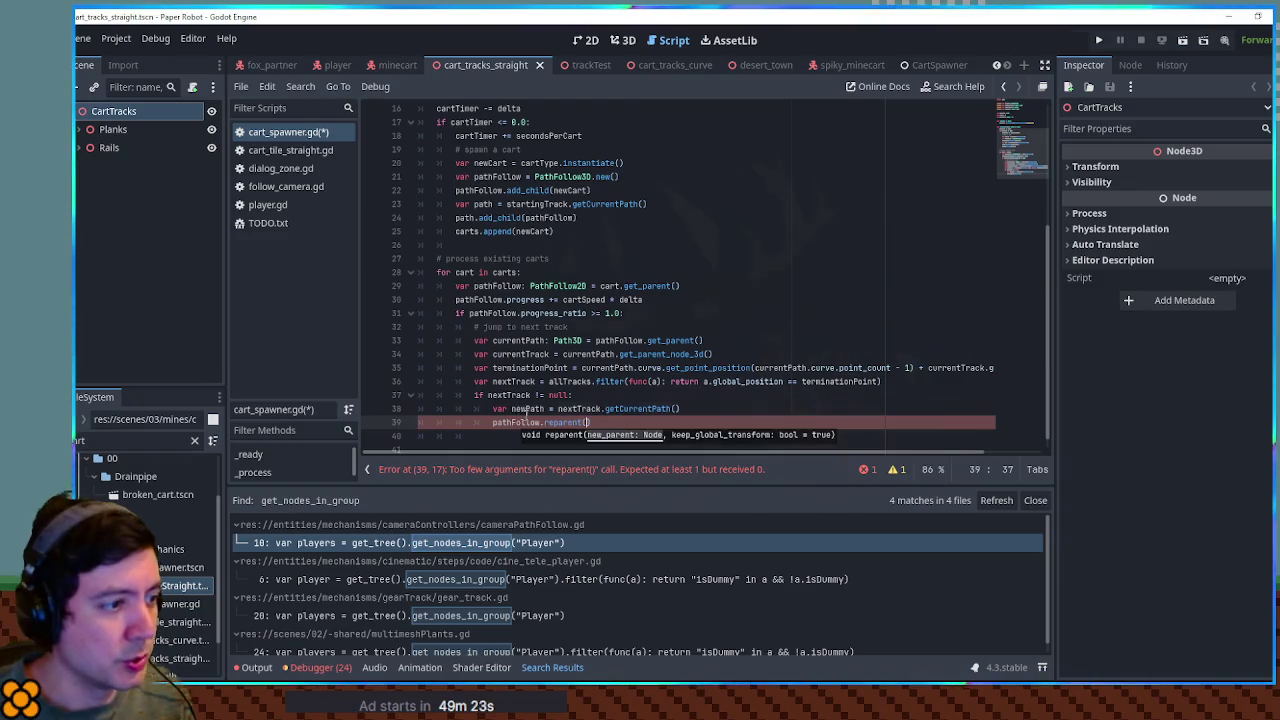
text(newPath))
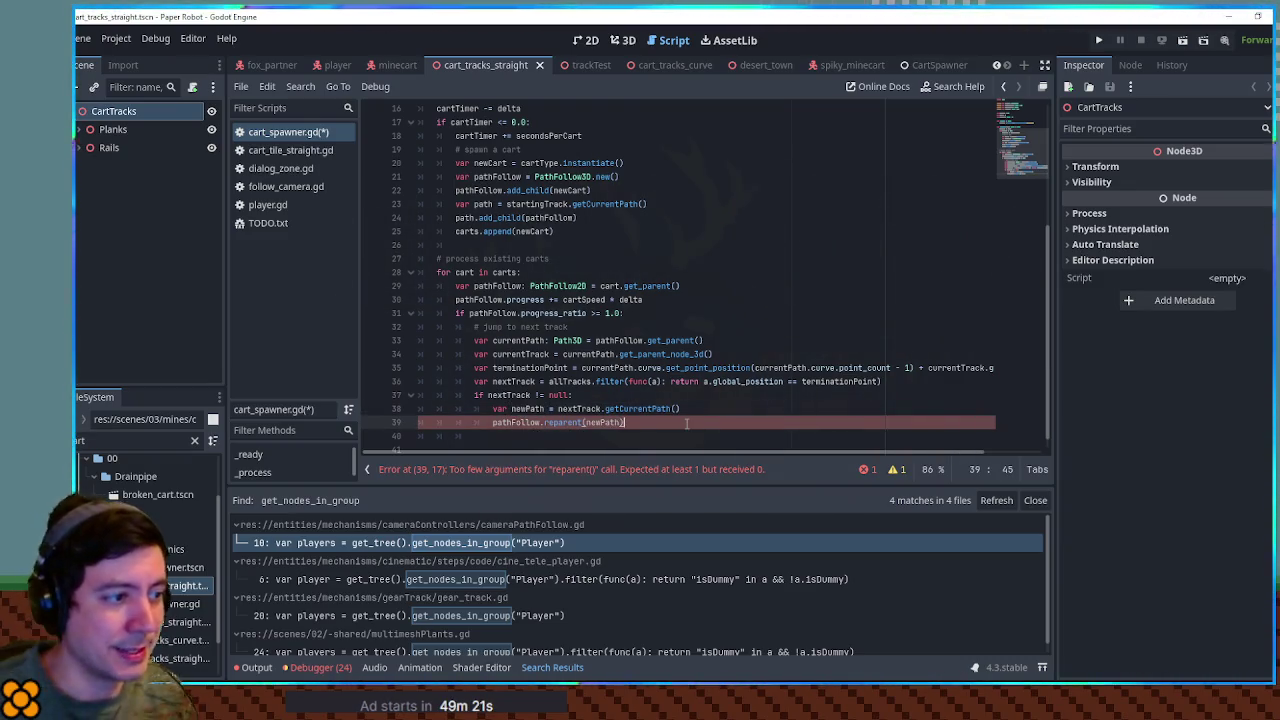
Step: Reset the cart to the path start with pathFollow.progress = 0.0
double_click(515, 422)
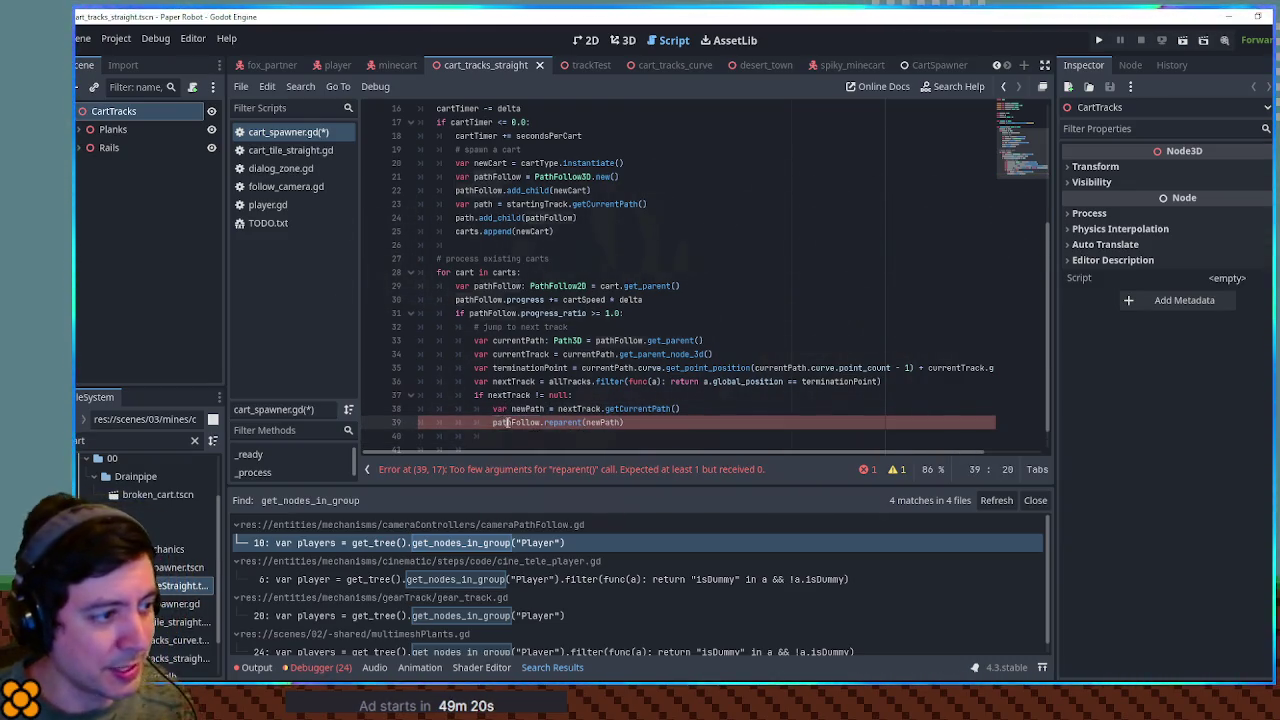
key(ctrl+c)
click(513, 433)
key(ctrl+v)
text(.progress = 0.0)
click(638, 245)
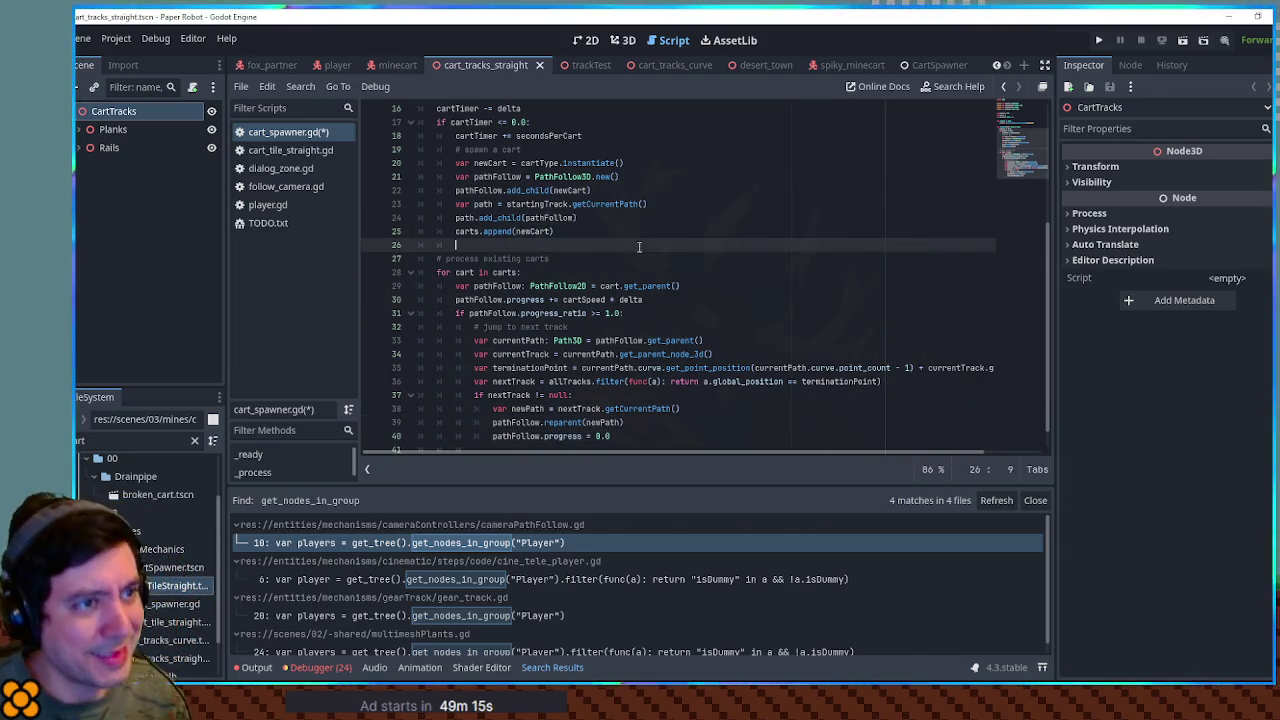
scroll(640, 350, down, 1)
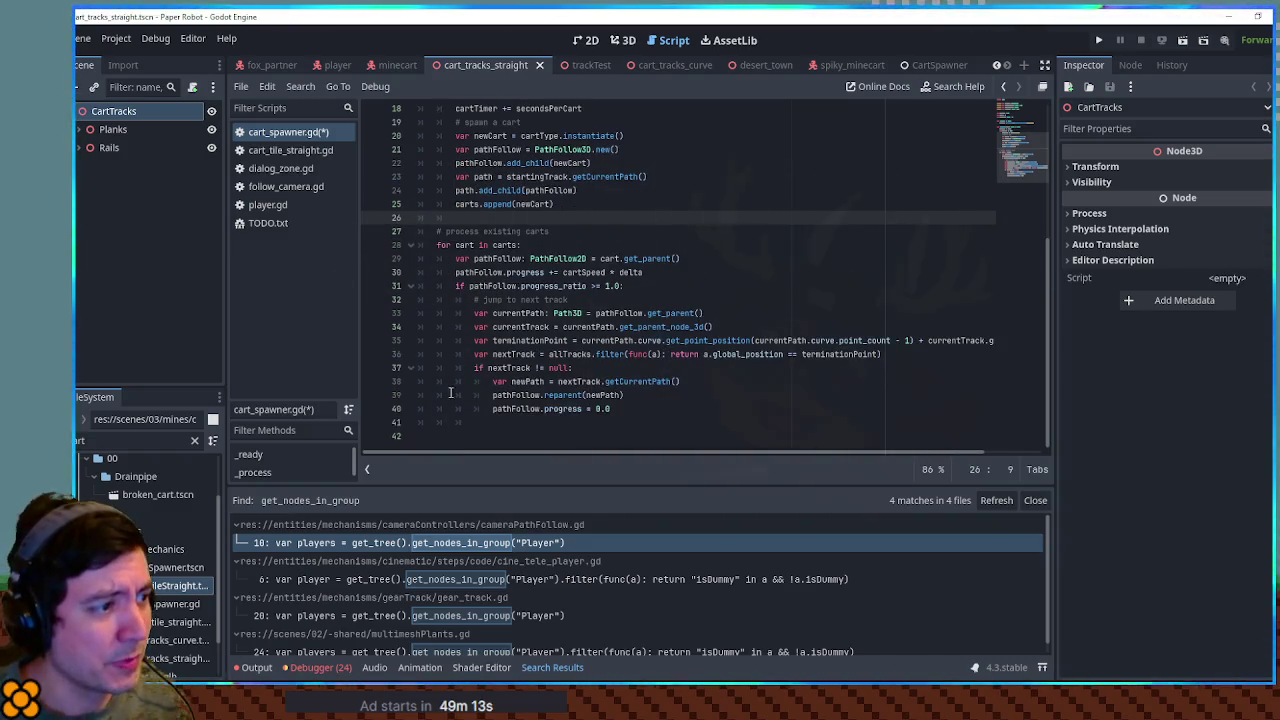
click(632, 410)
Step: Add an else branch that calls cart.queue_free() and carts.erase(cart)
key(Return)
key(BackSpace)
text(else:)
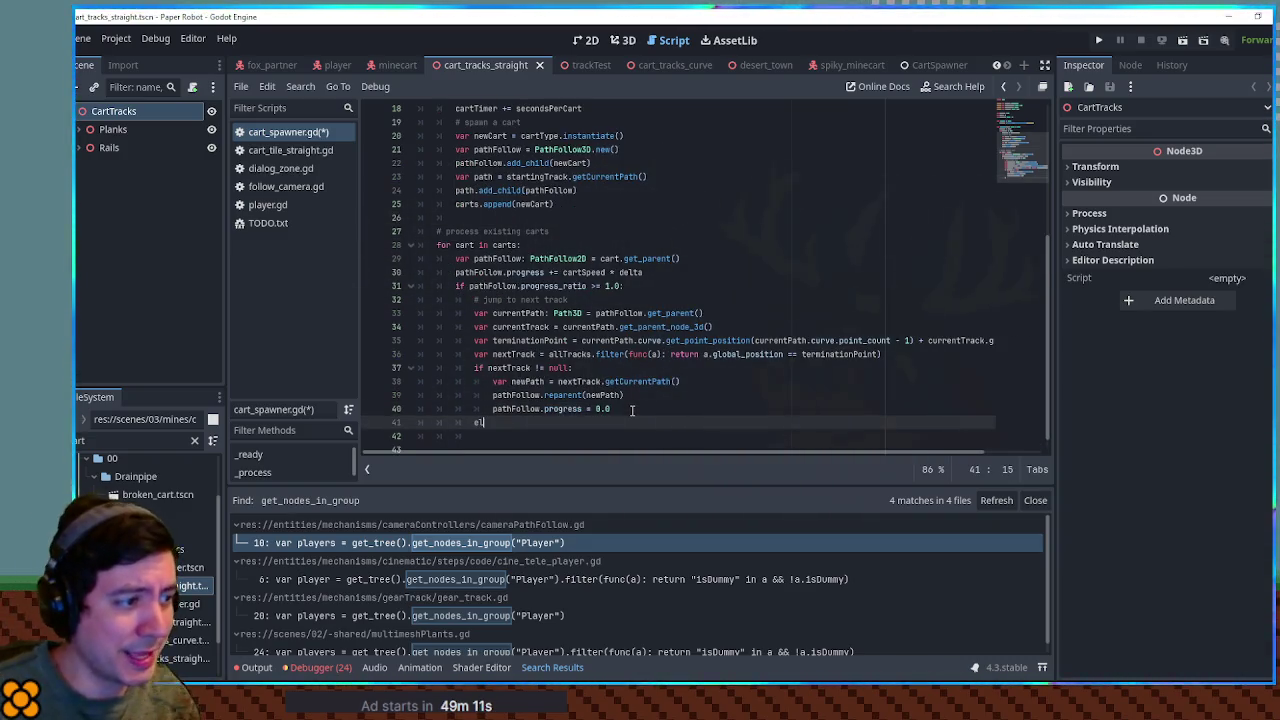
key(Return)
text(cart)
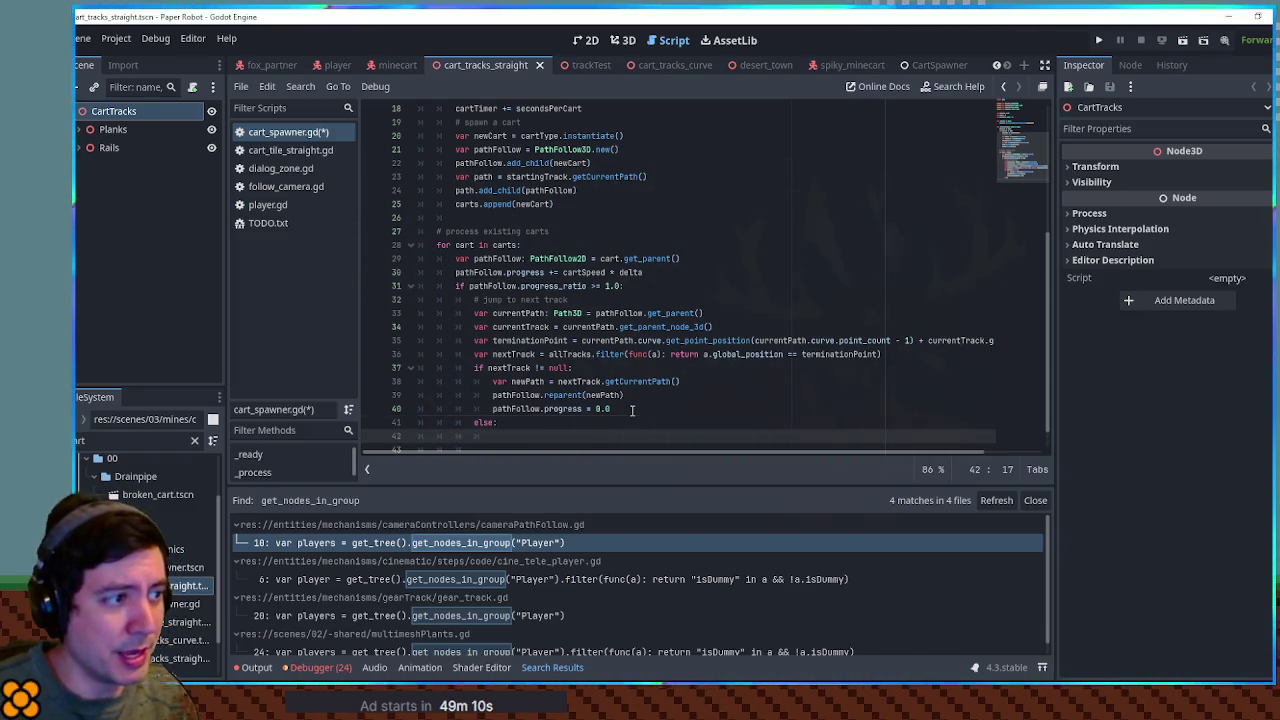
text(.queue_f)
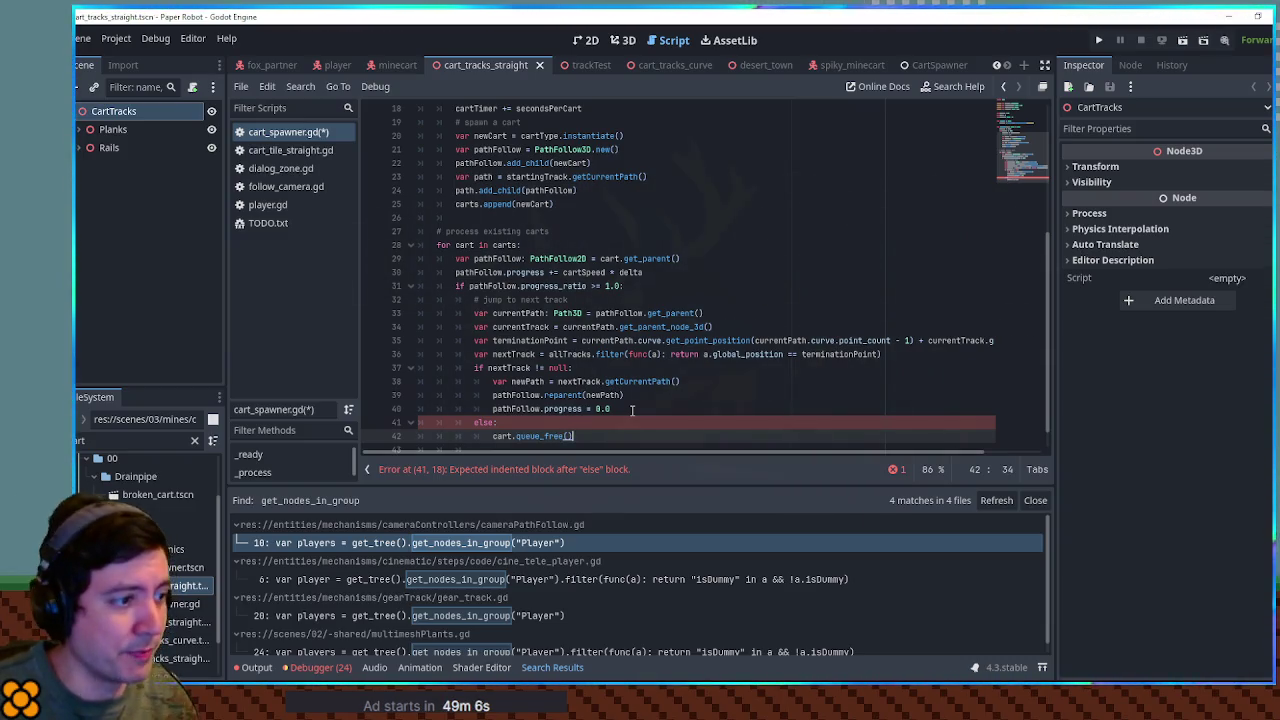
text(ree())
key(Return)
text(carts.era)
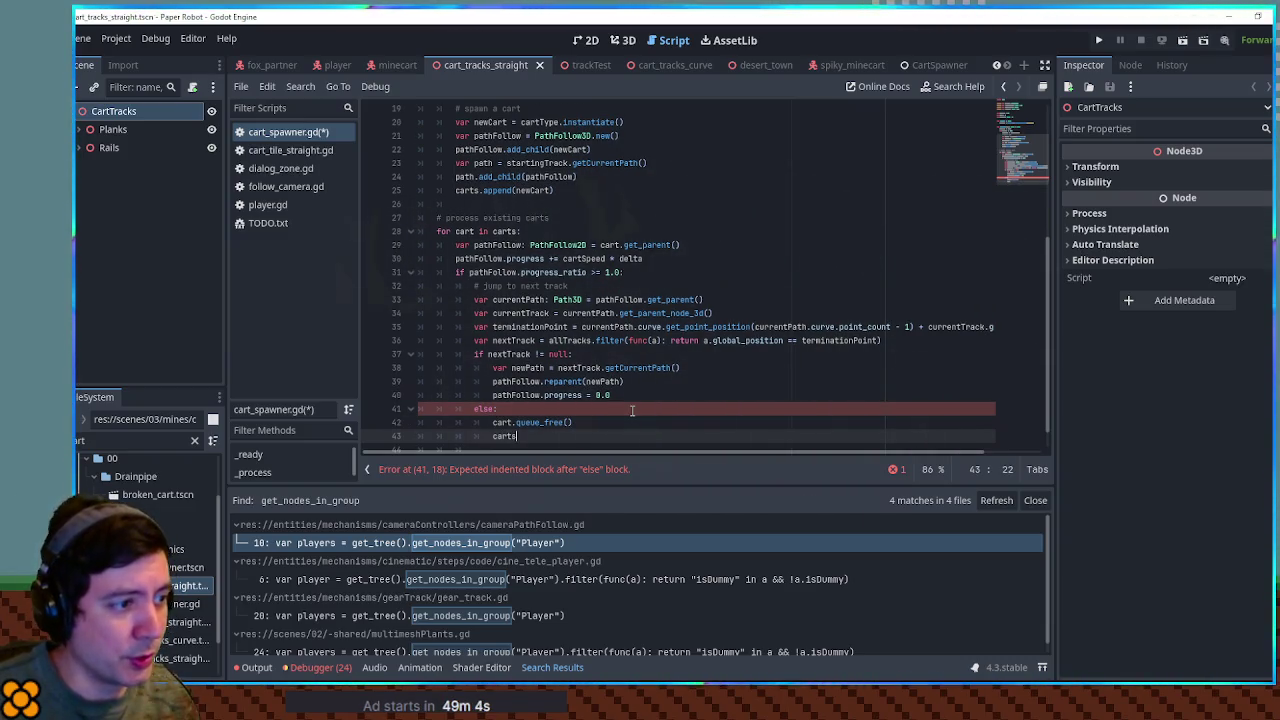
key(Return)
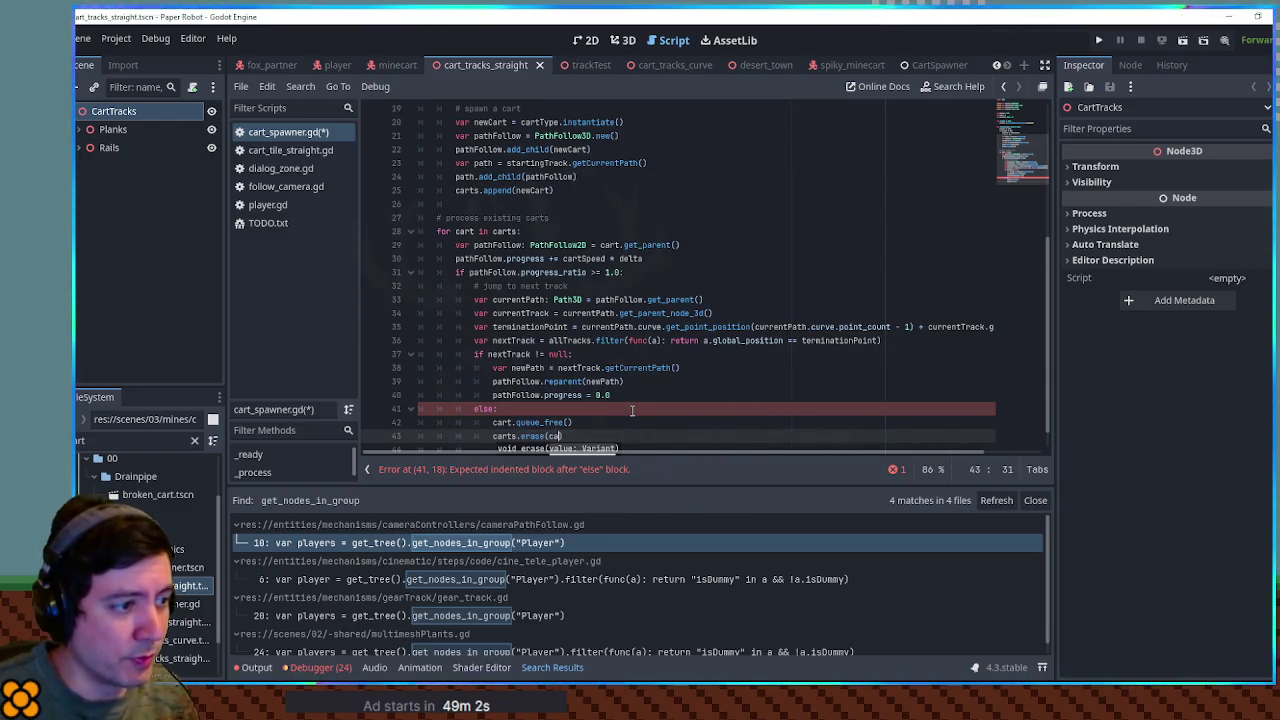
text(cart)
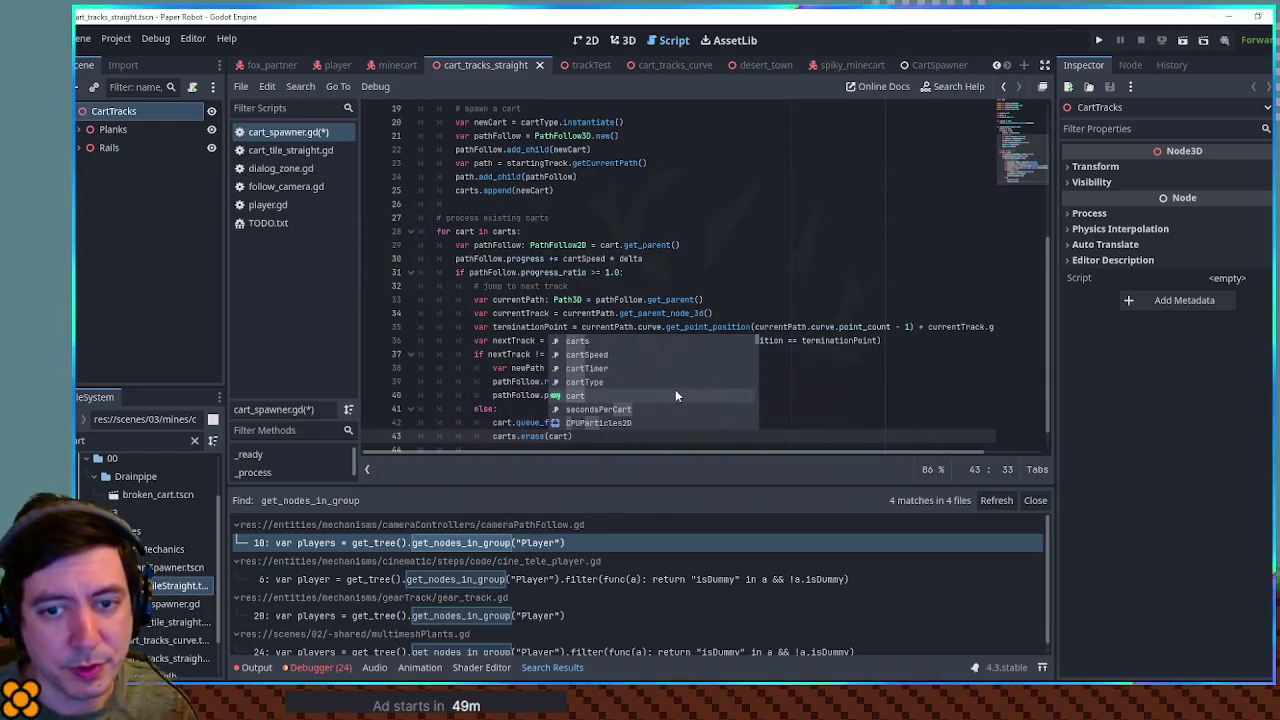
click(625, 327)
Step: Save cart_spawner.gd and close extra scene tabs including cart_tracks_curve and trackTest
key(ctrl+s)
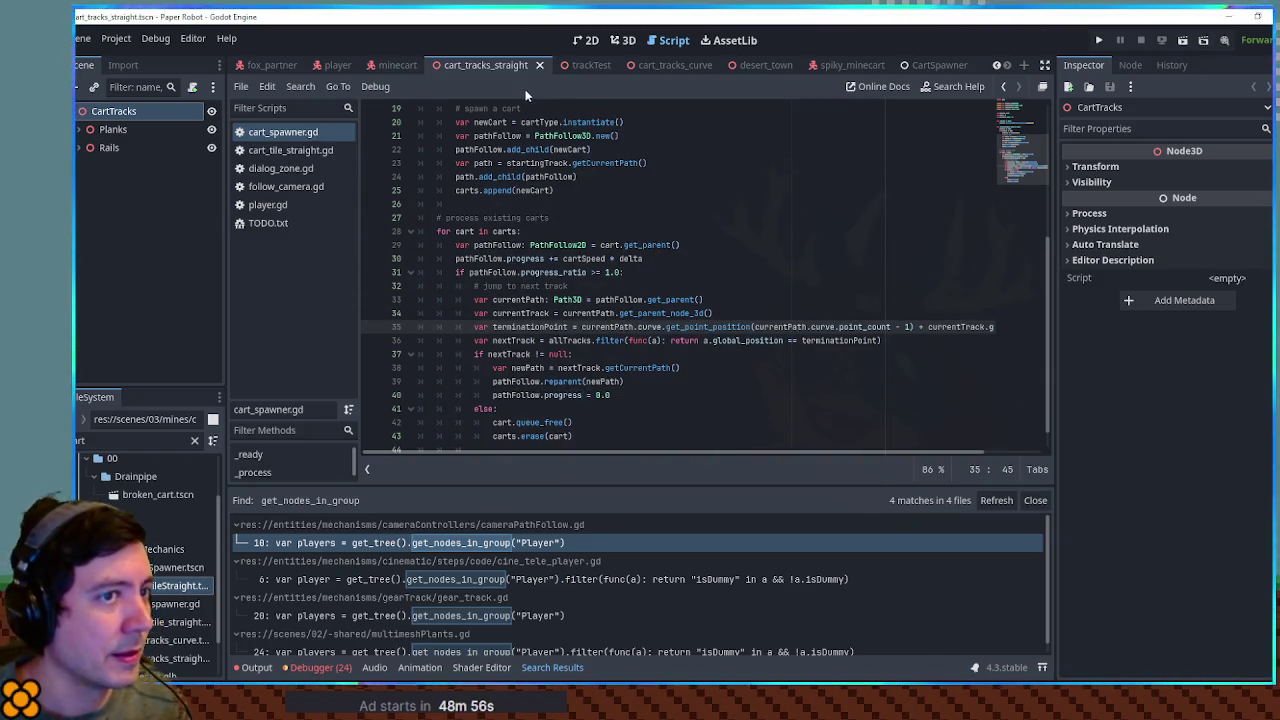
middle_click(924, 65)
middle_click(914, 65)
middle_click(840, 65)
middle_click(754, 67)
middle_click(672, 67)
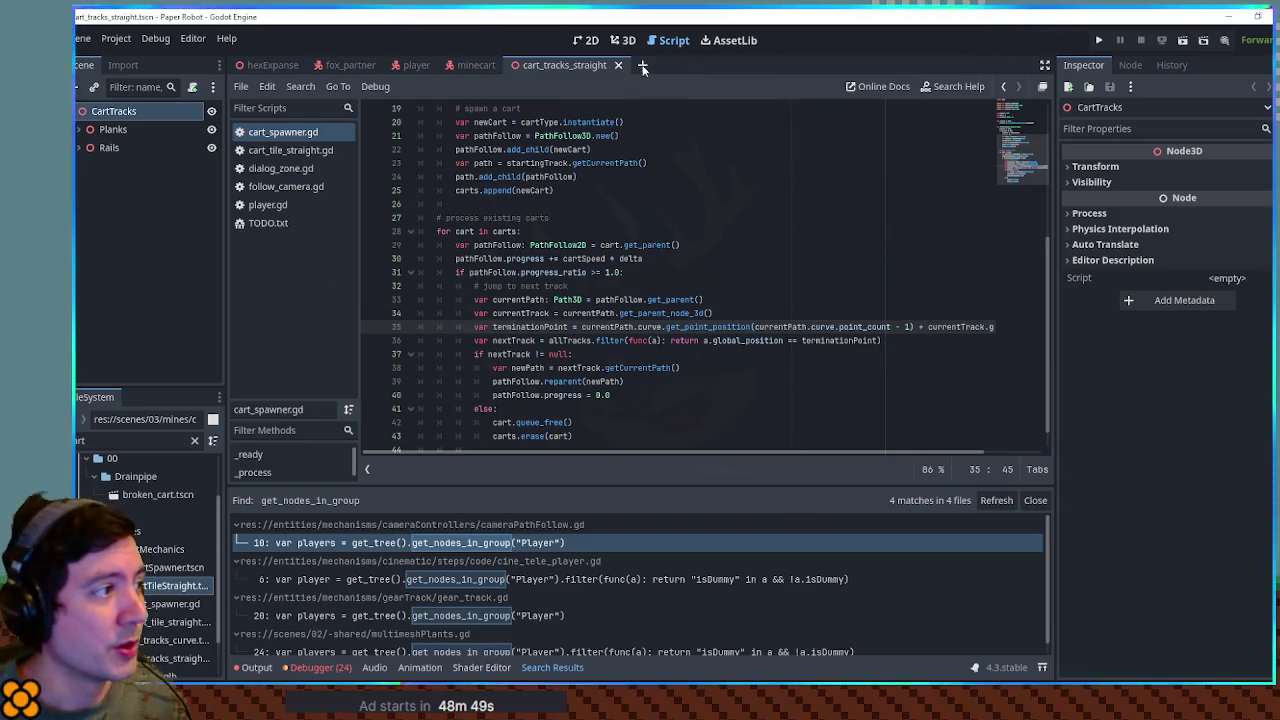
click(105, 439)
Step: Filter FileSystem for 'environment' and open environment_power_station_1 in the 3D view
key(ctrl+a)
text(environme)
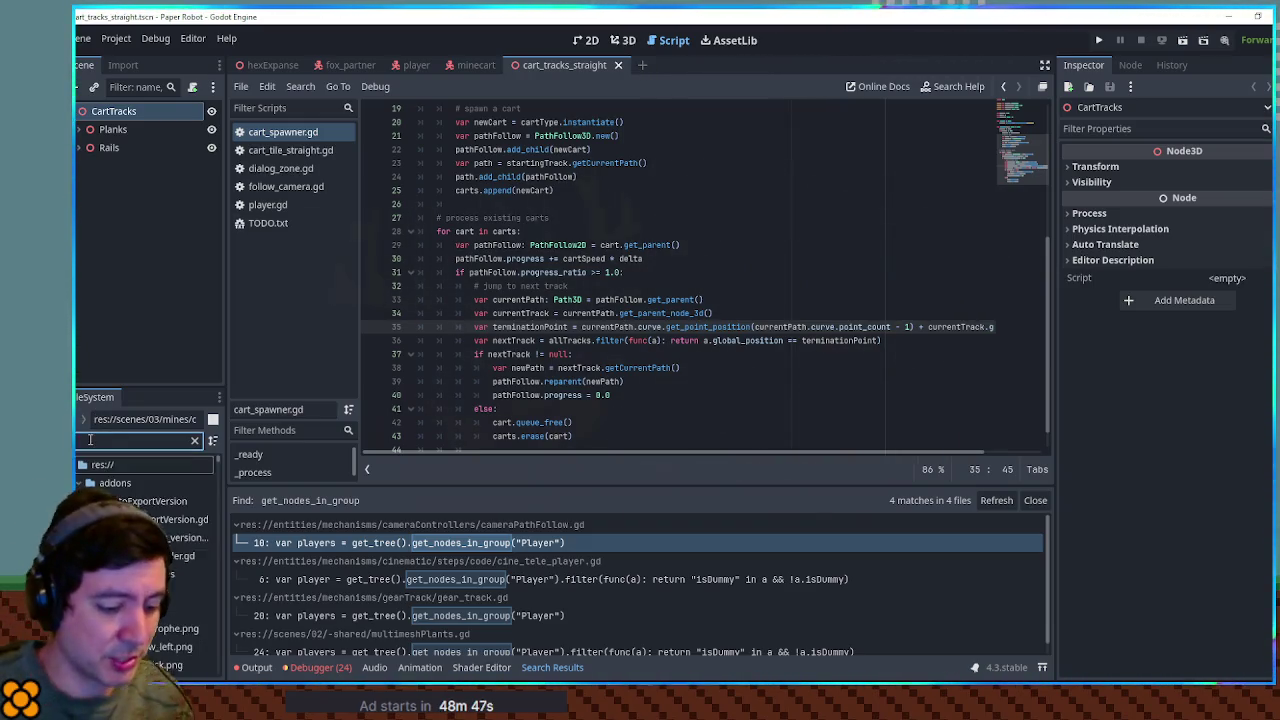
text(nt)
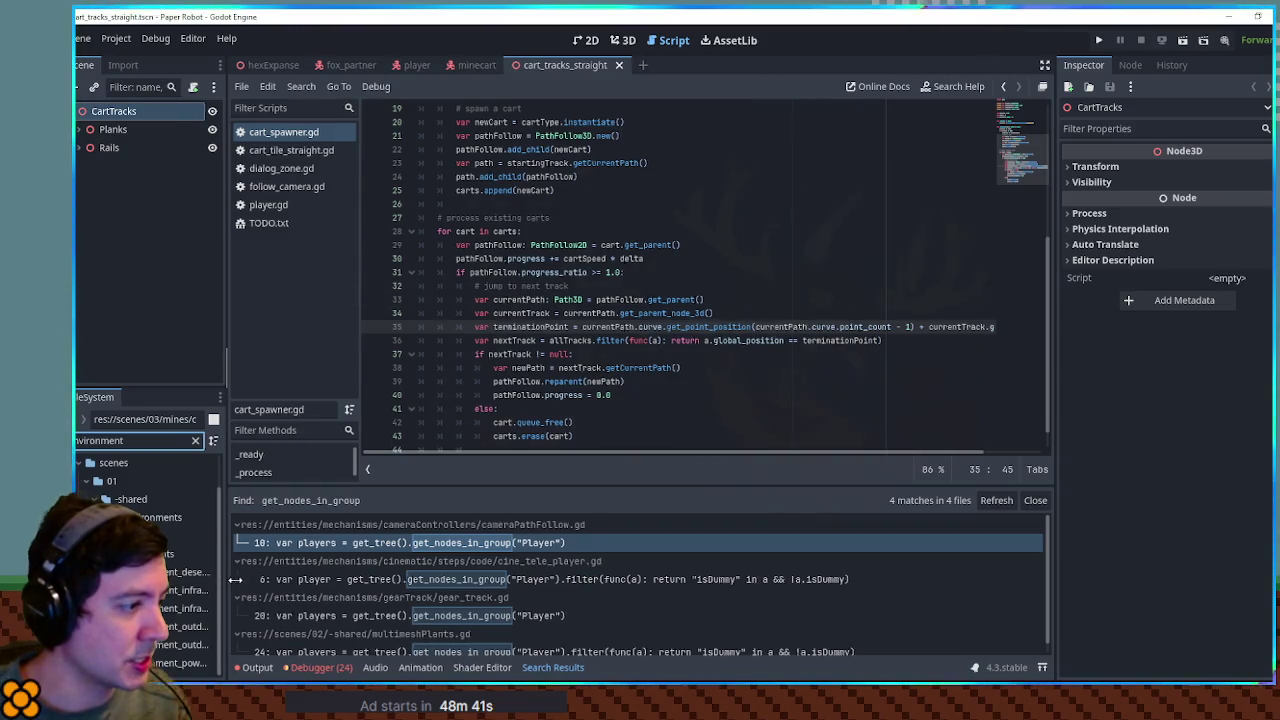
drag(225, 590, 279, 590)
double_click(205, 663)
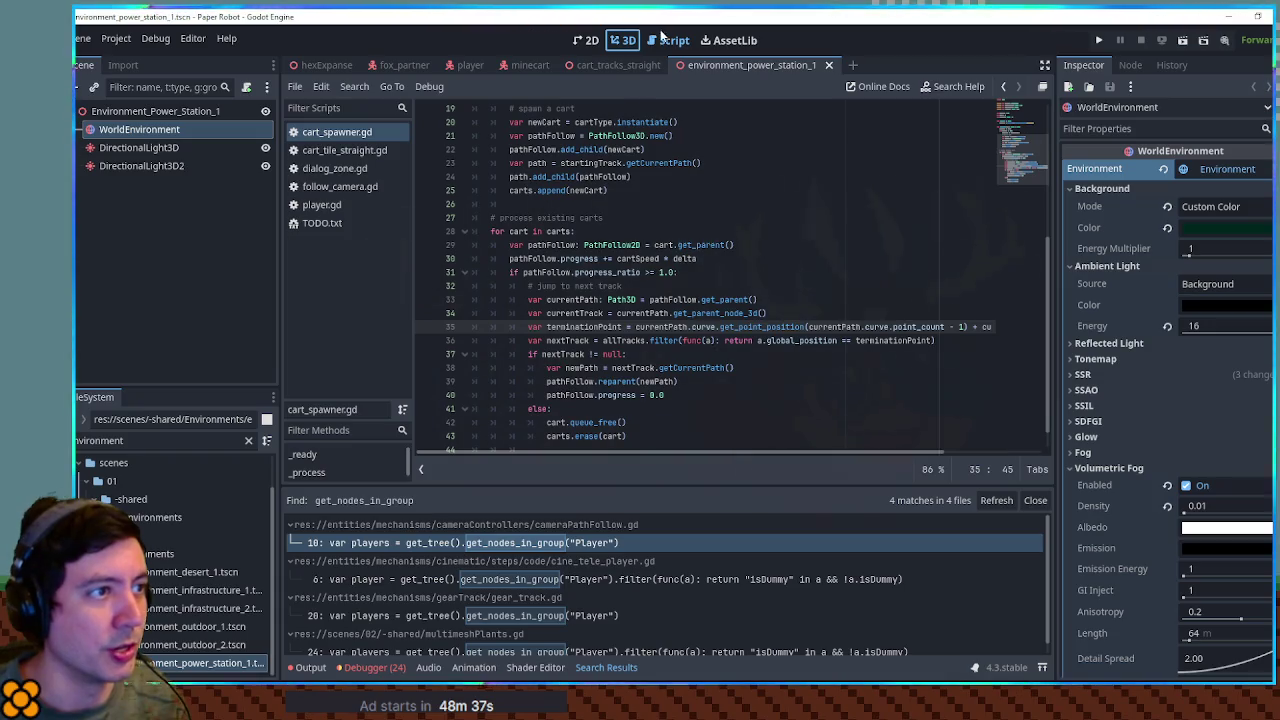
click(616, 40)
mouse_move(645, 165)
mouse_down()
mouse_move(546, 123)
mouse_move(508, 163)
mouse_move(643, 177)
mouse_move(618, 150)
mouse_move(516, 148)
mouse_move(590, 166)
mouse_move(560, 160)
mouse_up()
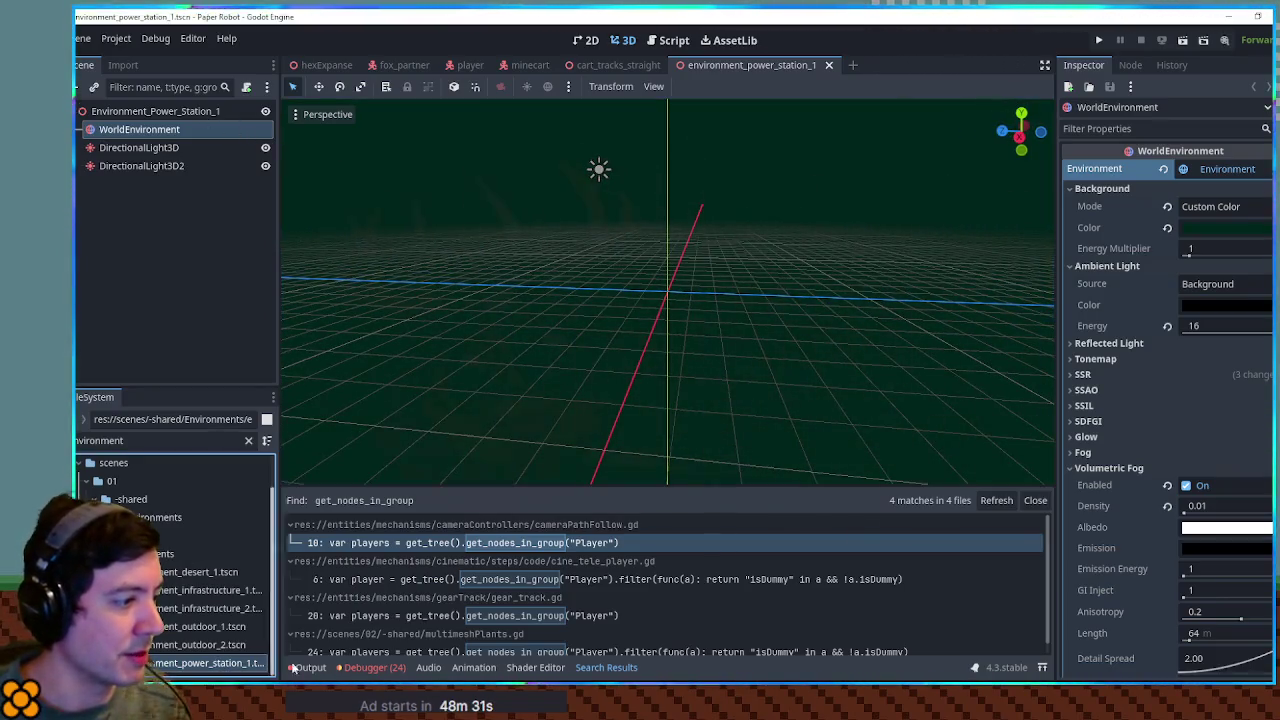
Step: Duplicate it as environment_mines_1.tscn and close the power station scene
key(ctrl+d)
click(669, 357)
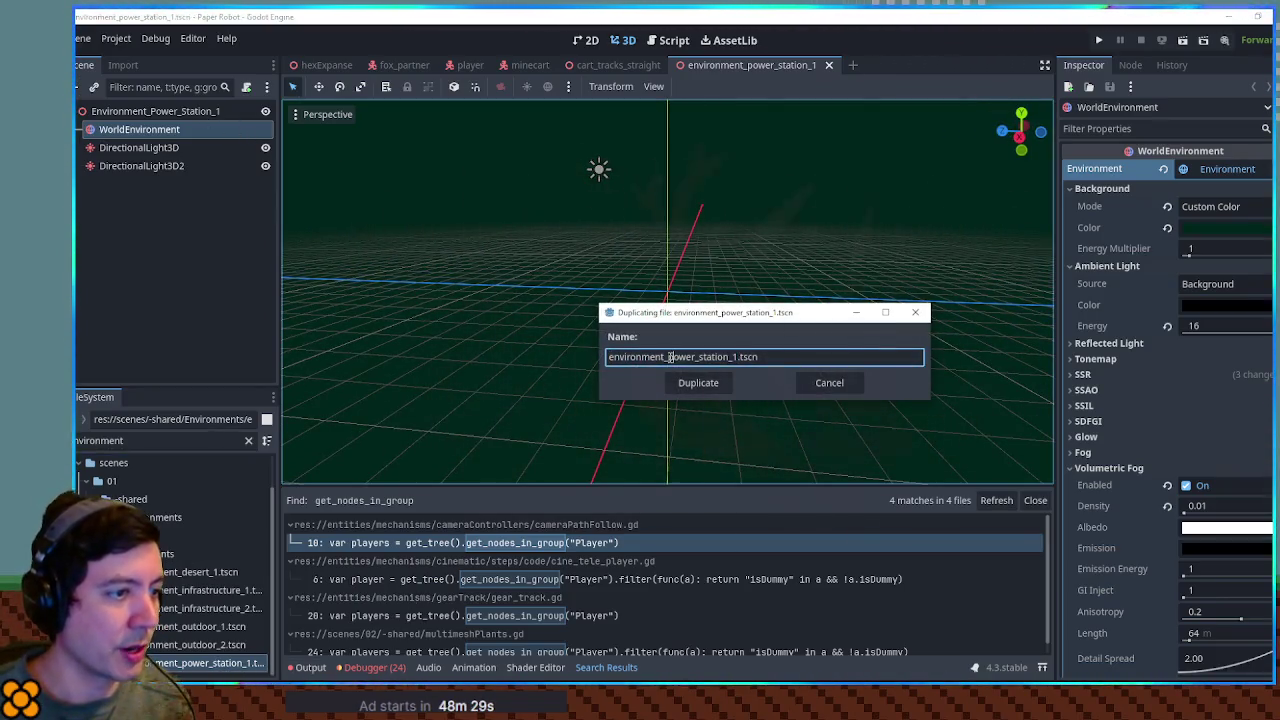
shift+click(733, 357)
text(mines_)
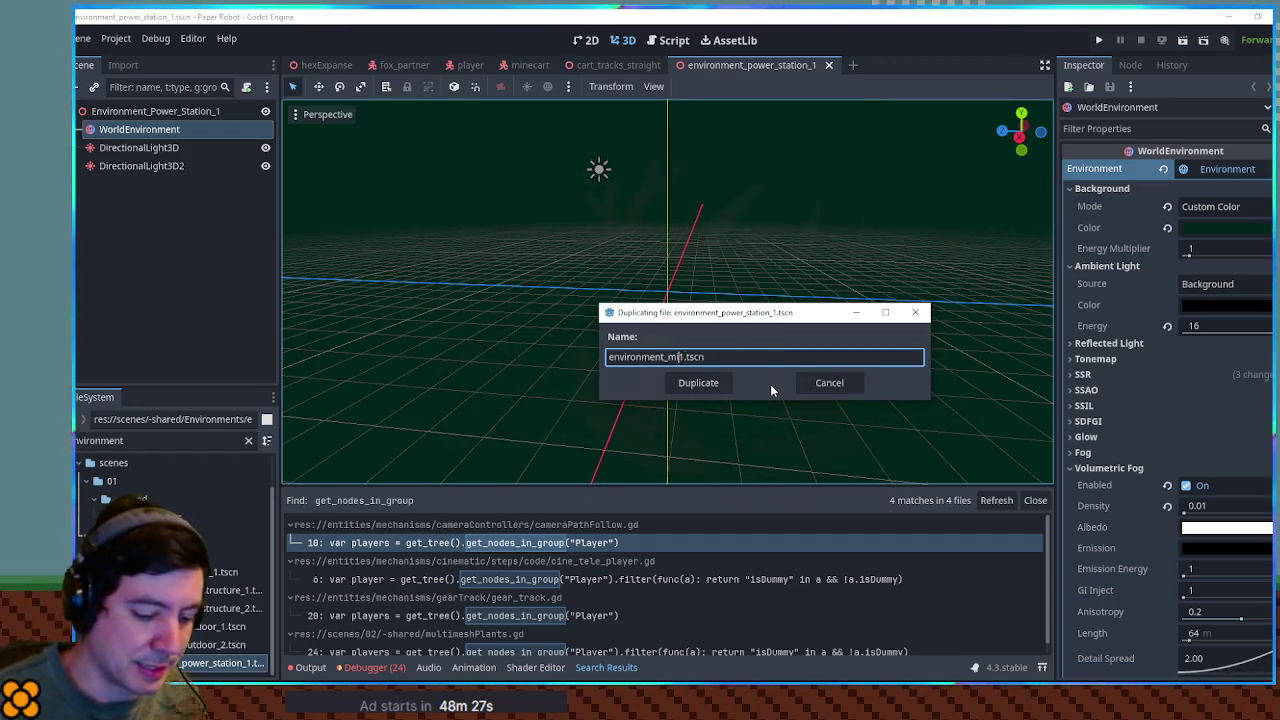
click(698, 382)
middle_click(748, 65)
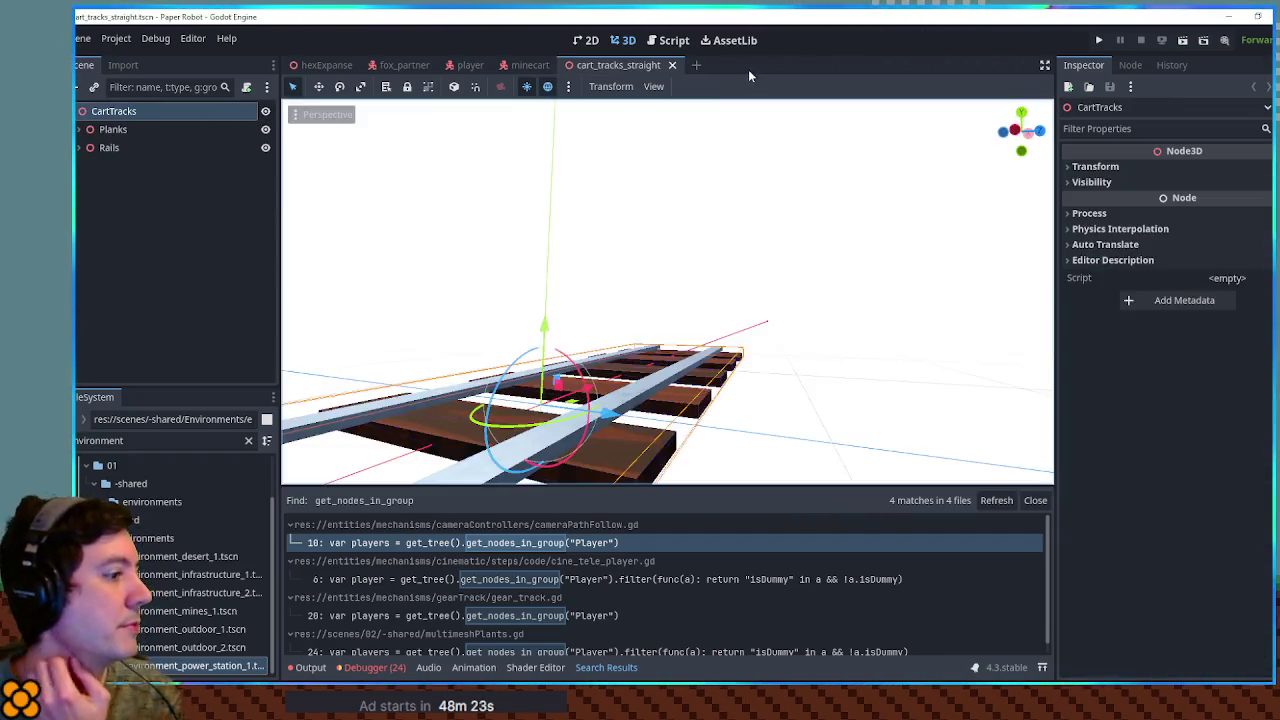
Step: In environment_mines_1, give WorldEnvironment a new Environment with Sky background mode
double_click(201, 613)
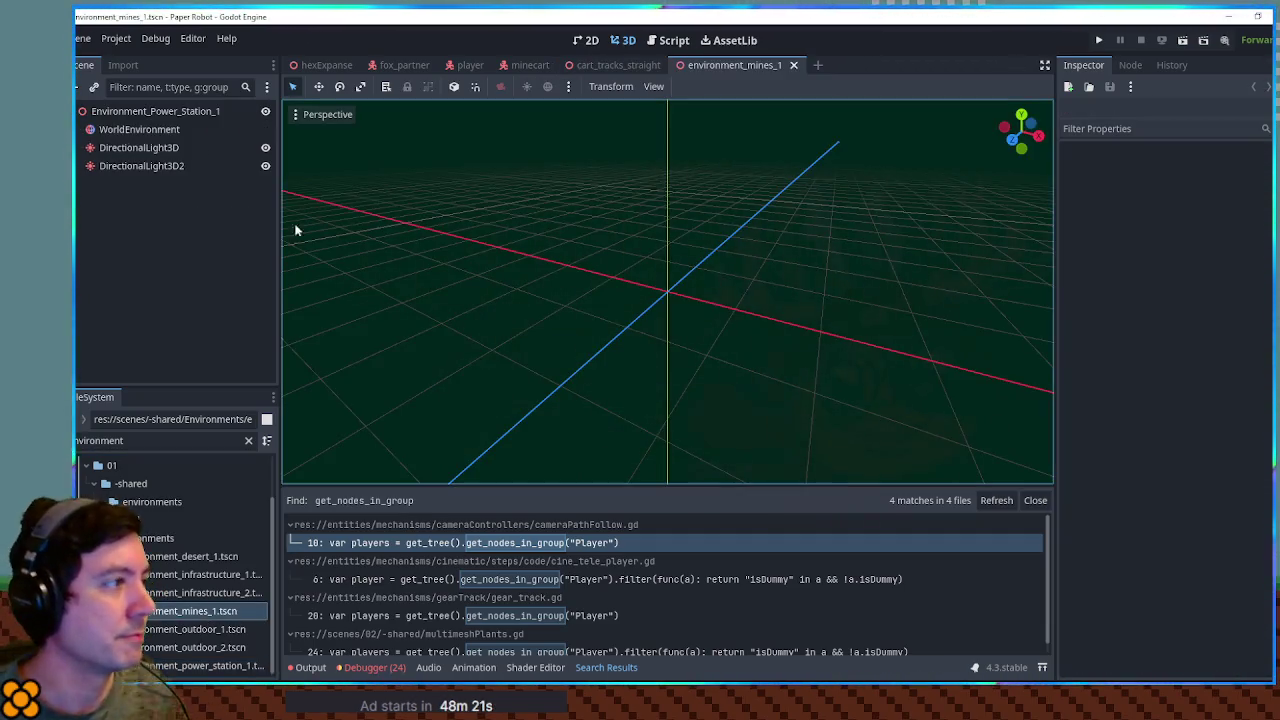
click(149, 129)
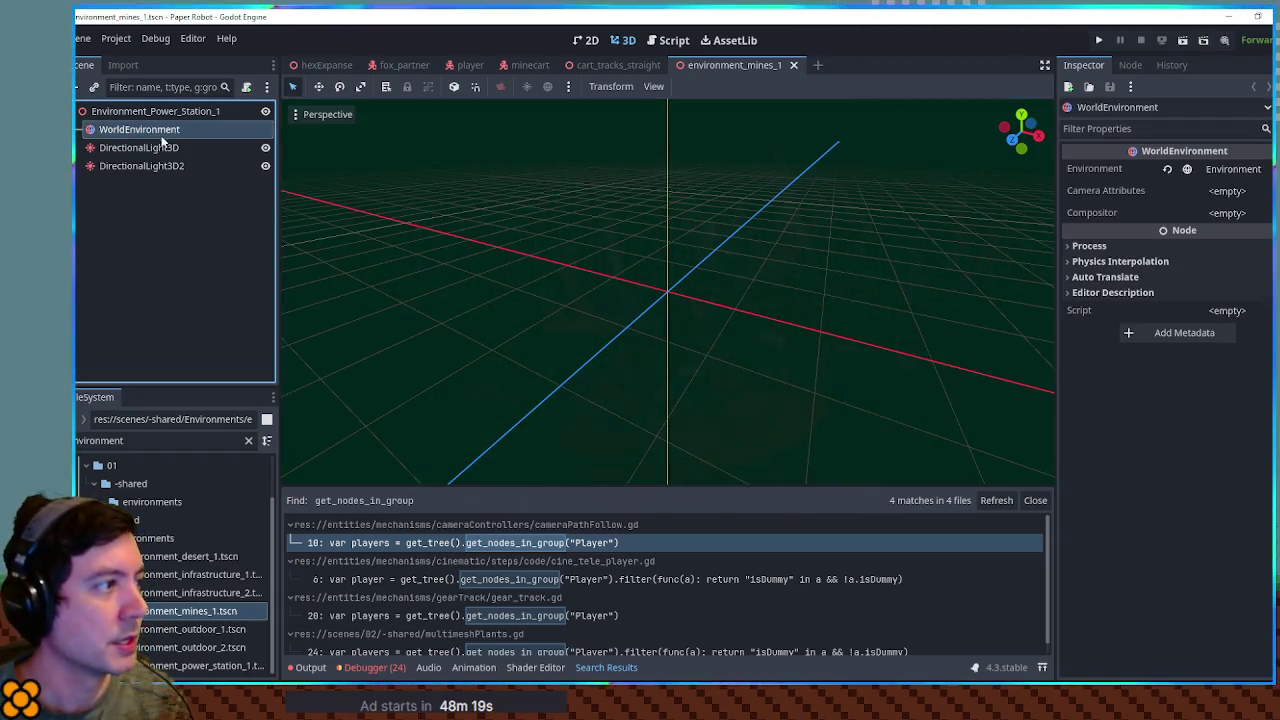
click(1167, 169)
click(1227, 169)
click(1232, 190)
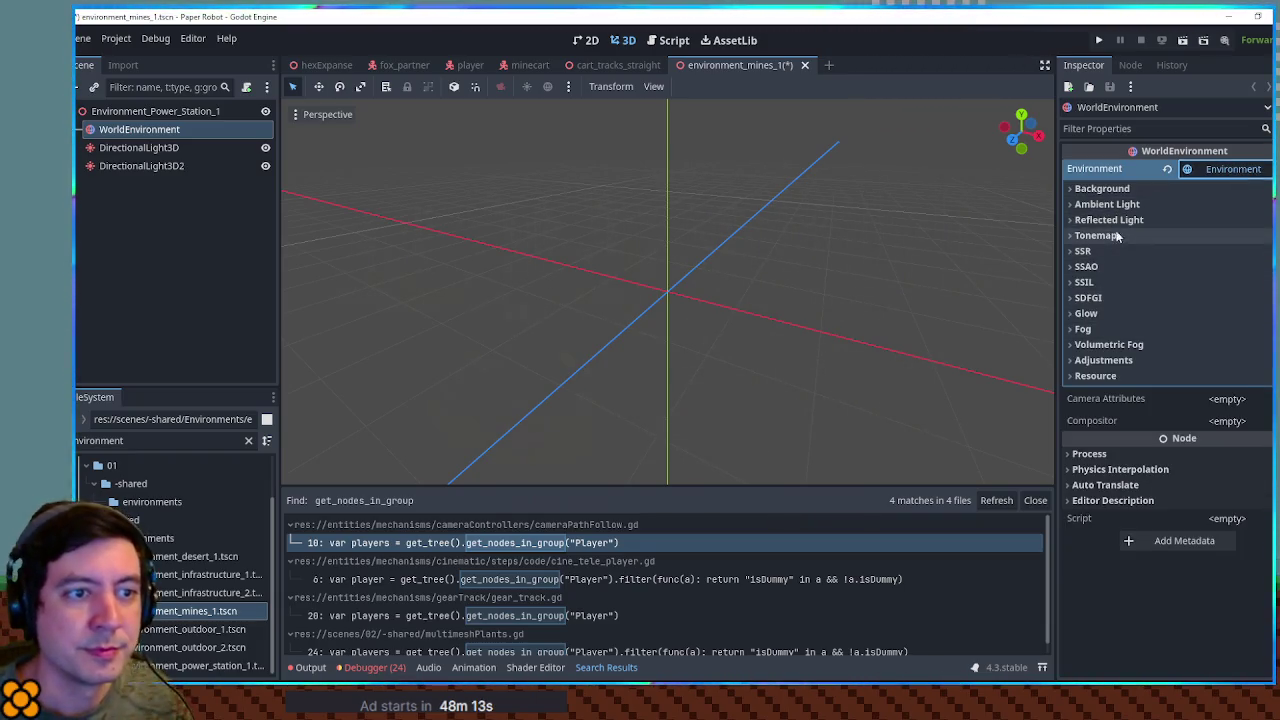
click(1102, 188)
click(1222, 206)
click(1227, 262)
click(1220, 207)
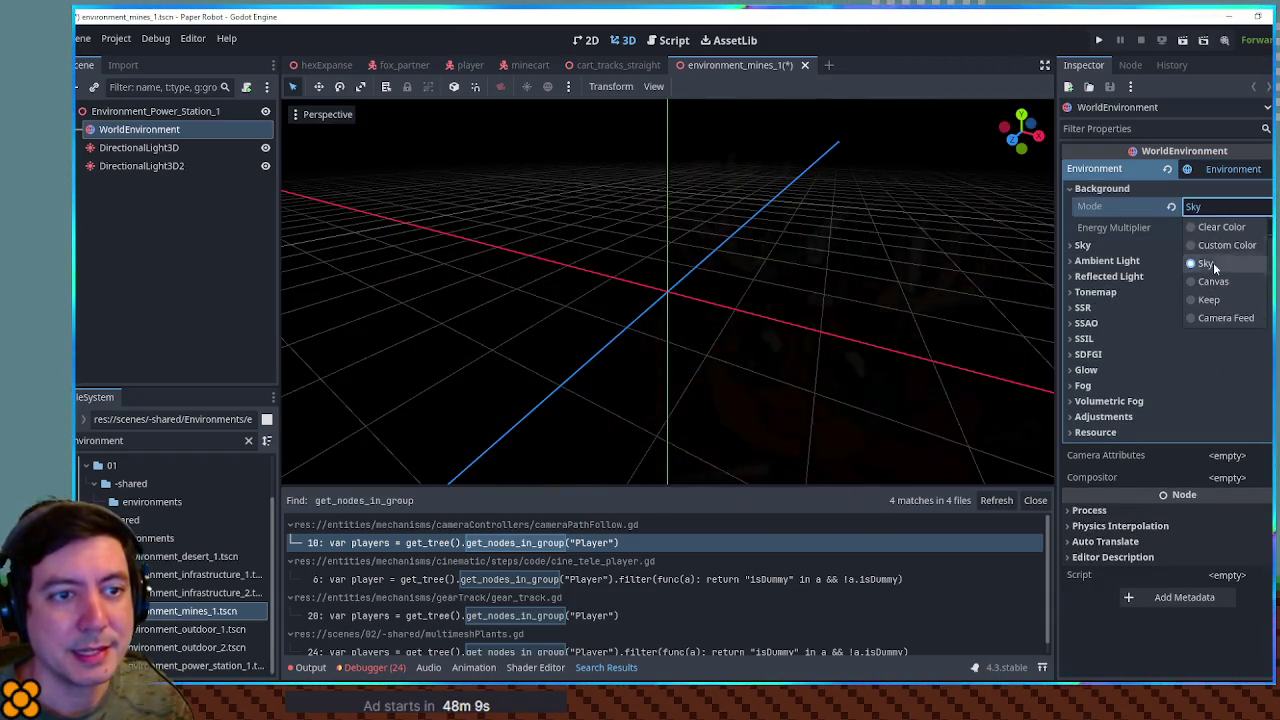
Step: Add a new Sky using a new ProceduralSkyMaterial
click(1131, 246)
click(1131, 246)
click(1222, 263)
click(1211, 283)
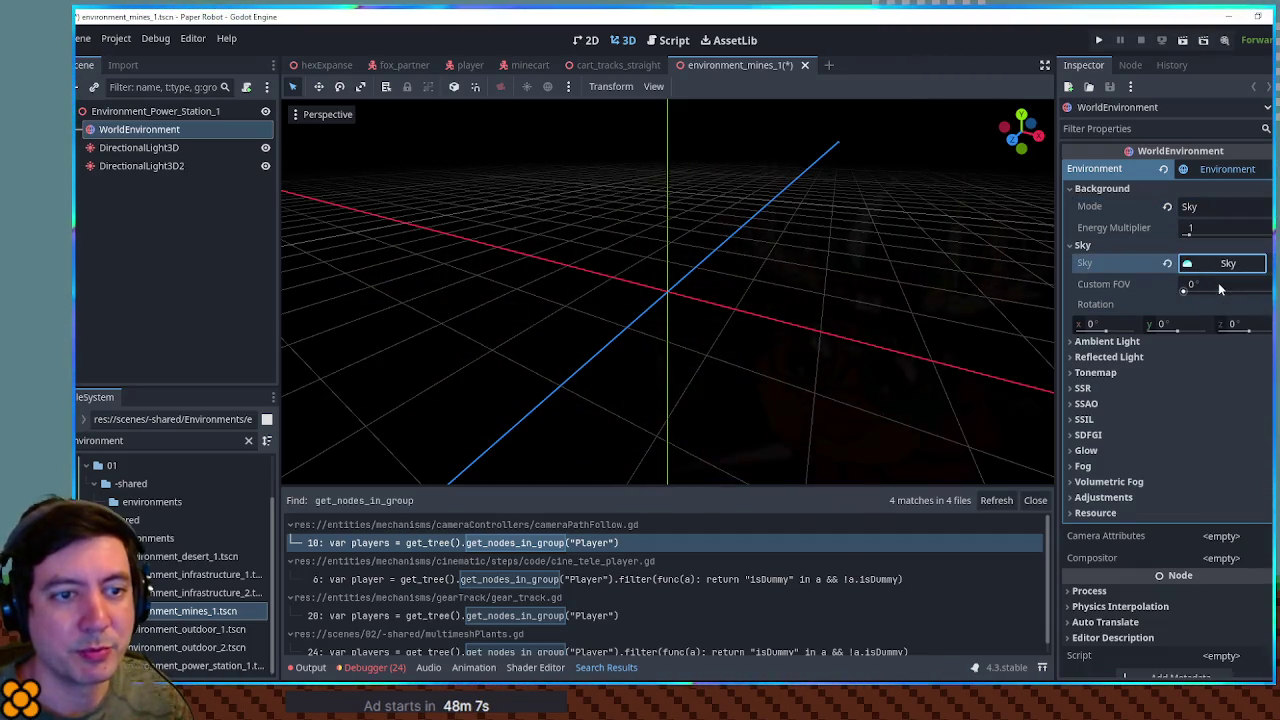
click(1221, 287)
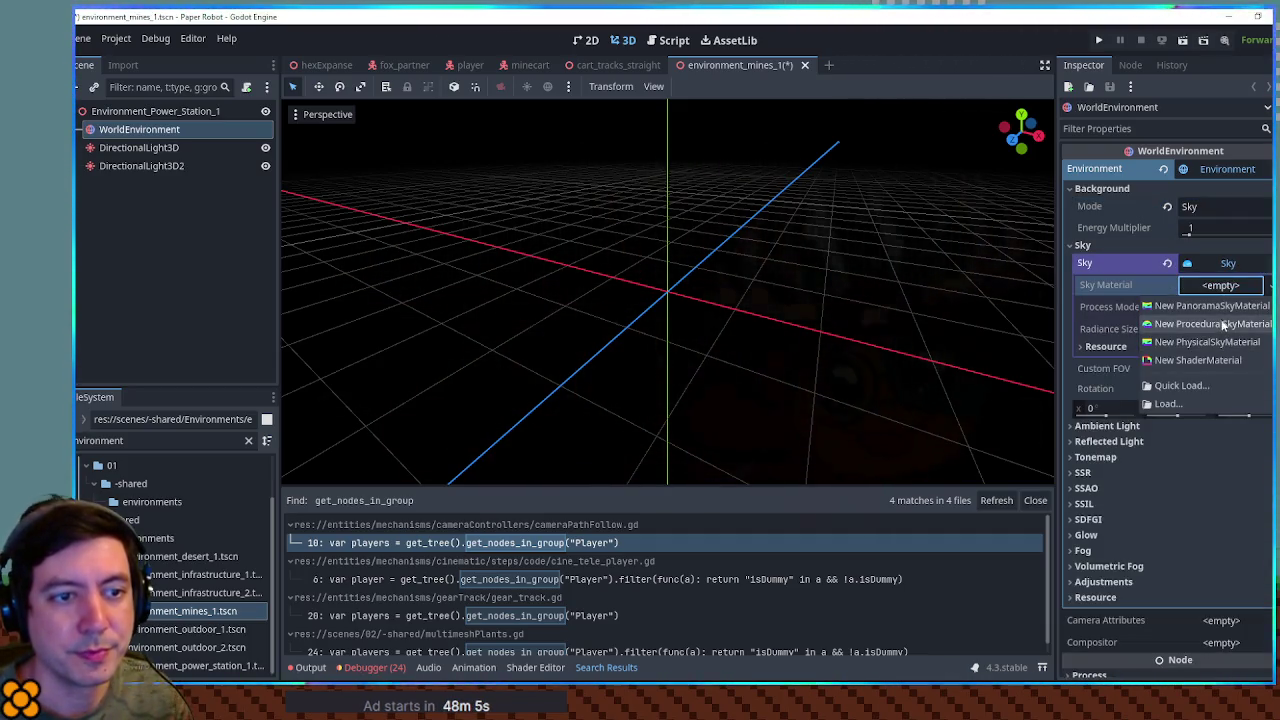
click(1221, 320)
Step: Set the sky's top colour to a dark brown
click(1157, 345)
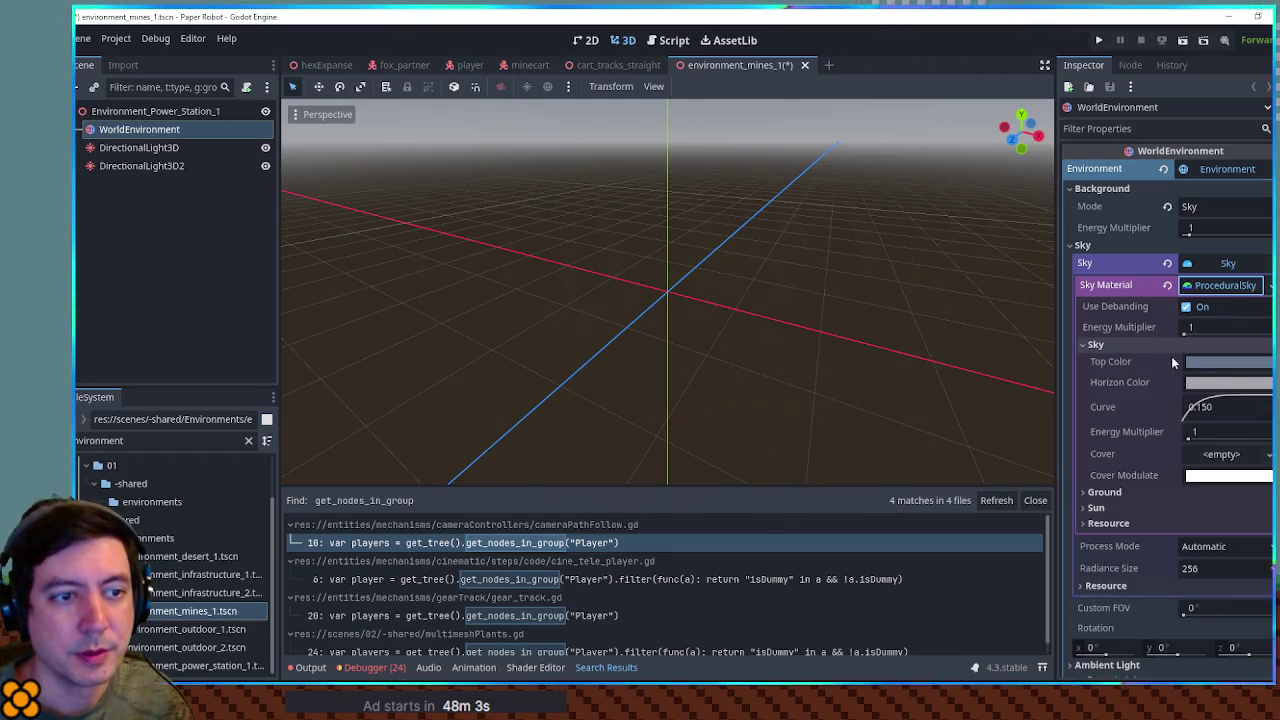
click(1228, 362)
drag(1195, 250, 1137, 243)
drag(1187, 283, 1140, 283)
click(990, 292)
drag(990, 292, 993, 270)
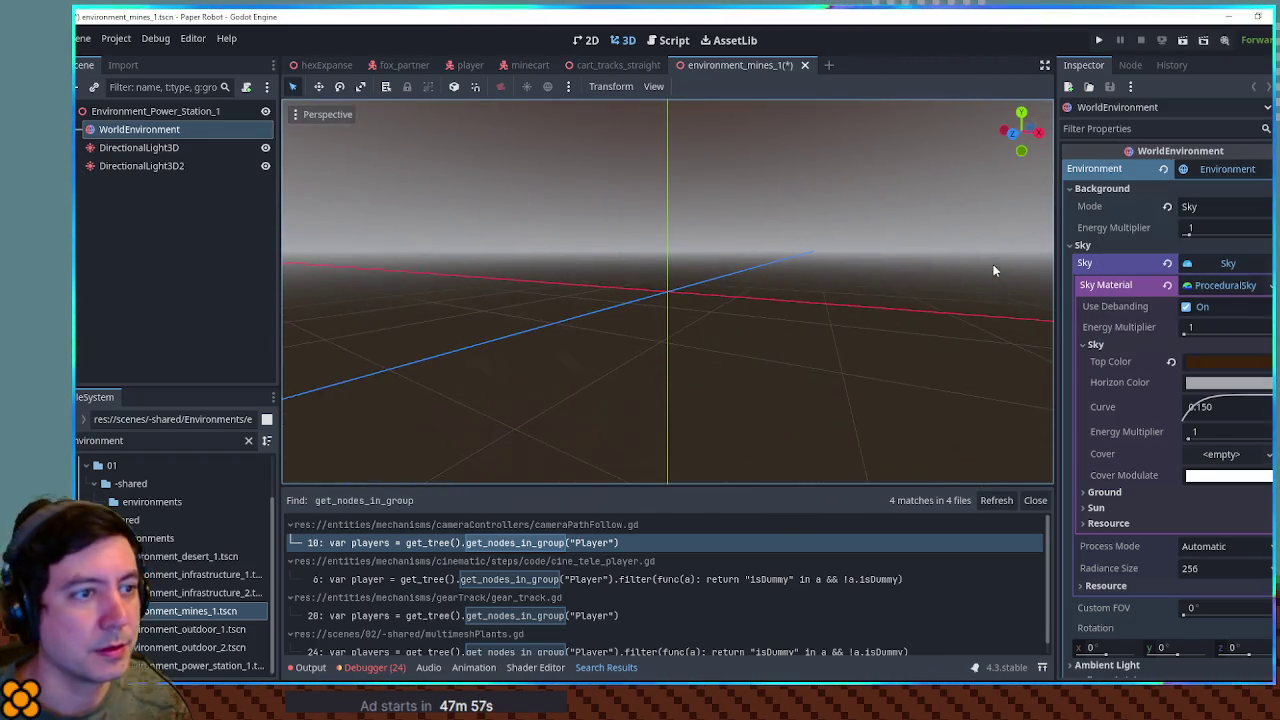
Step: Darken the sky horizon colour to near-black 030404, then begin editing the ground horizon colour
click(1228, 382)
drag(1225, 289, 1125, 289)
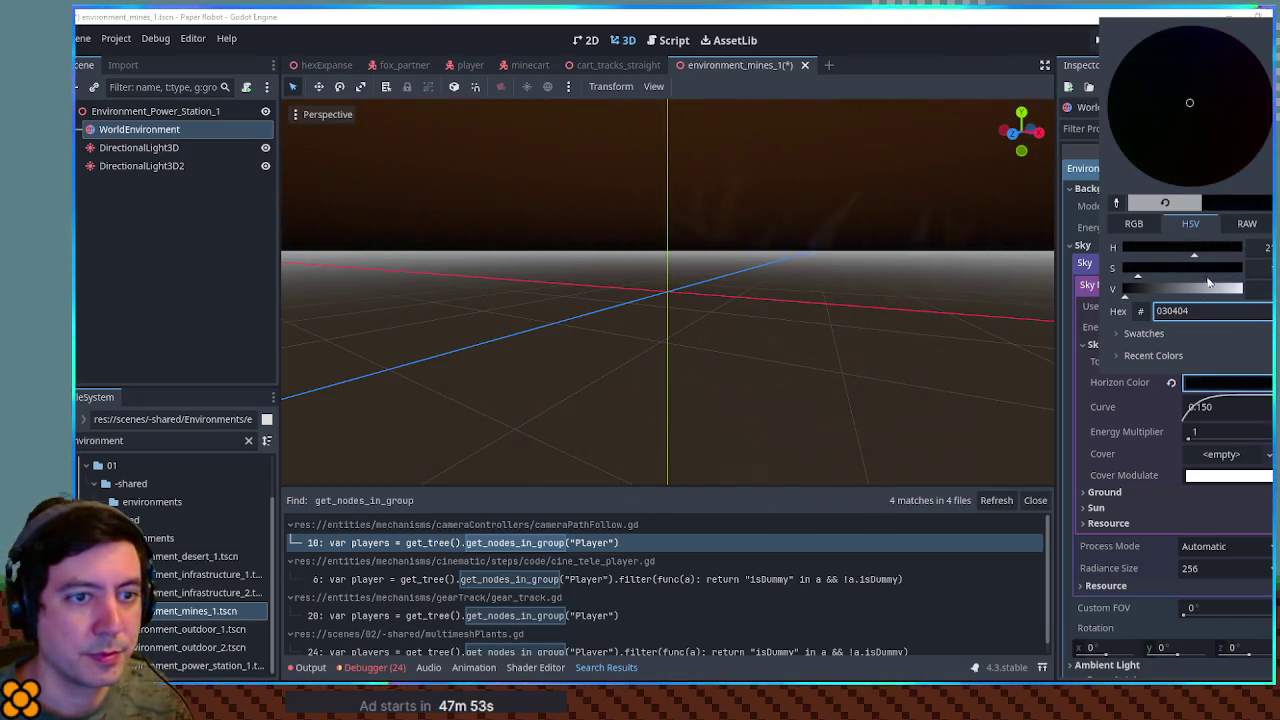
click(1157, 392)
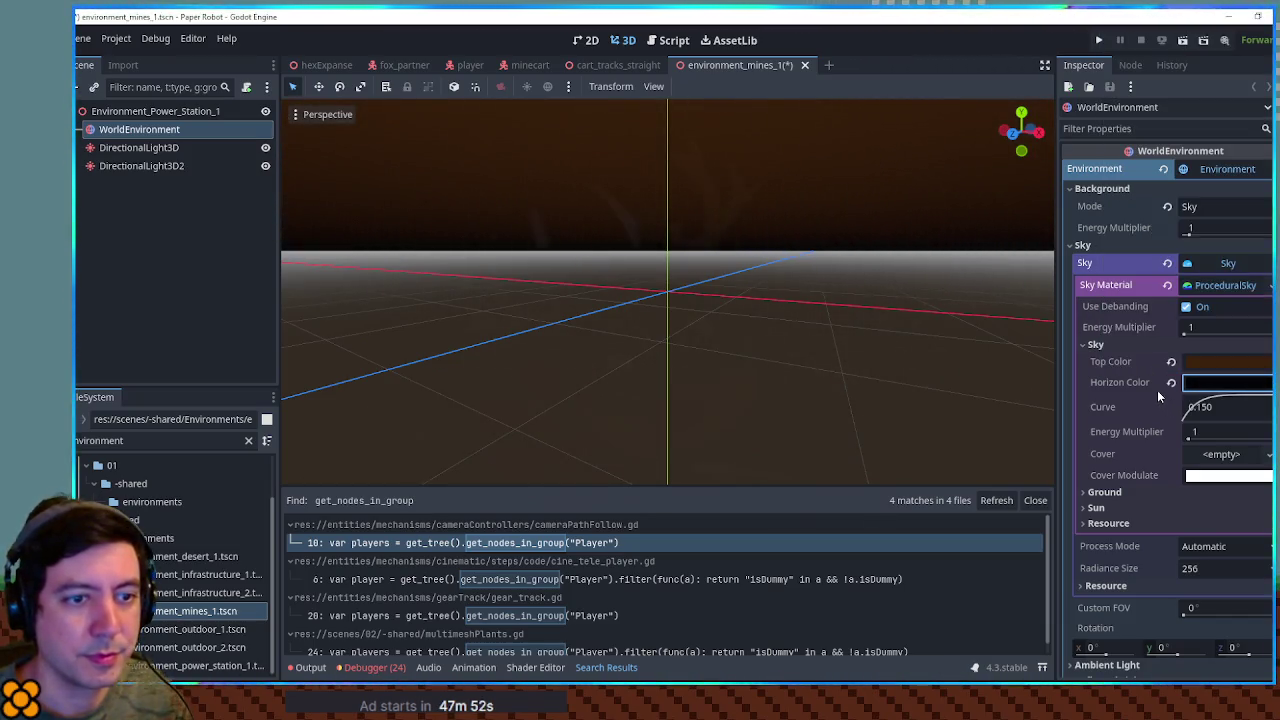
click(1105, 492)
scroll(1188, 458, down, 3)
click(1220, 398)
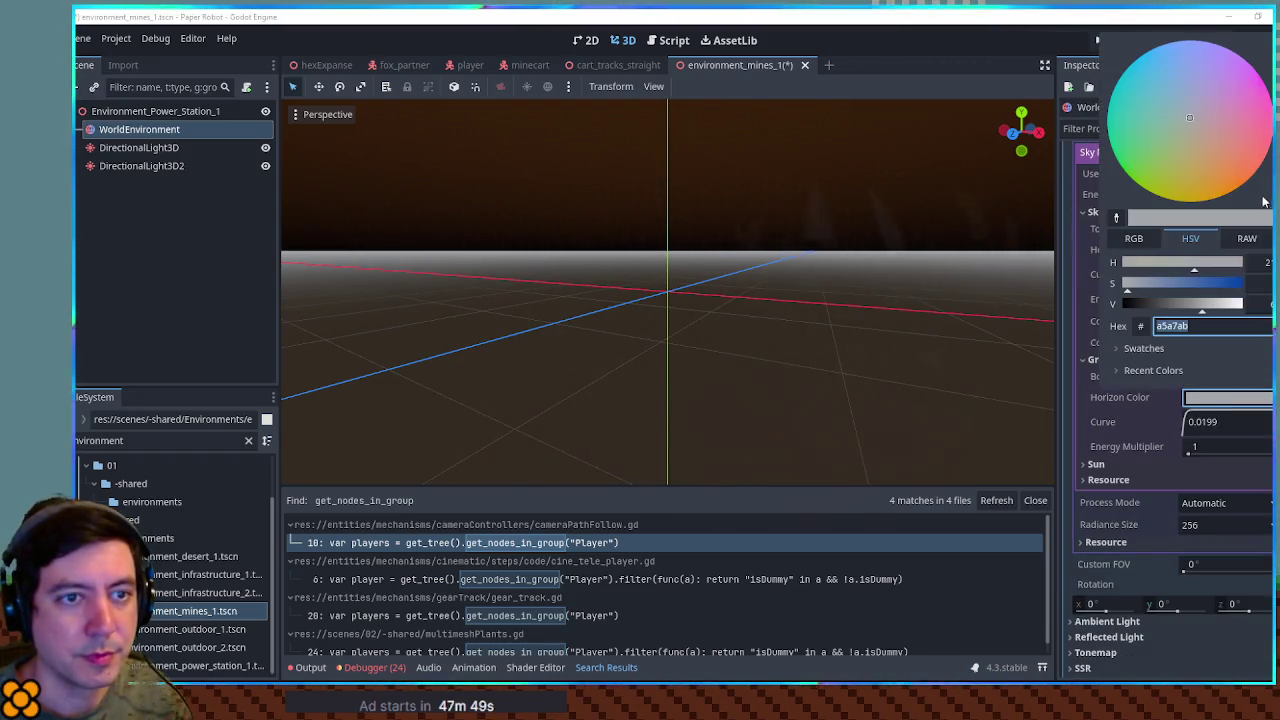
Step: Set the sky's Ground Horizon Color to 000000 and darken the ground Bottom Color to near-black
text(000000)
key(Return)
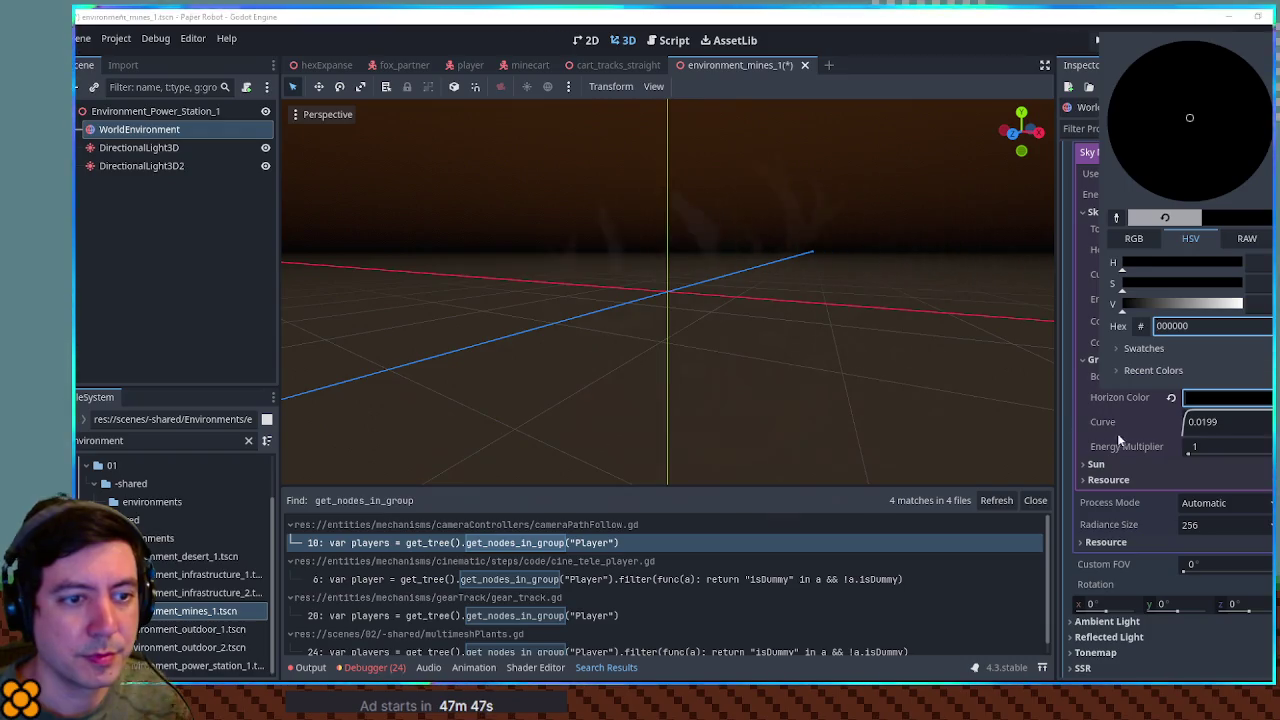
click(1108, 421)
click(1198, 380)
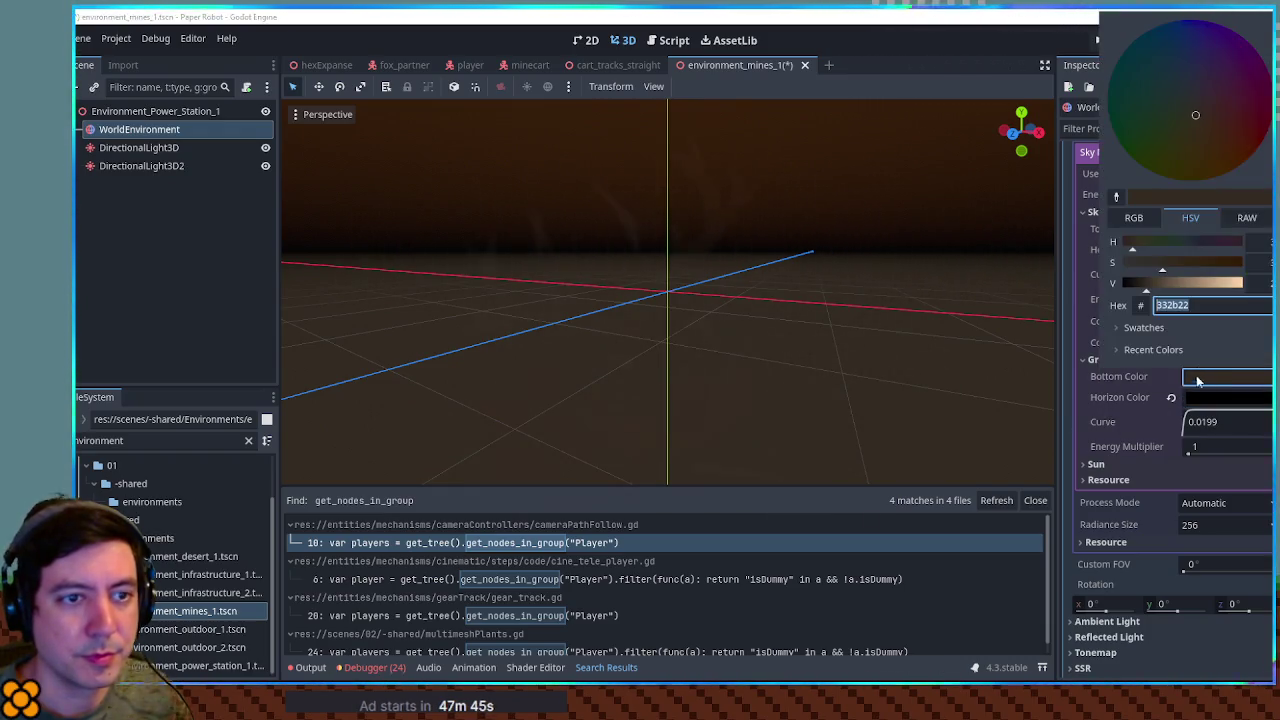
drag(1170, 283, 1138, 281)
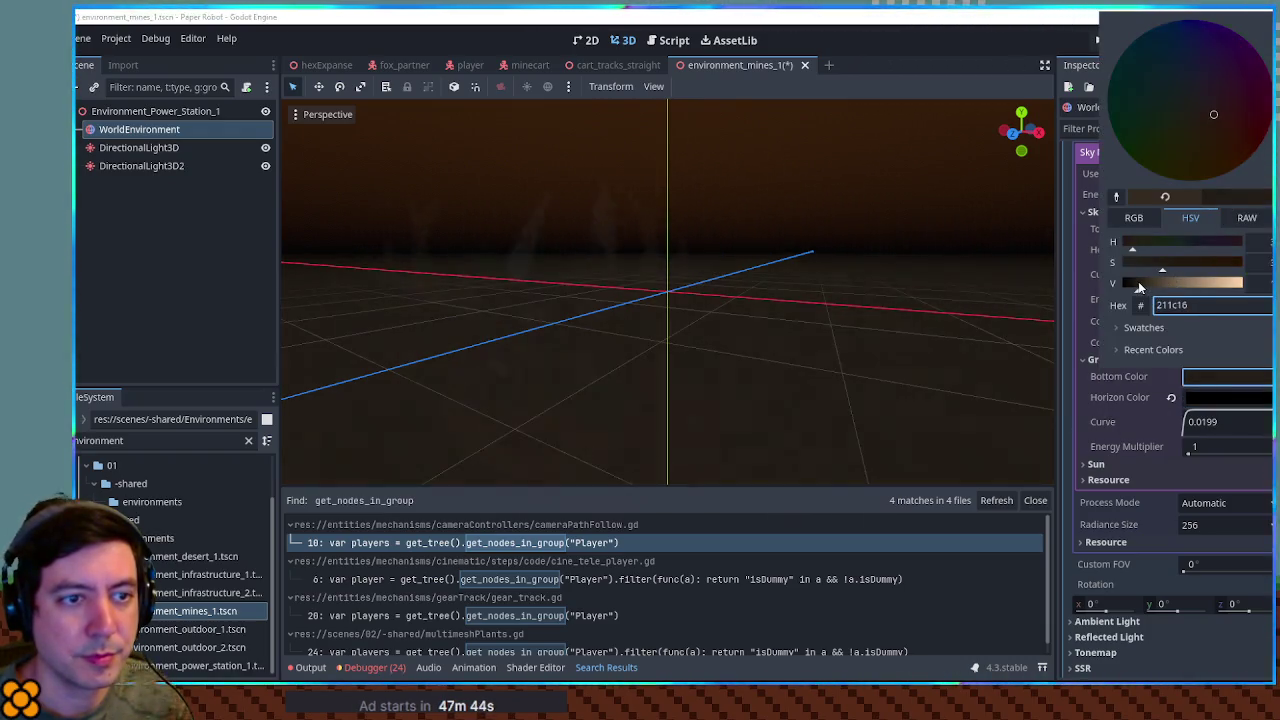
click(1217, 263)
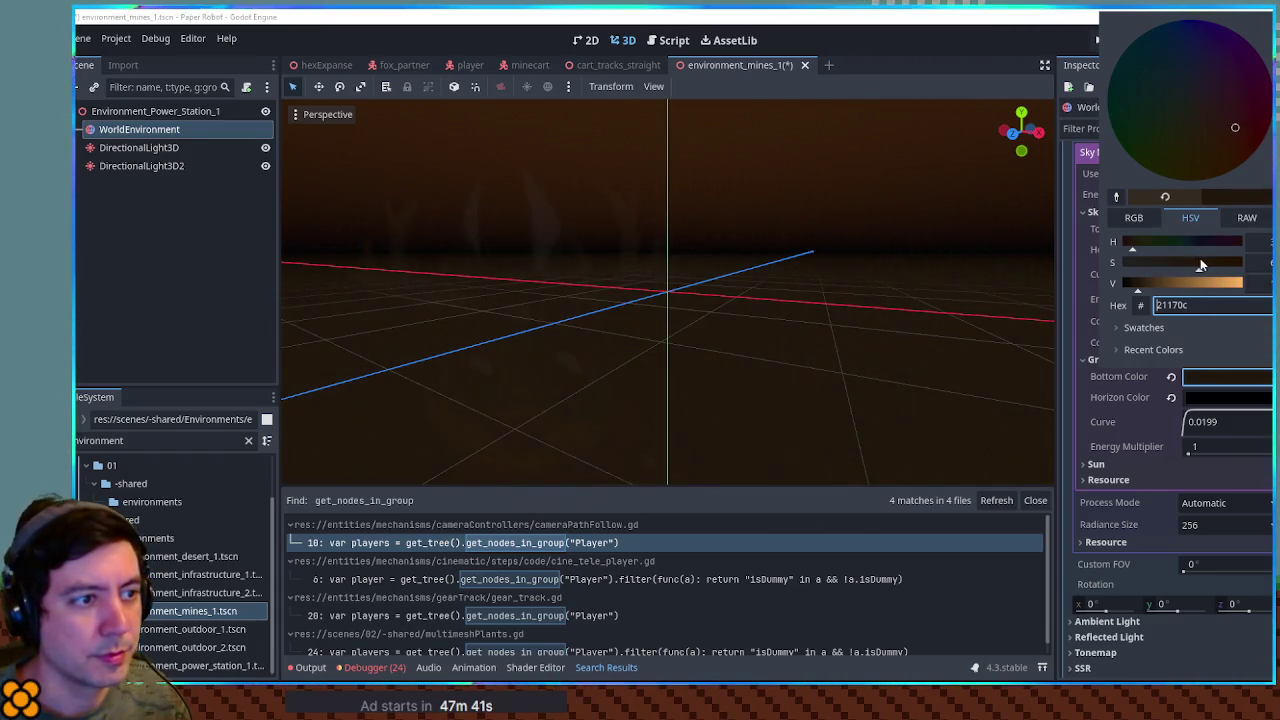
mouse_move(1138, 285)
mouse_down()
mouse_move(1127, 287)
mouse_move(1200, 283)
mouse_up()
click(1090, 382)
Step: Change the sky's Top Color to a dark blue-grey and save the environment scene
mouse_move(922, 369)
mouse_down()
mouse_move(940, 369)
mouse_move(910, 316)
mouse_up()
click(1219, 233)
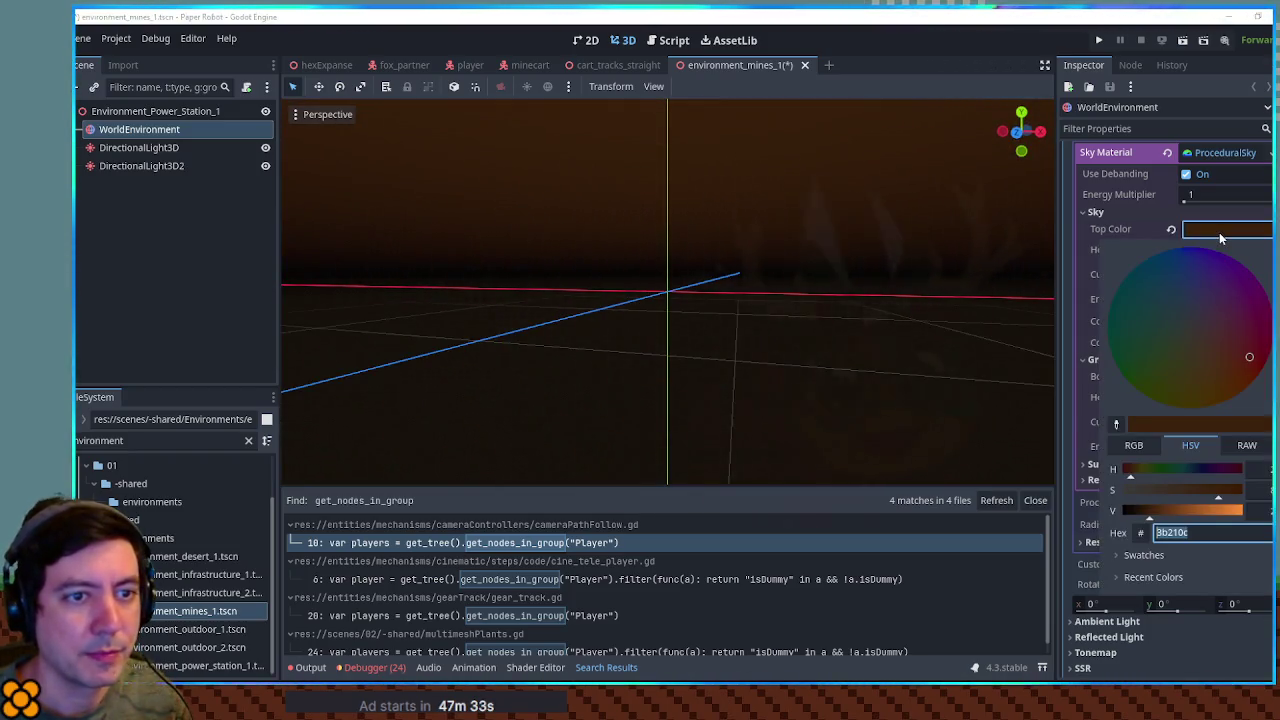
mouse_move(1240, 358)
mouse_down()
mouse_move(1195, 306)
mouse_move(1199, 322)
mouse_move(1188, 319)
mouse_up()
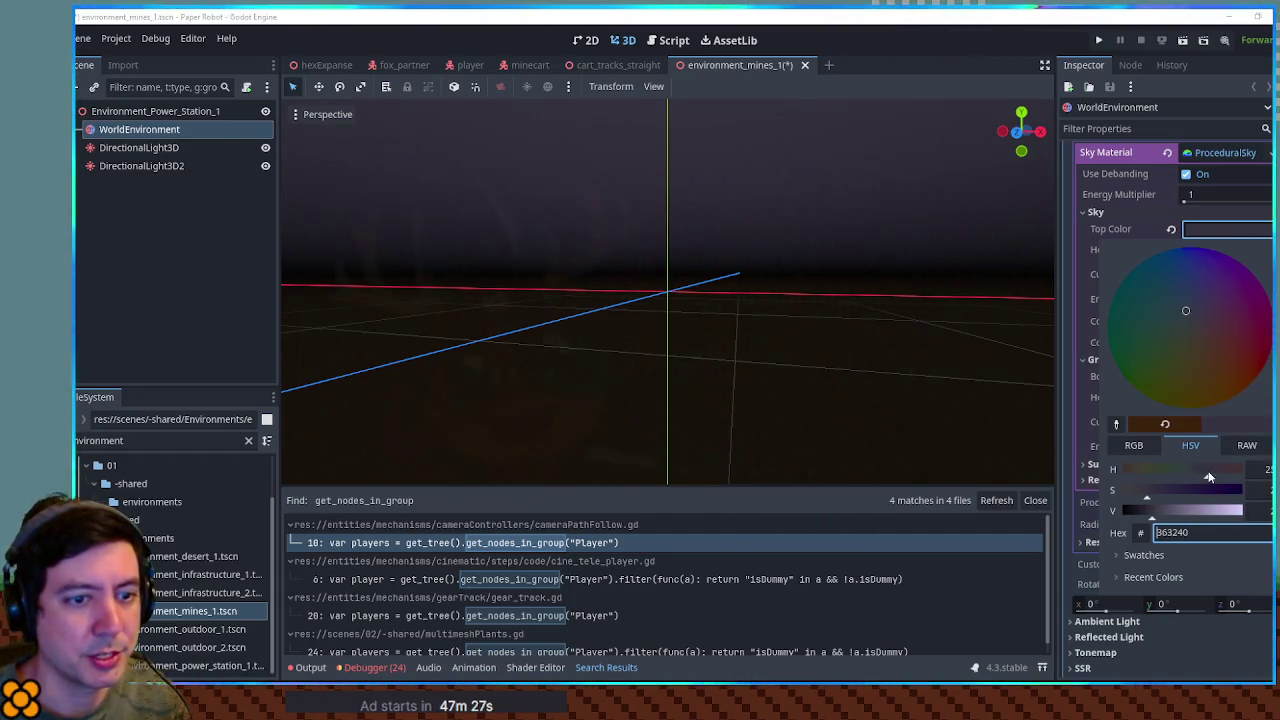
drag(1205, 476, 1190, 470)
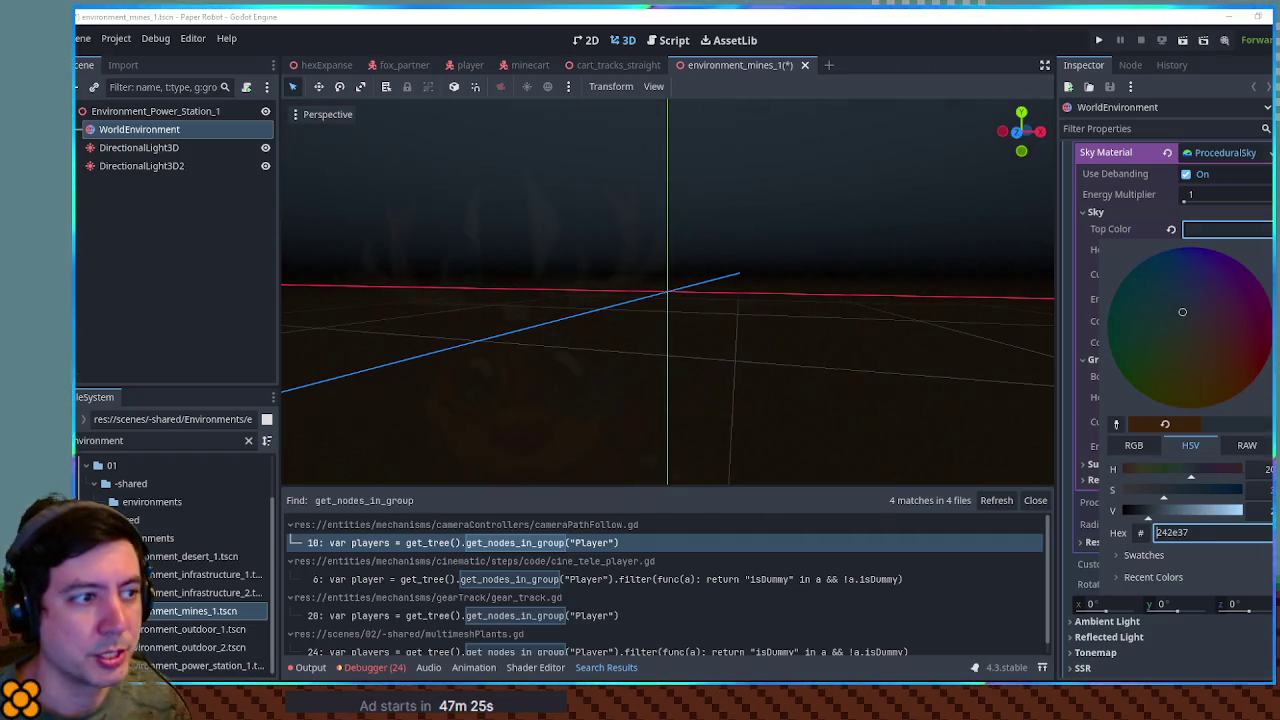
click(857, 285)
mouse_move(857, 285)
mouse_down()
mouse_move(957, 257)
mouse_move(1036, 257)
mouse_move(886, 251)
mouse_up()
key(ctrl+s)
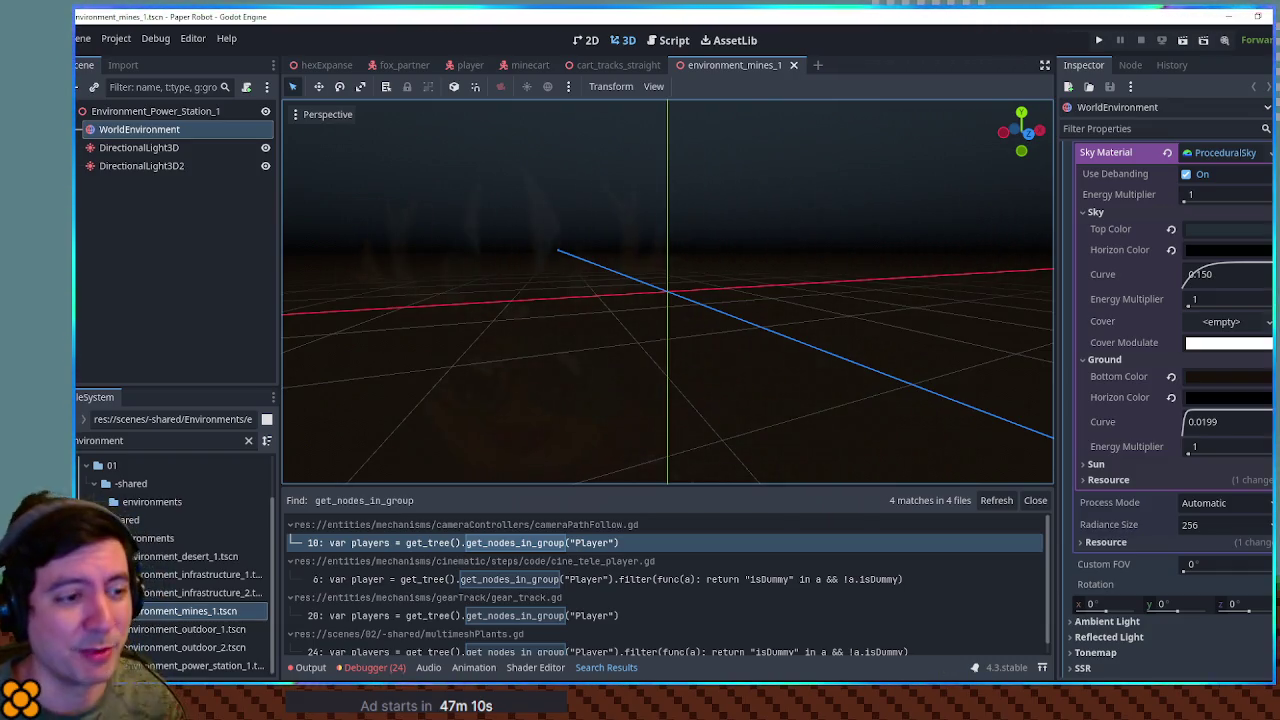
Step: Raise the sky curve to 0.424, save, and close the mines environment scene
click(1035, 500)
mouse_move(912, 393)
mouse_down()
mouse_move(723, 423)
mouse_move(797, 540)
mouse_move(844, 393)
mouse_move(842, 350)
mouse_move(837, 383)
mouse_up()
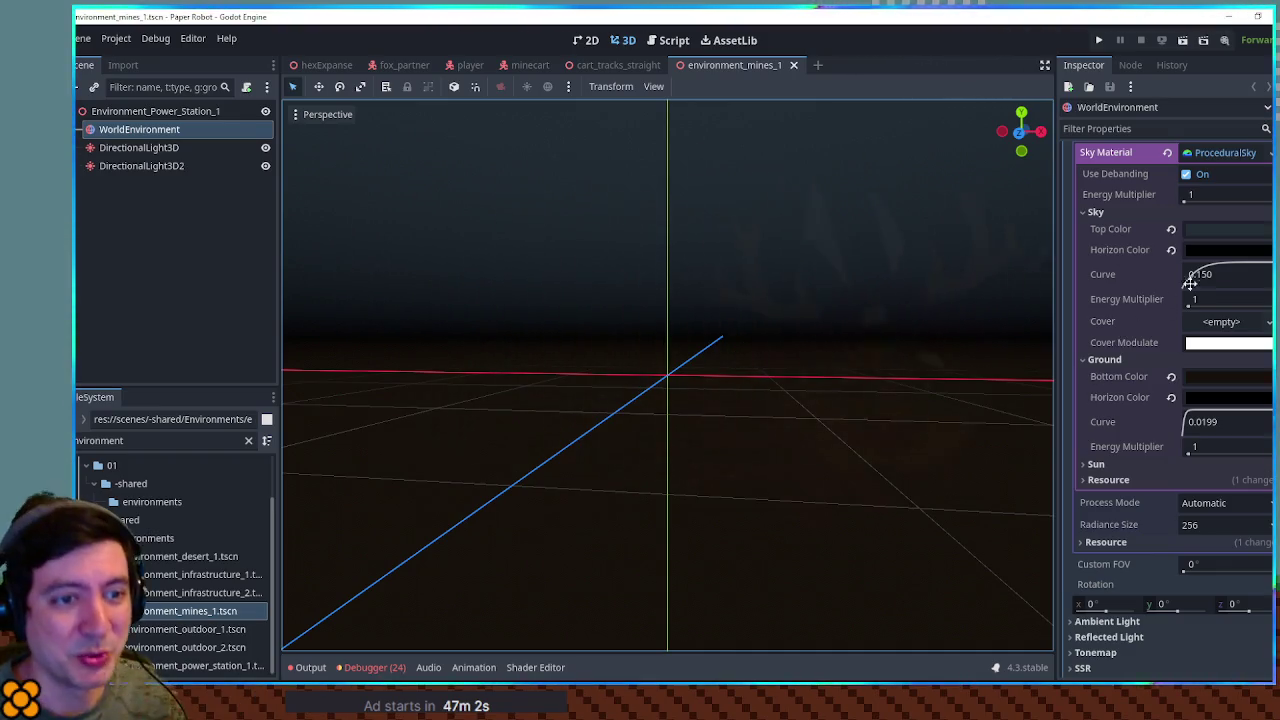
drag(1208, 271, 1215, 273)
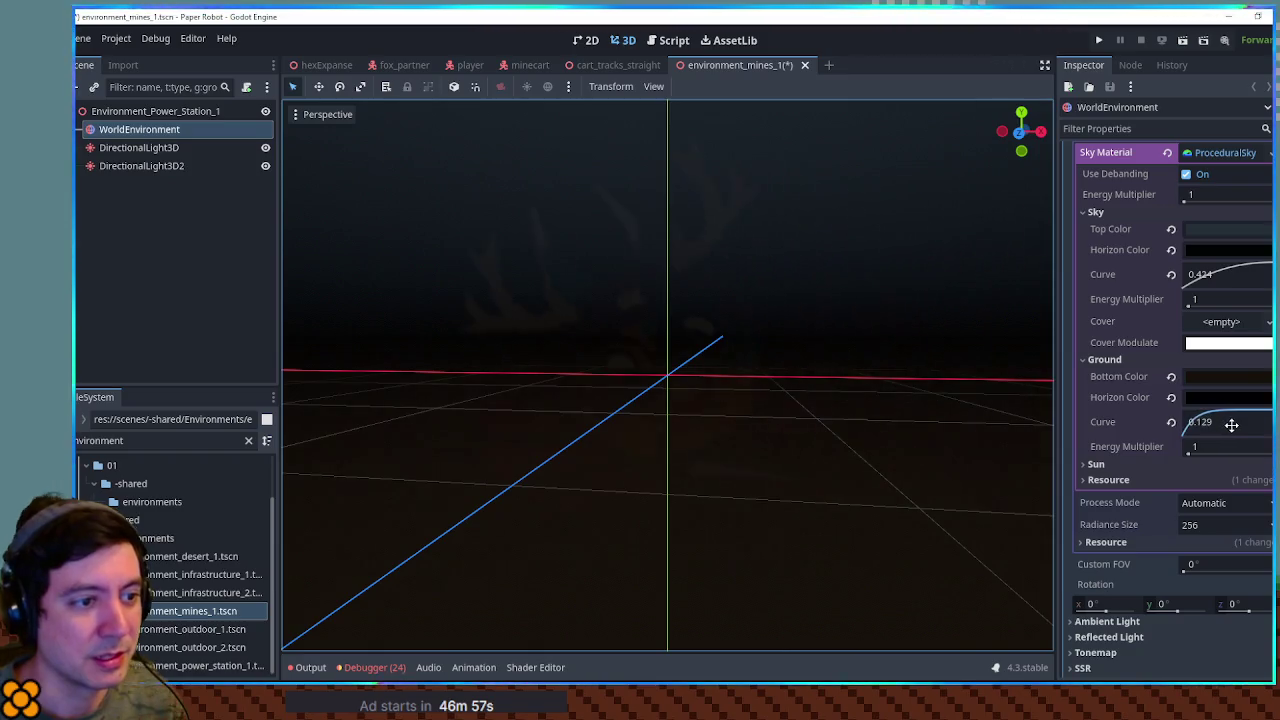
click(886, 360)
mouse_move(886, 360)
mouse_down()
mouse_move(660, 423)
mouse_move(802, 386)
mouse_up()
key(ctrl+s)
drag(711, 343, 622, 360)
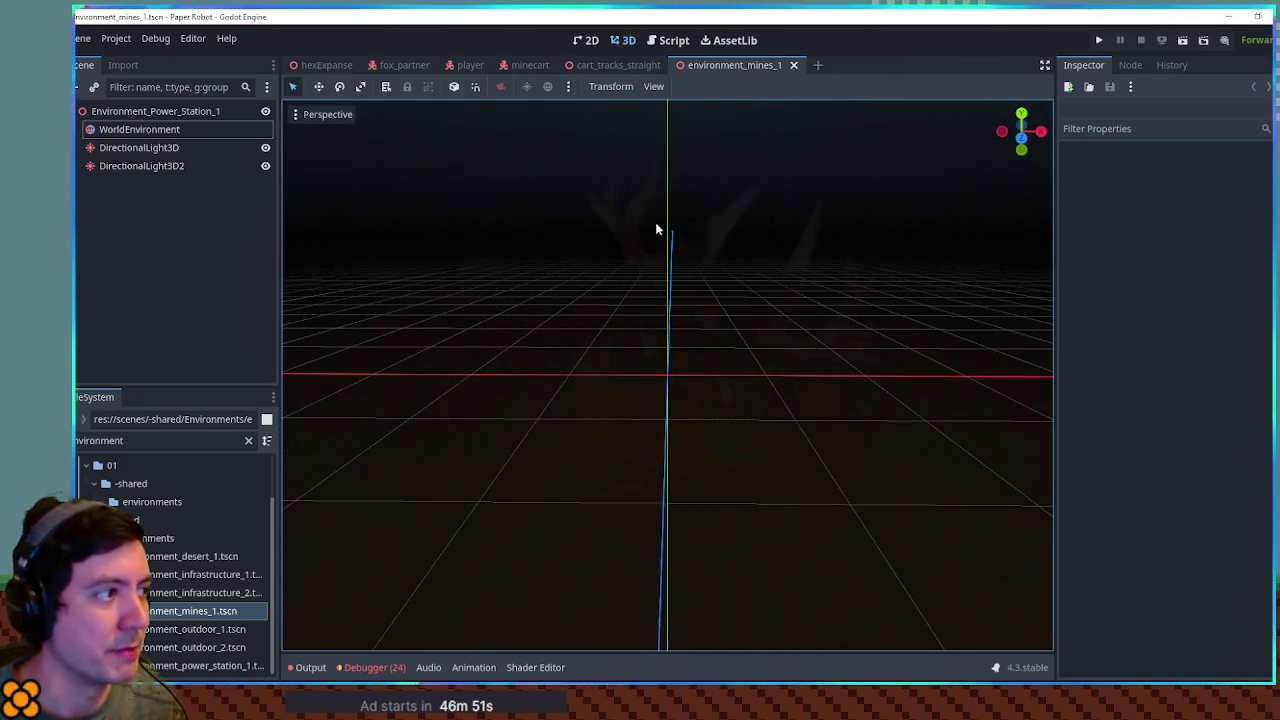
middle_click(742, 64)
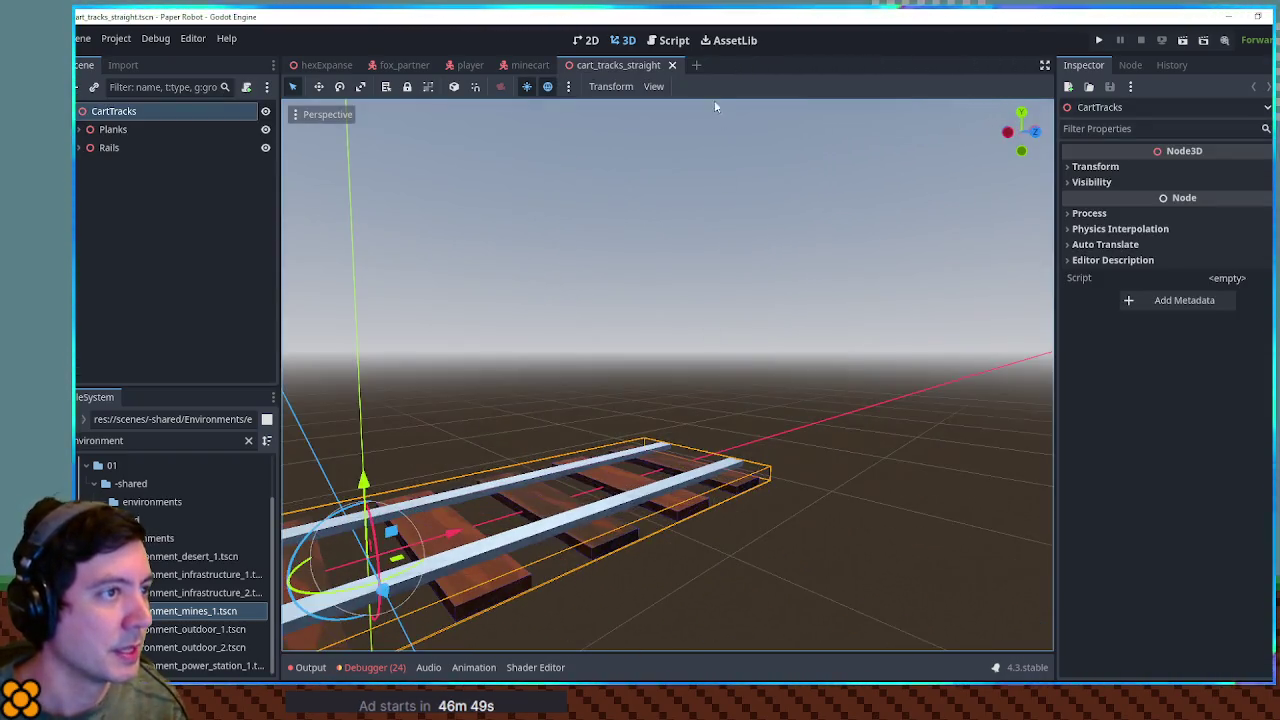
Step: Create a new 3D scene with root MinesTest and add the mines environment scene as its child
click(678, 65)
click(188, 152)
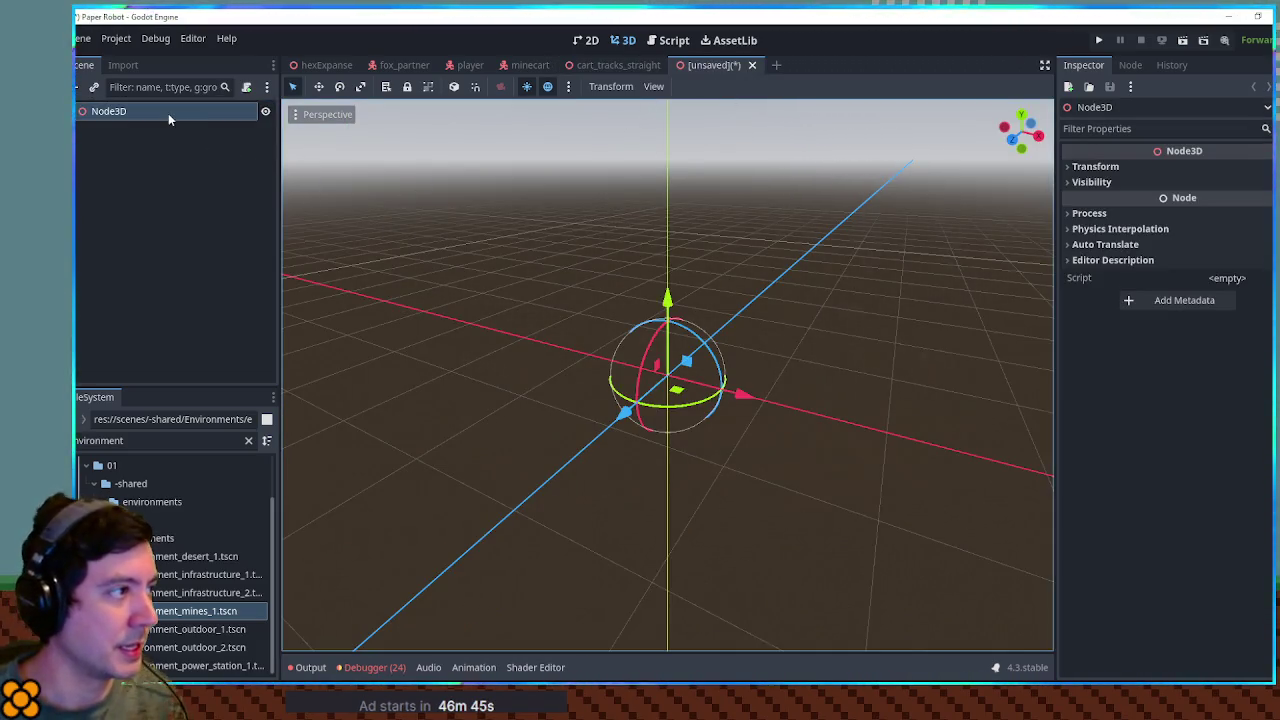
double_click(170, 112)
text(MinesTest)
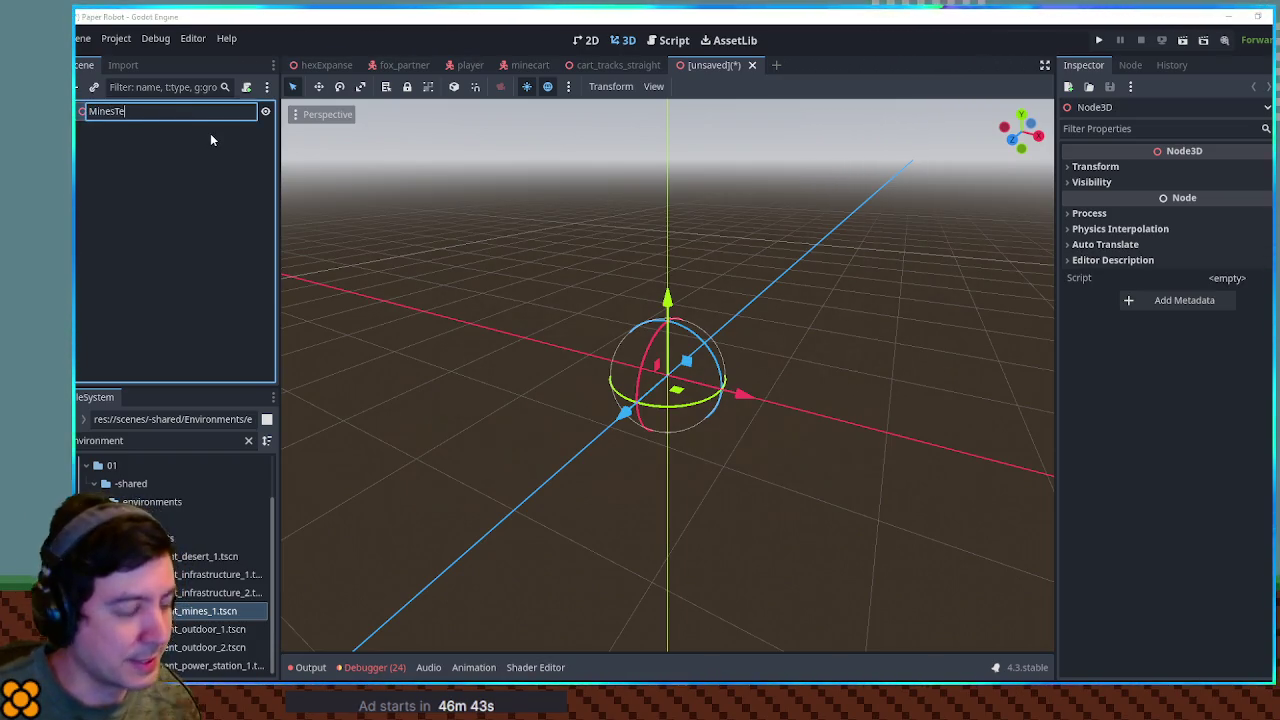
key(Return)
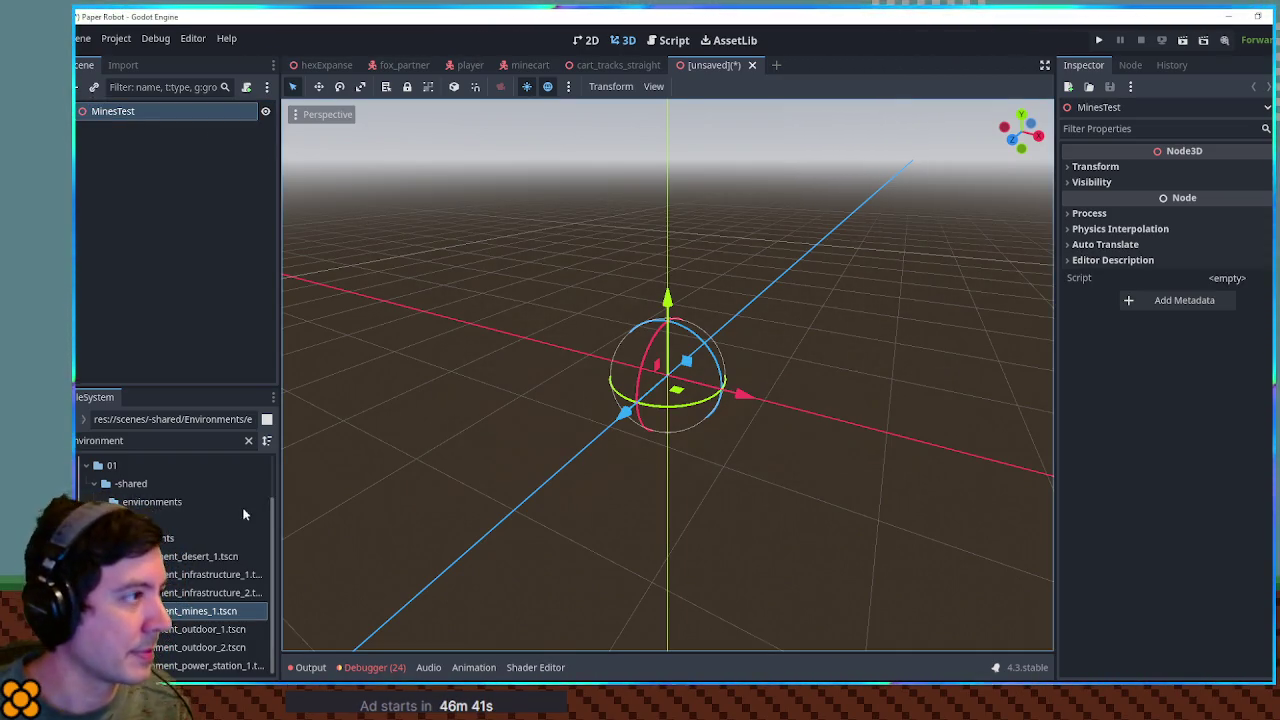
mouse_move(190, 664)
mouse_down()
mouse_move(171, 157)
mouse_move(114, 120)
mouse_move(141, 131)
mouse_up()
Step: Add a Node3D named Geometry under MinesTest with a CSGBox3D child
click(122, 111)
key(ctrl+a)
text(node3d)
key(Return)
key(F2)
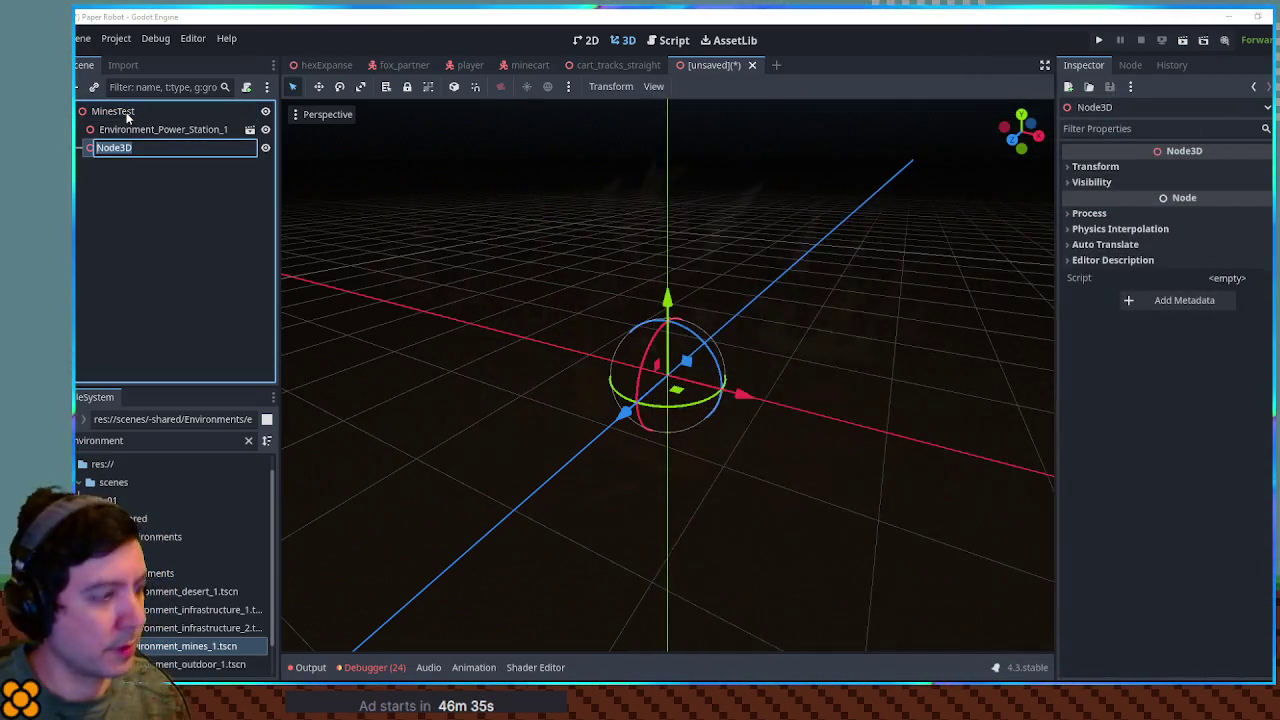
text(Geometry)
key(Return)
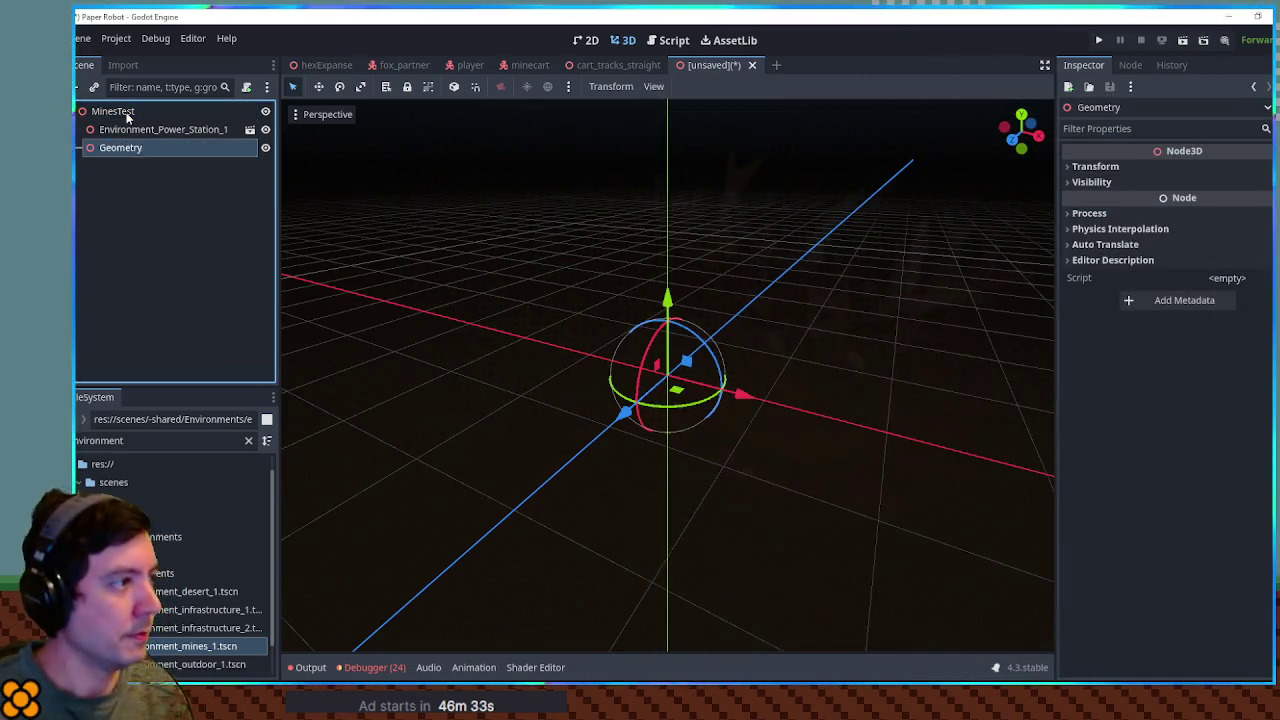
key(ctrl+a)
text(csgbox)
key(Return)
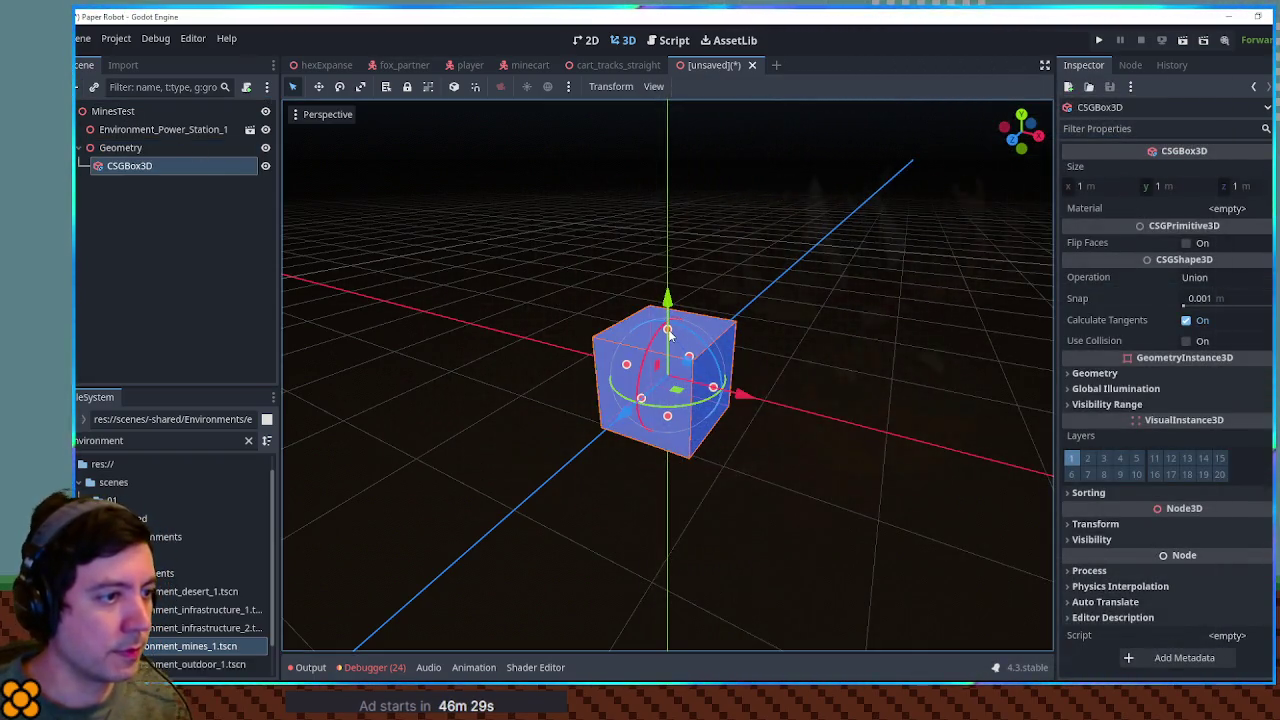
Step: Resize the CSGBox3D into a 26 × 1 × 27 m floor slab
mouse_move(664, 420)
mouse_down()
mouse_move(645, 425)
mouse_move(664, 418)
mouse_move(670, 466)
mouse_up()
drag(667, 338, 667, 366)
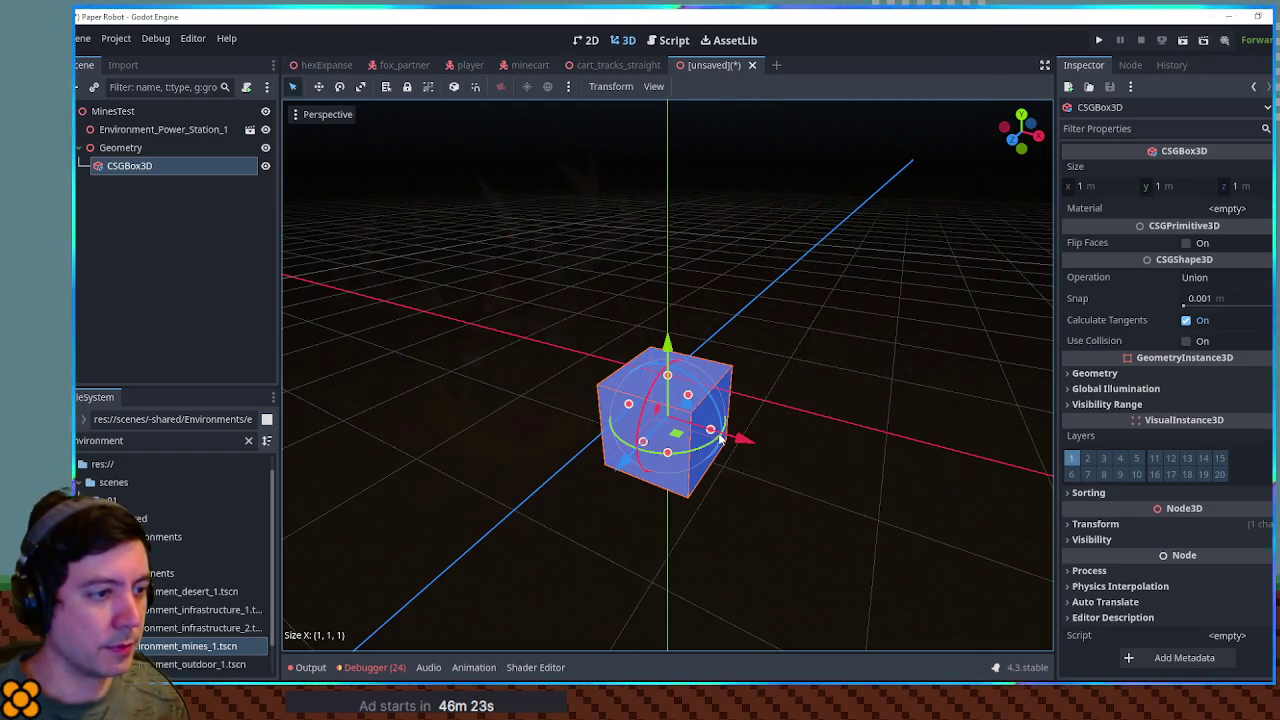
drag(712, 432, 1000, 505)
drag(645, 440, 667, 507)
scroll(667, 507, down, 5)
mouse_move(658, 403)
mouse_down()
mouse_move(600, 558)
mouse_move(614, 523)
mouse_up()
drag(740, 396, 823, 403)
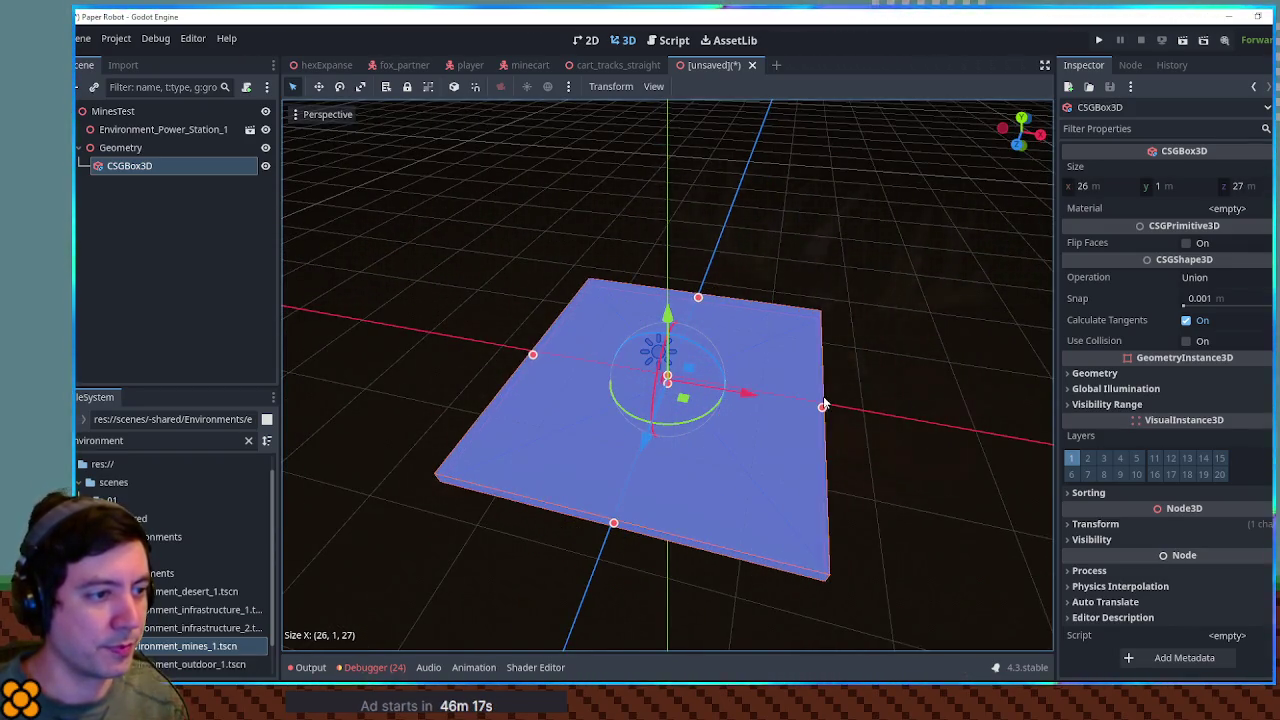
click(877, 486)
scroll(783, 440, up, 3)
click(740, 416)
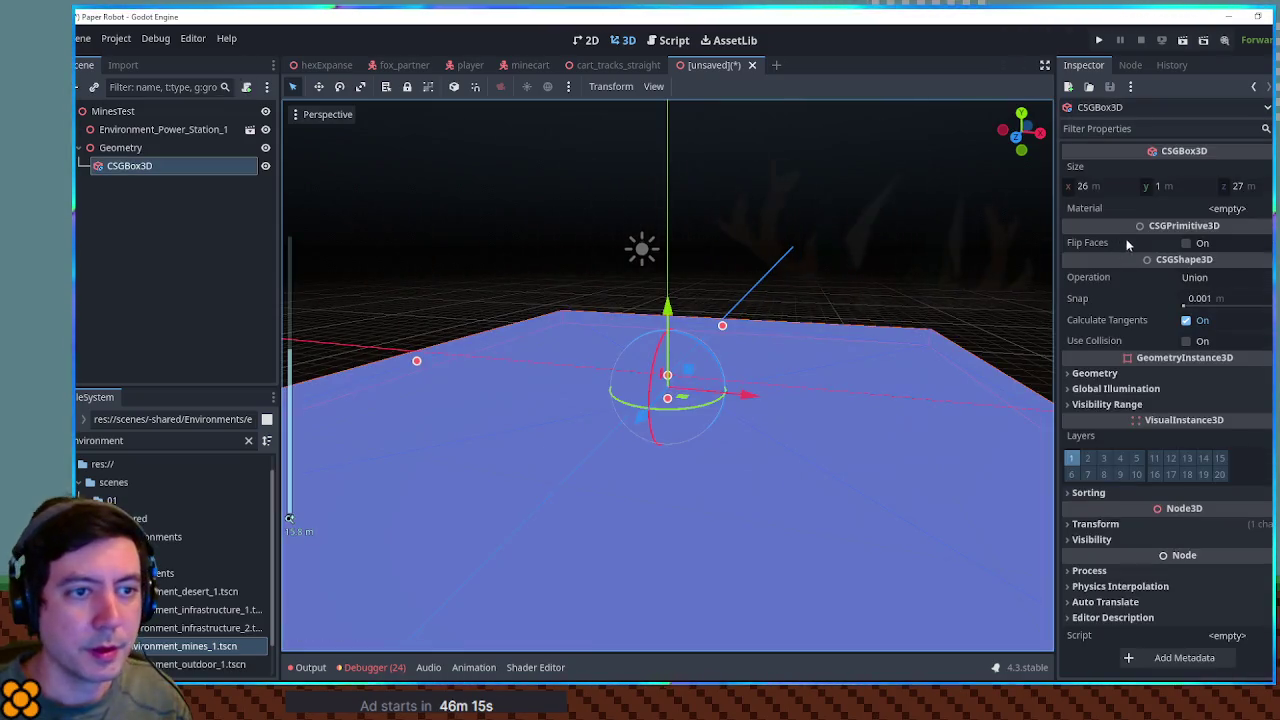
Step: Turn on Use Collision and apply the dirt_gray.png texture as the slab's material
click(1183, 341)
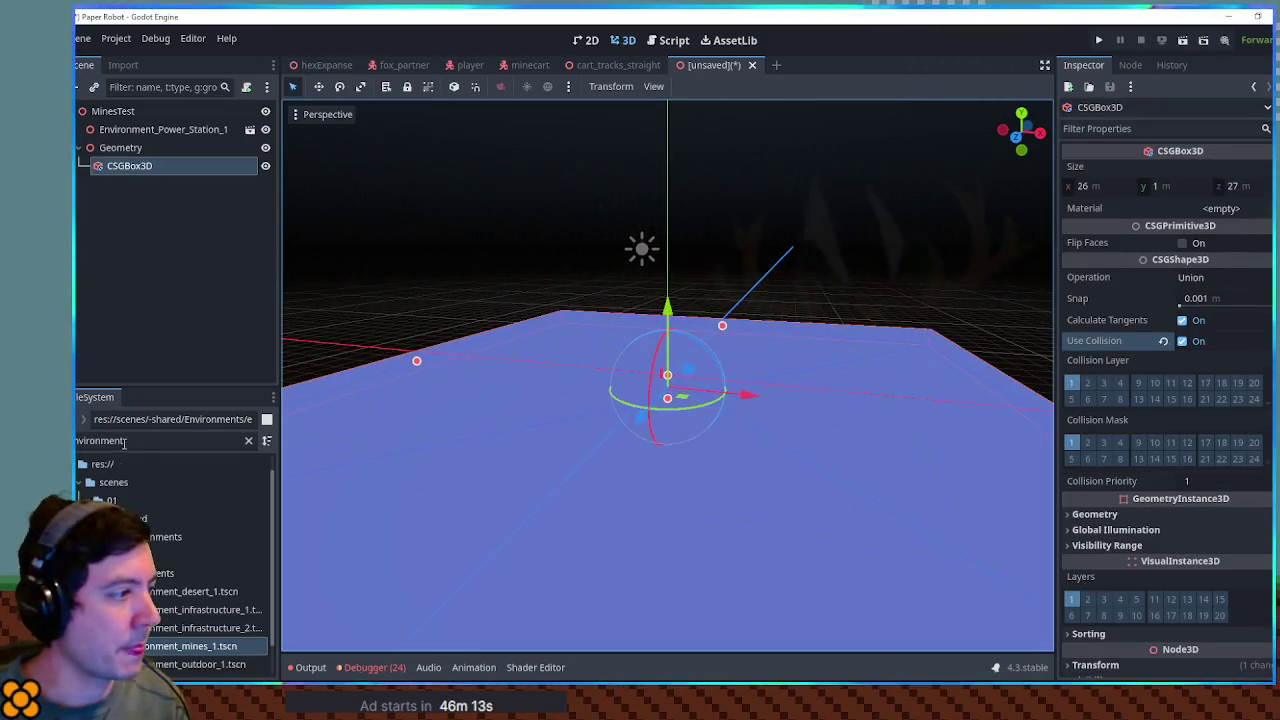
click(170, 440)
text(ray)
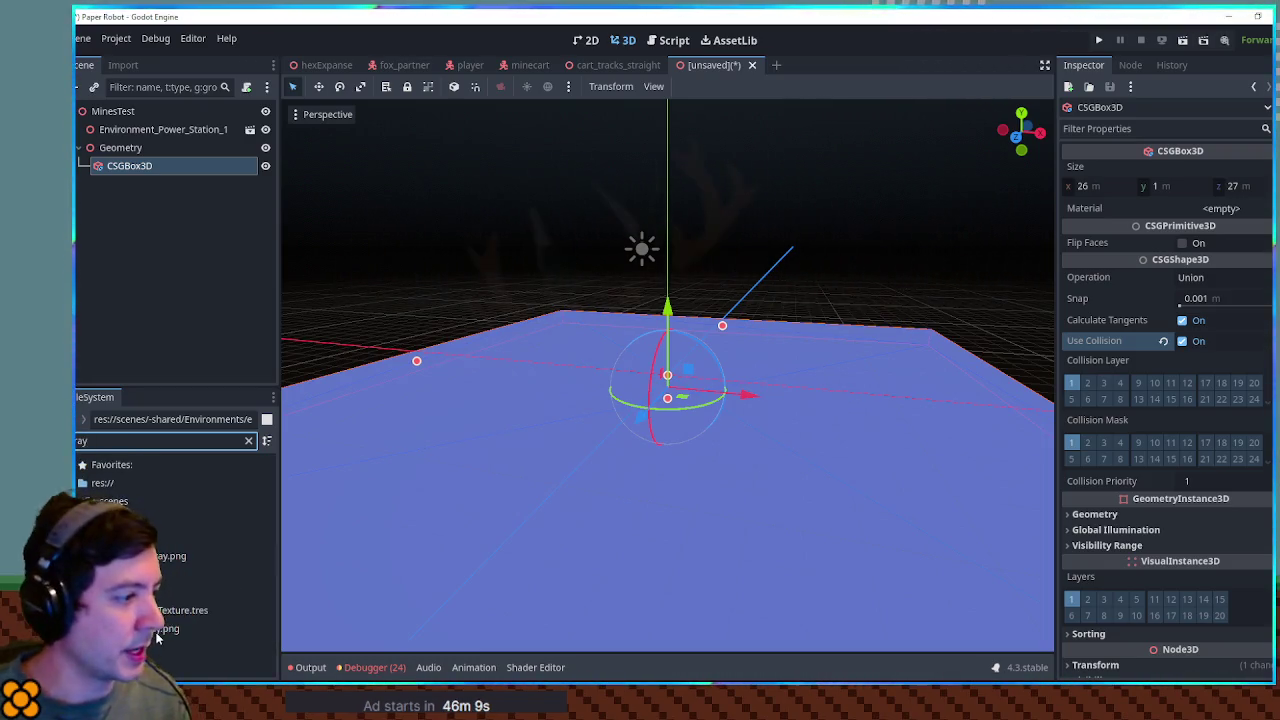
mouse_move(160, 628)
mouse_down()
mouse_move(1085, 343)
mouse_move(1222, 210)
mouse_up()
click(1228, 219)
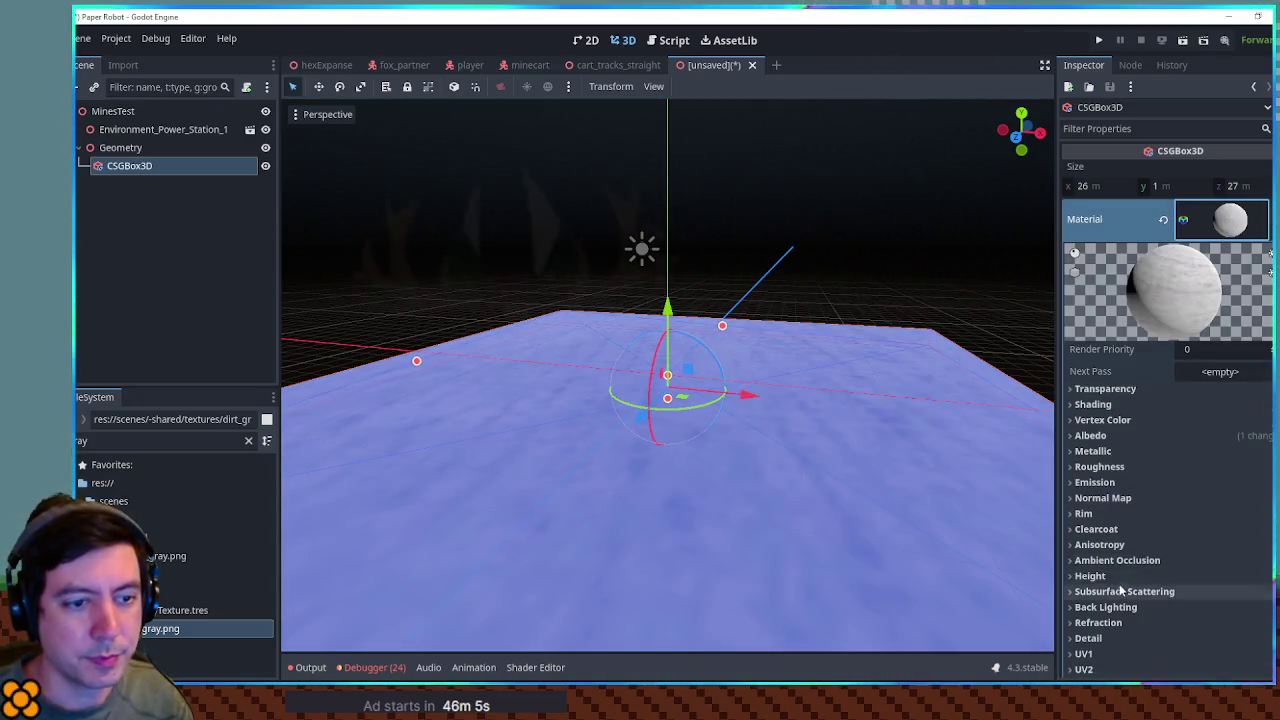
scroll(1110, 500, down, 3)
click(1107, 521)
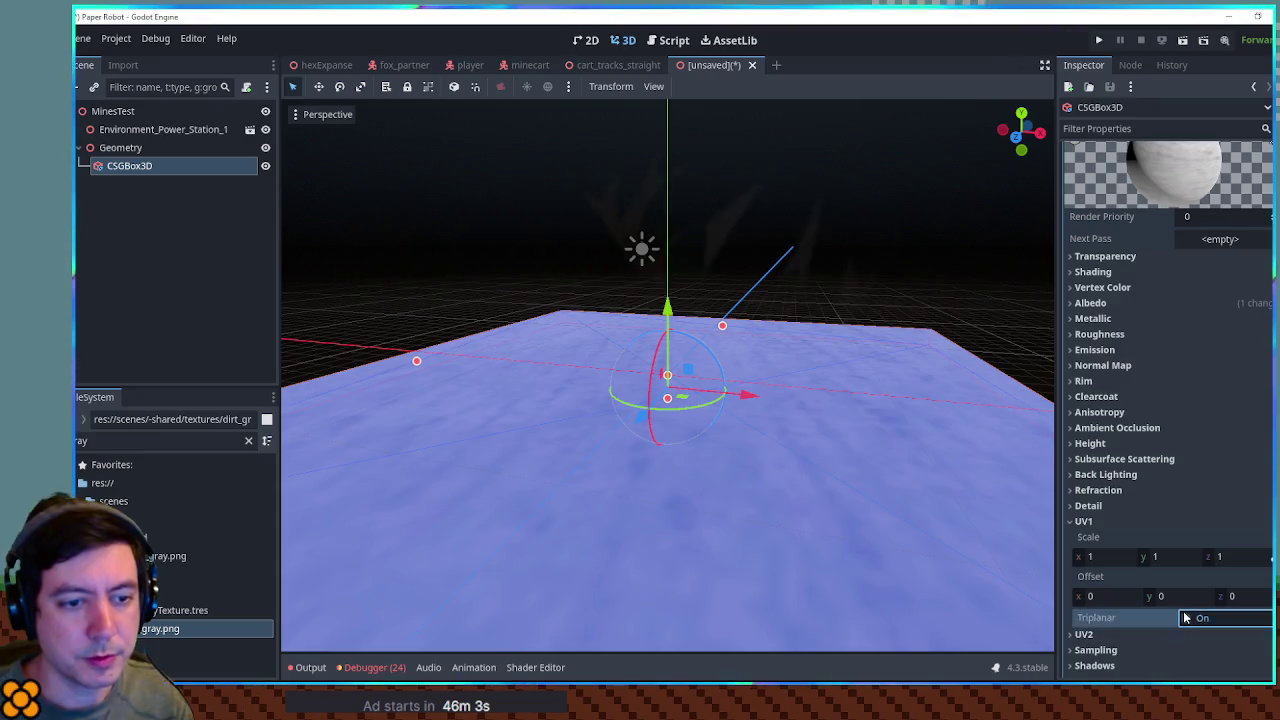
scroll(1110, 560, up, 2)
click(1090, 333)
Step: Tint the floor material's albedo brown 59461d and start saving the scene
click(1215, 352)
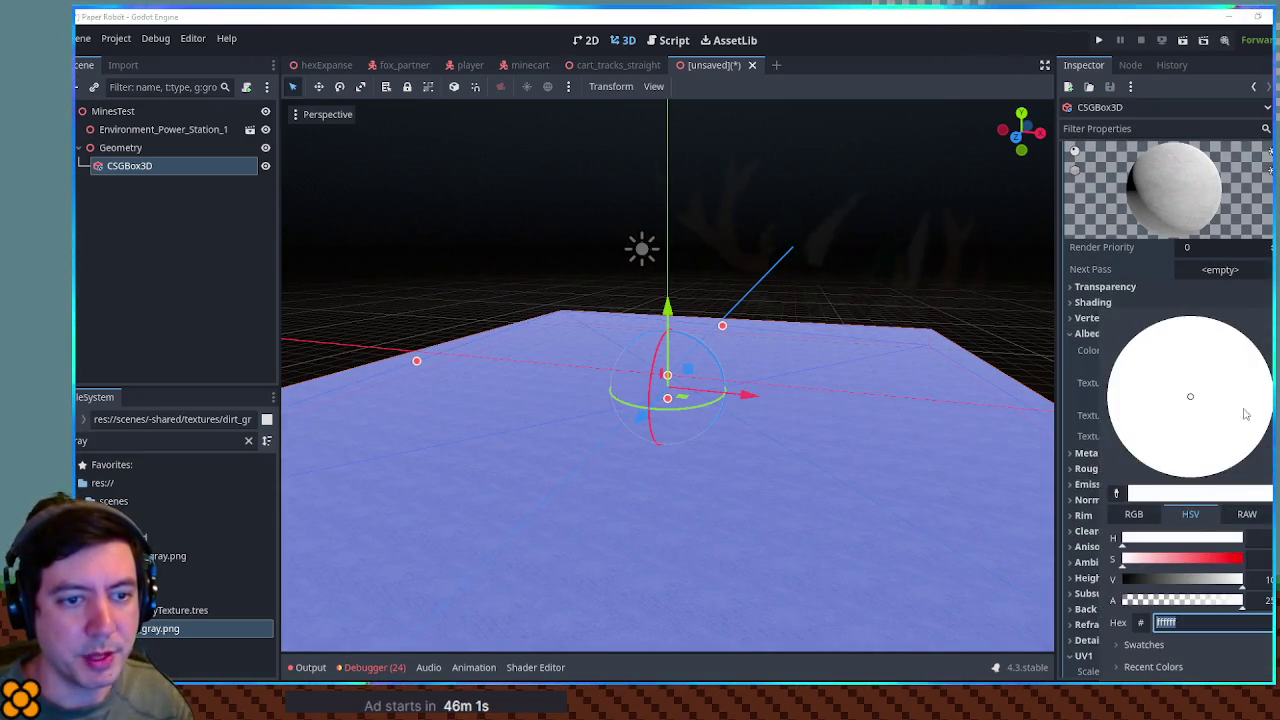
text(595959)
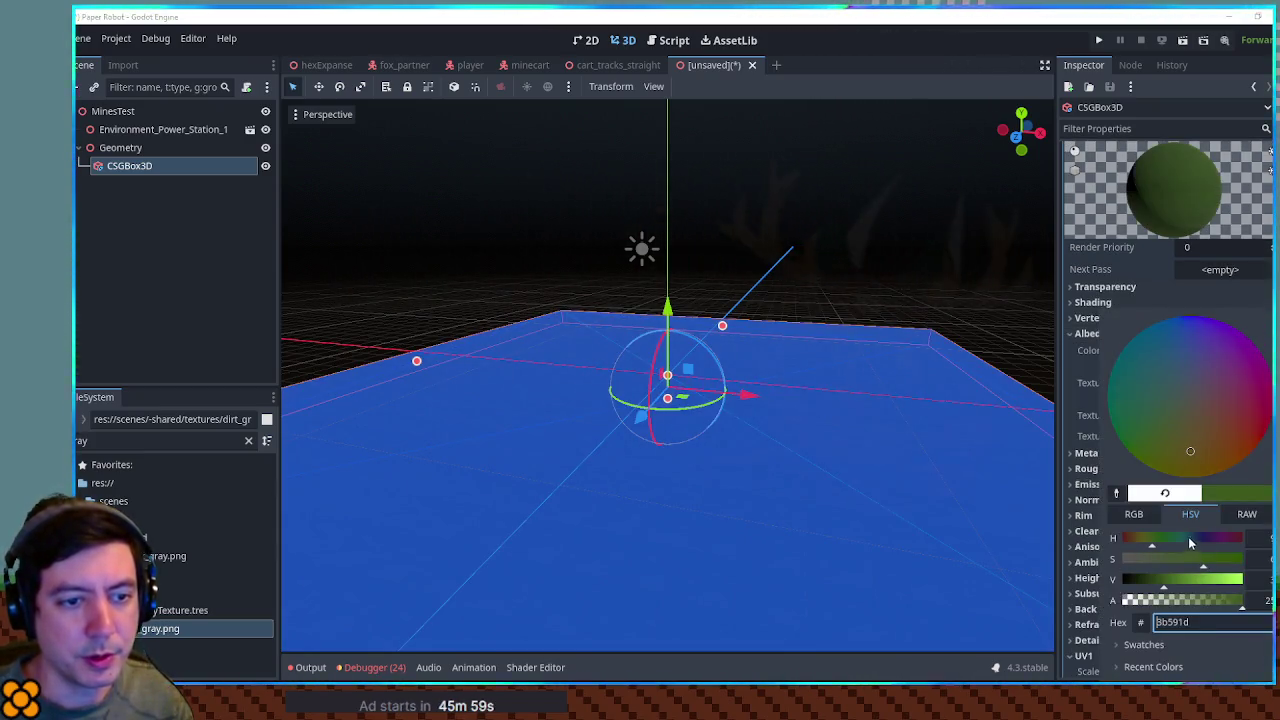
click(1136, 542)
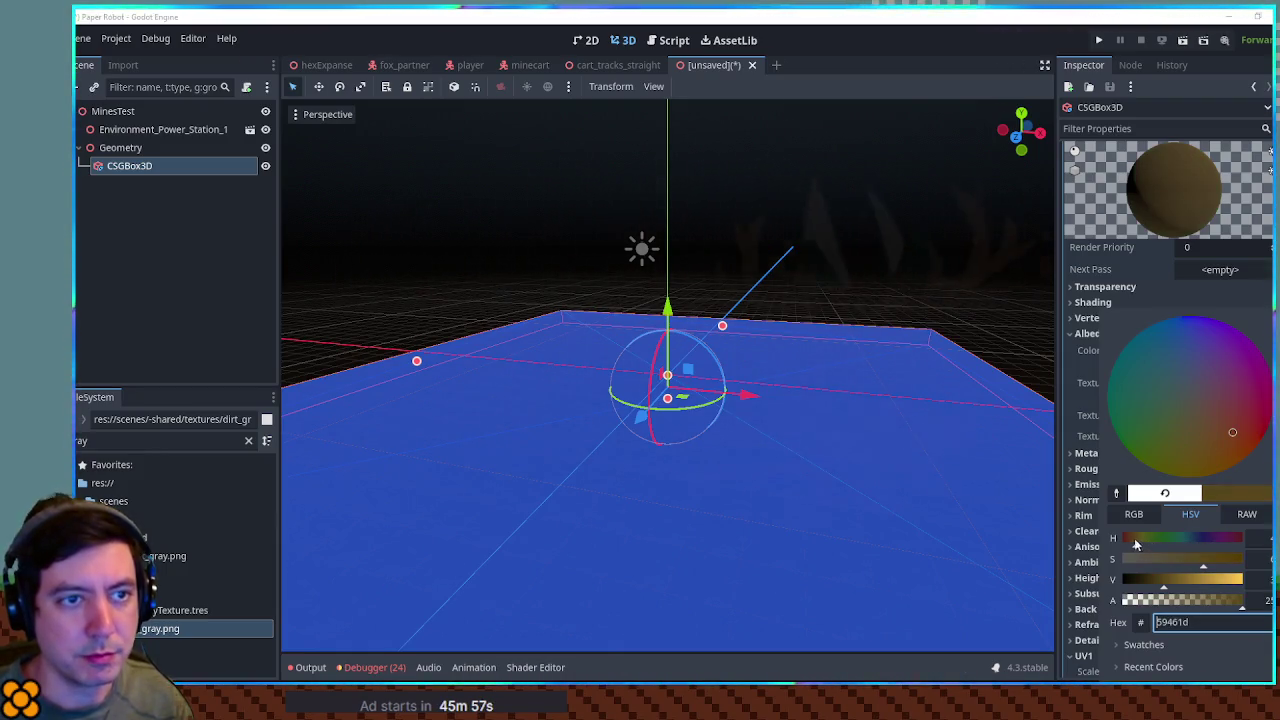
click(907, 231)
click(907, 231)
scroll(812, 336, up, 5)
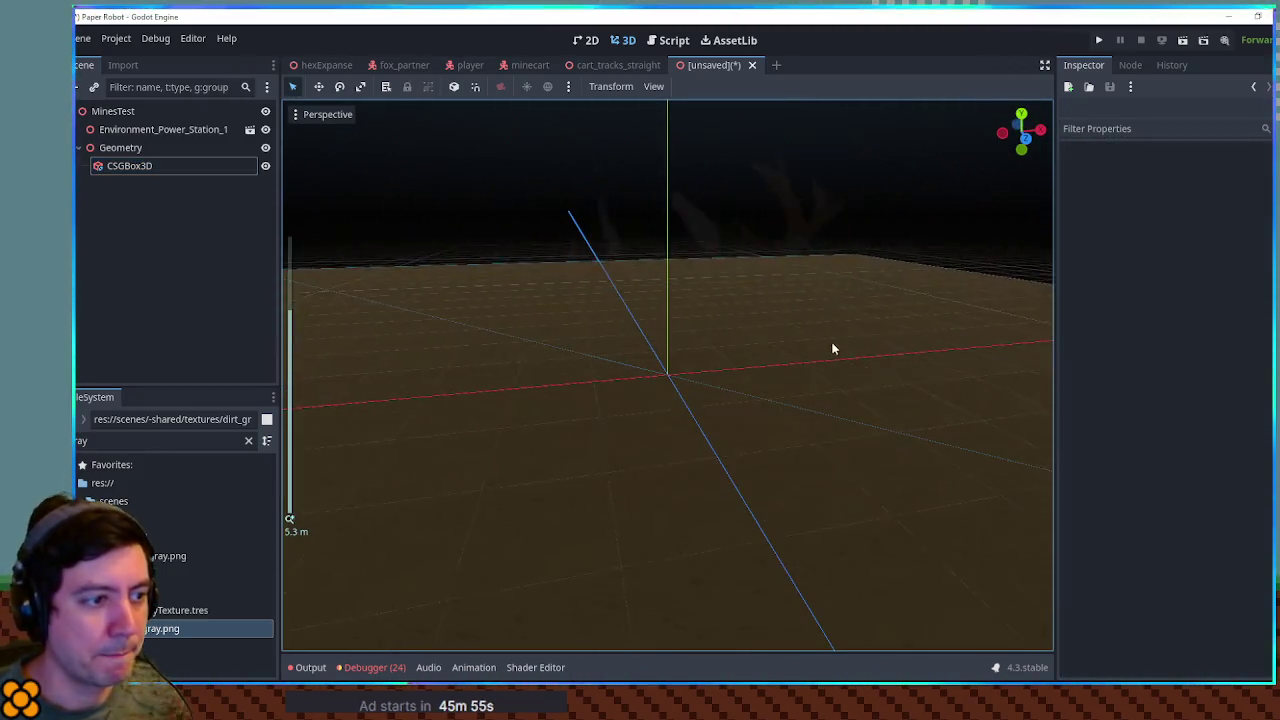
scroll(847, 333, down, 10)
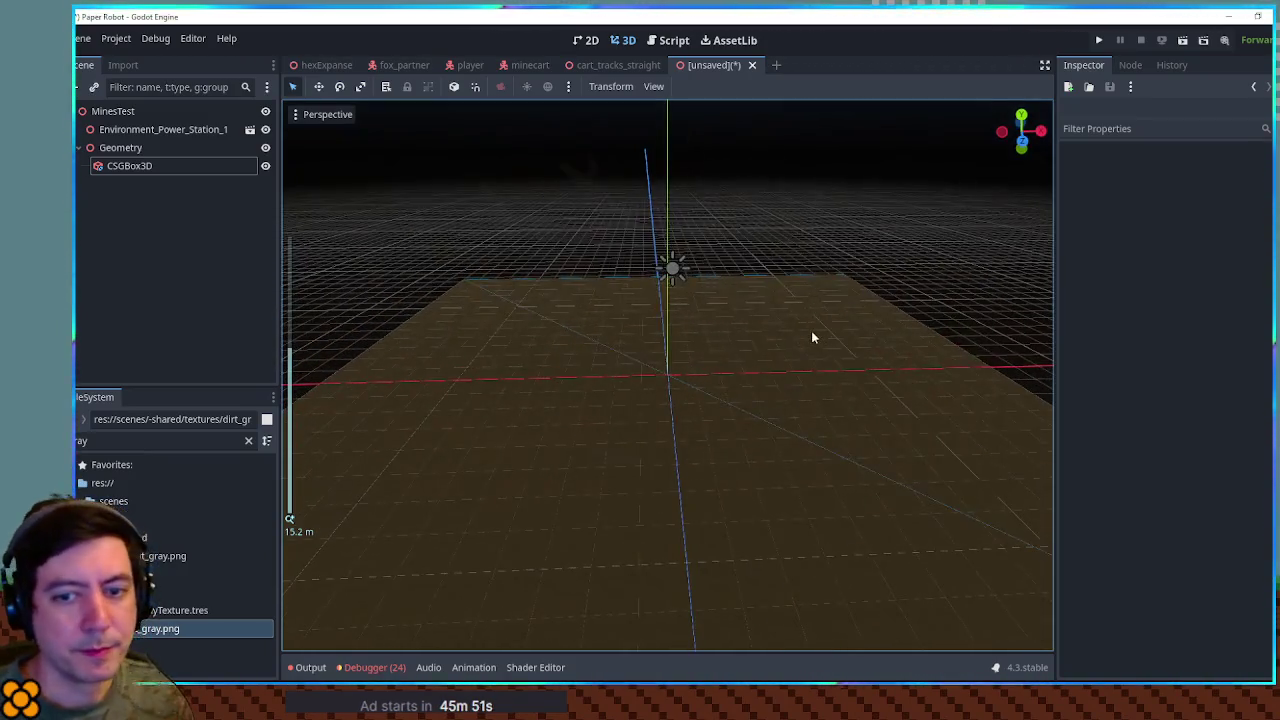
key(ctrl+s)
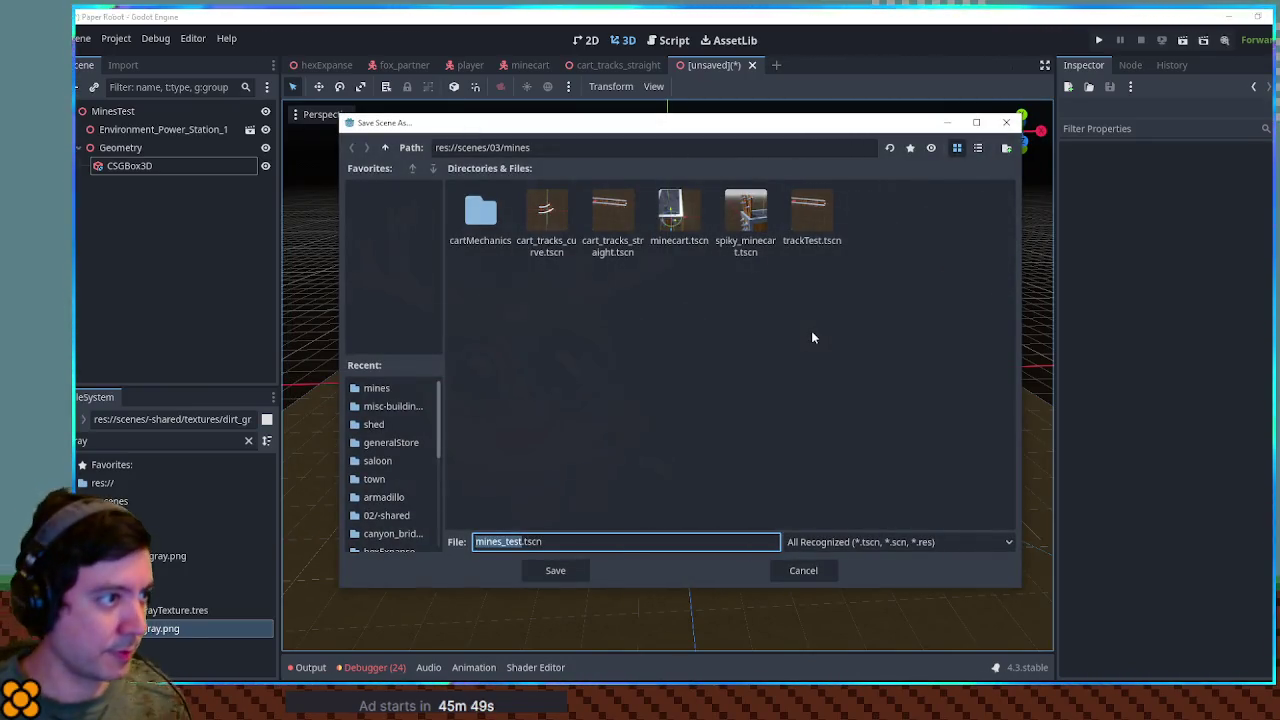
Step: Save the scene as mines_test.tscn and add an empty Node3D named TrackTiles under the root
click(549, 570)
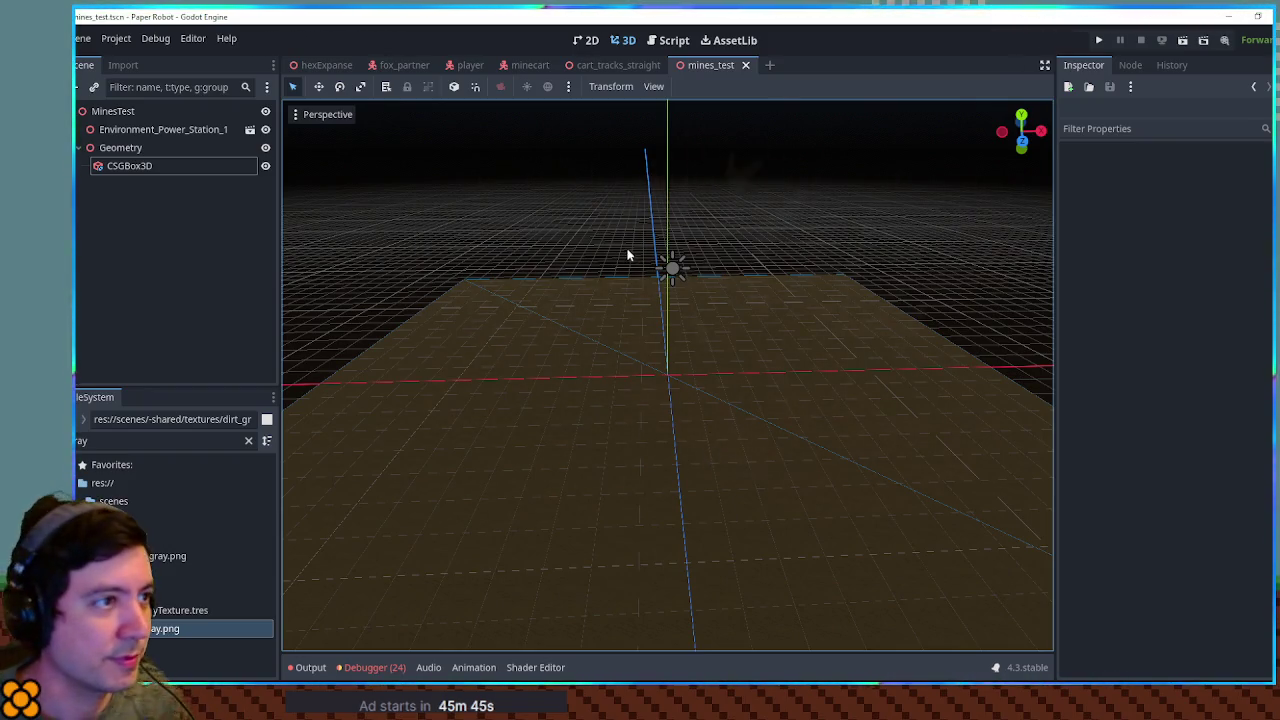
click(81, 147)
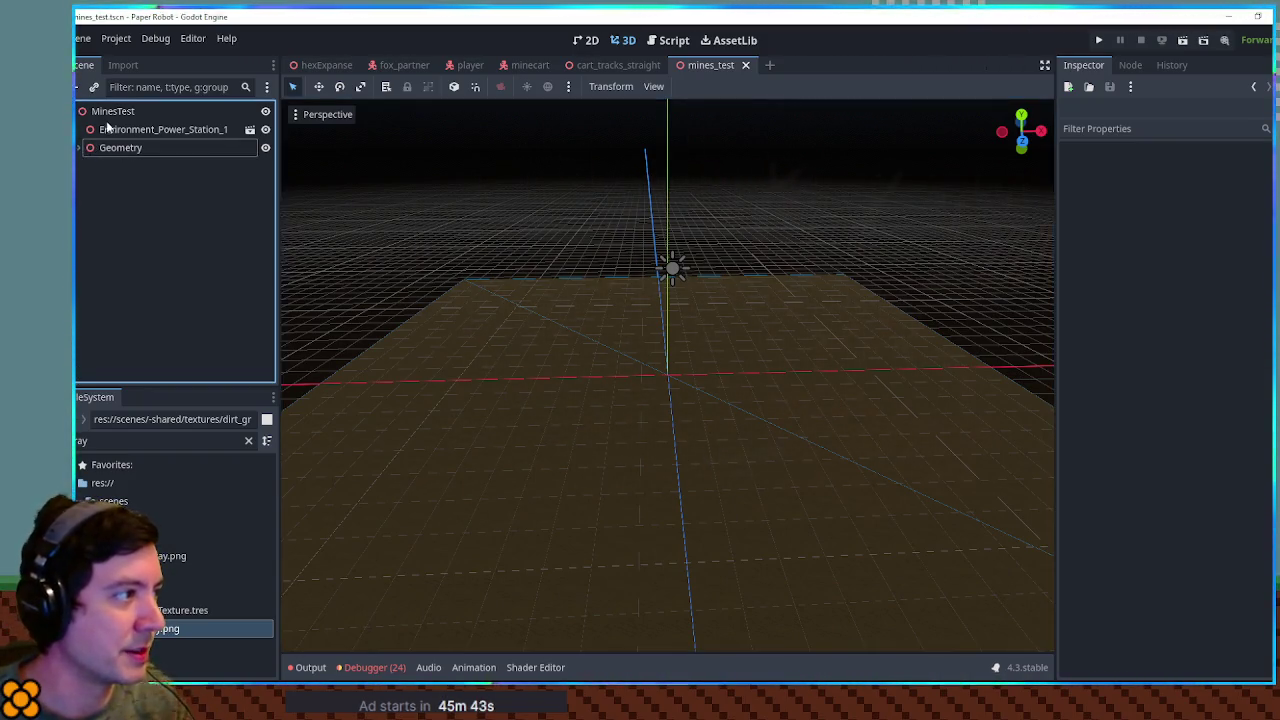
click(120, 129)
key(ctrl+a)
text(node3d)
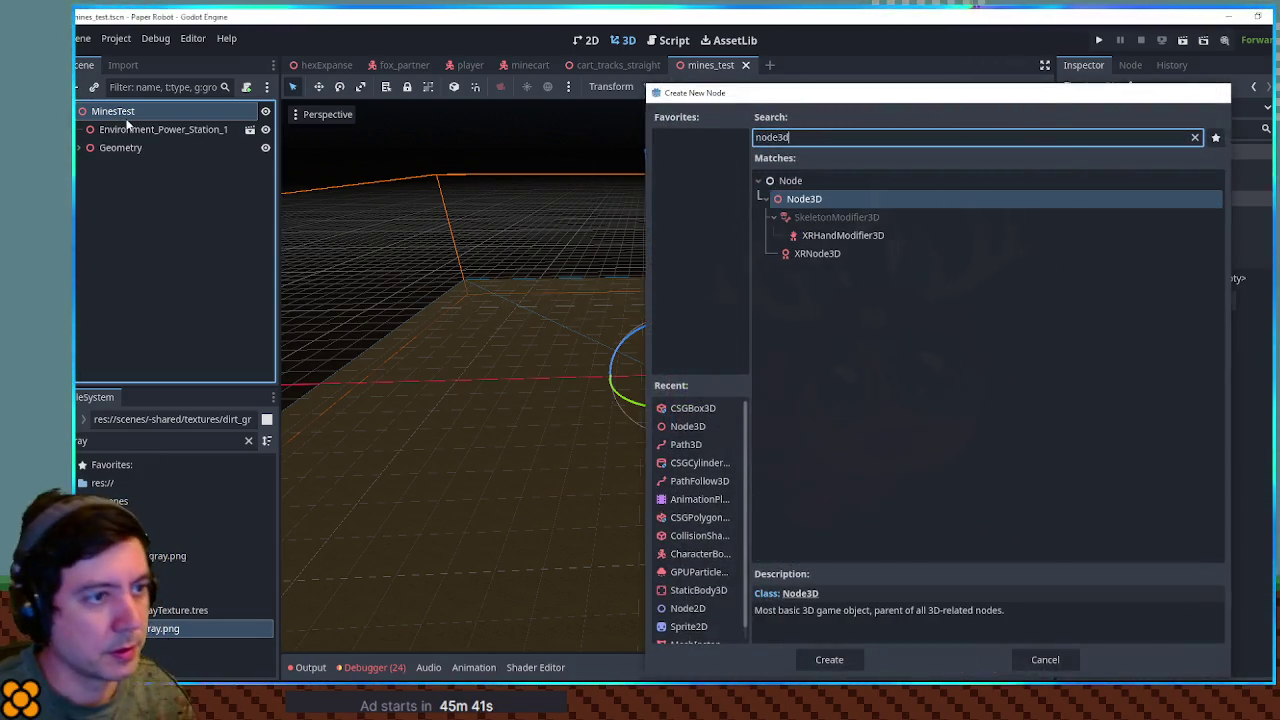
key(Return)
text(Tile)
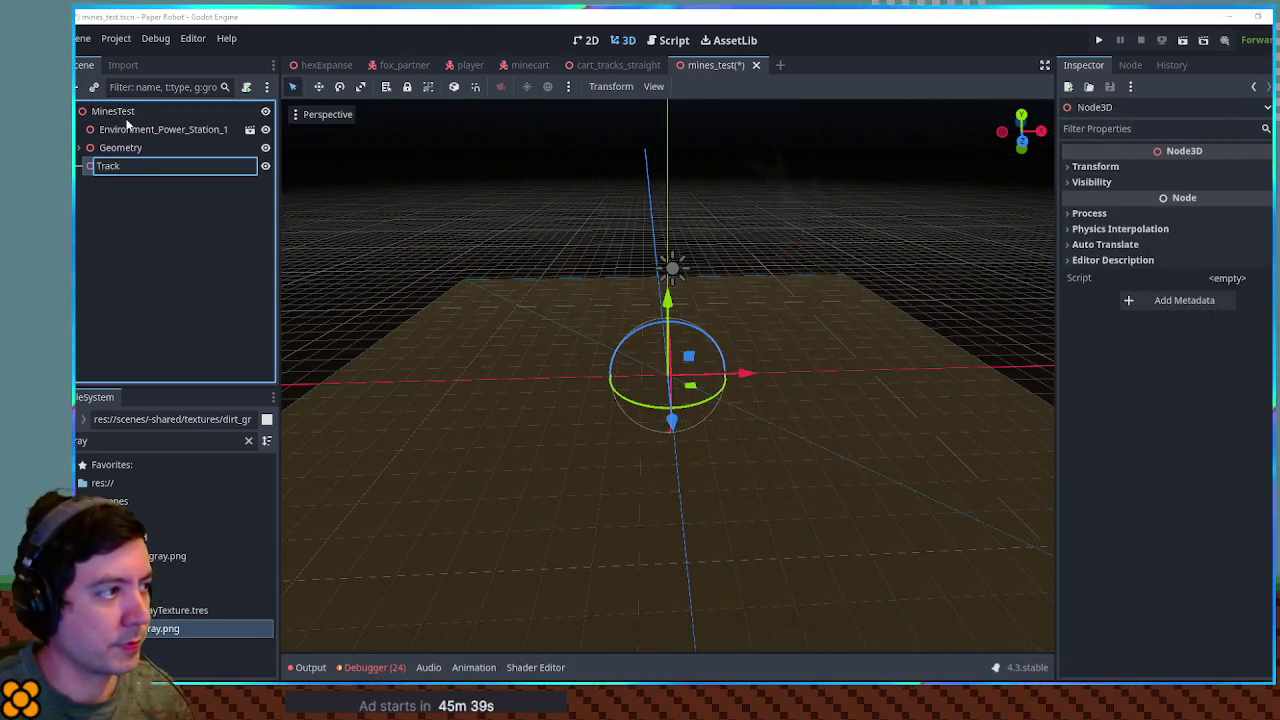
text(s)
key(Return)
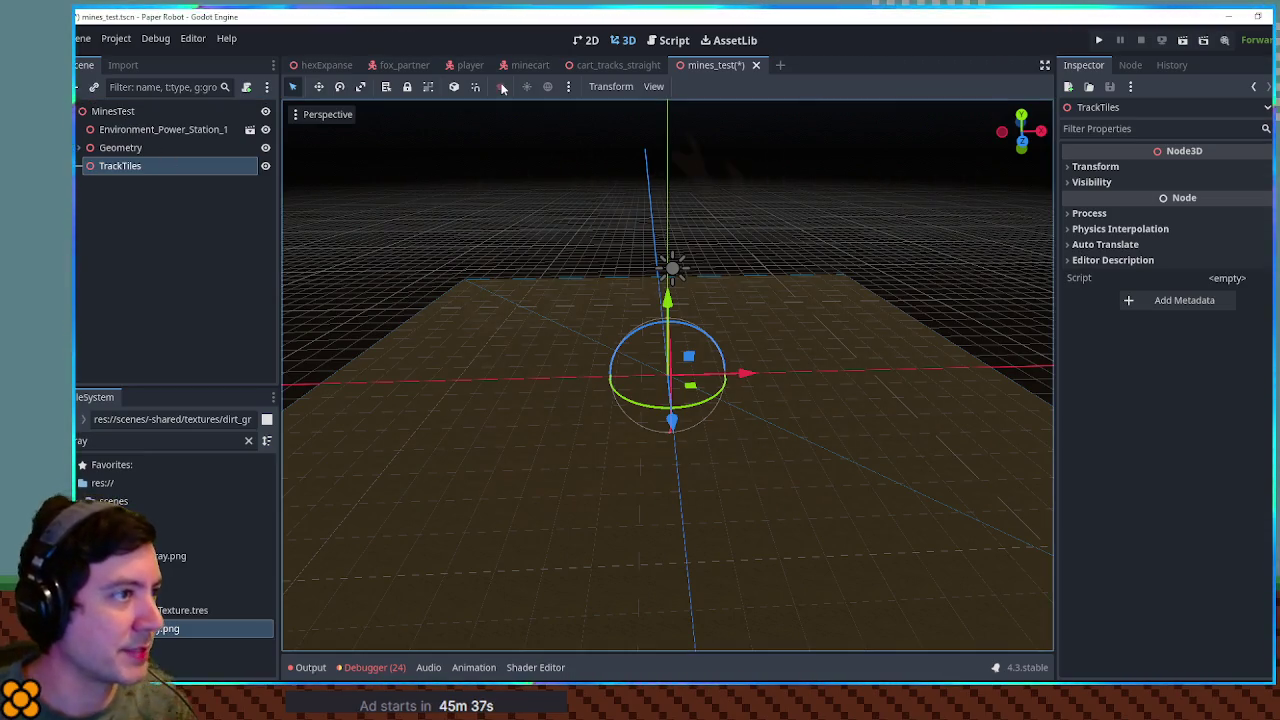
Step: Place cartTileStraight.tscn under TrackTiles and duplicate it into a straight line along X
click(140, 441)
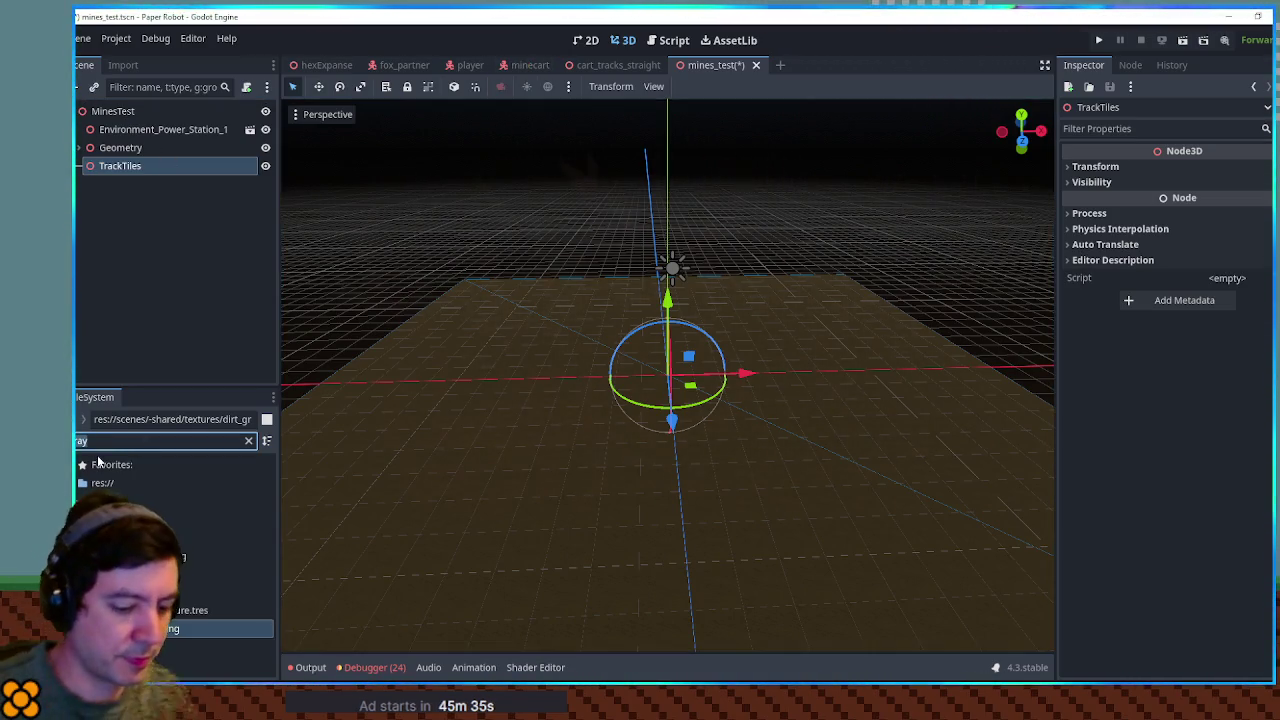
key(BackSpace)
text(ck)
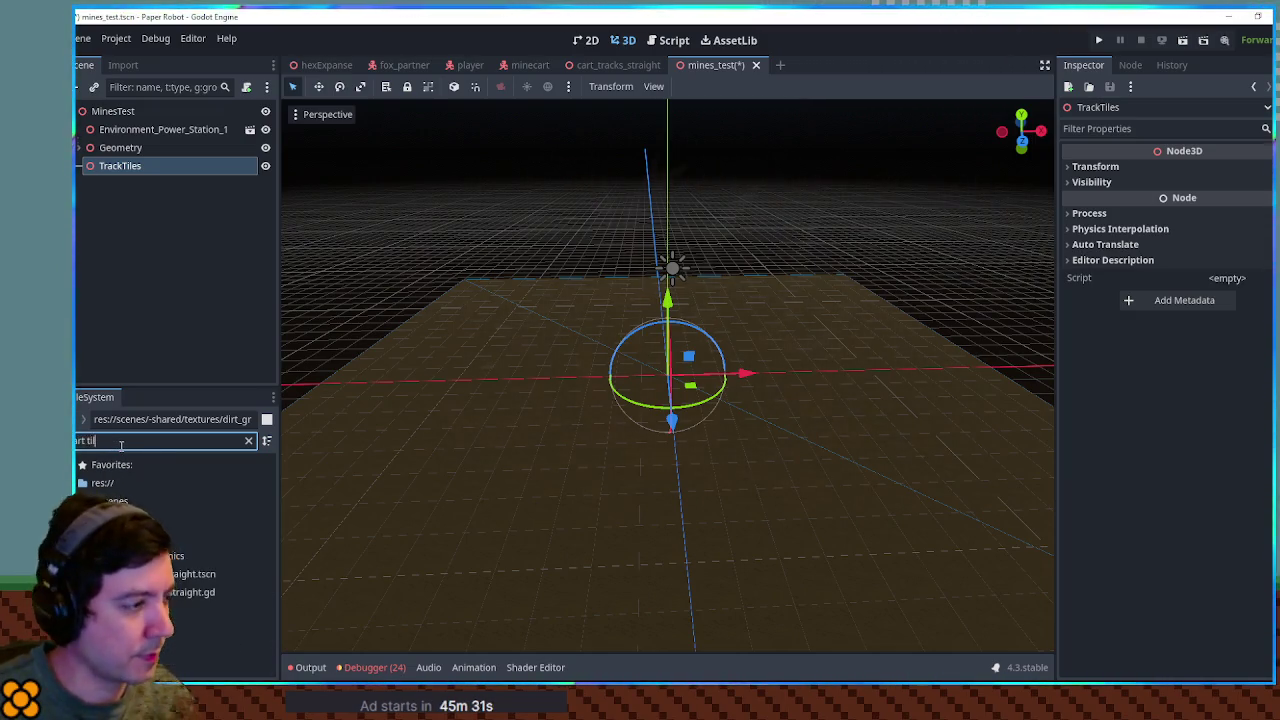
mouse_move(176, 573)
mouse_down()
mouse_move(115, 124)
mouse_move(121, 168)
mouse_up()
scroll(778, 420, up, 5)
mouse_move(745, 376)
mouse_down()
mouse_move(678, 385)
mouse_move(615, 368)
mouse_move(540, 338)
mouse_move(491, 286)
mouse_move(808, 297)
mouse_up()
key(ctrl+d)
key(ctrl+d)
key(ctrl+d)
click(803, 157)
scroll(790, 230, up, 3)
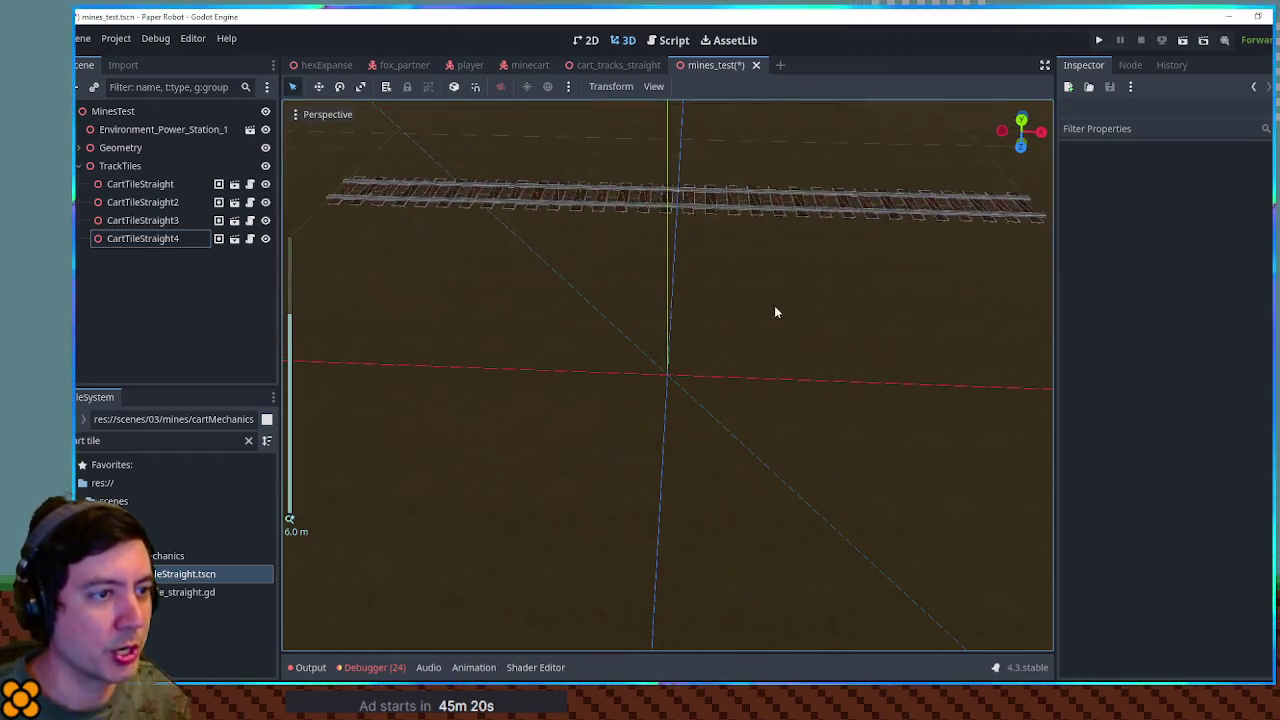
scroll(718, 256, up, 2)
mouse_move(740, 274)
mouse_down()
mouse_move(943, 323)
mouse_move(763, 254)
mouse_up()
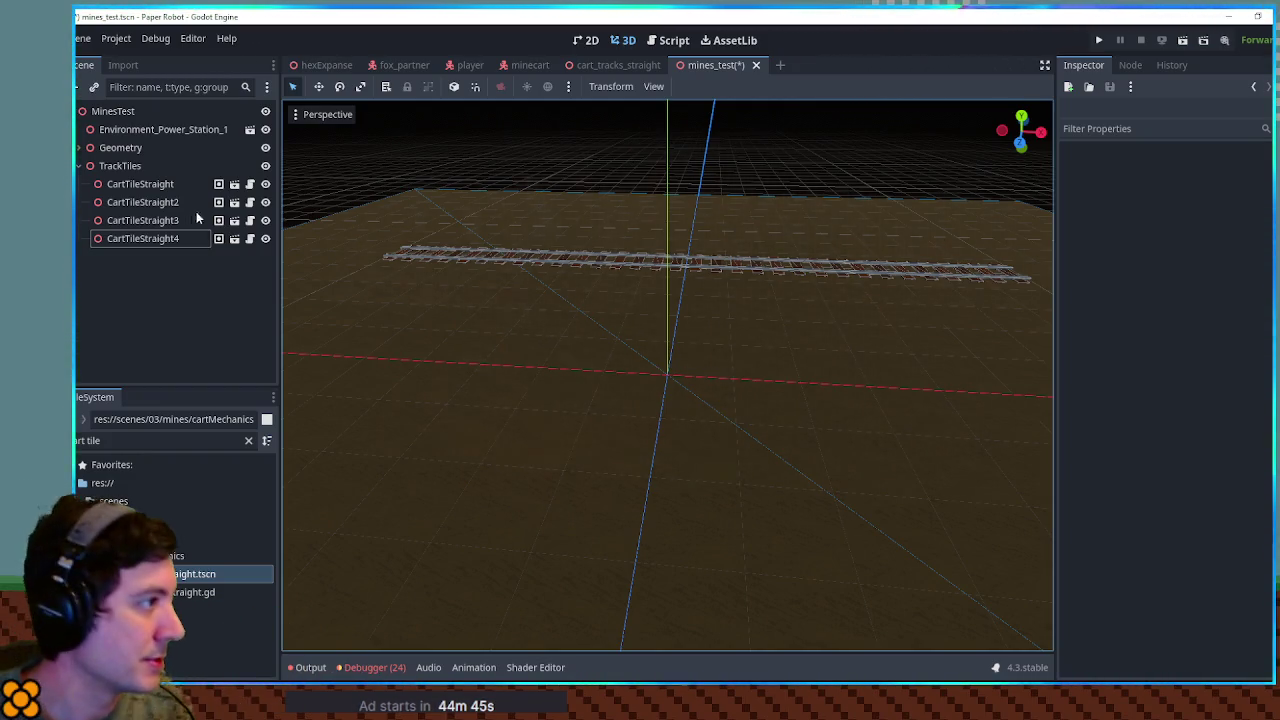
Step: Add the cart spawner scene to the level and set the spiky minecart as its cart
click(146, 437)
key(BackSpace)
key(BackSpace)
key(BackSpace)
text(spaw)
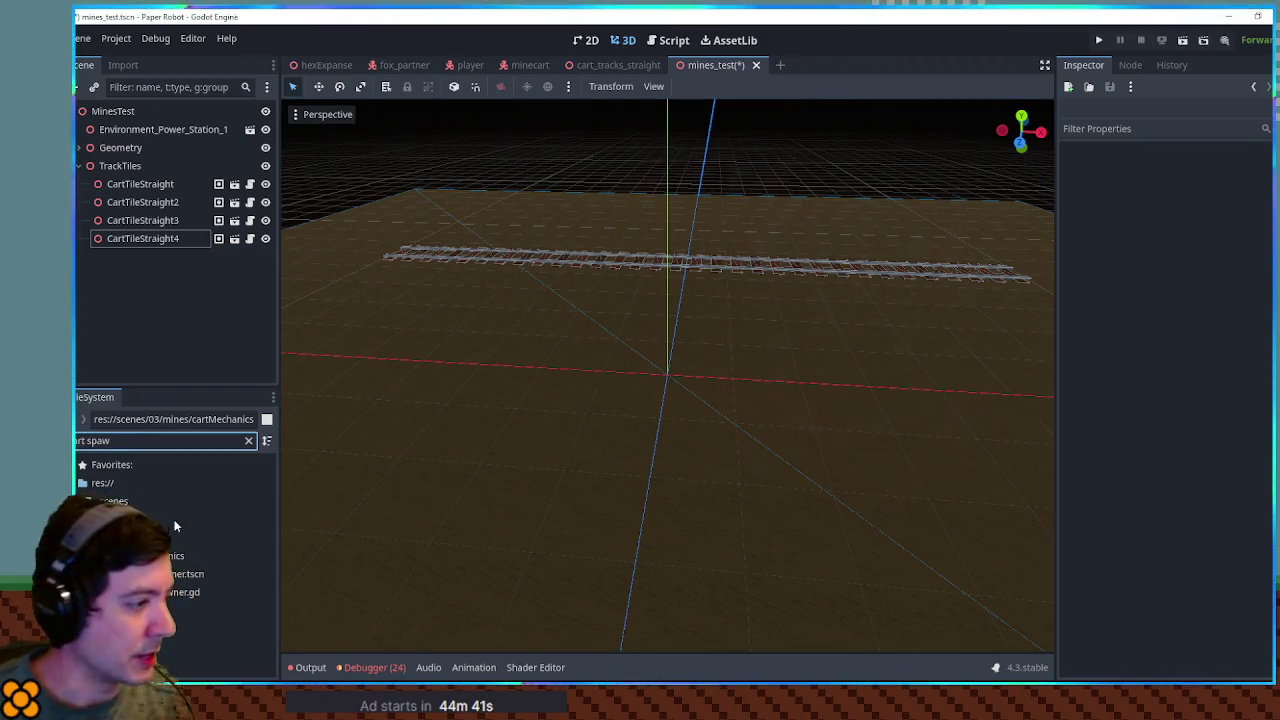
mouse_move(172, 575)
mouse_down()
mouse_move(166, 229)
mouse_move(118, 168)
mouse_up()
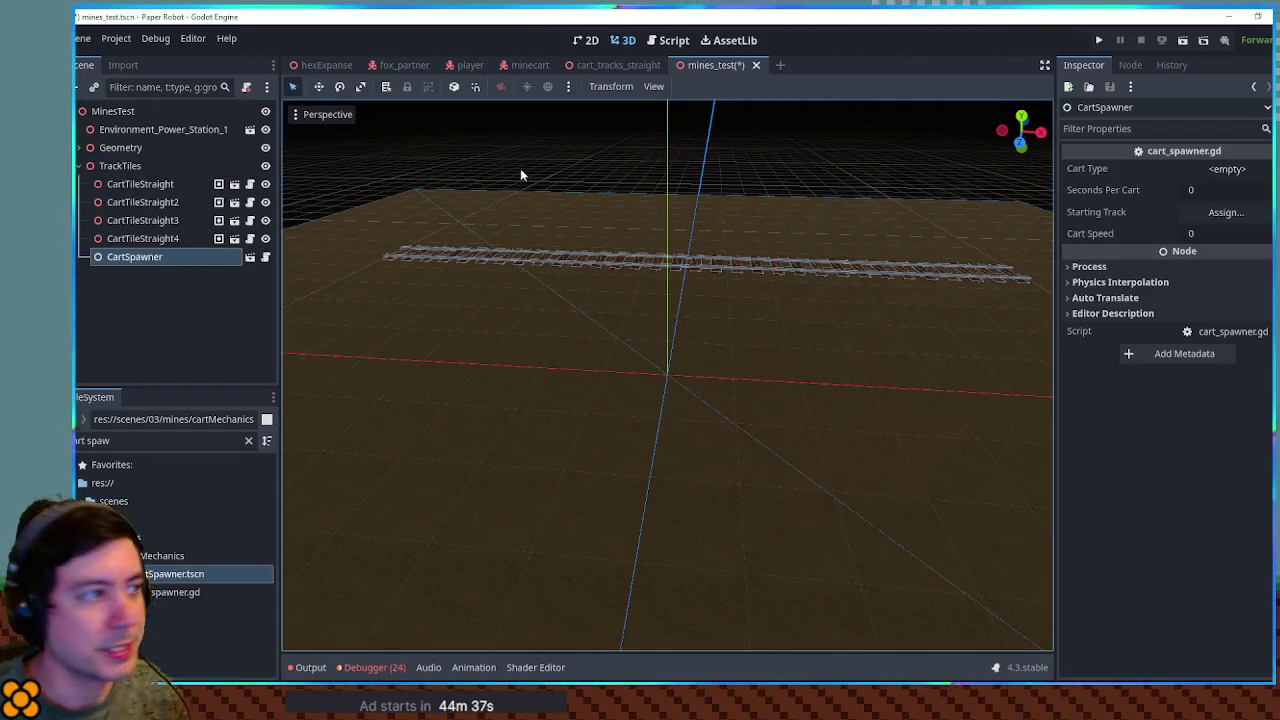
click(128, 440)
key(ctrl+a)
text(spiky)
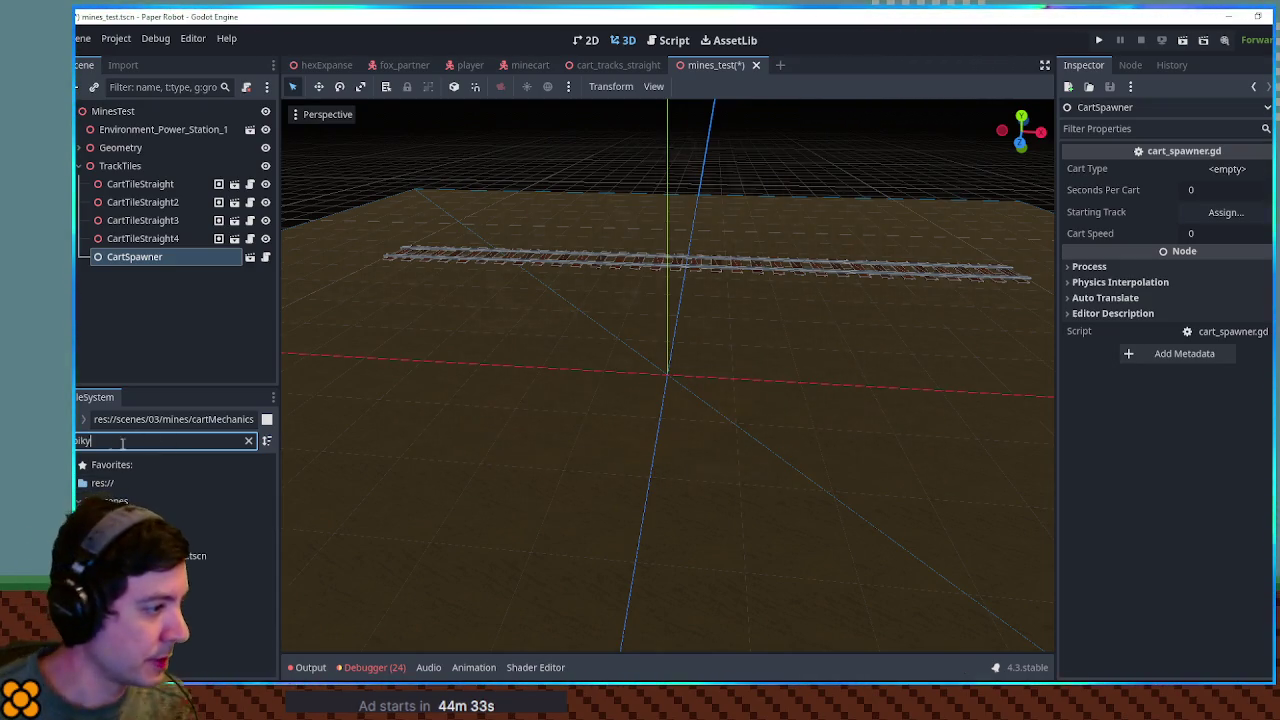
mouse_move(180, 556)
mouse_down()
mouse_move(1200, 157)
mouse_move(1230, 176)
mouse_up()
Step: Set Seconds Per Cart to 5, Starting Track to CartTileStraight, Cart Speed 1, then save and run
click(1215, 213)
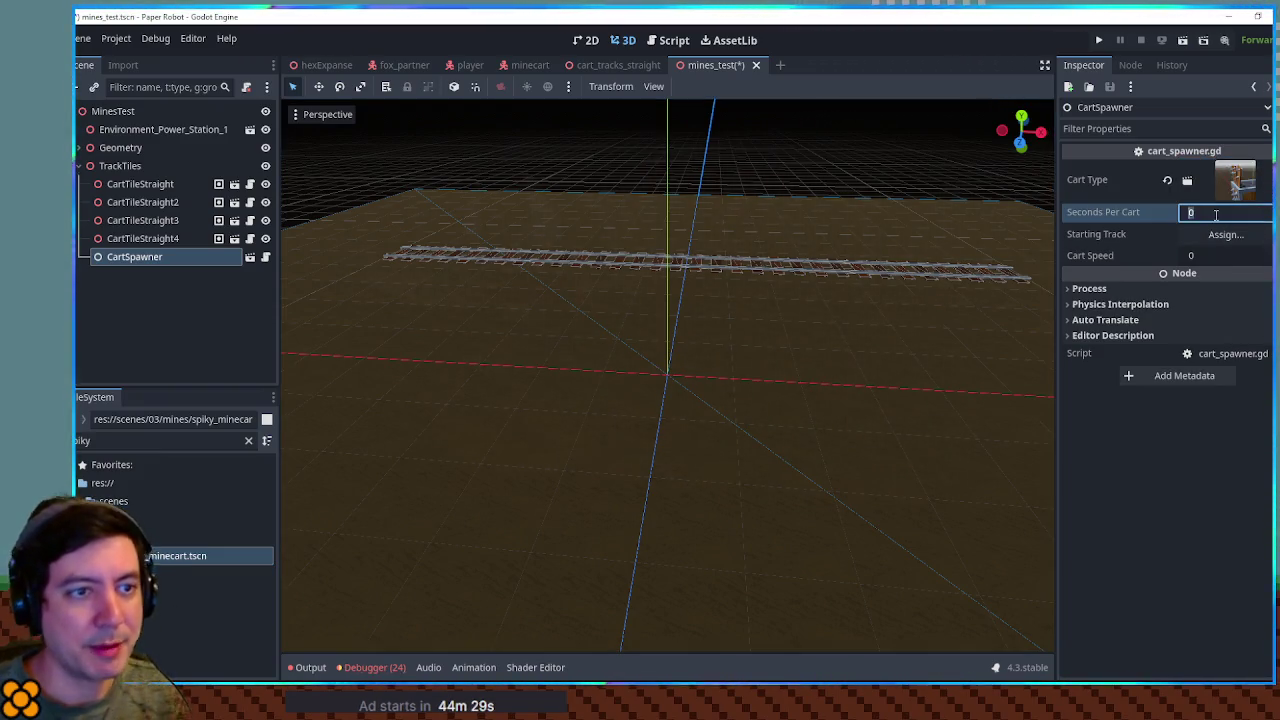
text(3)
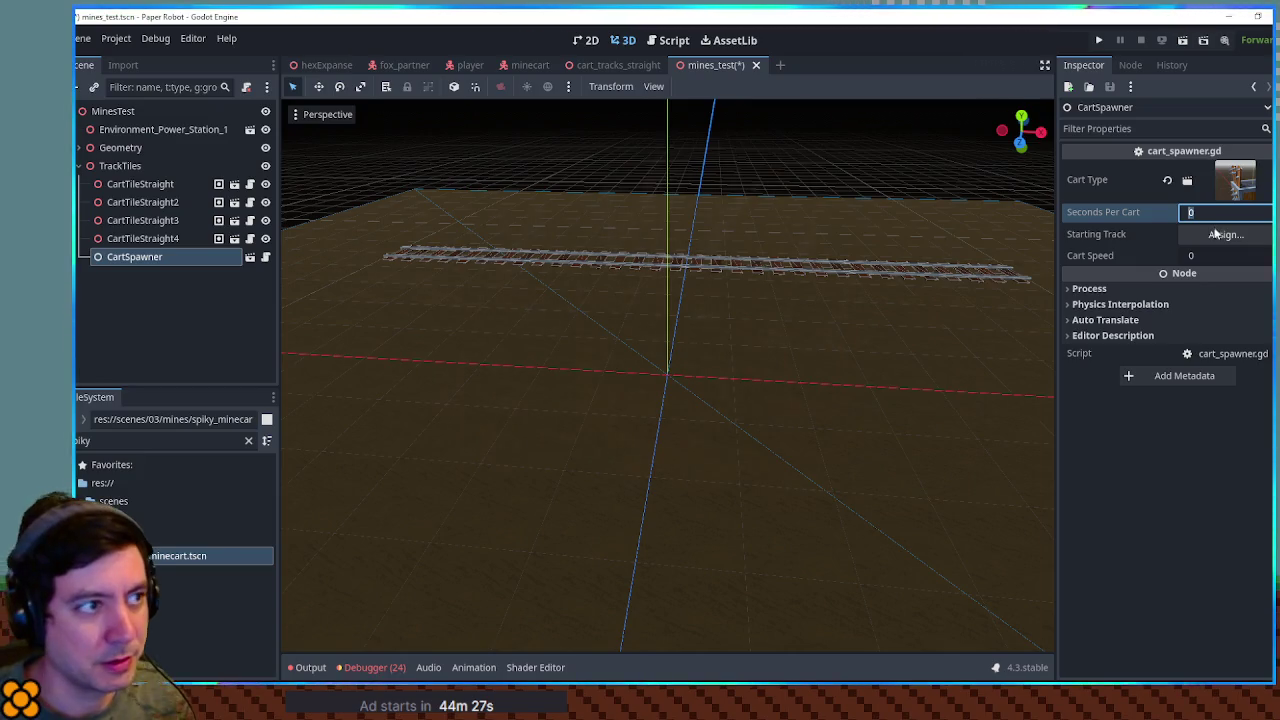
key(BackSpace)
text(5)
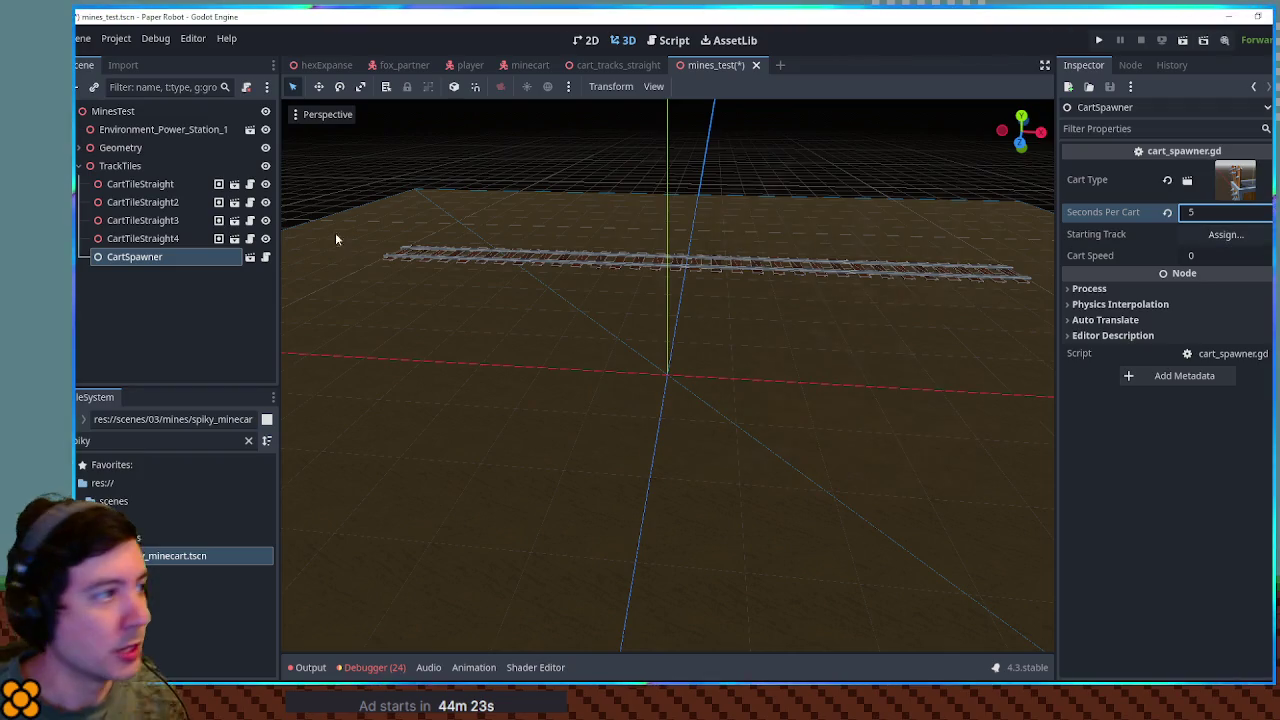
drag(140, 184, 1234, 240)
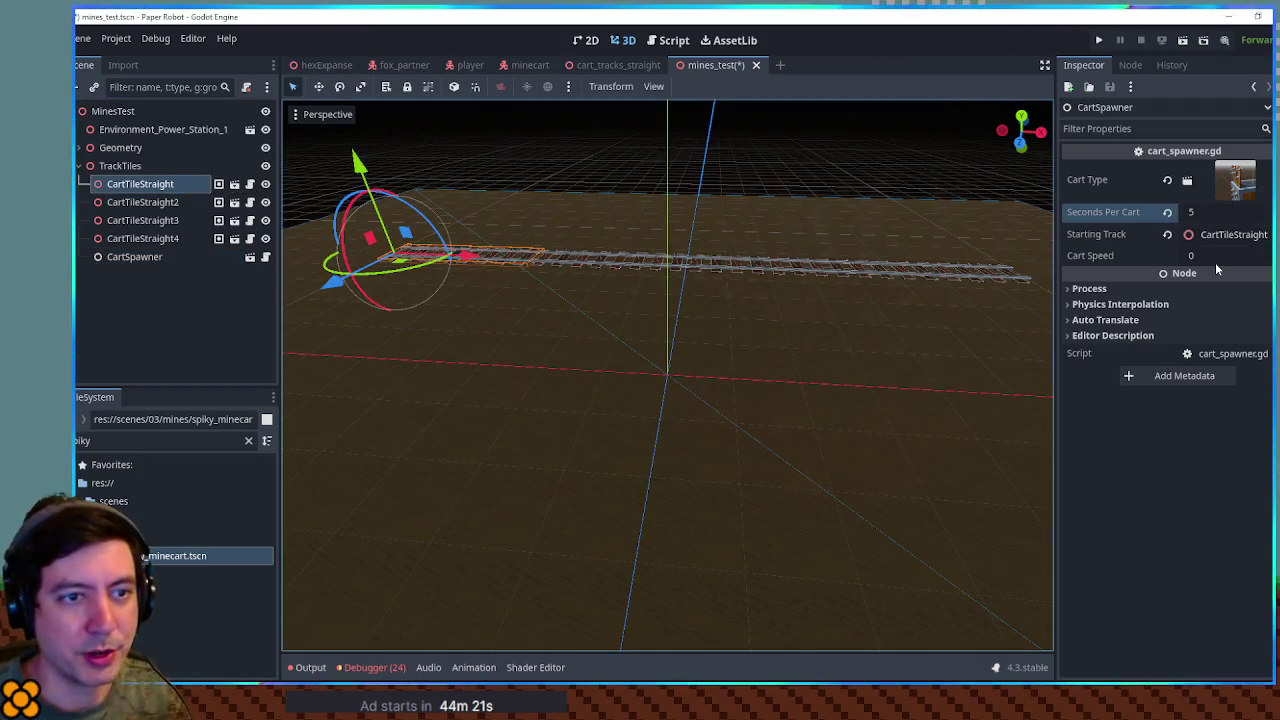
click(1215, 258)
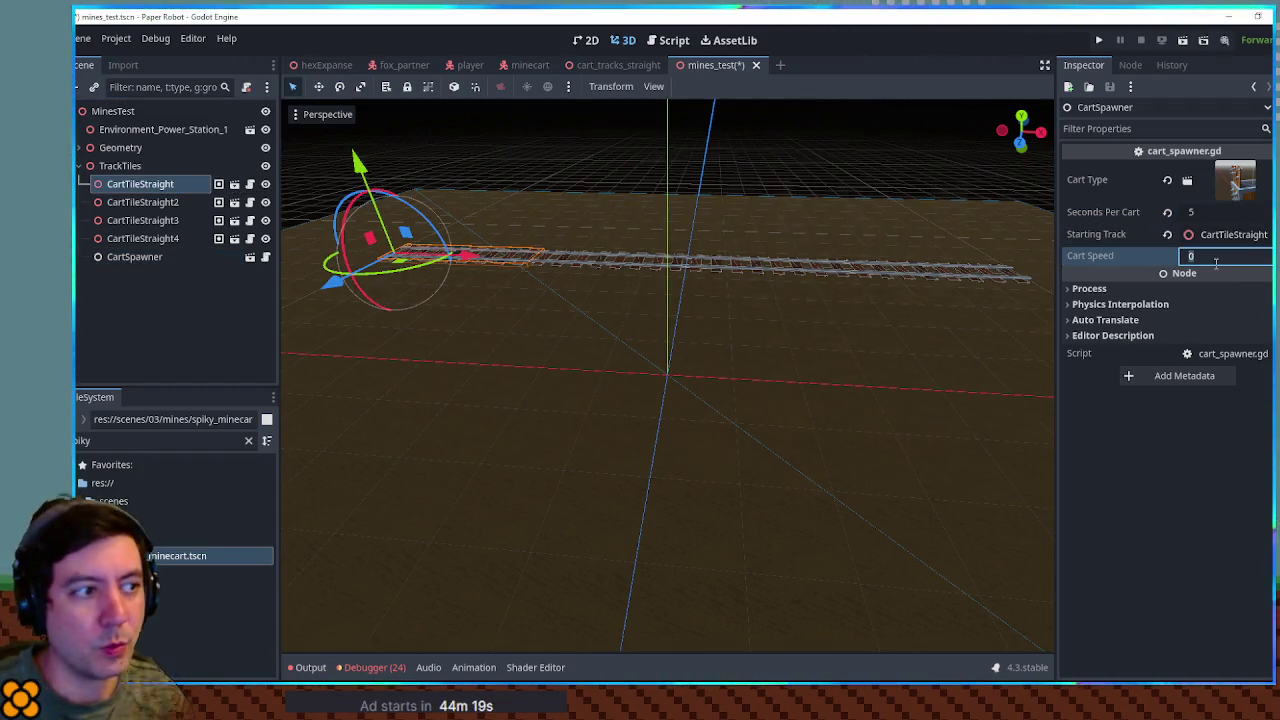
text(1)
key(Return)
key(ctrl+s)
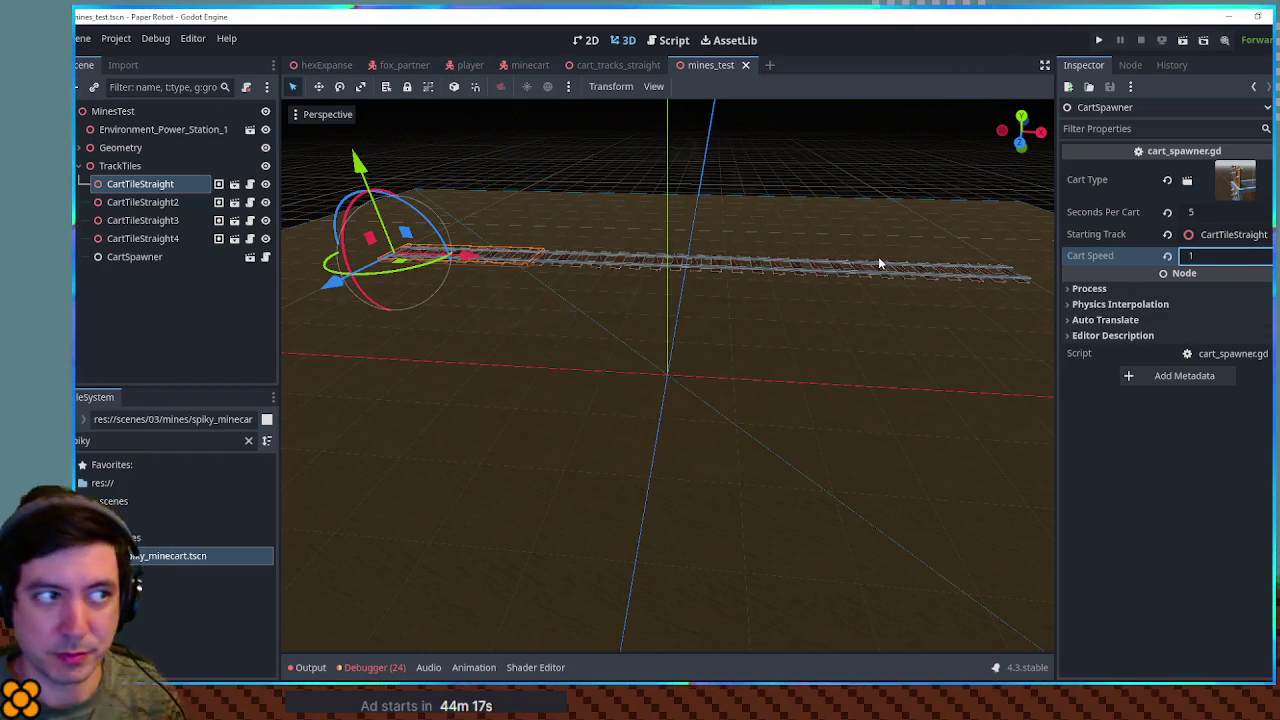
key(F6)
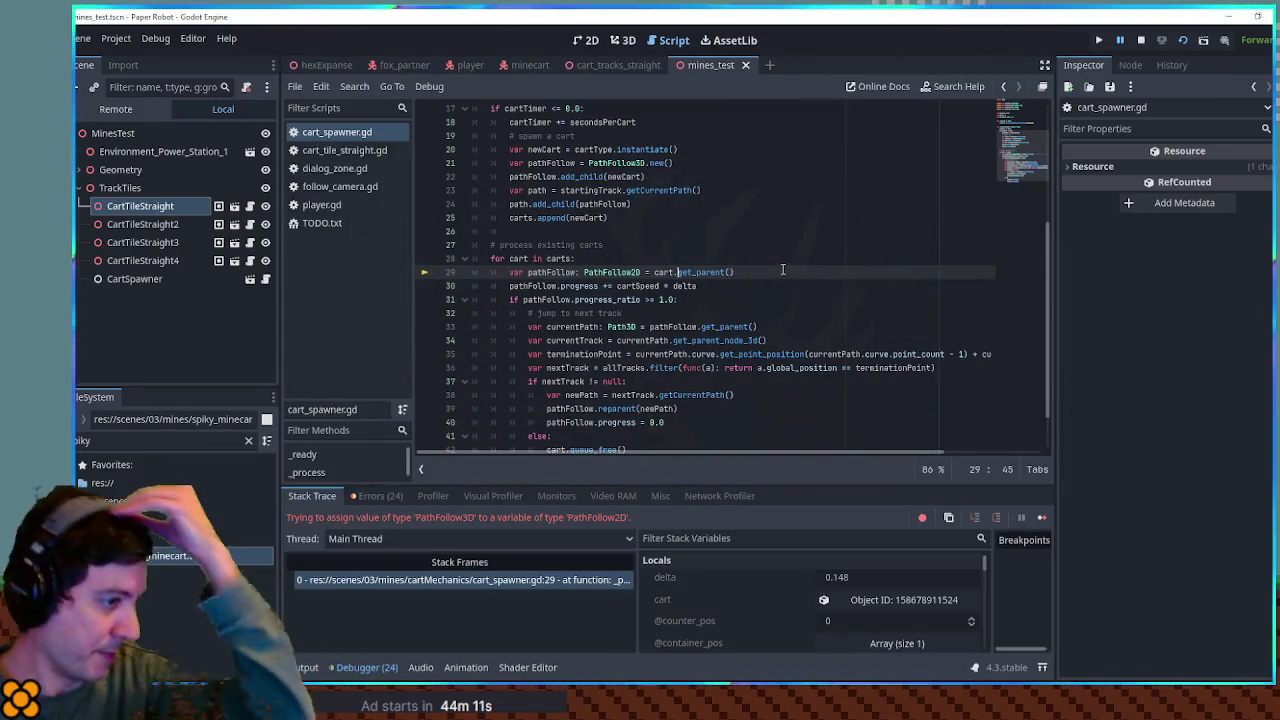
Step: Change line 29's PathFollow2D type to PathFollow3D and rerun the scene
click(642, 272)
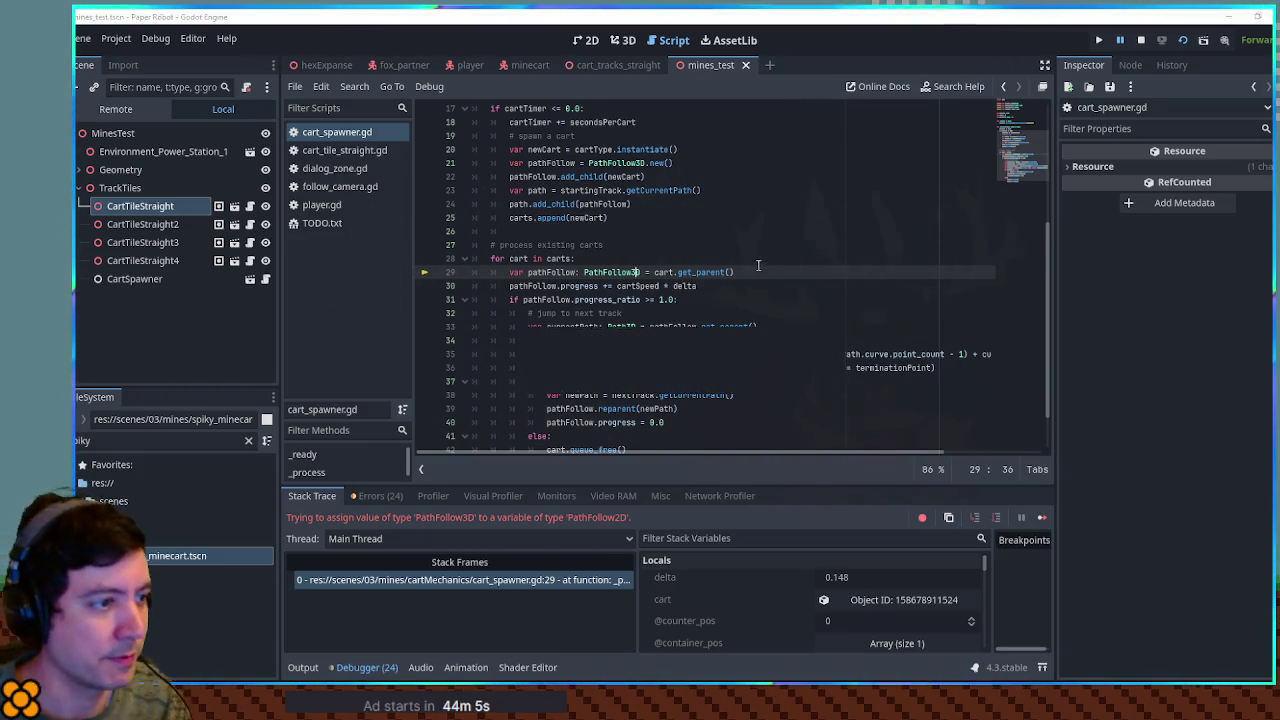
key(F5)
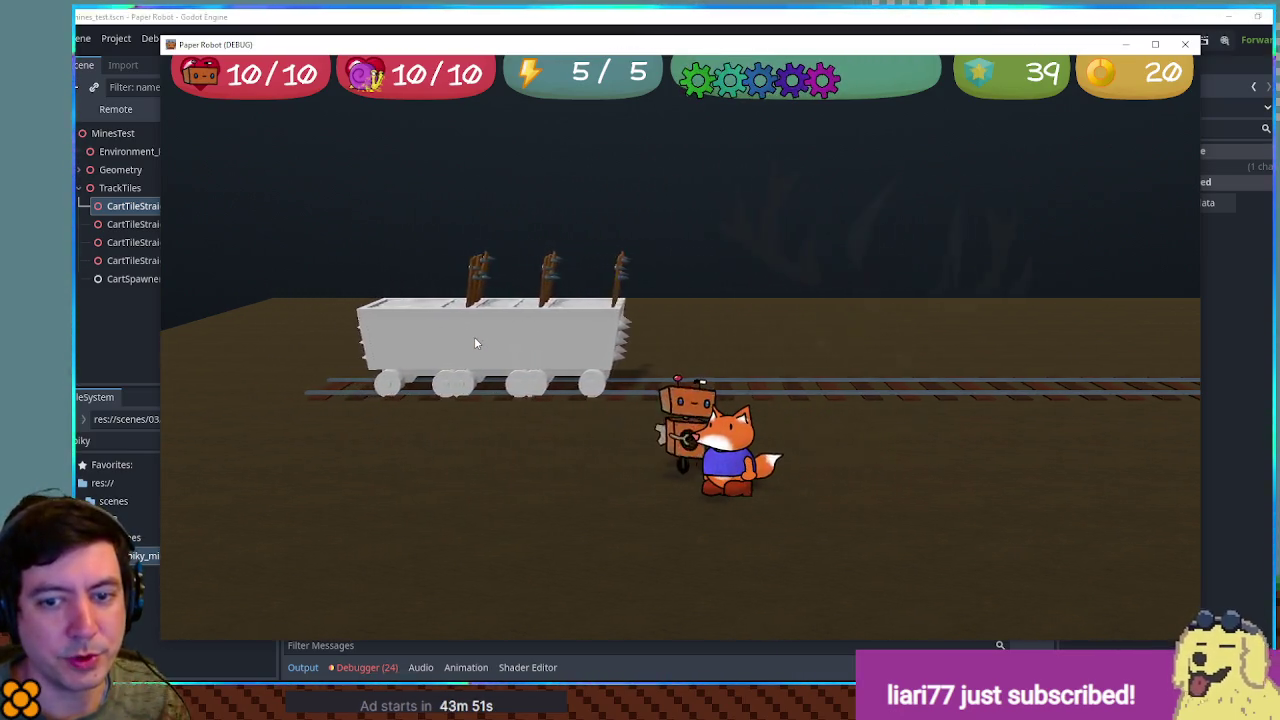
Step: Repeatedly jump the robot onto the passing spiky minecarts, then close the game with F8
key(space)
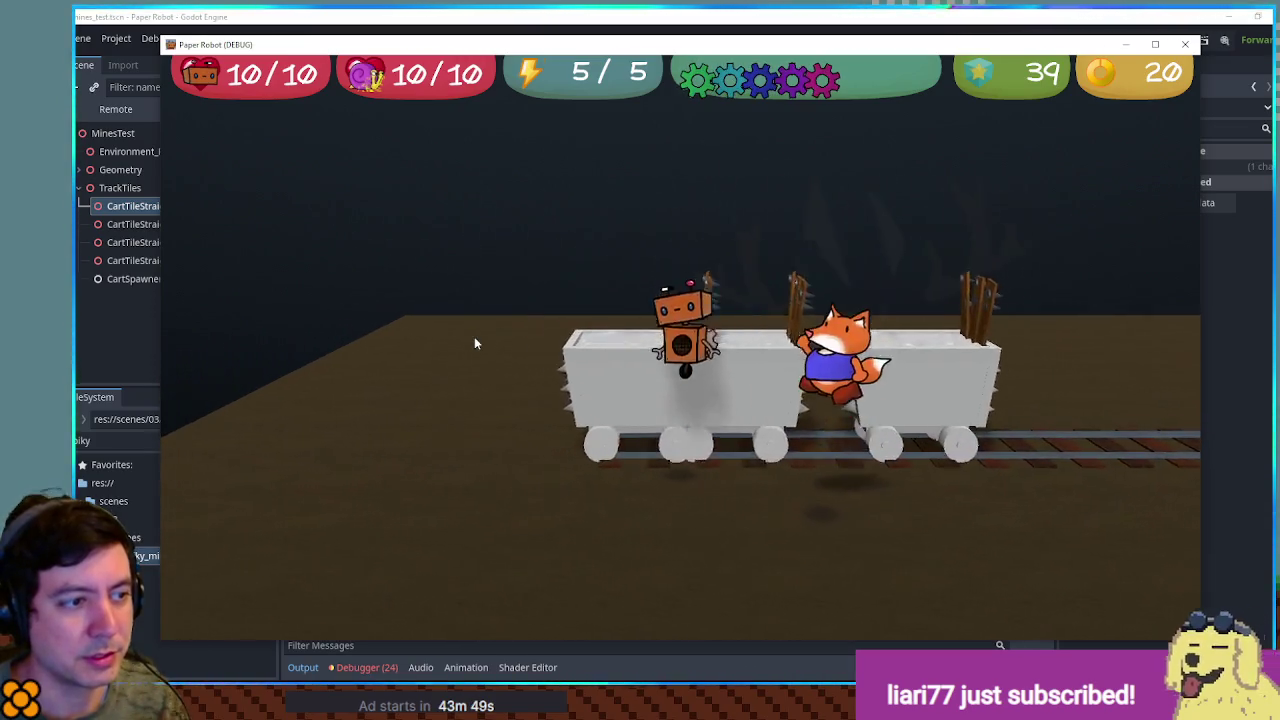
key(space)
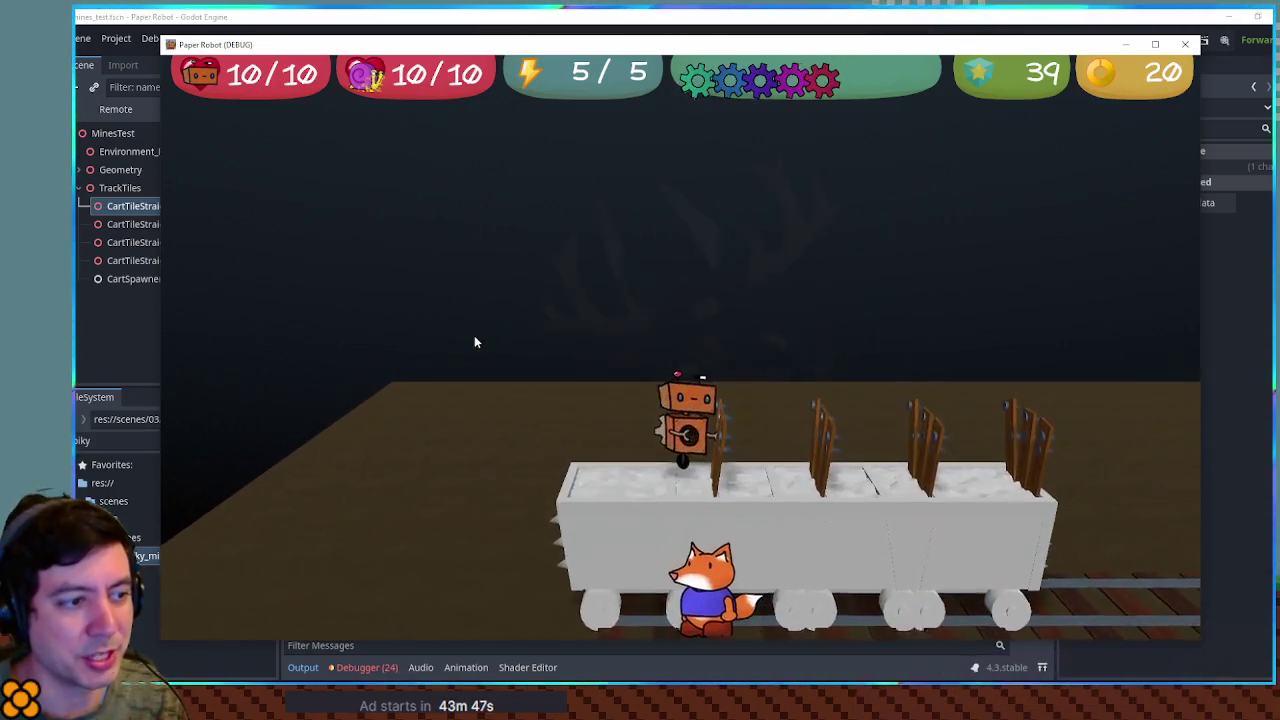
key(space)
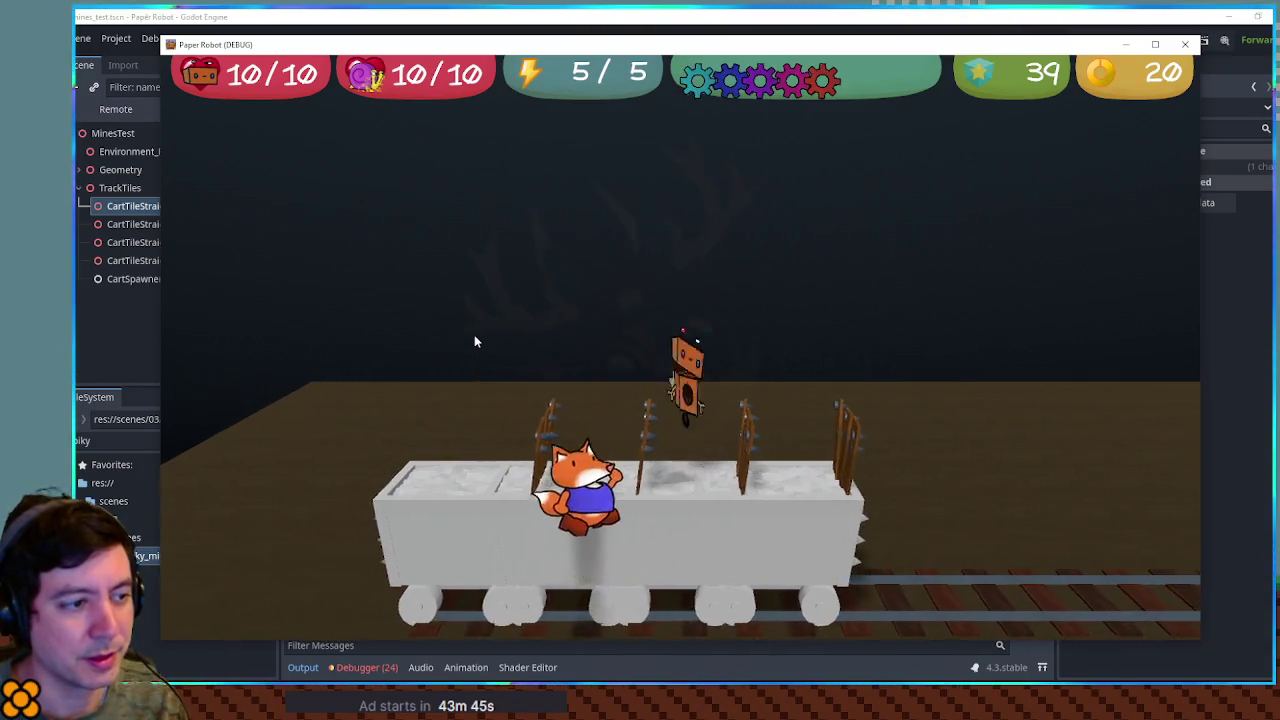
key(space)
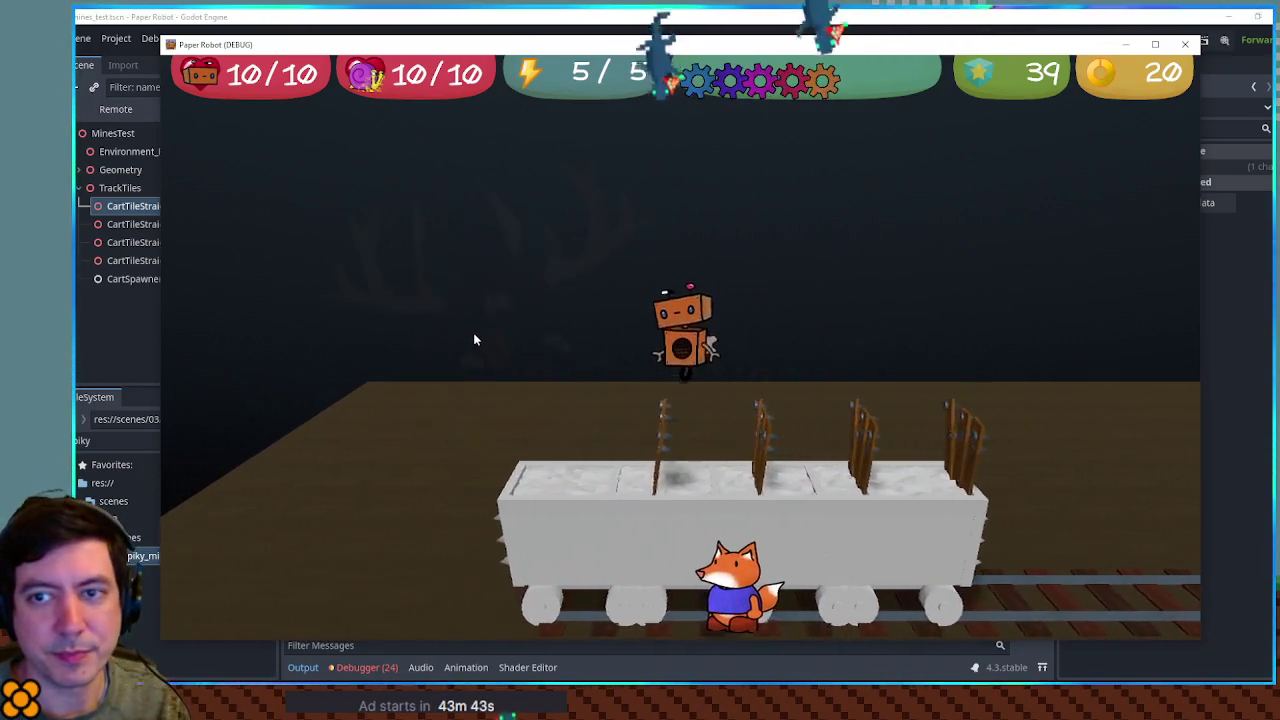
key(space)
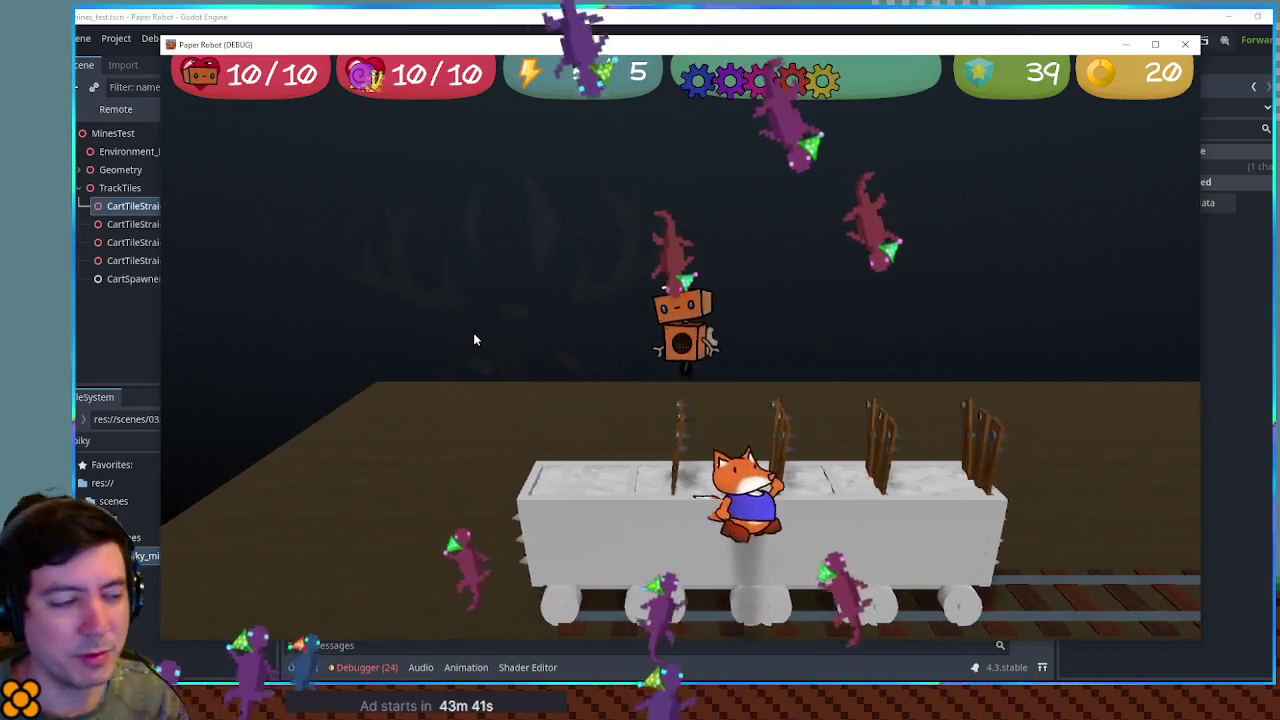
key(space)
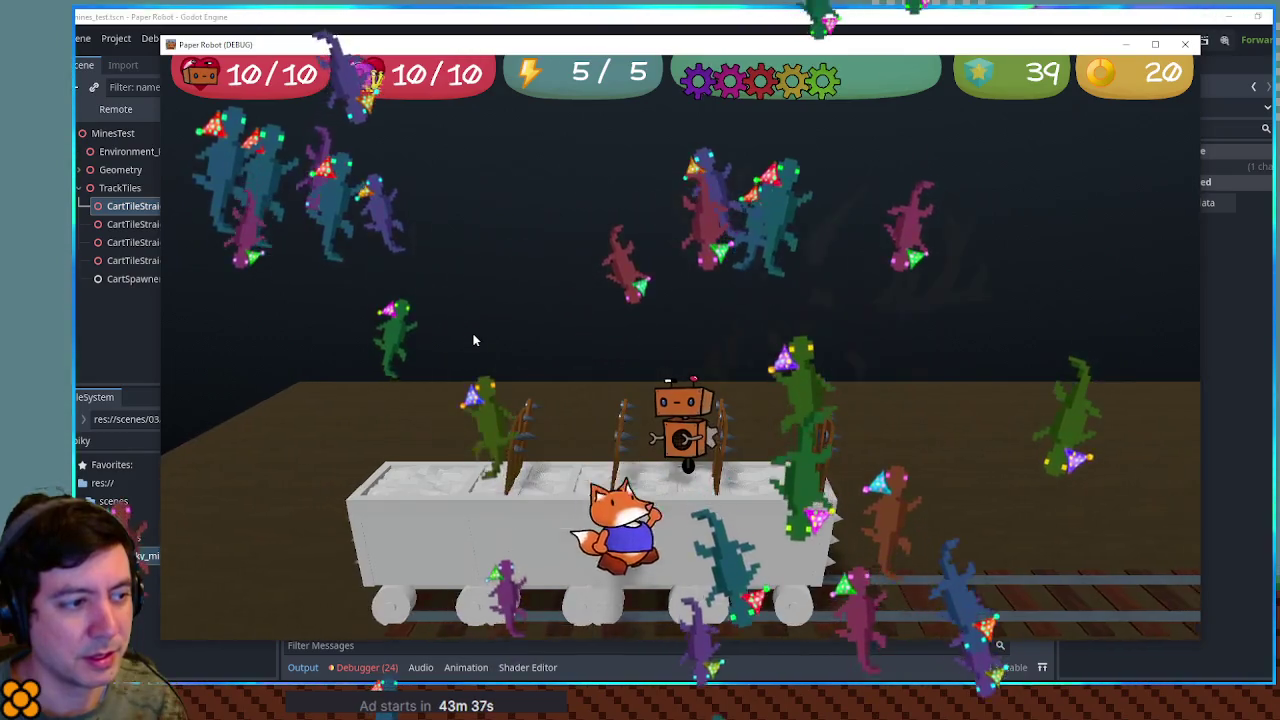
key(space)
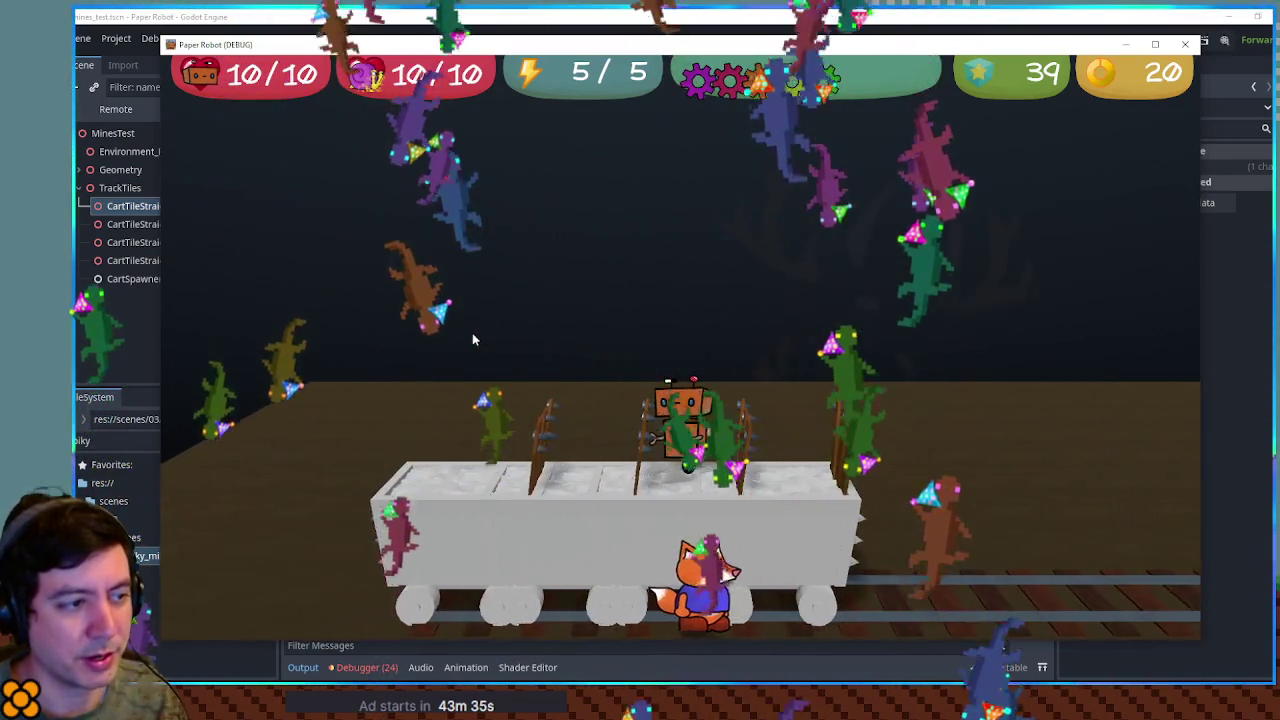
key(space)
key(space)
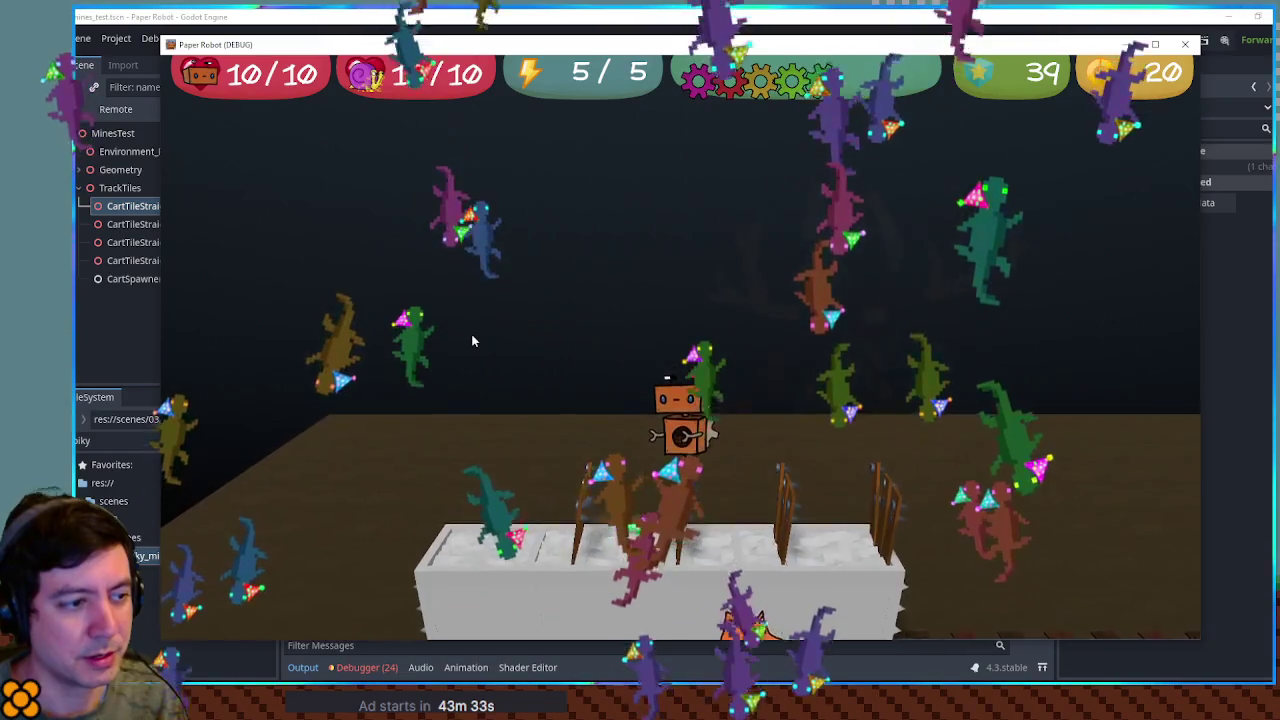
key(space)
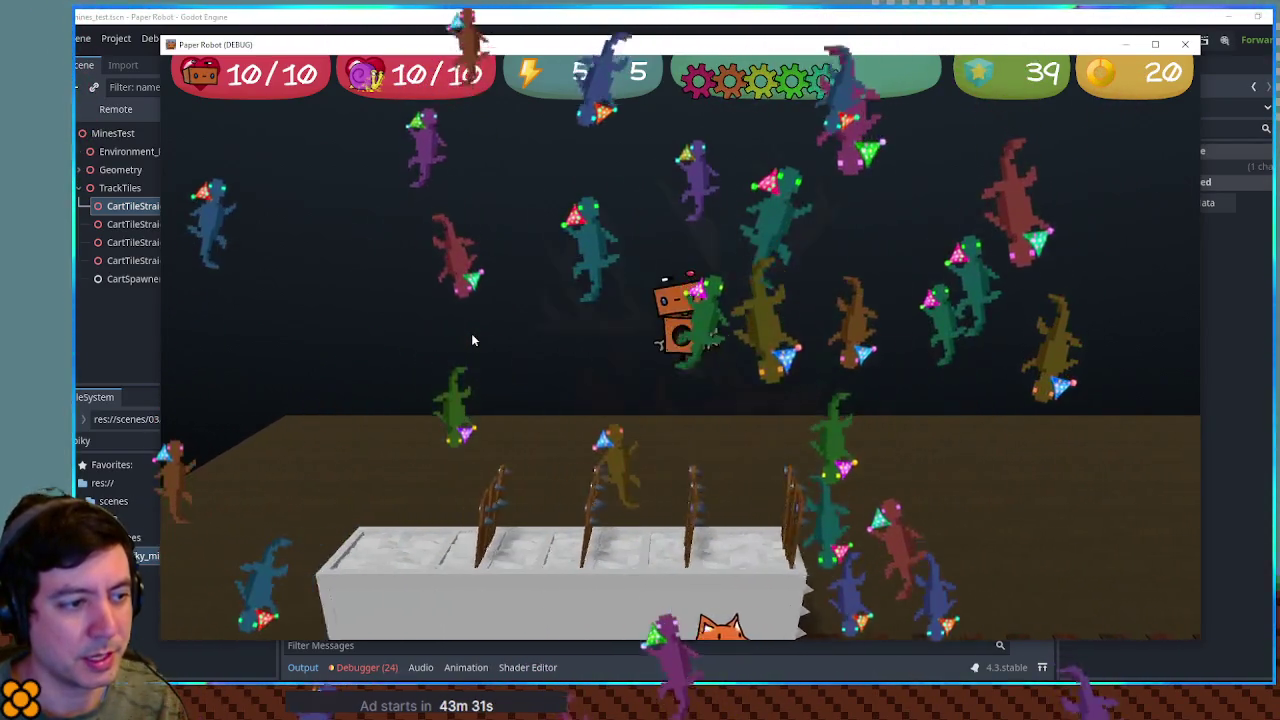
key(space)
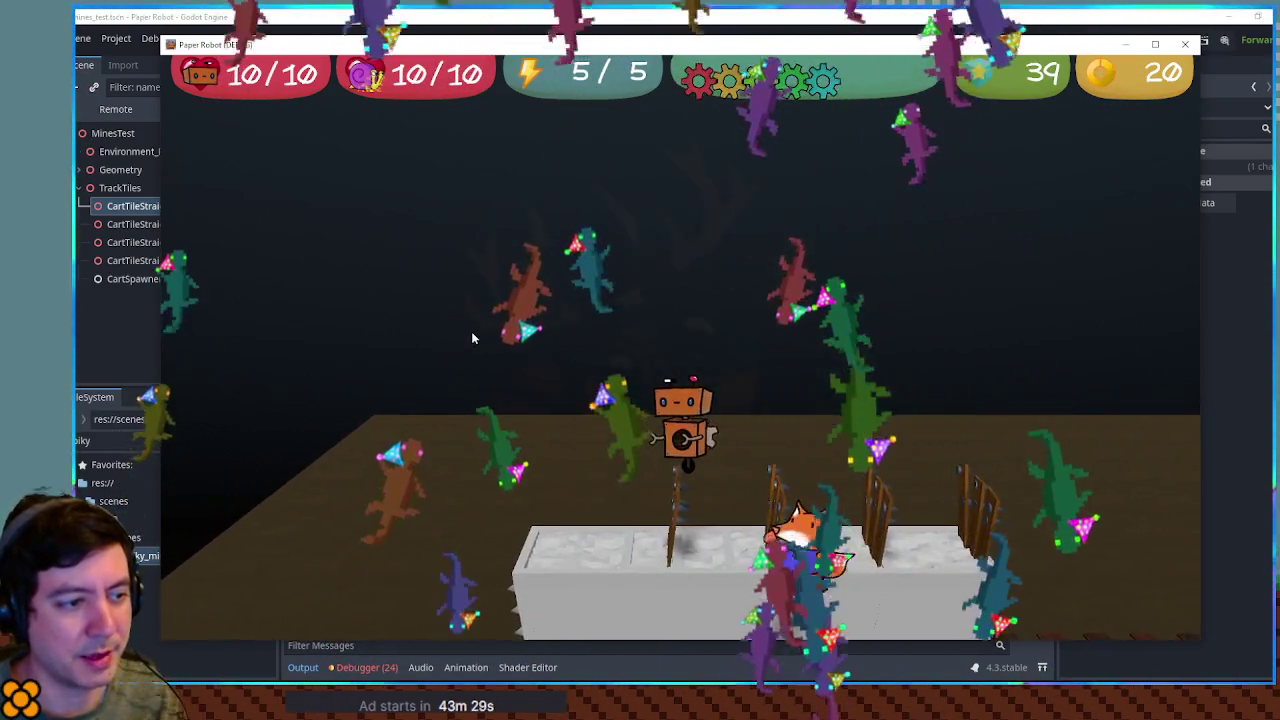
key(F8)
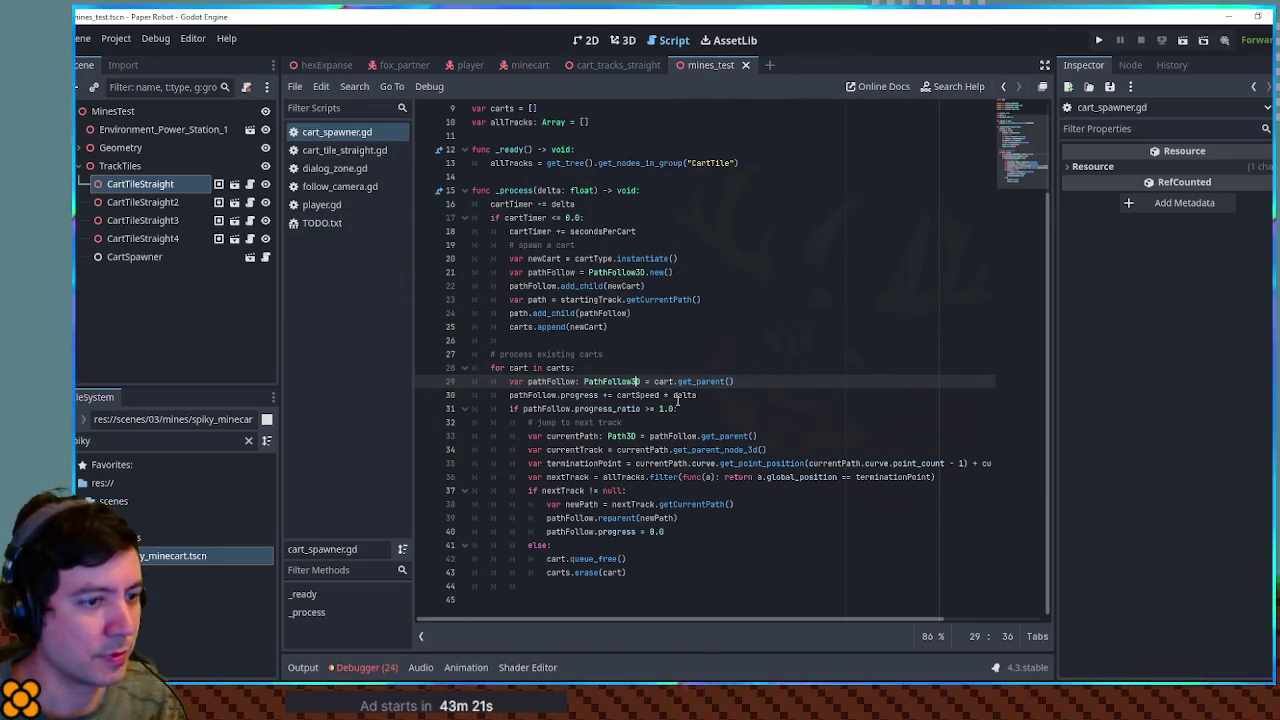
Step: Insert print(terminationPoint) on a new line after line 35 and select CartSpawner in the Scene dock
click(903, 463)
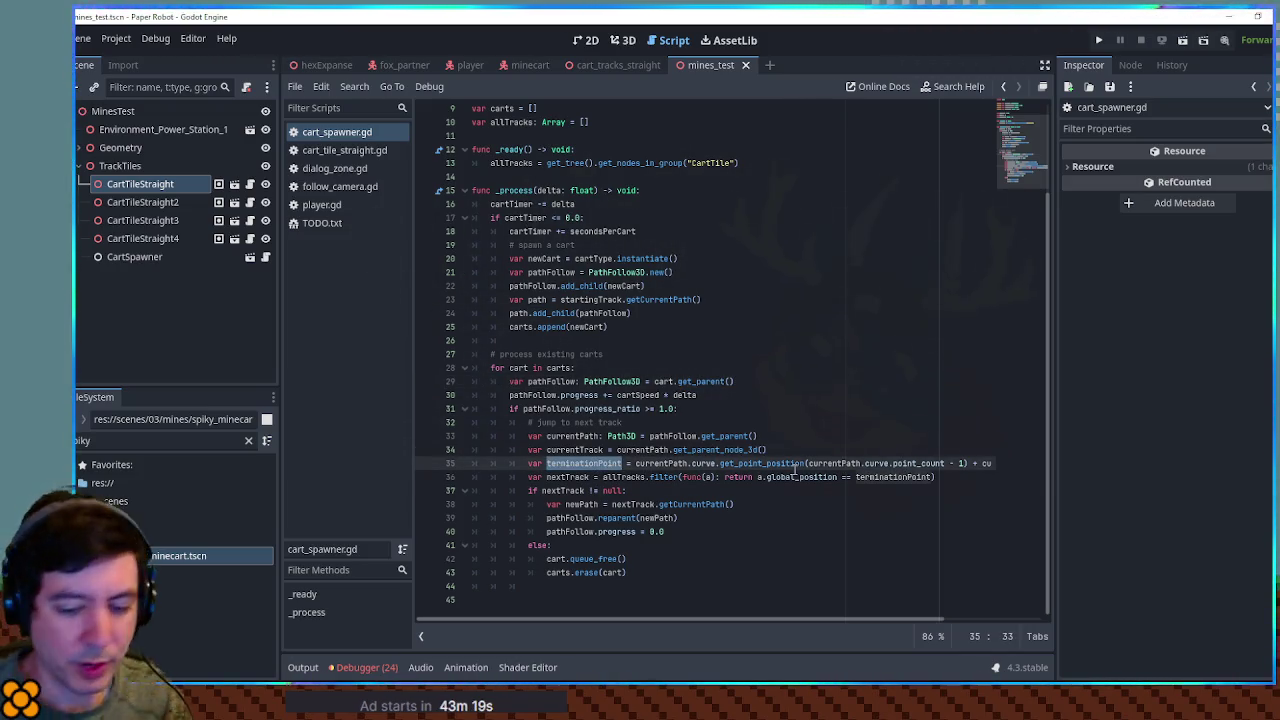
key(End)
key(Return)
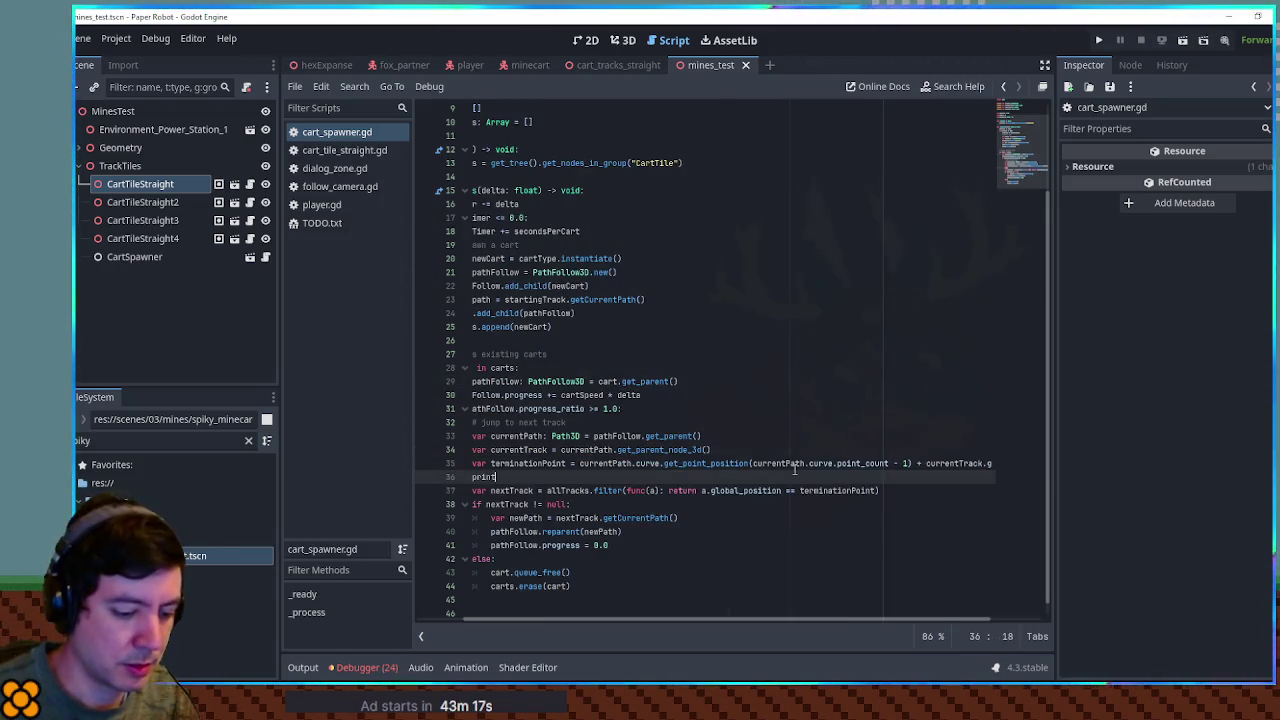
text(()
text(termina)
key(Return)
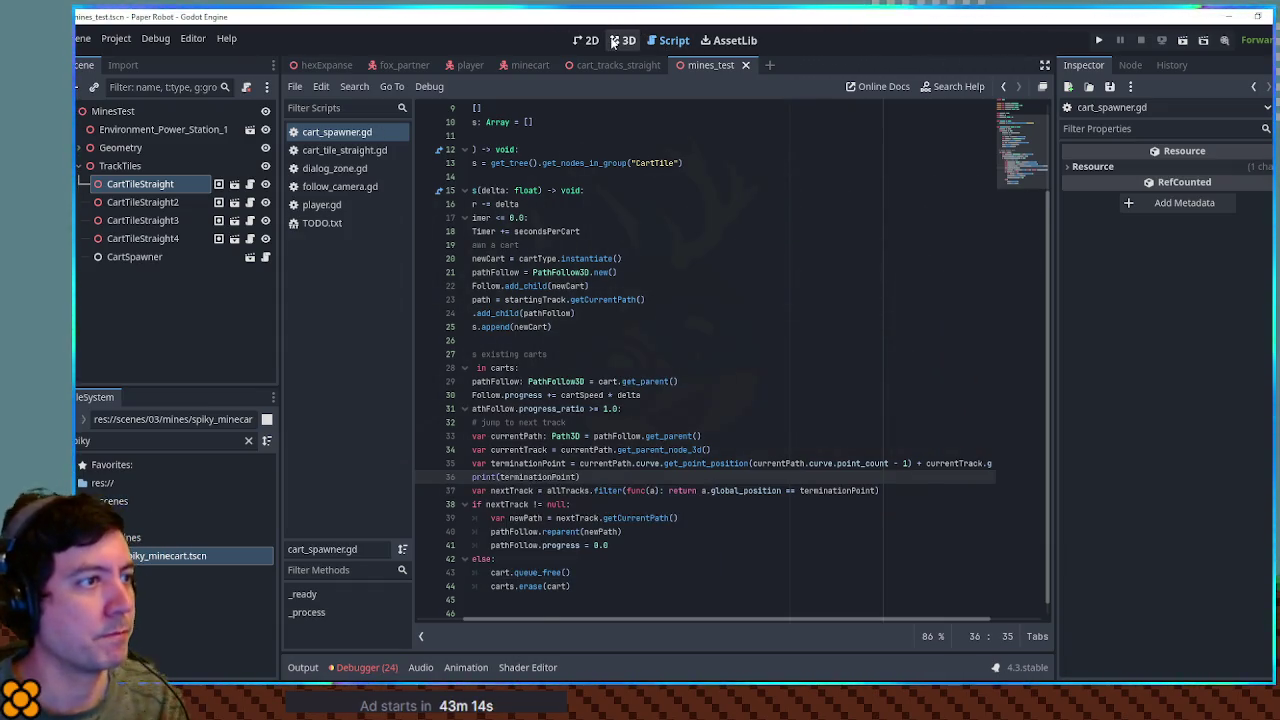
click(132, 258)
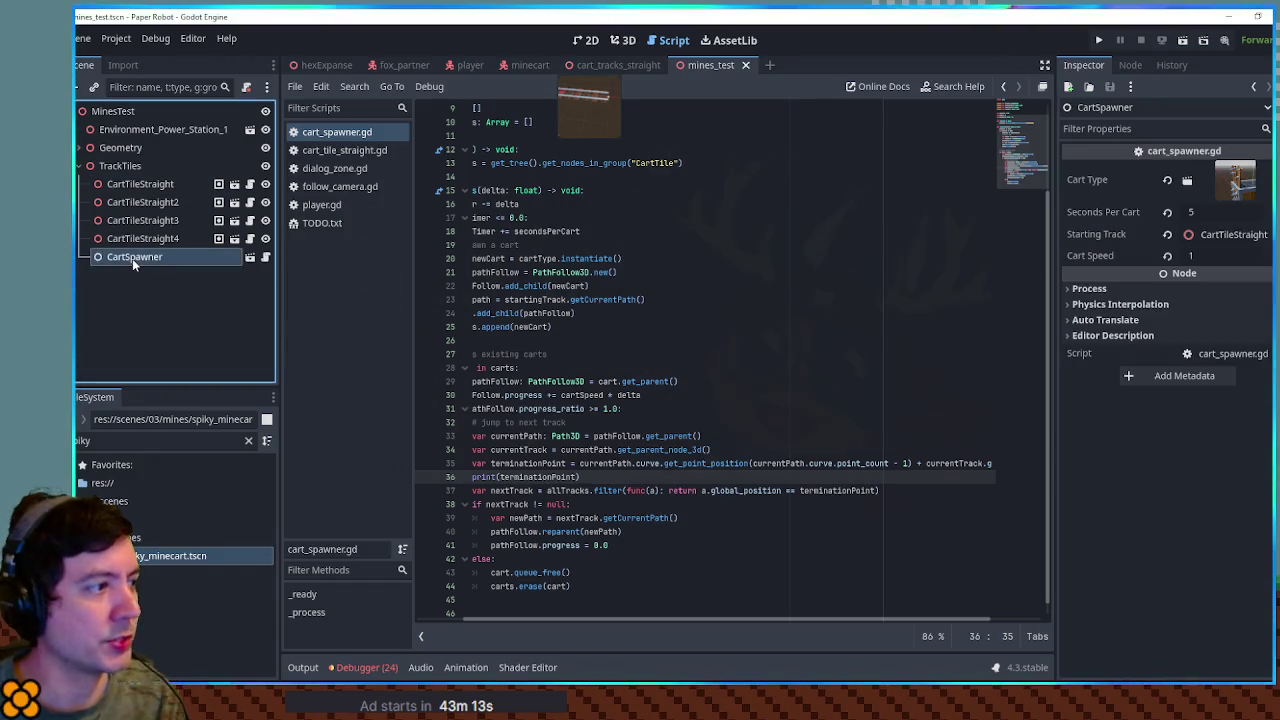
Step: Set Seconds Per Cart to 10, run the scene, shrink the game window, then close it
click(1204, 214)
text(0)
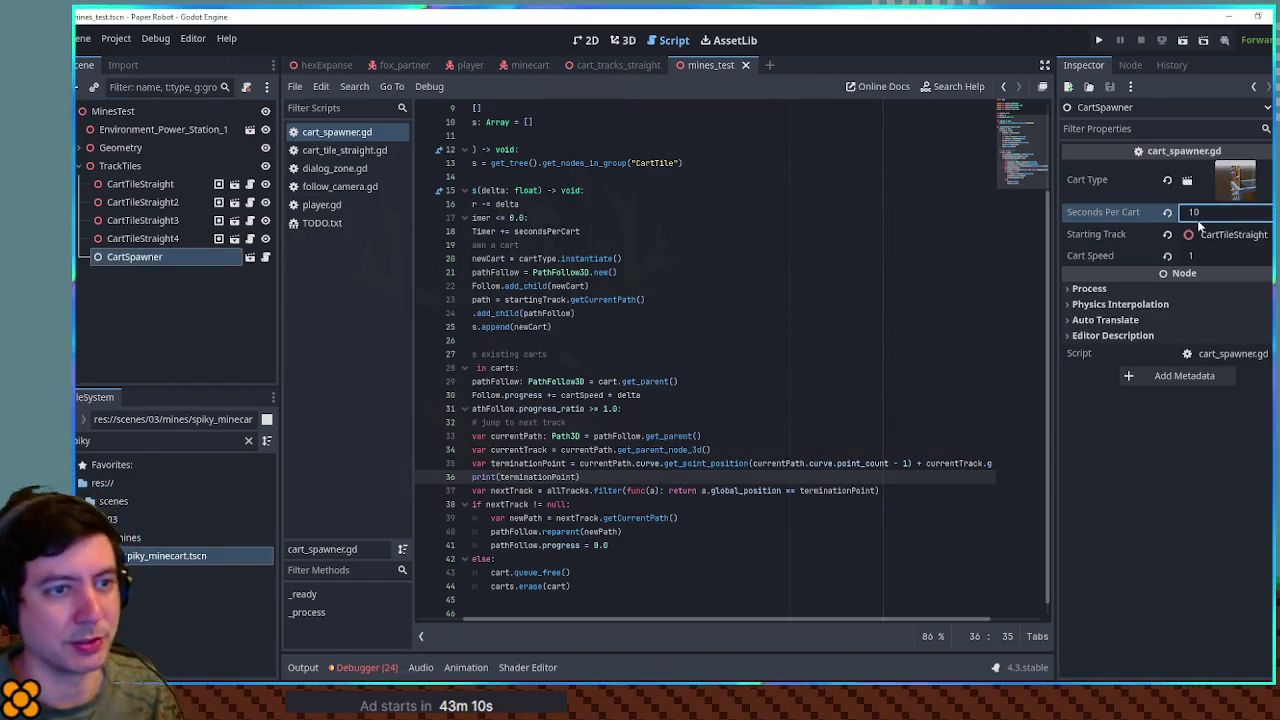
key(F6)
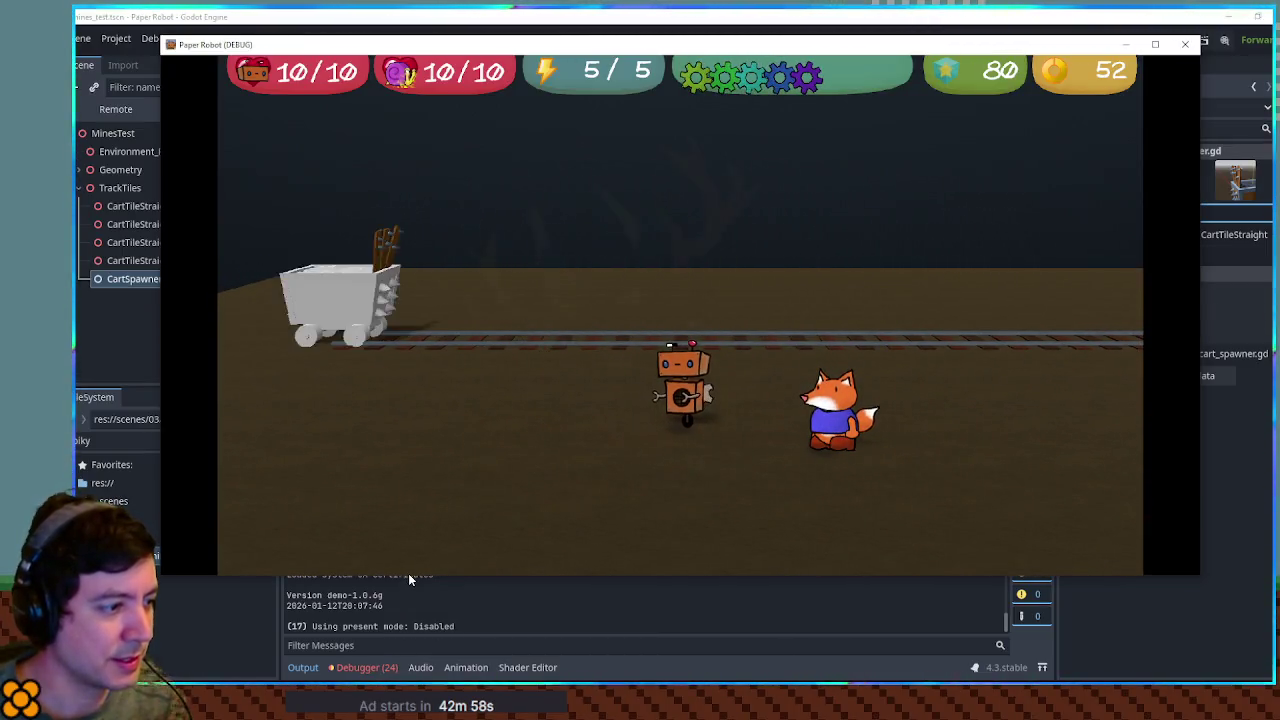
drag(408, 574, 410, 533)
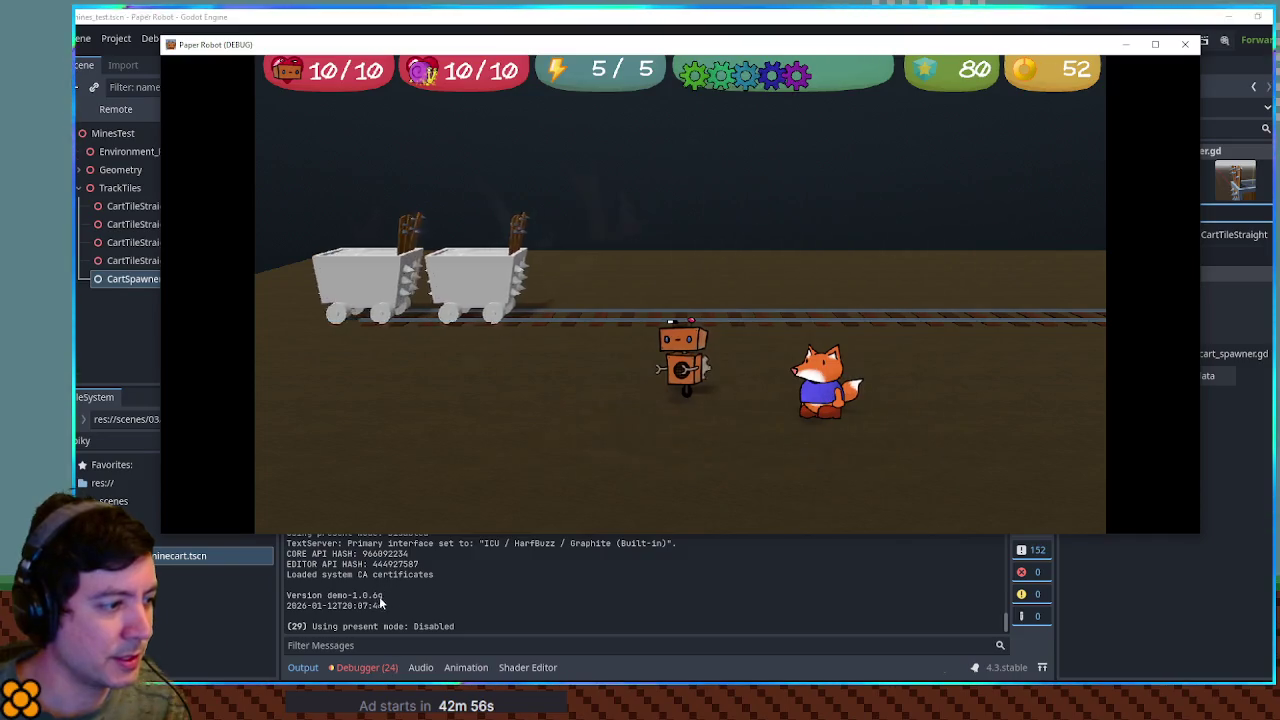
click(1181, 50)
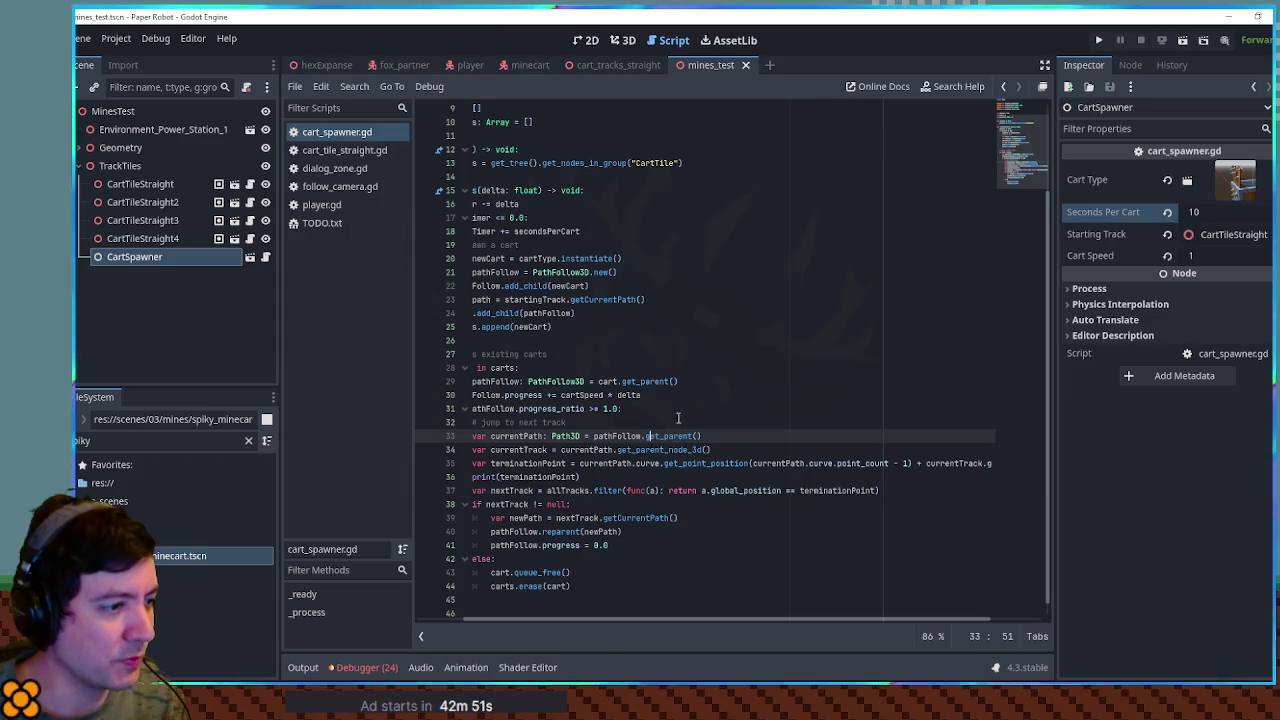
Step: Add 'pathFollow.loop = false' on line 22 of cart_spawner.gd and run the game
ctrl+click(612, 278)
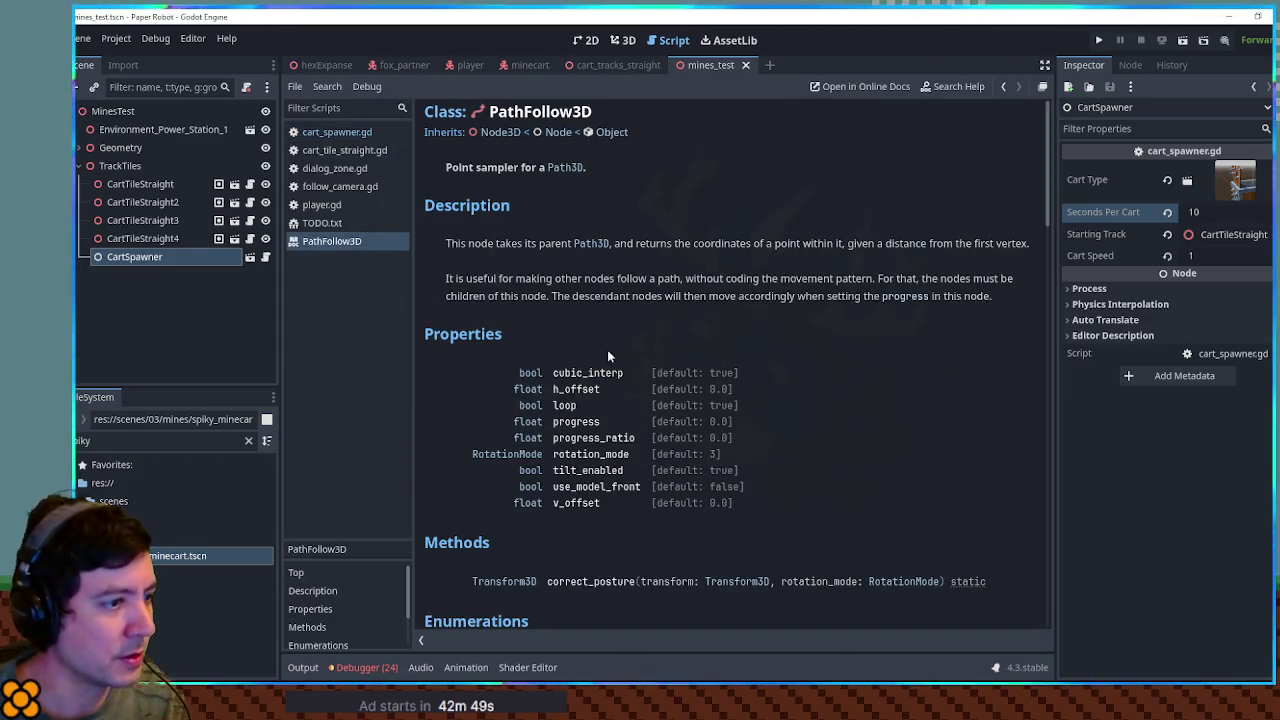
middle_click(361, 243)
click(733, 272)
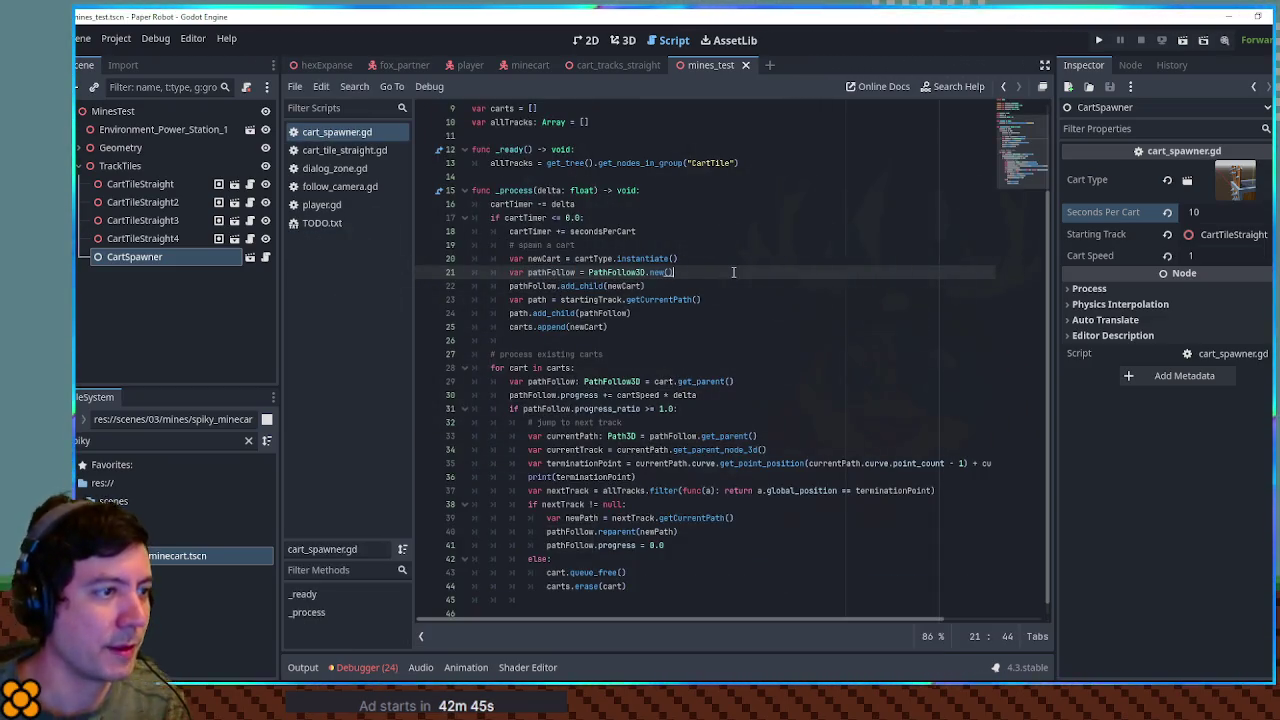
key(Return)
text(pathFollow.loop)
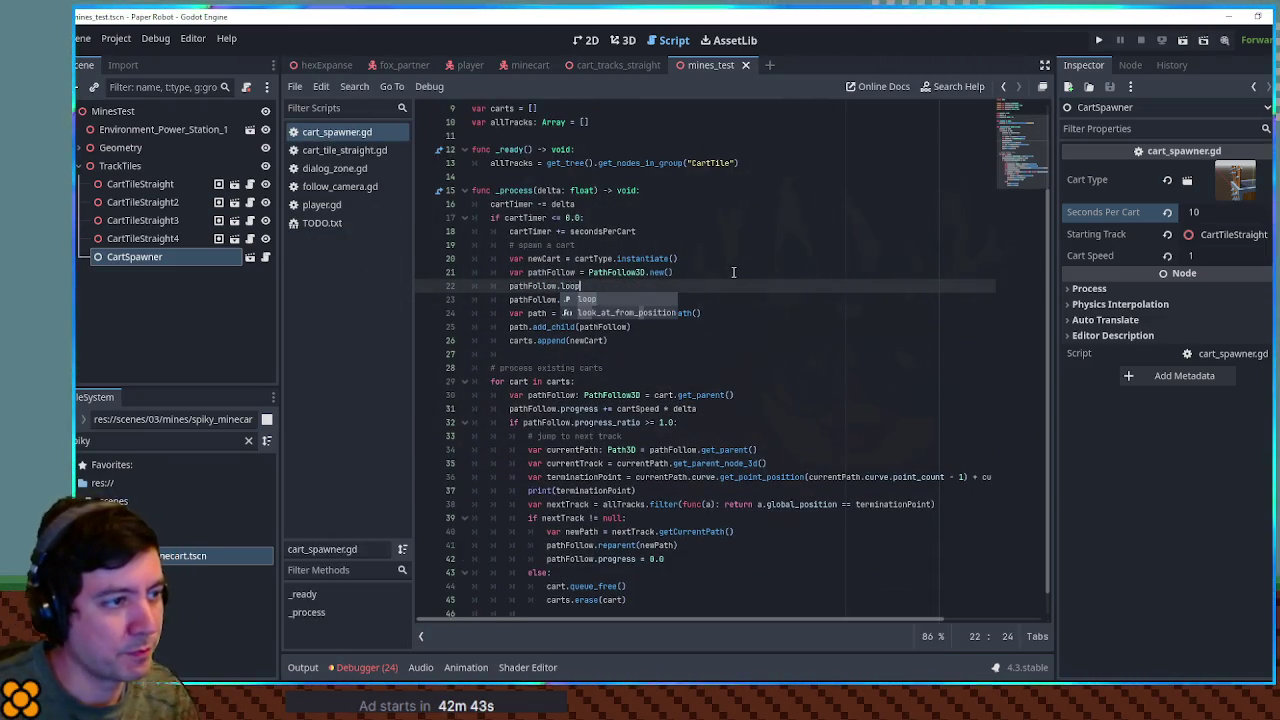
text( = false)
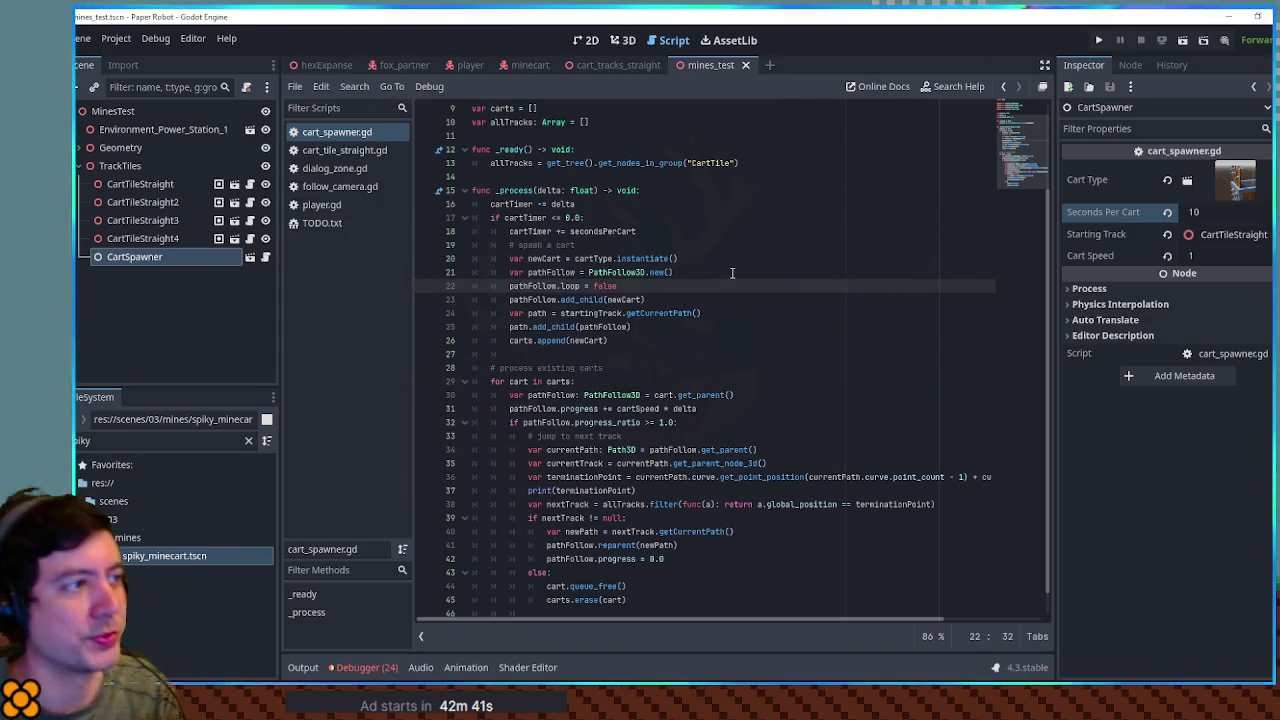
key(F6)
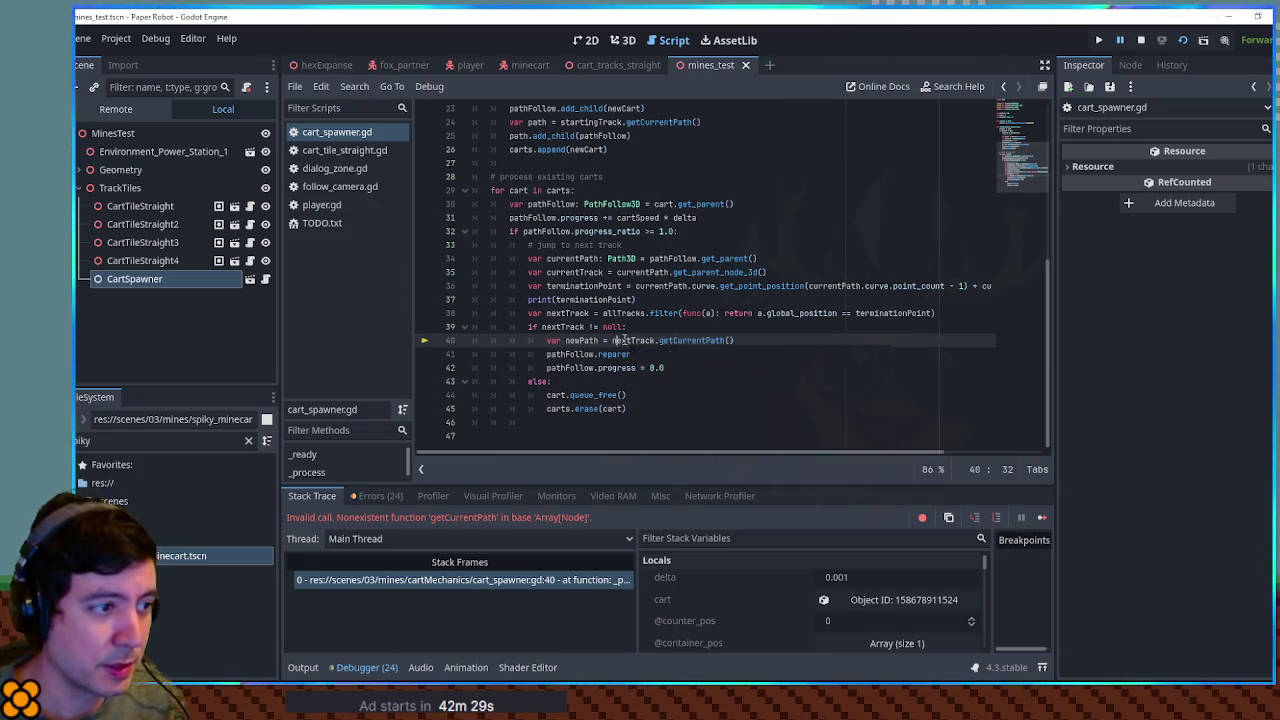
Step: Stop the game, change line 39 to 'if nextTrack.size() > 0:' and line 40 to nextTrack[0], then save
mouse_move(624, 341)
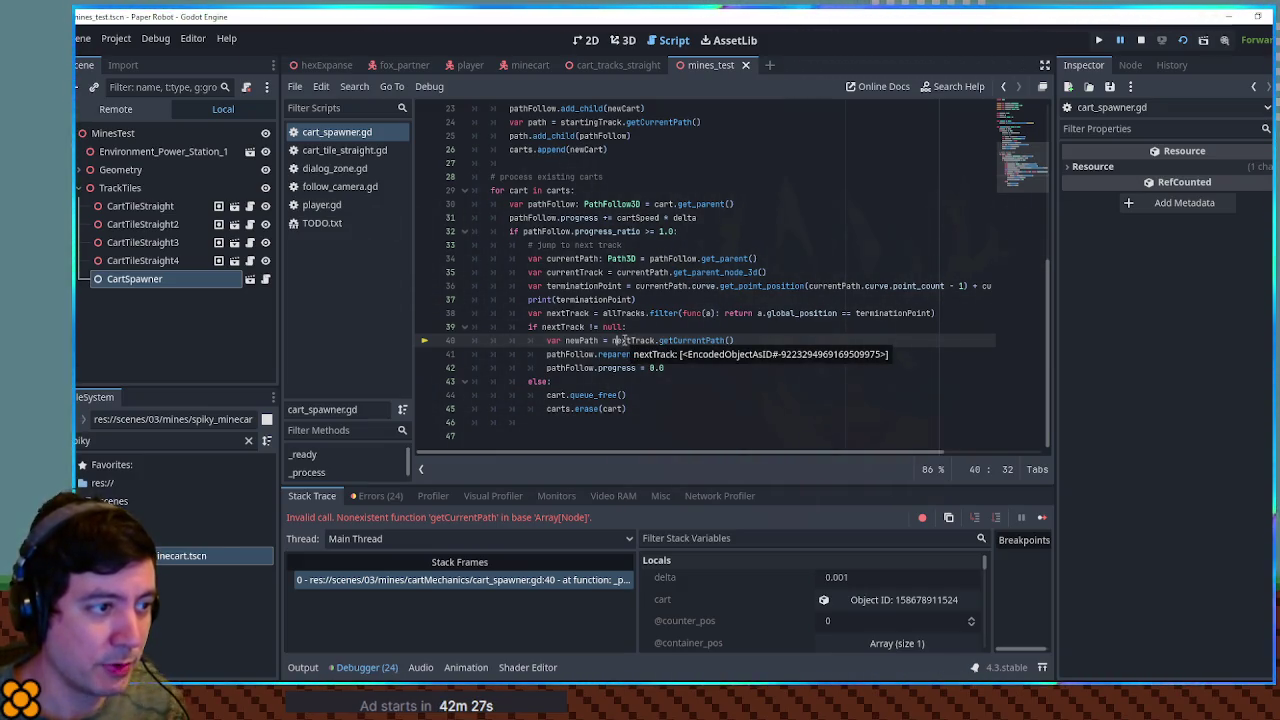
click(623, 341)
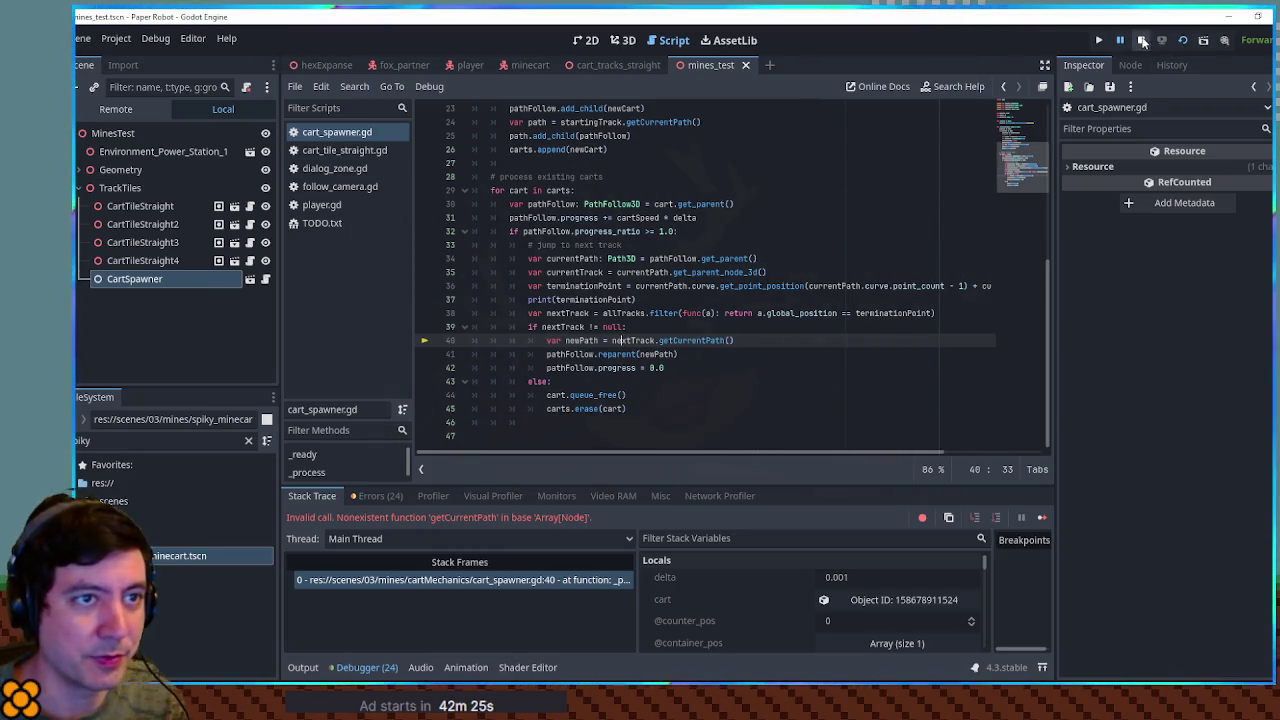
click(1142, 40)
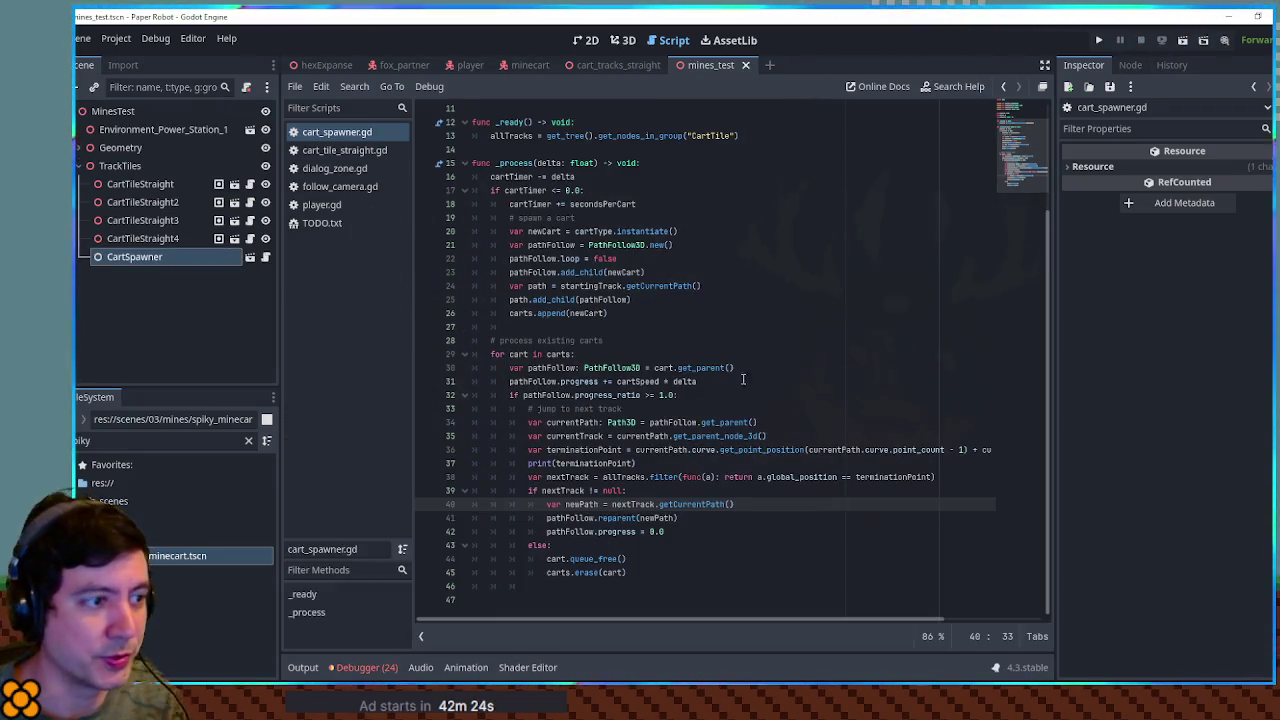
click(588, 490)
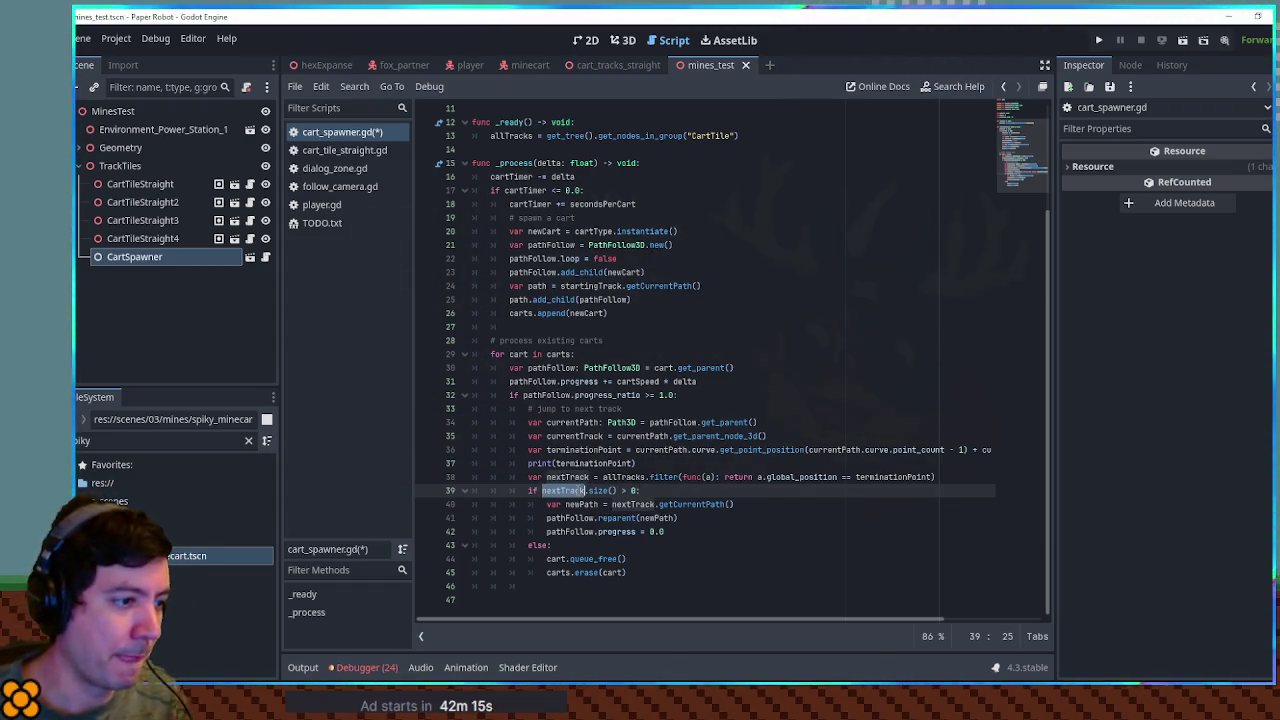
click(656, 504)
text([0])
key(ctrl+s)
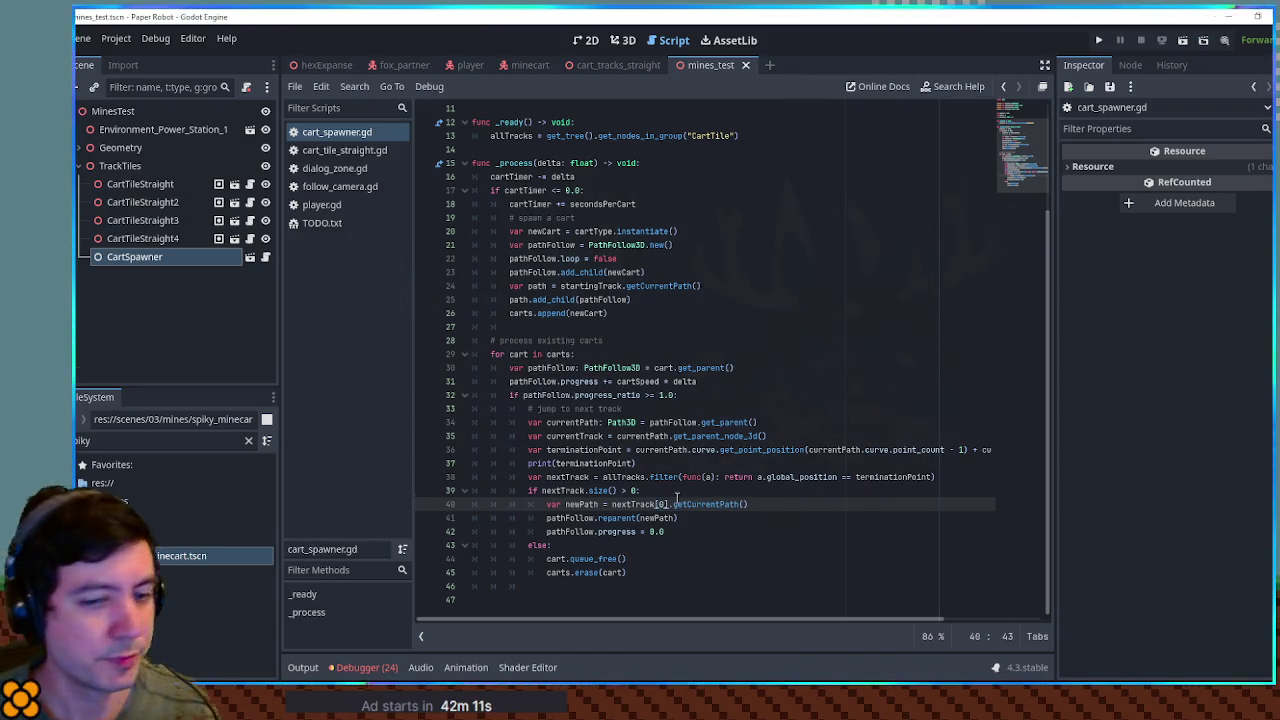
Step: Run the game and move the fox with W and A to watch the carts
key(F6)
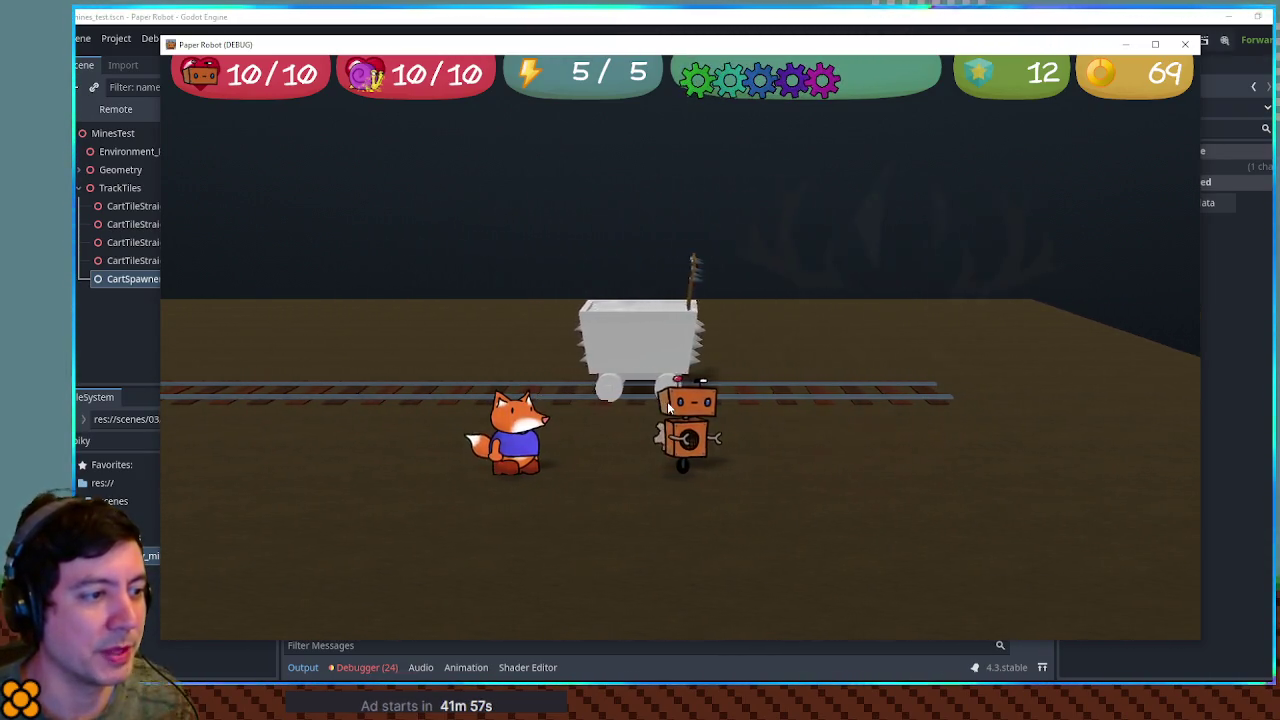
key(w)
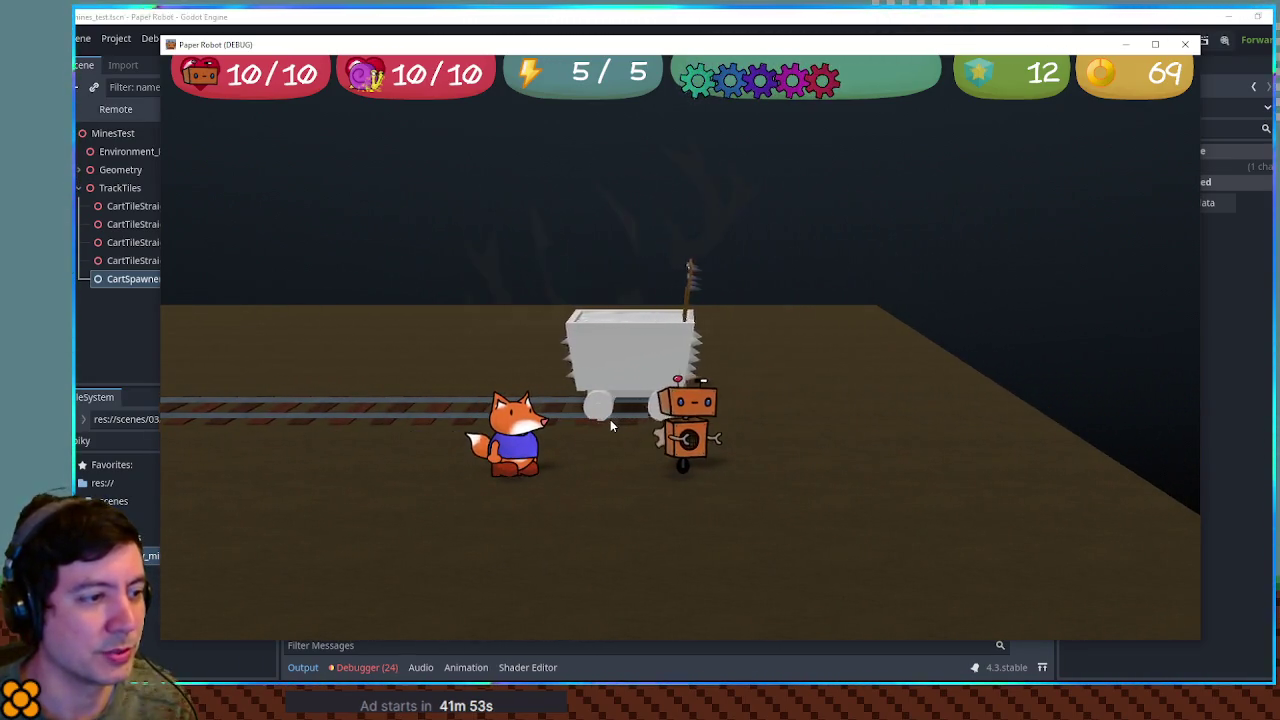
key(a)
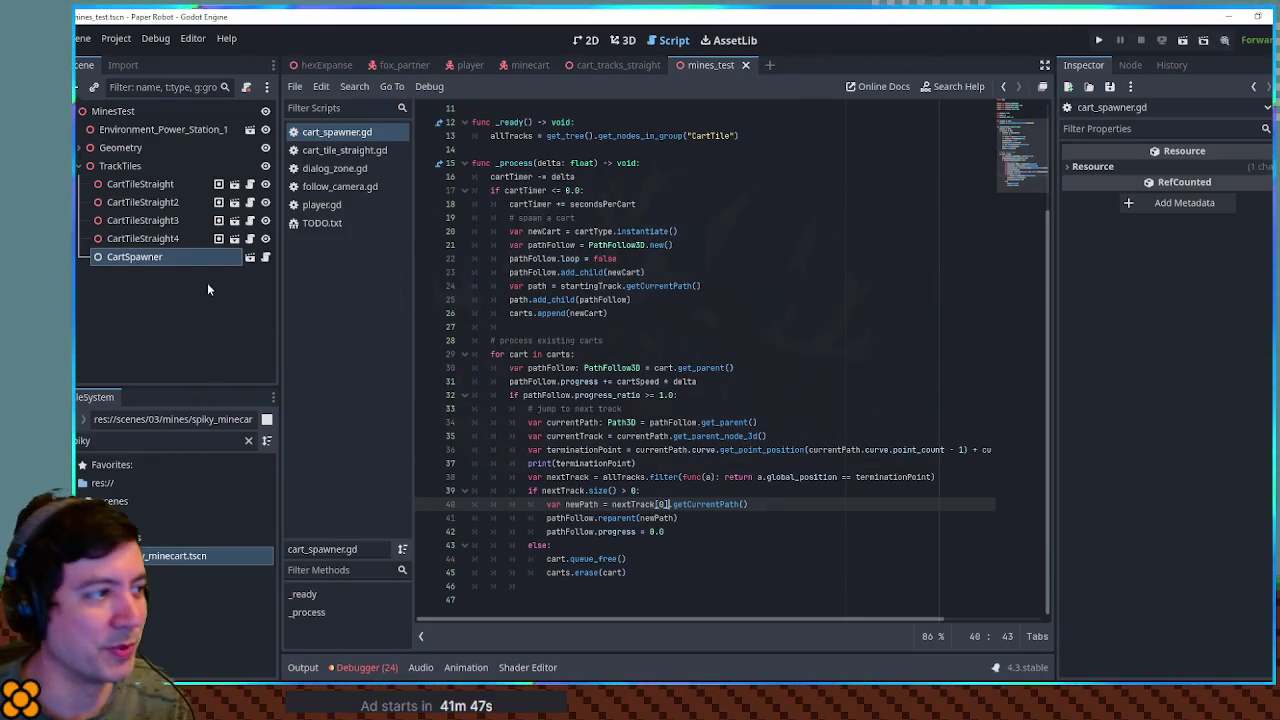
Step: Give CartSpawner 4 seconds per cart and cart speed 4, save, and test-run the game
click(157, 257)
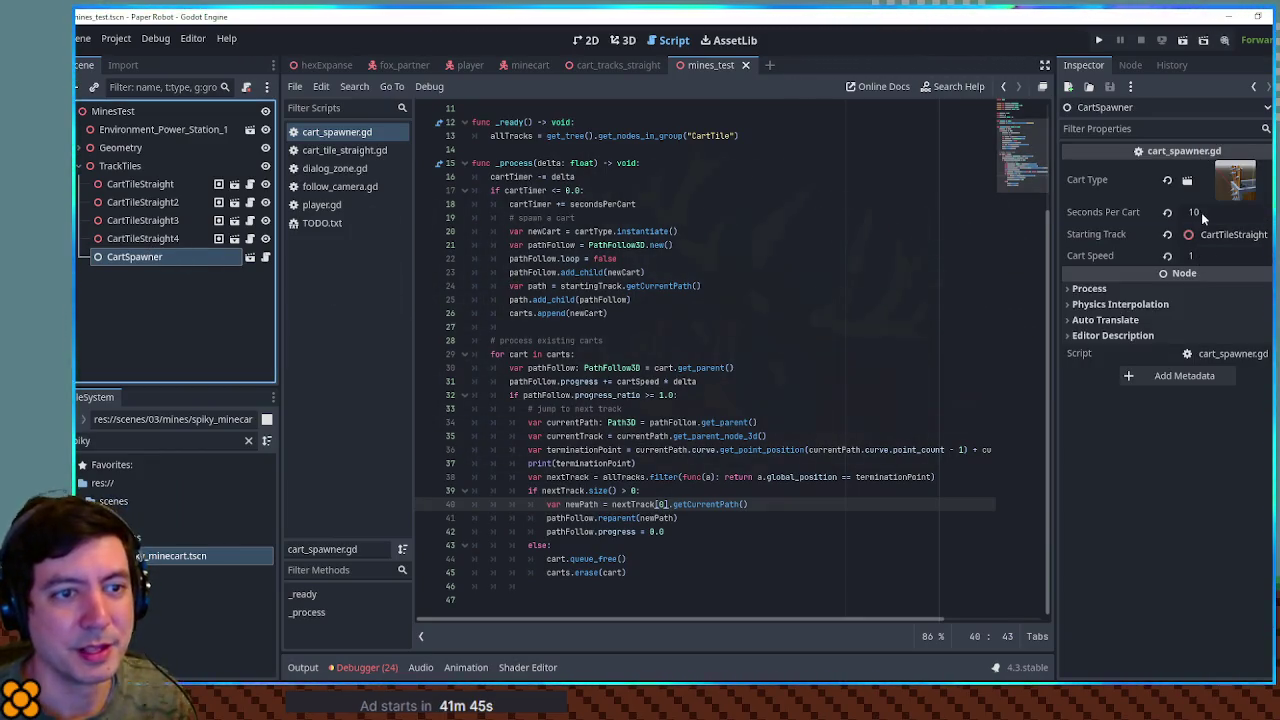
click(1205, 214)
text(4)
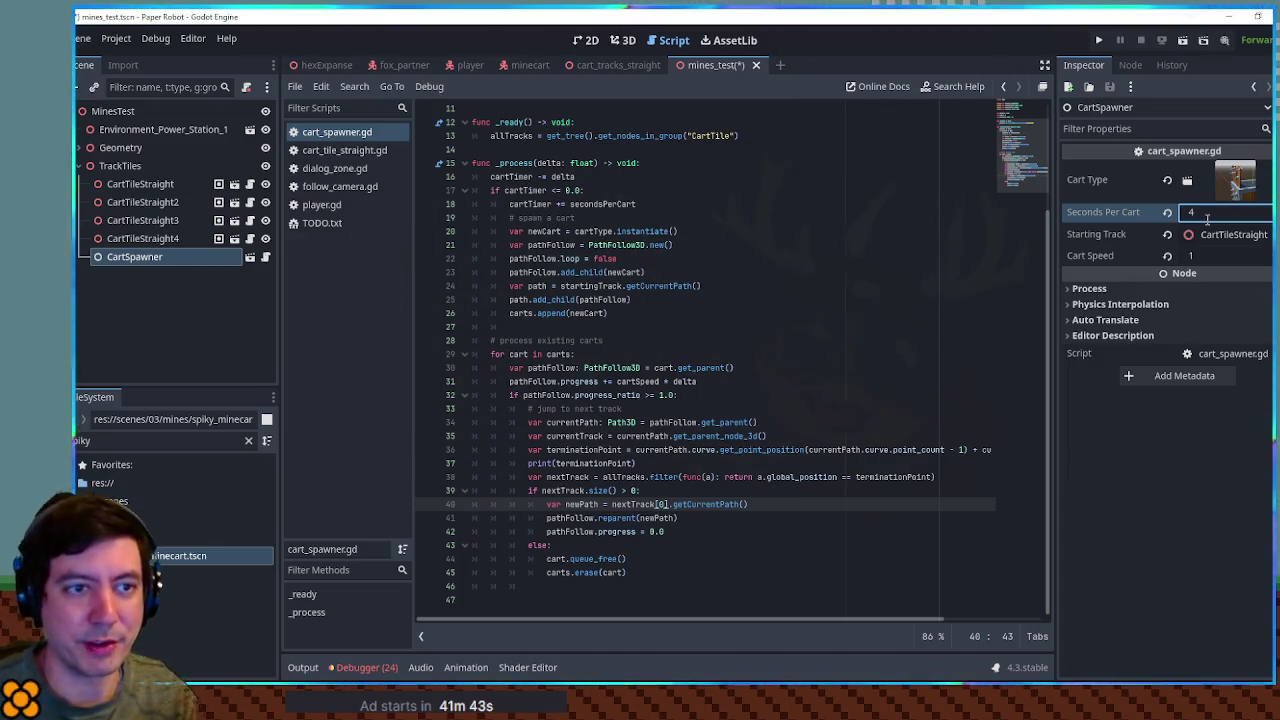
click(1213, 258)
text(4)
key(Return)
key(ctrl+s)
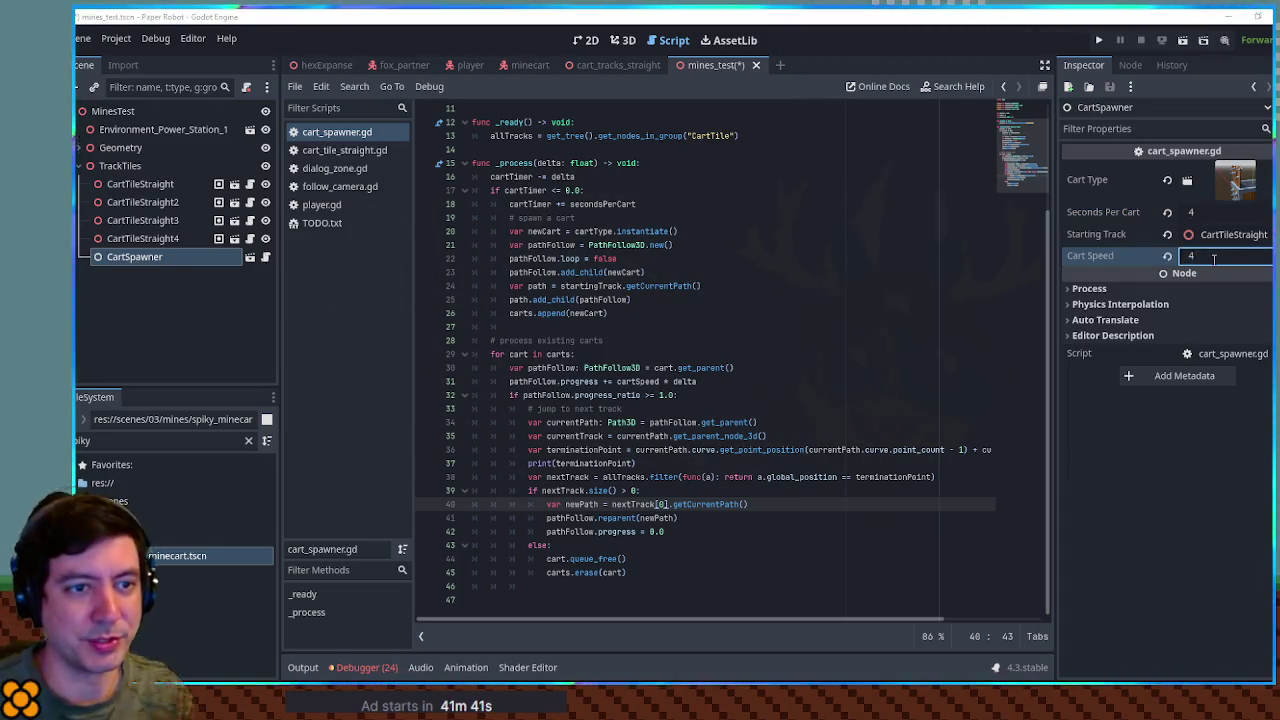
click(704, 201)
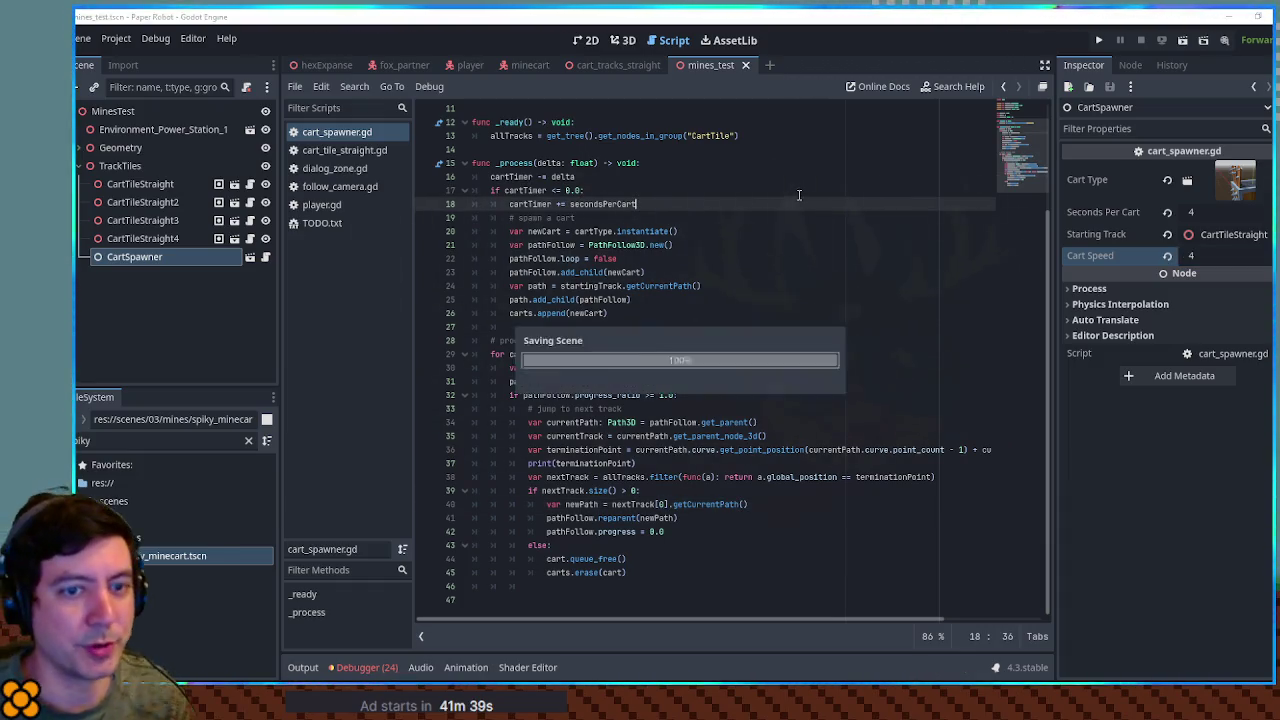
key(F6)
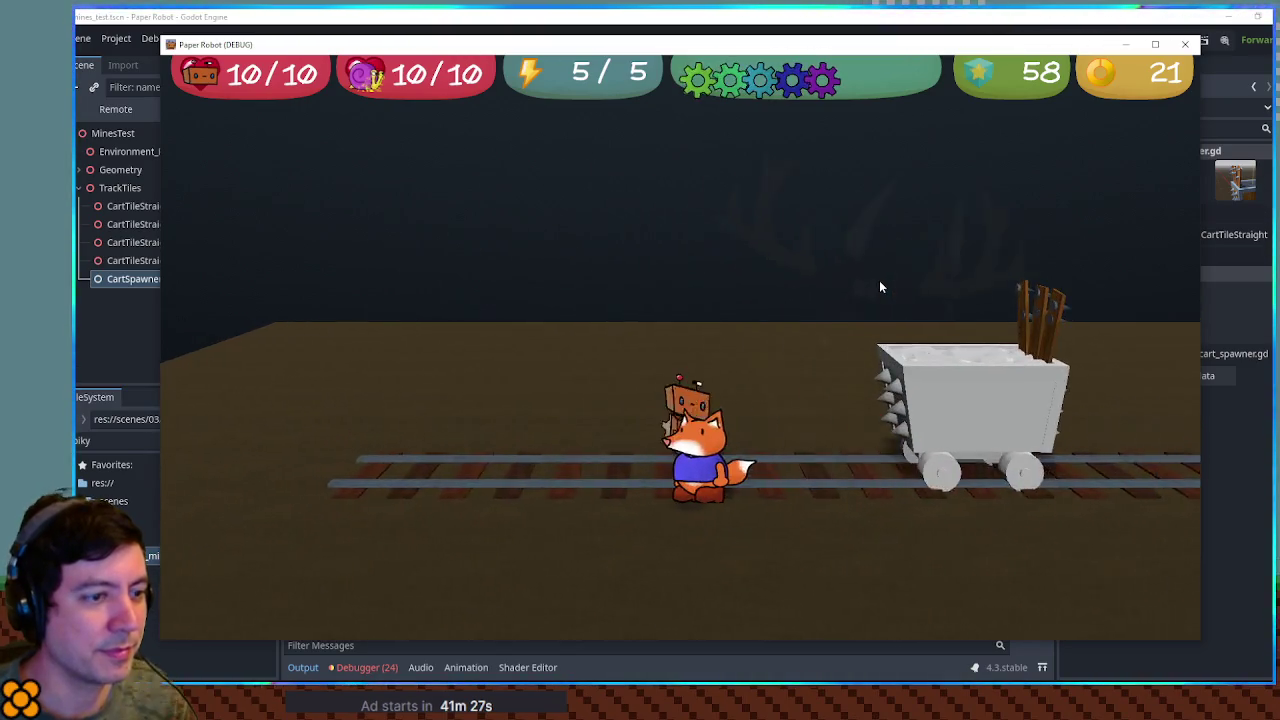
key(F8)
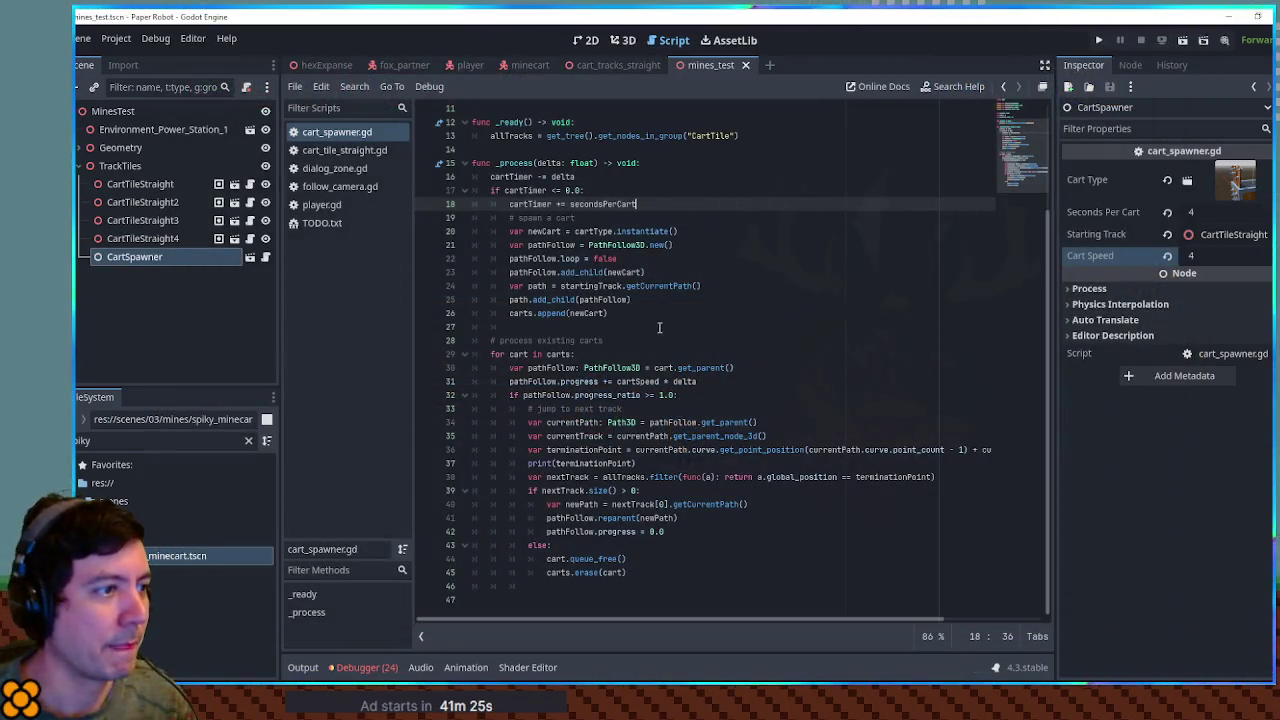
Step: Duplicate the secondsPerCart export line as a new secondsOffset = 0.0 variable
scroll(836, 265, up, 3)
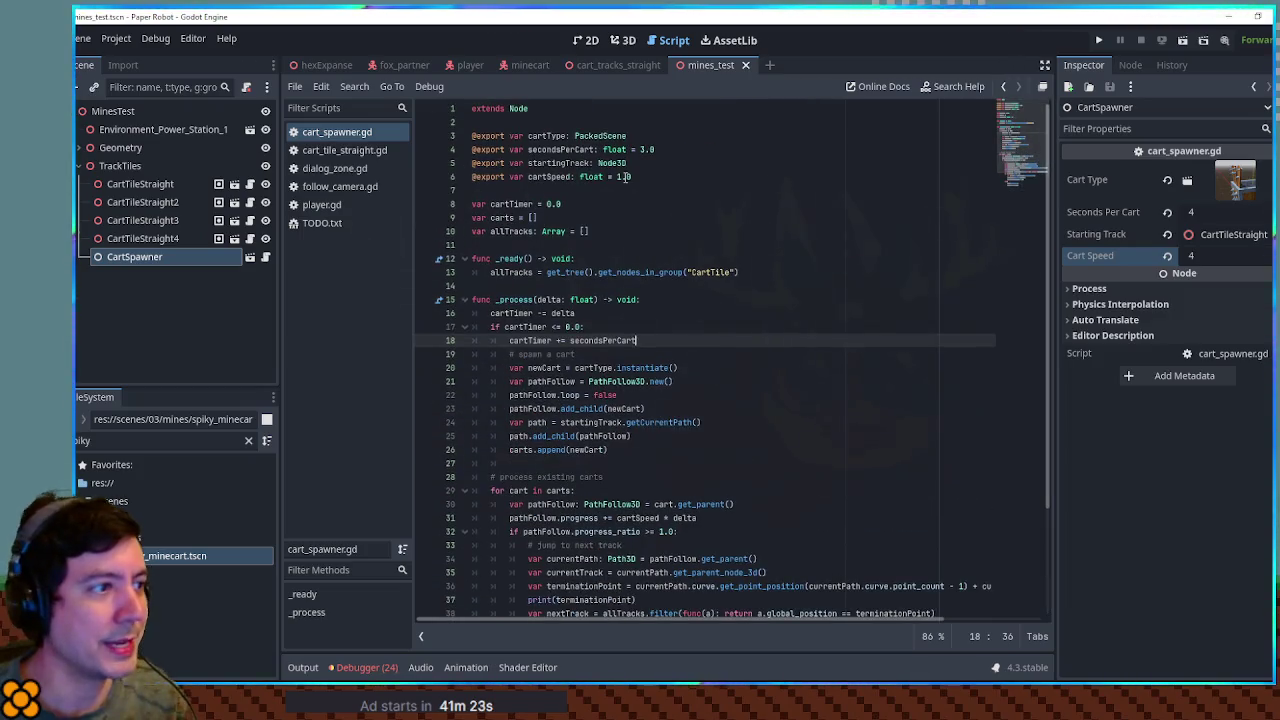
click(650, 177)
drag(668, 149, 670, 143)
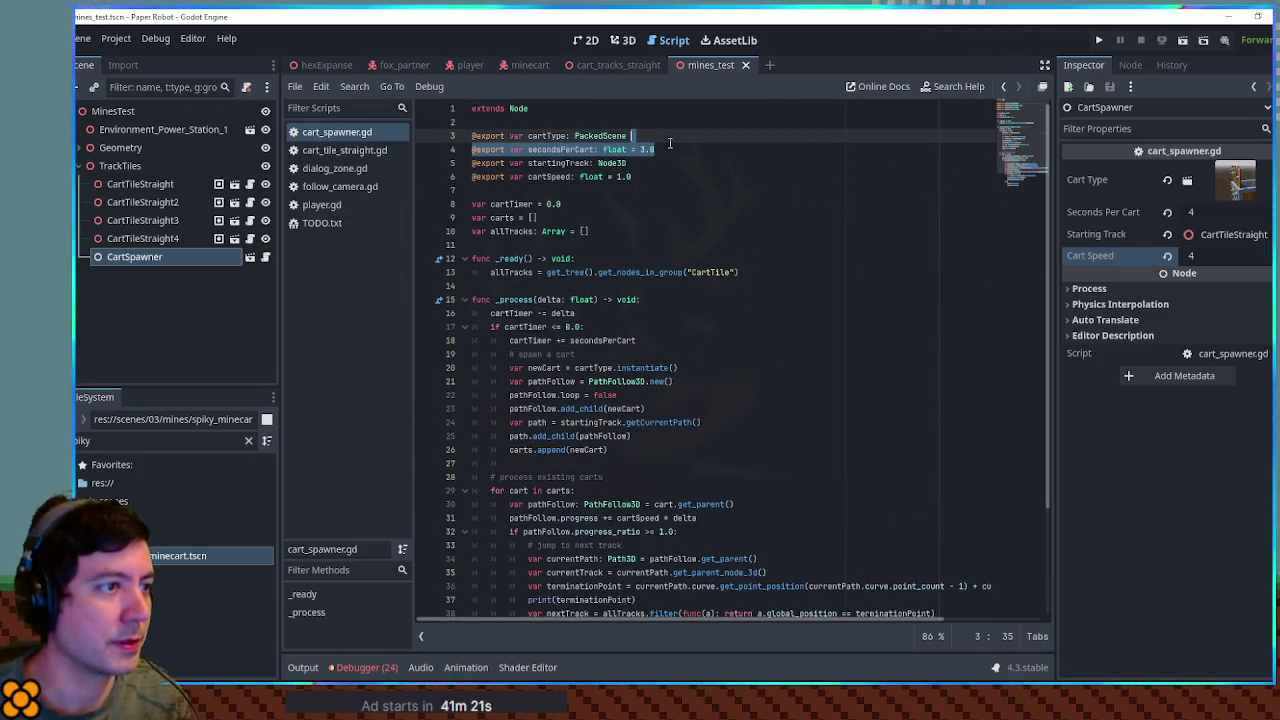
key(ctrl+shift+d)
click(566, 163)
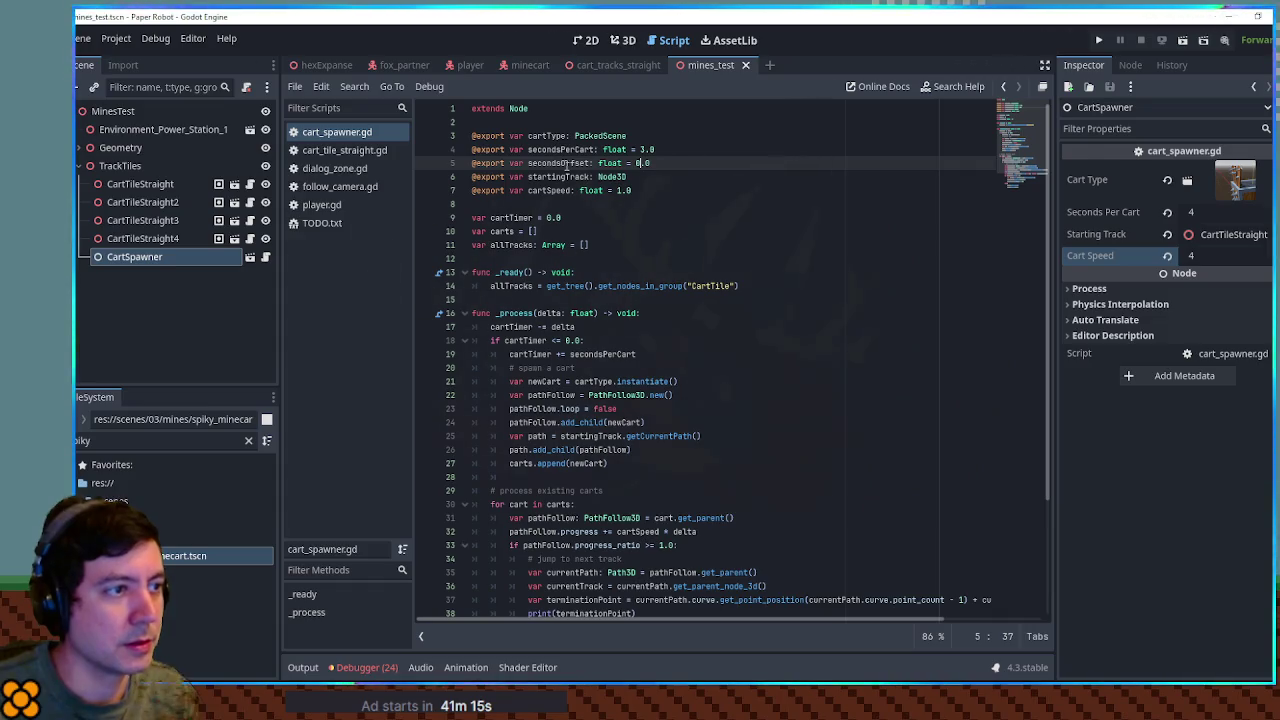
Step: Add 'cartTimer = secondsOffset' in _ready, then open spiky_minecart.tscn
click(790, 286)
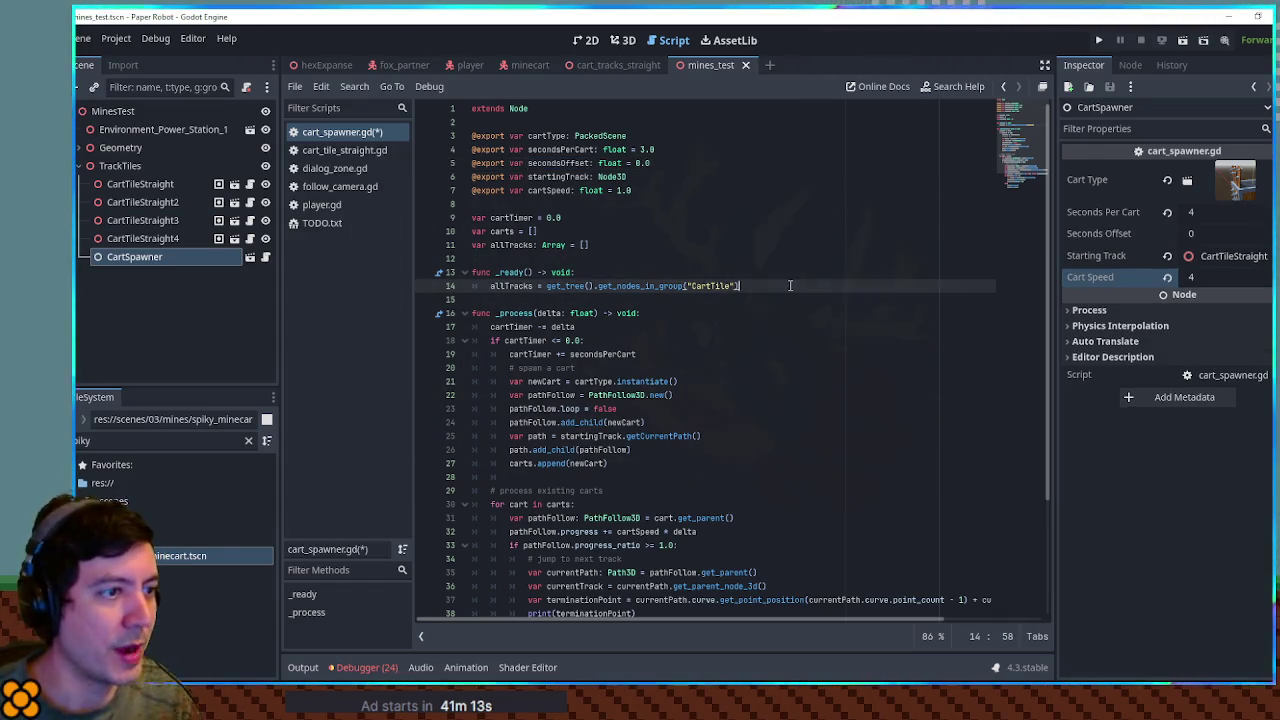
key(Return)
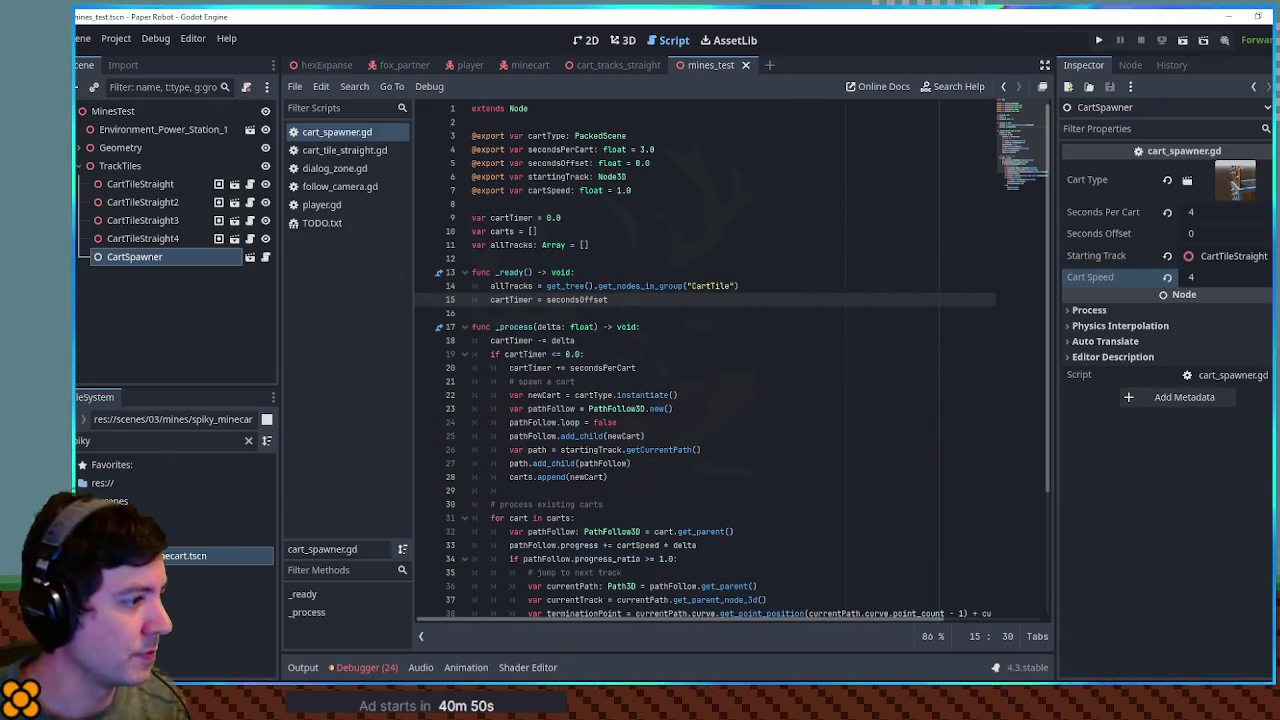
double_click(184, 555)
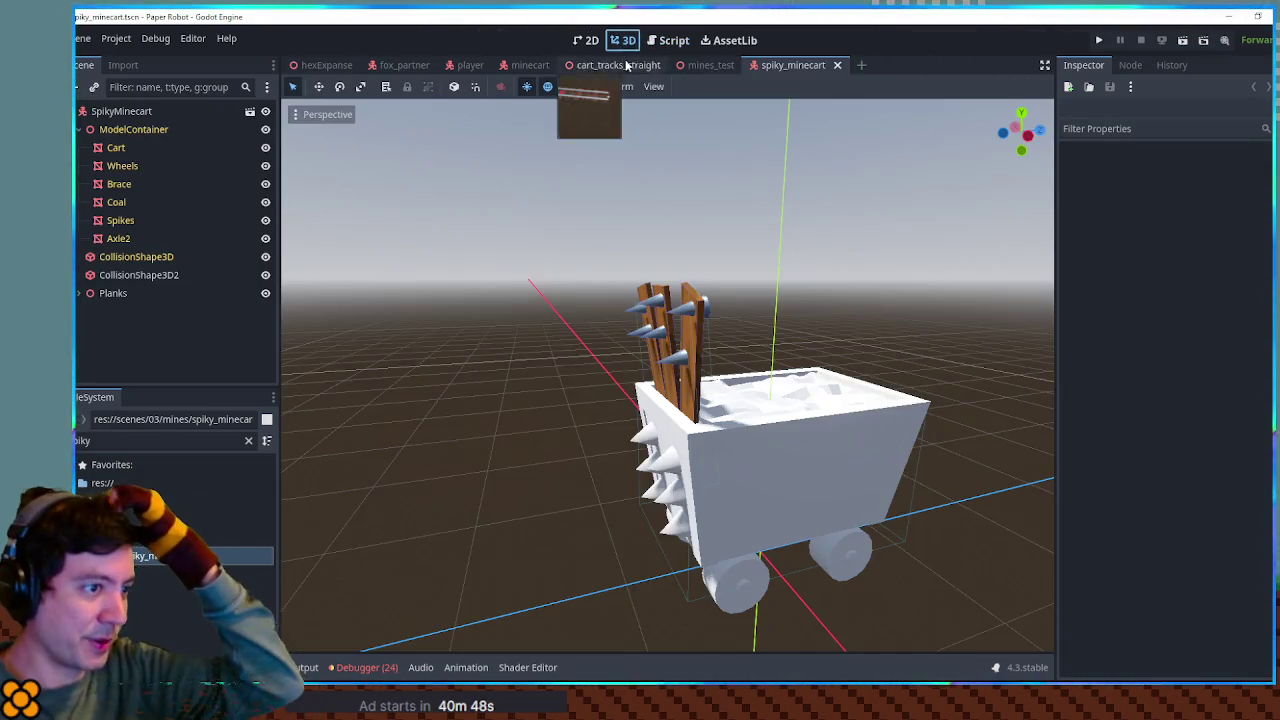
Step: Switch to the original minecart scene and select its Coal mesh
mouse_move(594, 449)
mouse_down()
mouse_move(826, 433)
mouse_move(742, 397)
mouse_up()
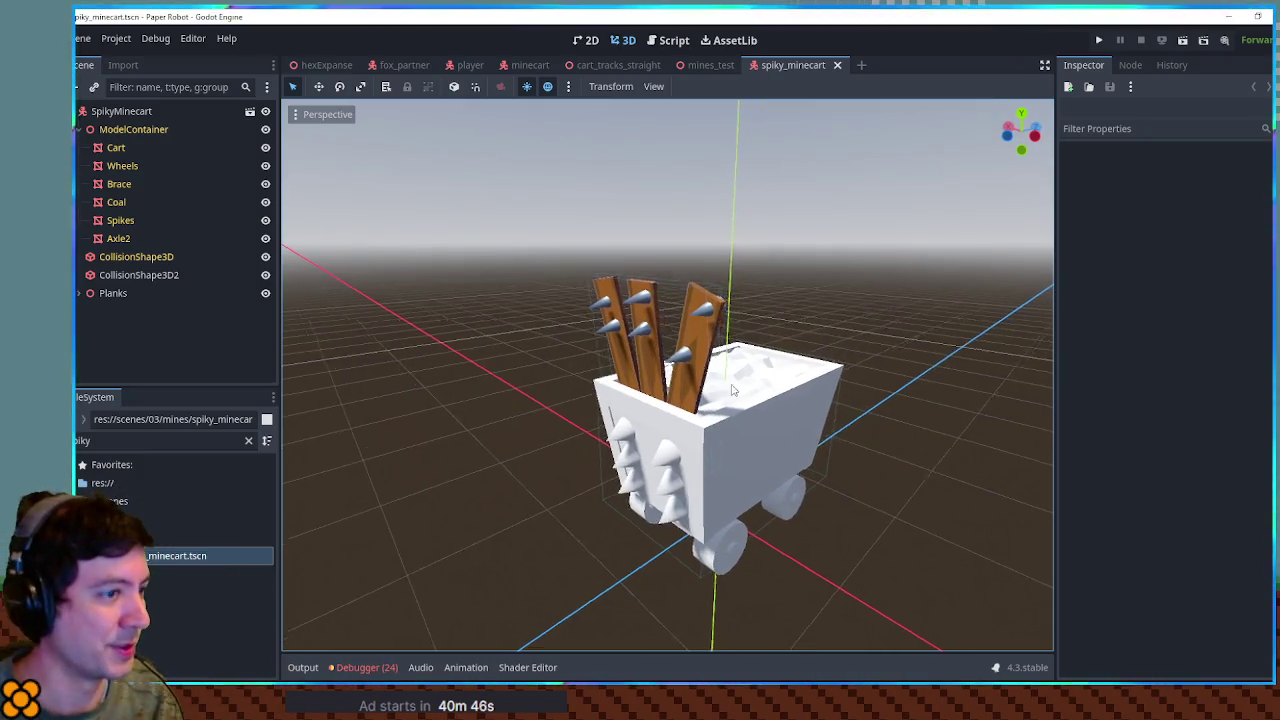
click(694, 398)
scroll(694, 398, up, 2)
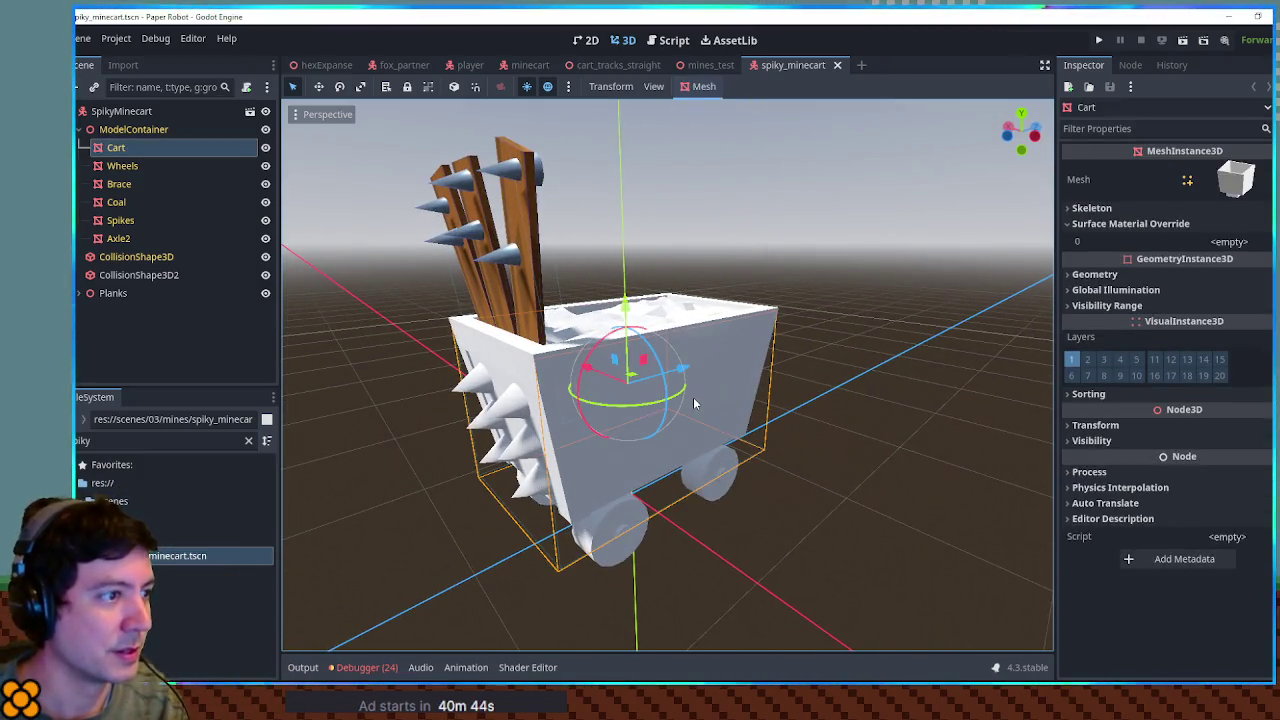
key(ctrl+shift+Tab)
key(ctrl+shift+Tab)
key(ctrl+shift+Tab)
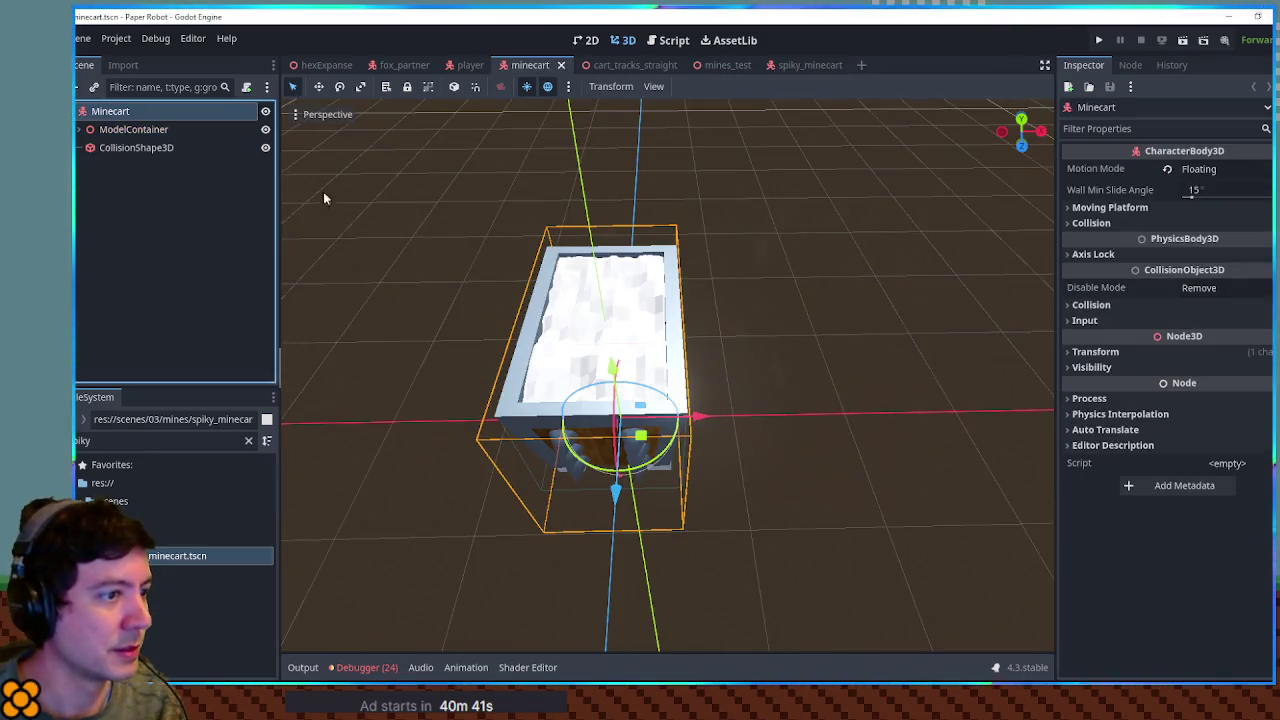
click(848, 345)
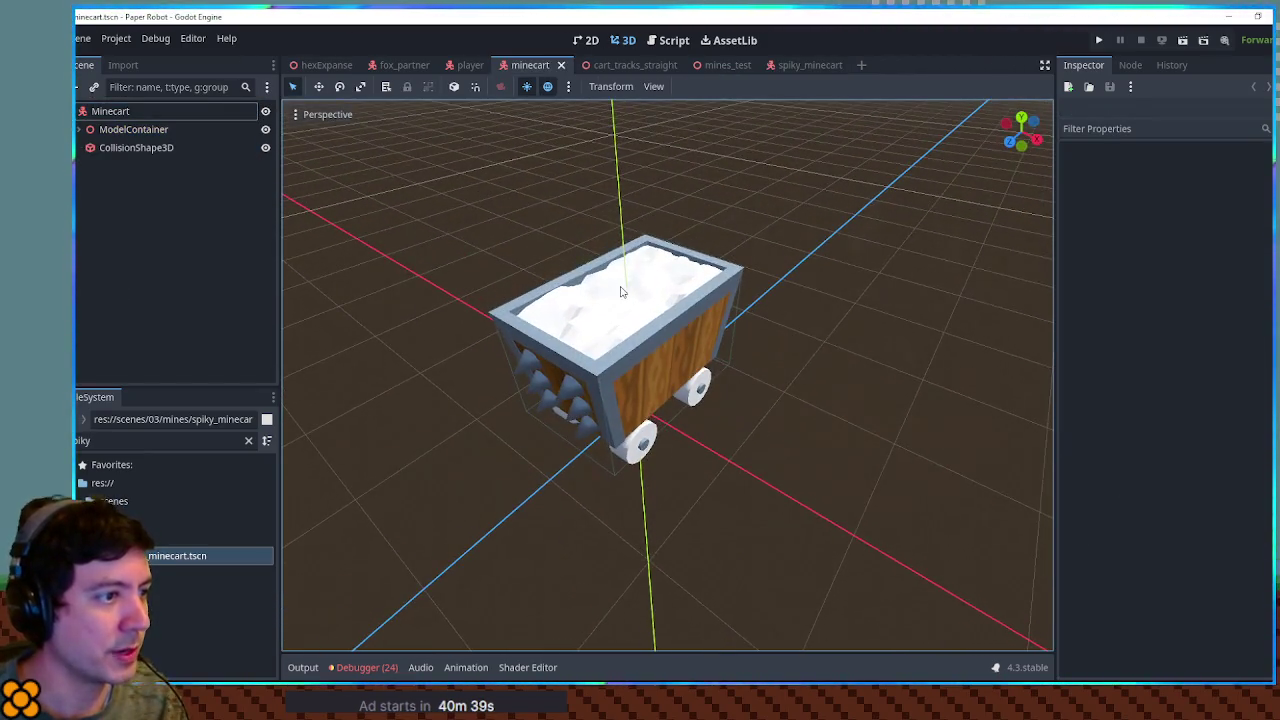
click(617, 289)
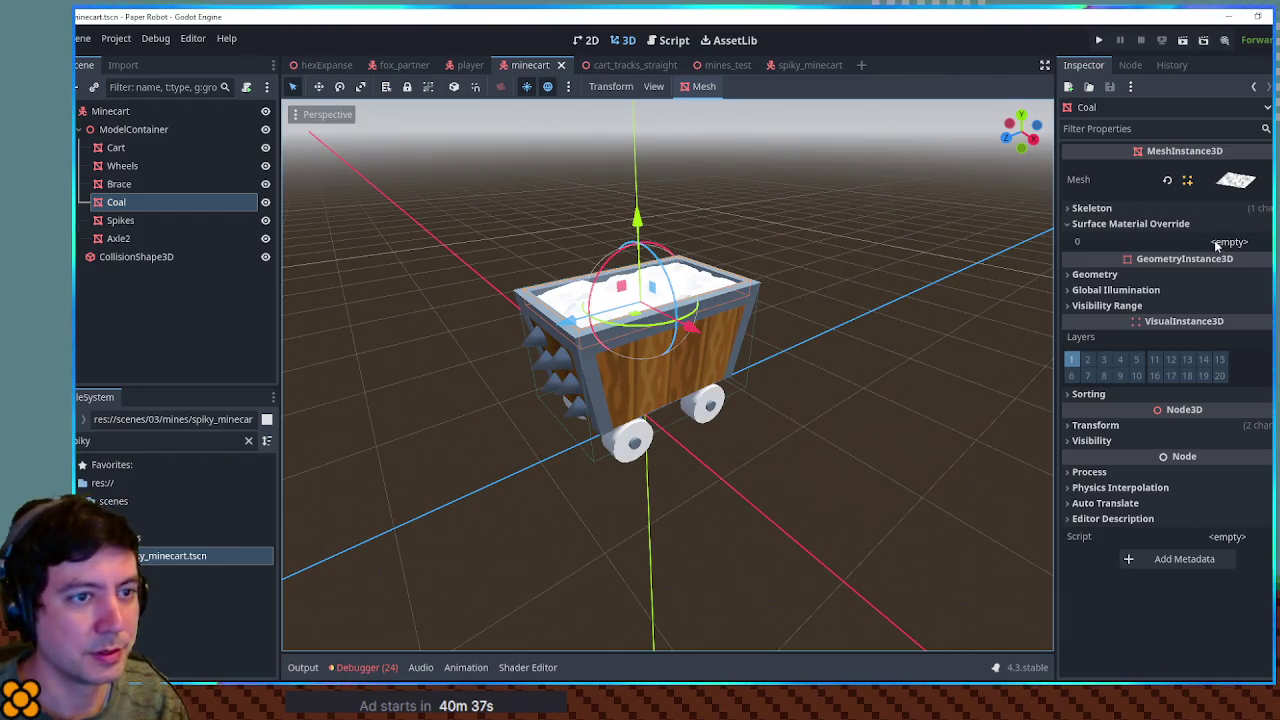
click(1216, 243)
click(1225, 243)
click(1262, 243)
click(1262, 243)
click(1262, 243)
click(1268, 262)
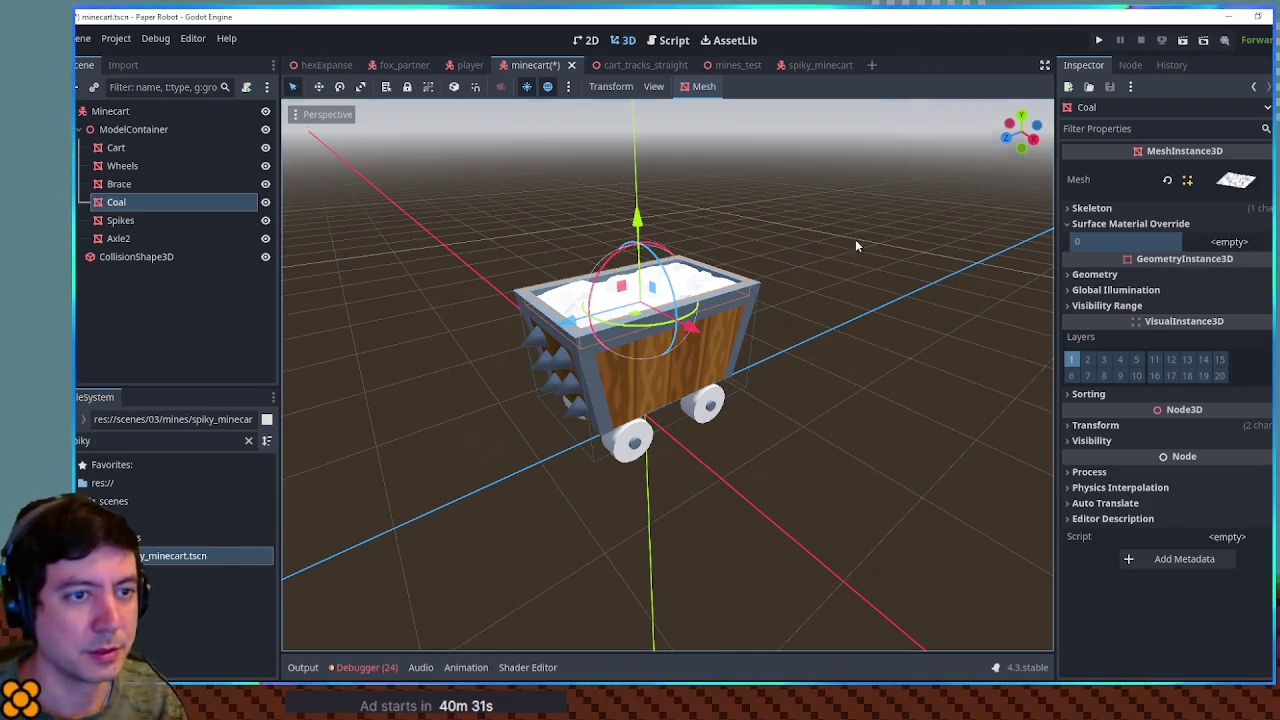
drag(852, 235, 892, 283)
Step: Give the Coal a new standard material override with albedo 262626
click(156, 204)
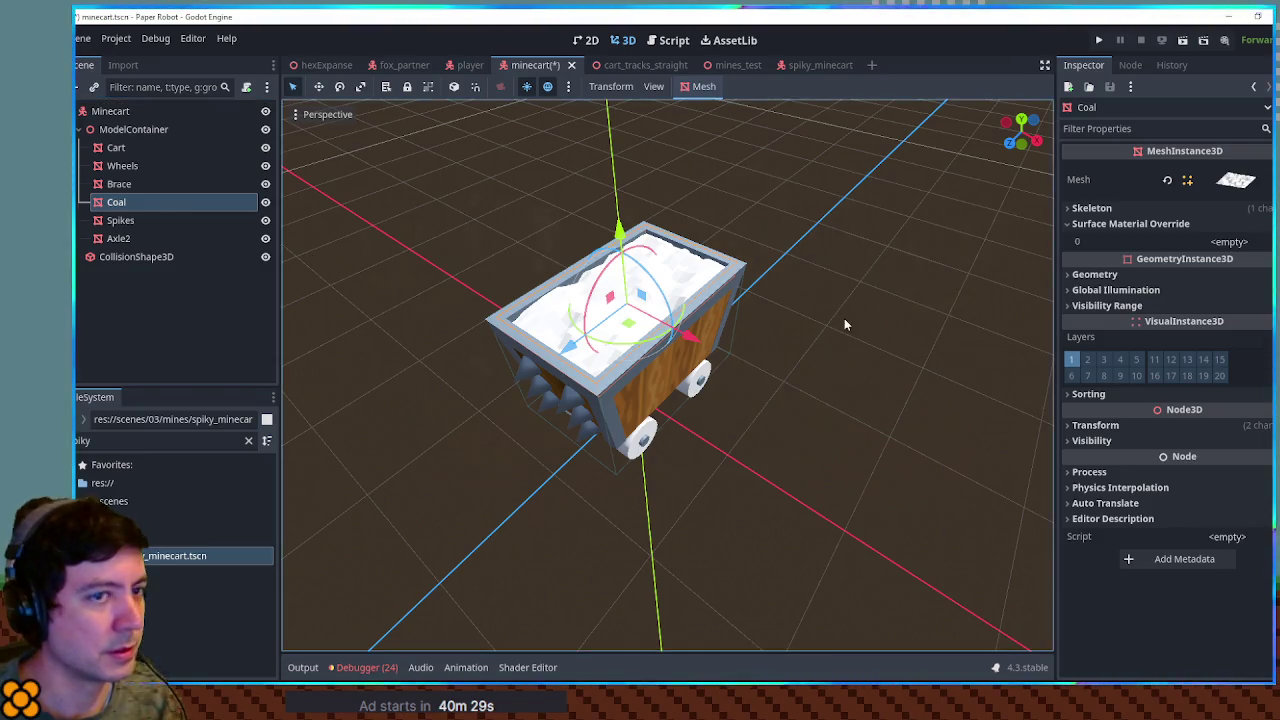
scroll(840, 318, up, 3)
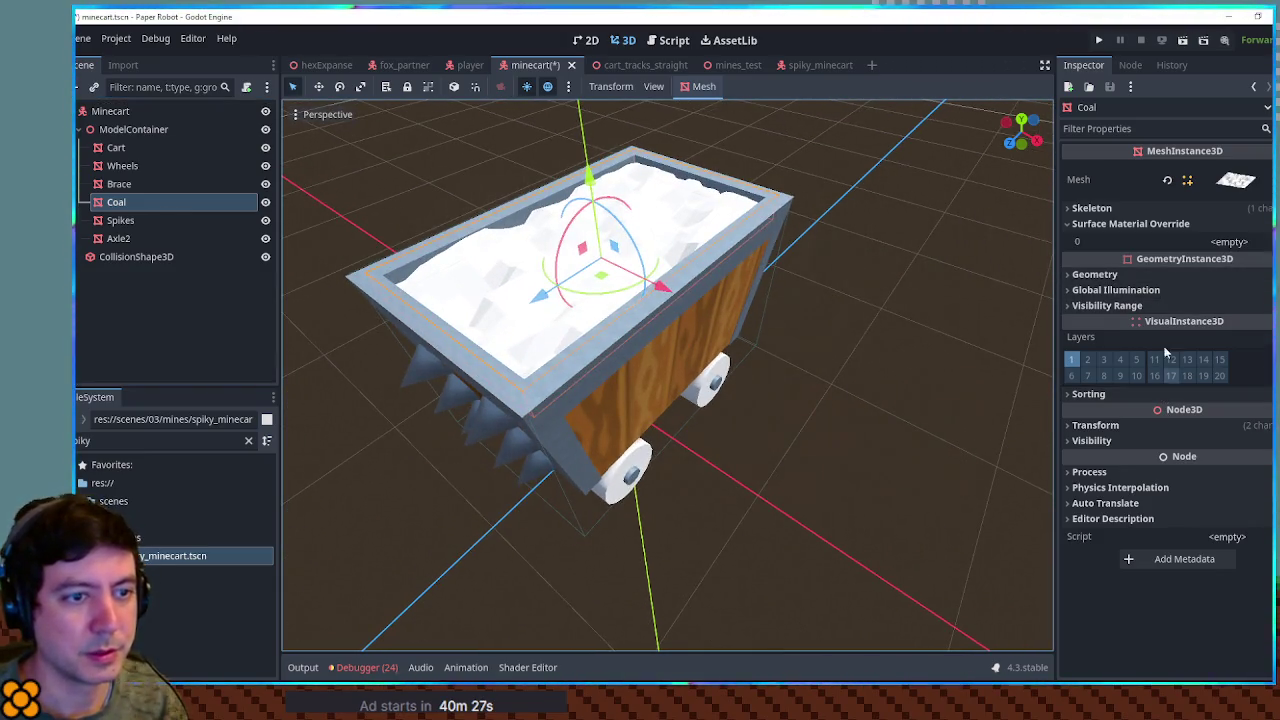
click(1158, 275)
click(1223, 292)
click(1243, 318)
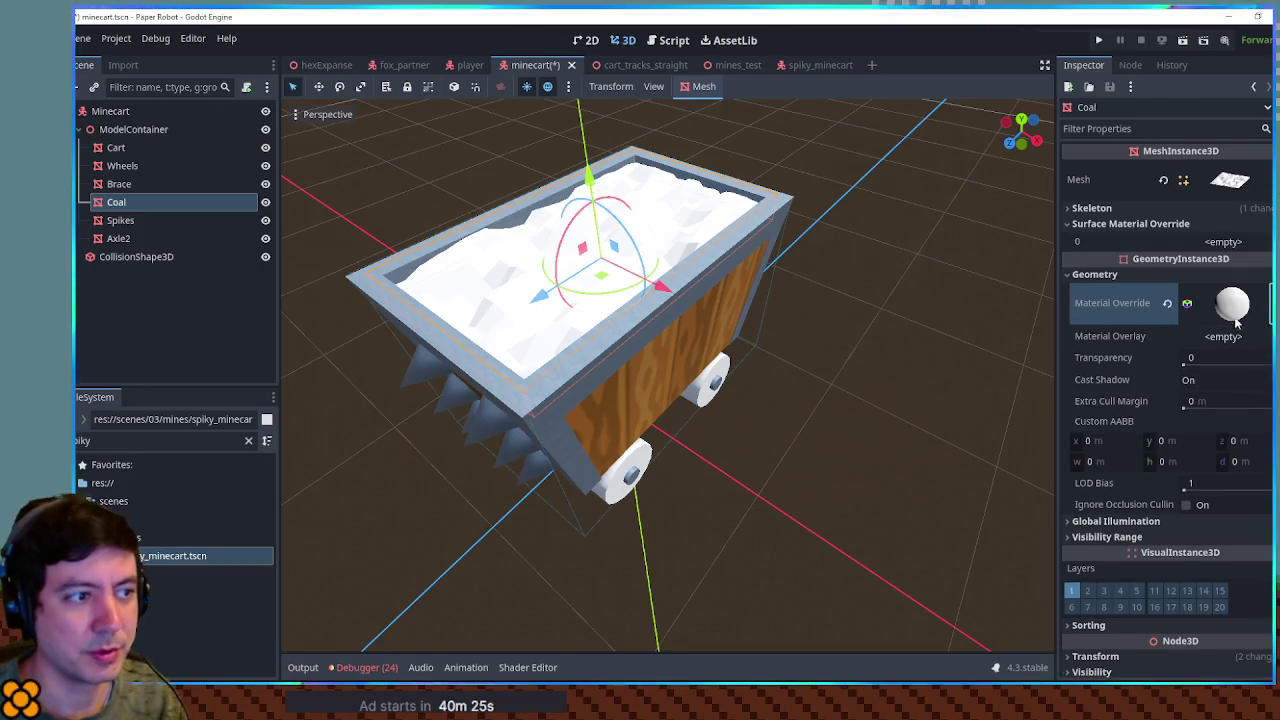
click(1229, 310)
click(1105, 519)
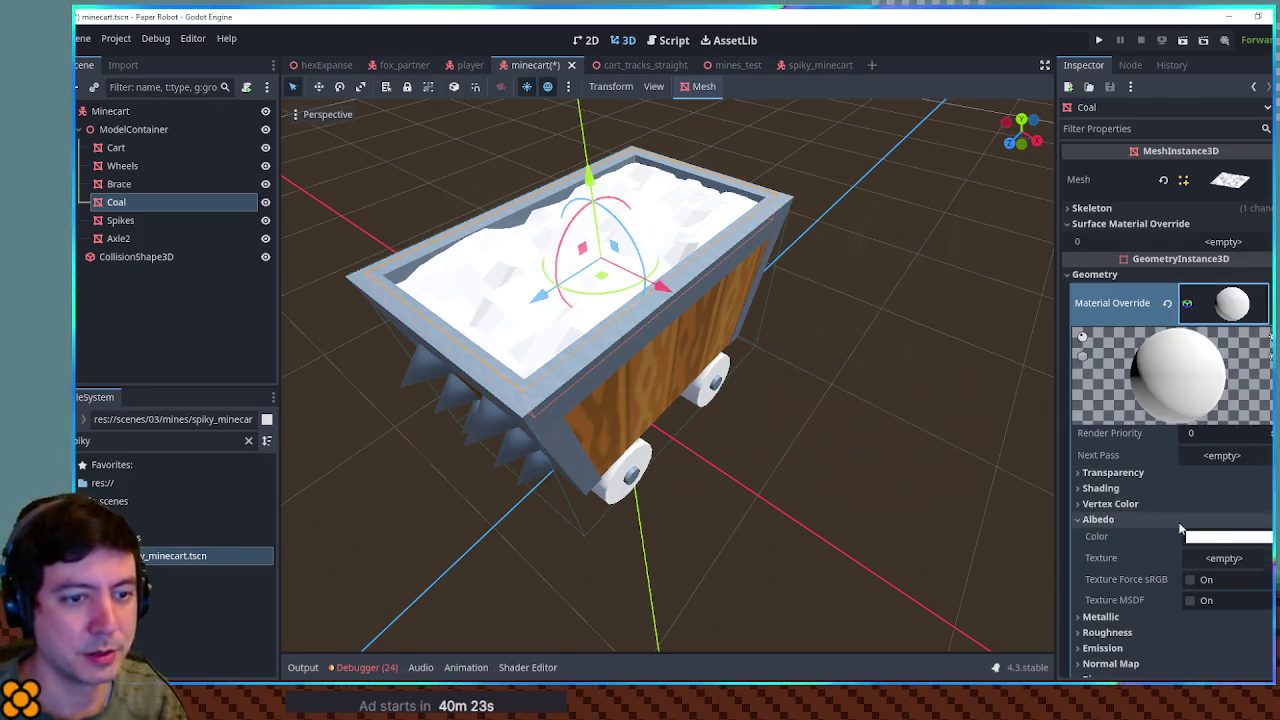
click(1227, 538)
text(262626)
key(Return)
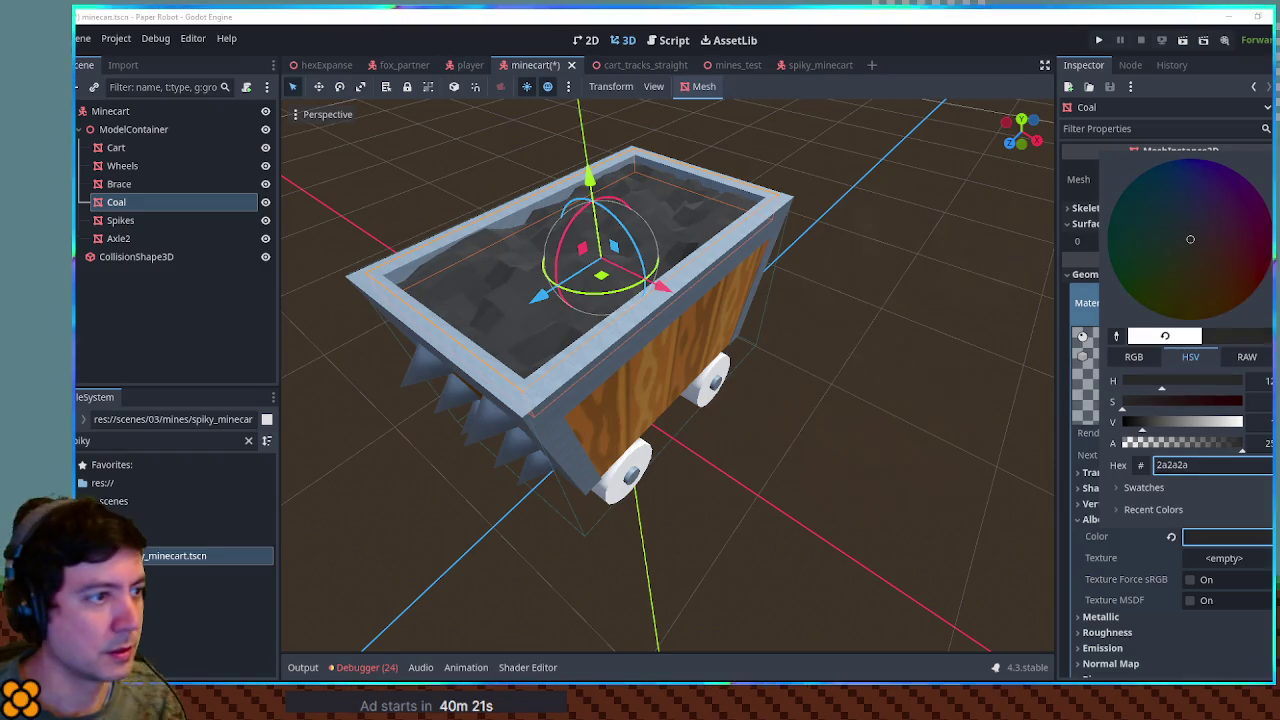
click(840, 349)
Step: Replace the coal's material with a fresh one and set its albedo to 2a2a2a
click(1226, 303)
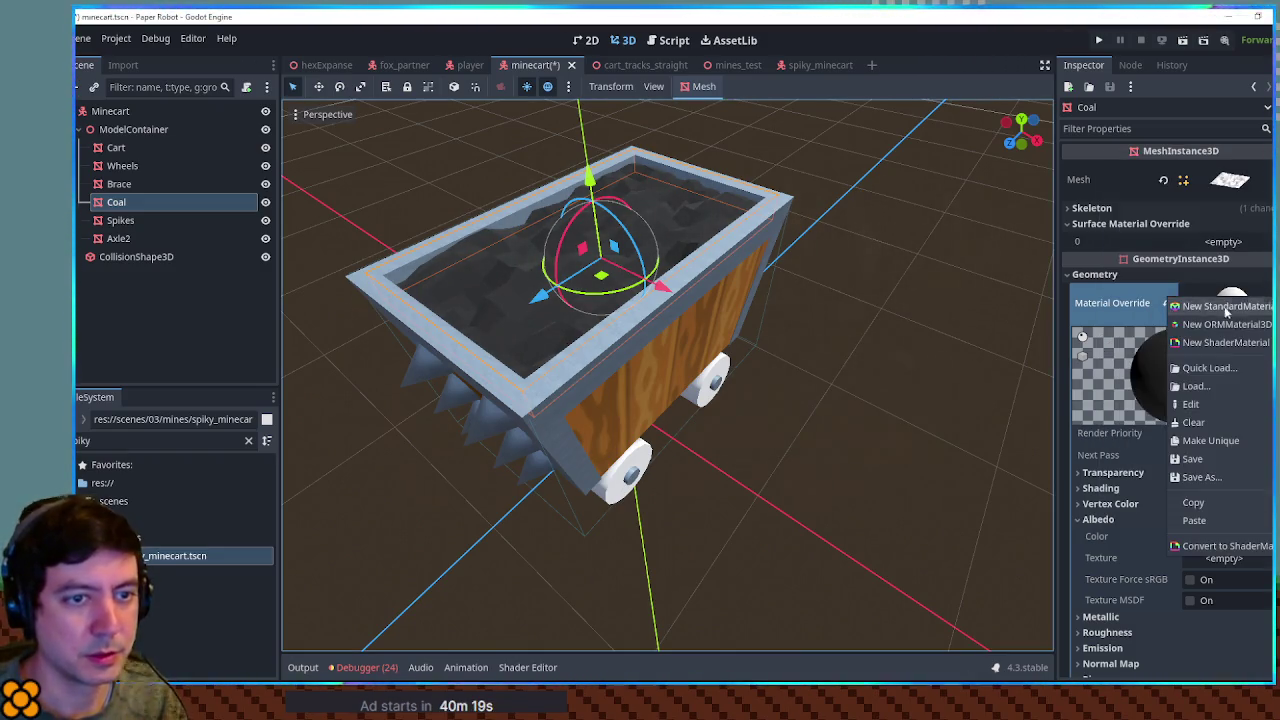
click(1226, 306)
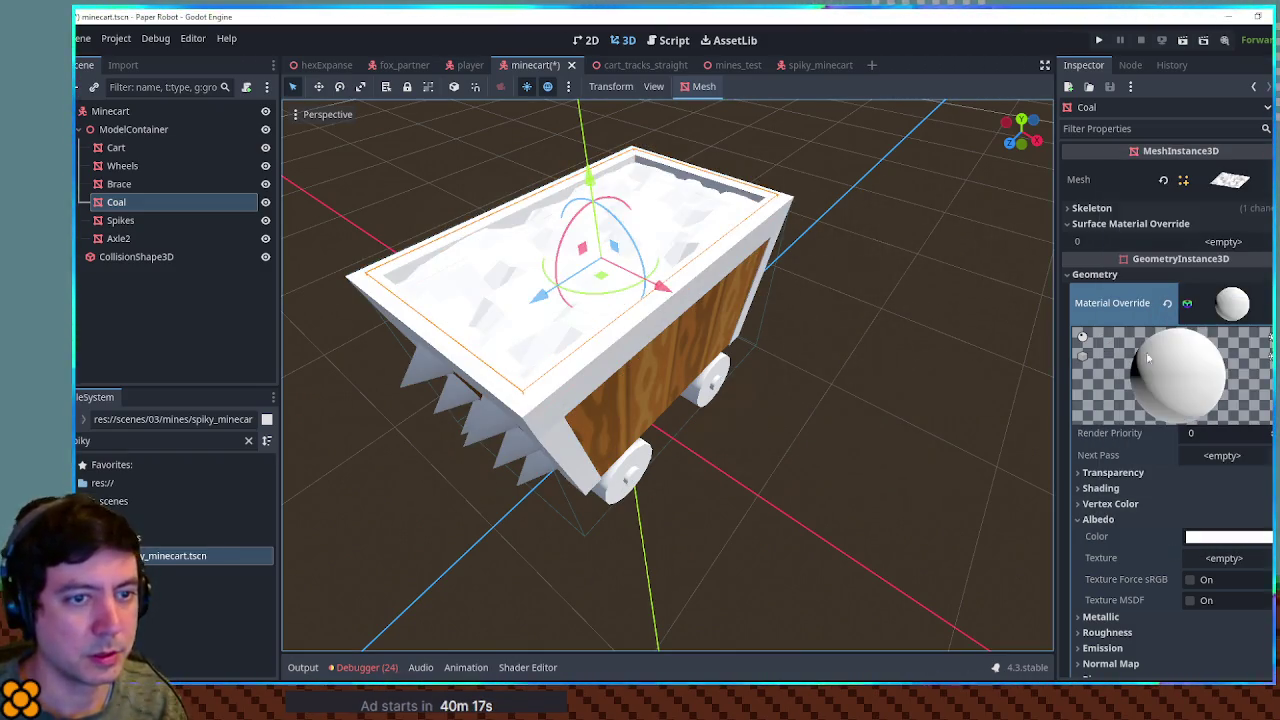
click(1243, 300)
click(837, 346)
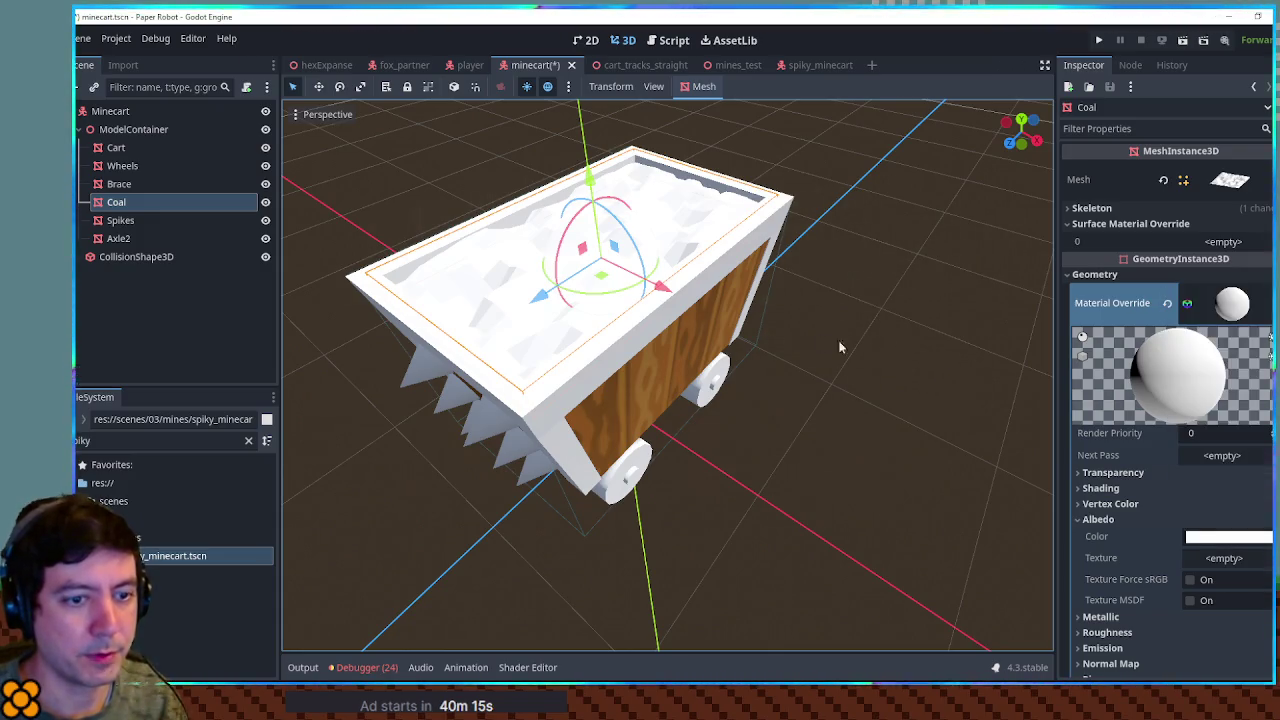
click(1230, 543)
text(2a2a2a)
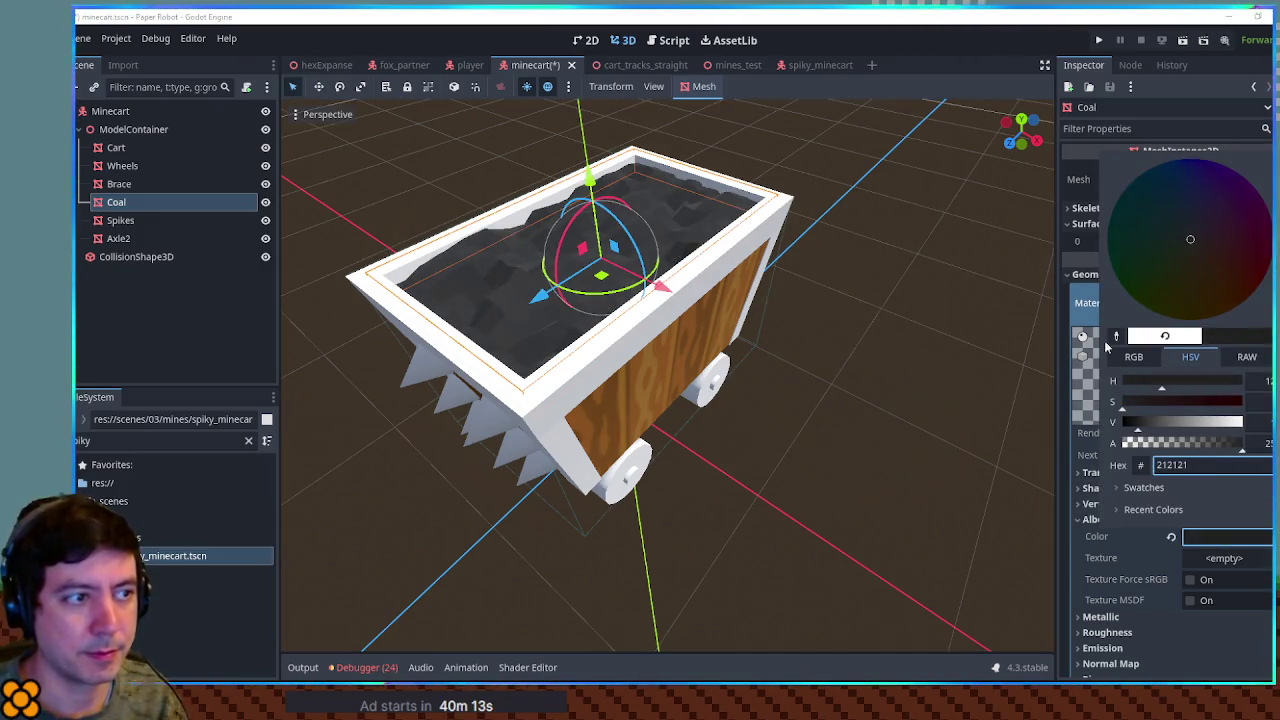
click(858, 425)
Step: Copy the coal's dark material and paste it into the Wheels' material override
right_click(1232, 355)
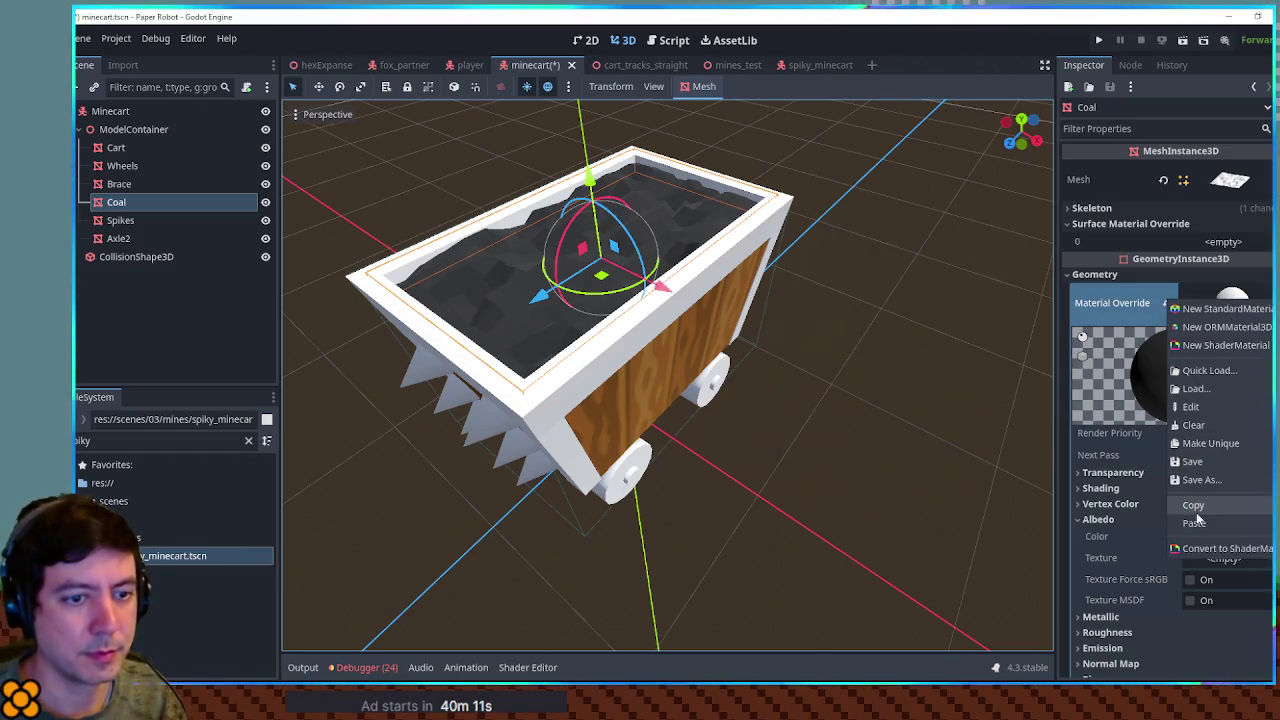
click(663, 449)
click(693, 404)
click(695, 404)
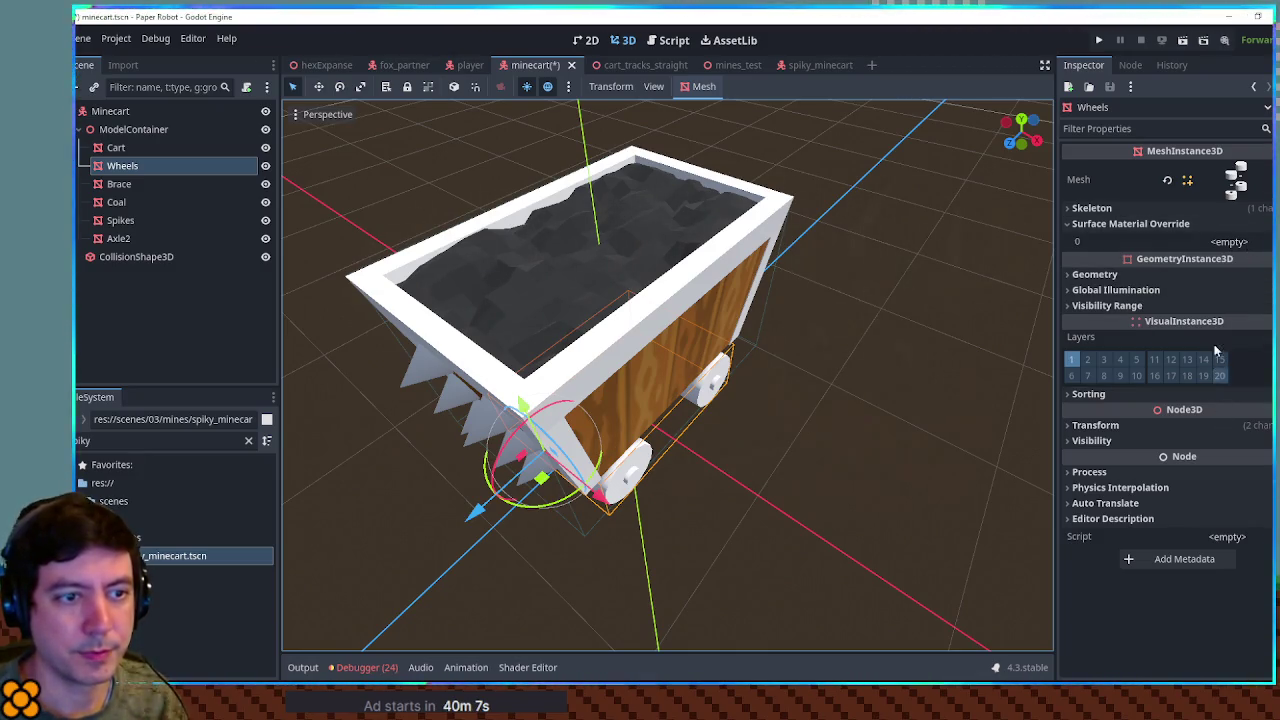
click(1214, 286)
click(1205, 274)
click(1224, 292)
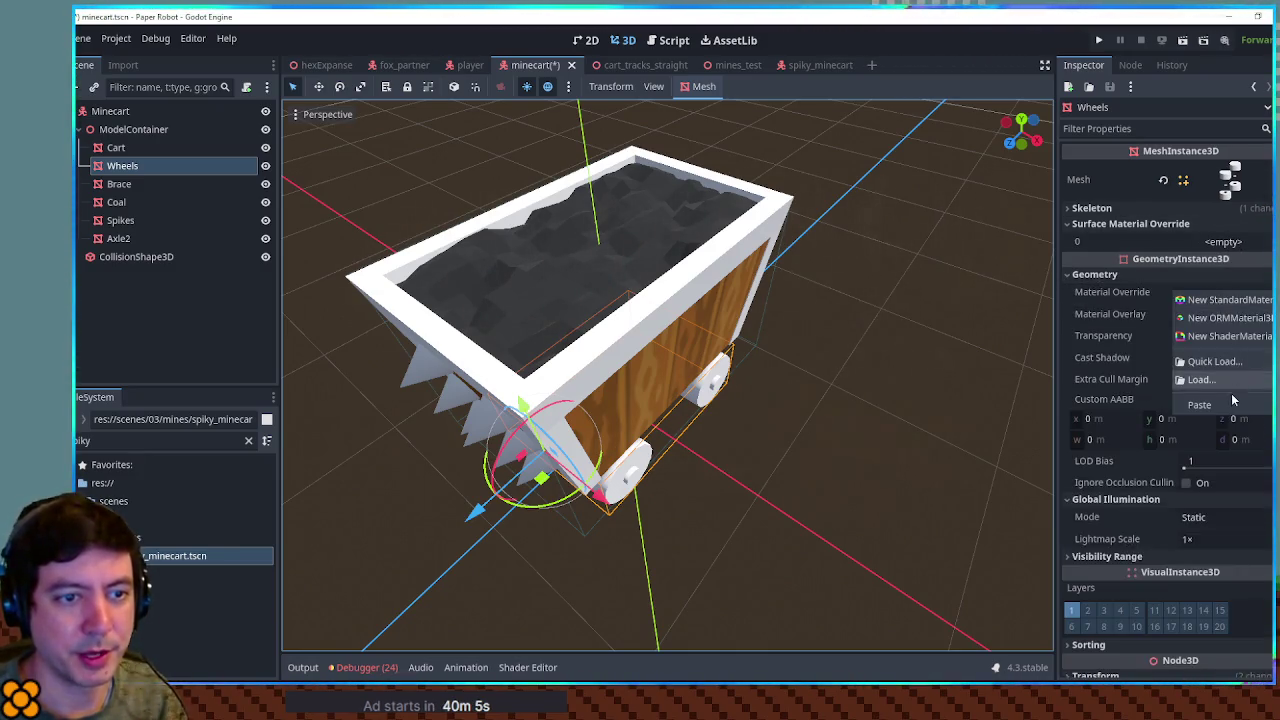
key(Escape)
Step: Select the Spikes mesh from a lower side angle
click(944, 384)
mouse_move(944, 384)
mouse_down()
mouse_move(997, 337)
mouse_move(519, 374)
mouse_up()
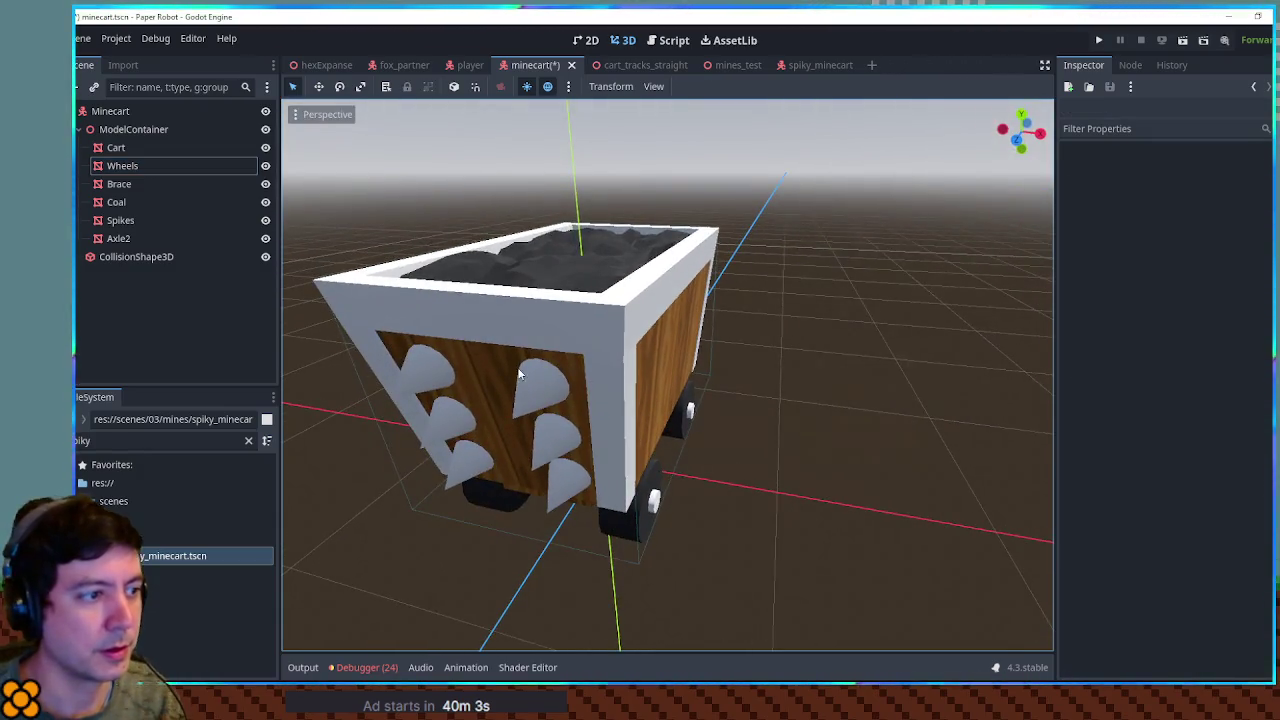
click(531, 397)
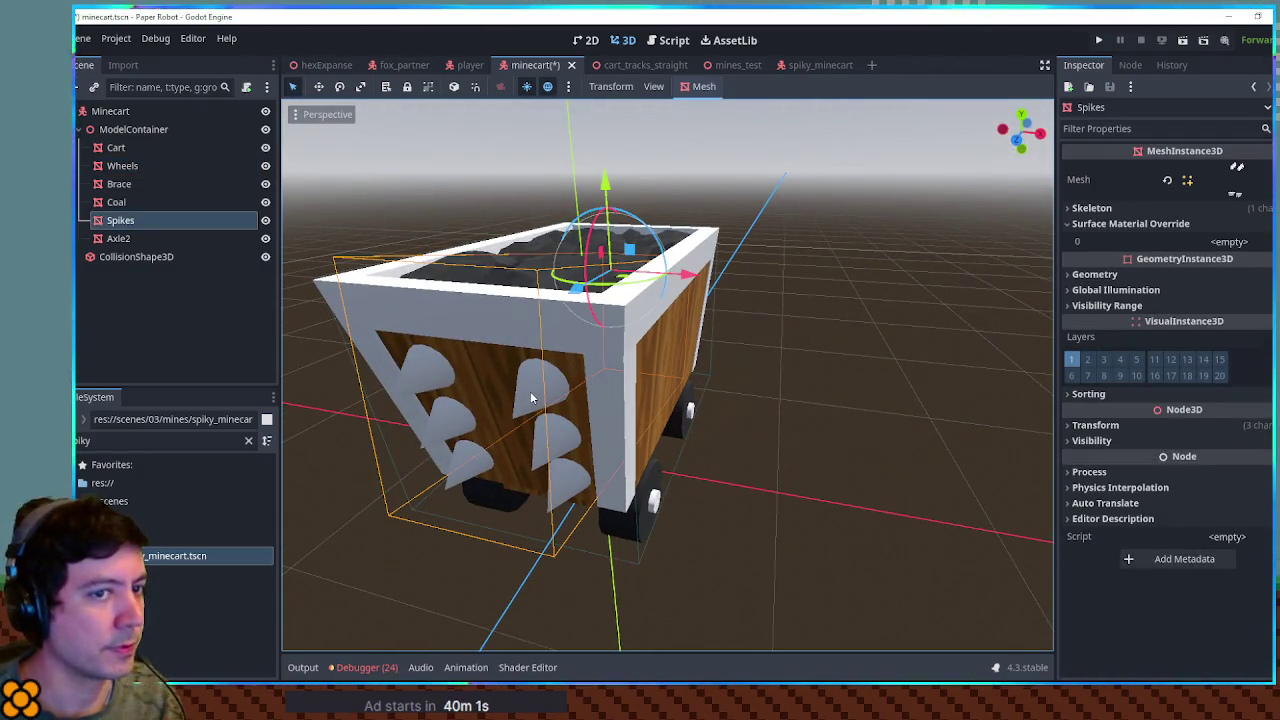
mouse_move(533, 397)
mouse_down()
mouse_move(640, 330)
mouse_move(560, 370)
mouse_up()
Step: Copy the right rail's blue-grey material from the cart_tracks_straight scene
click(645, 65)
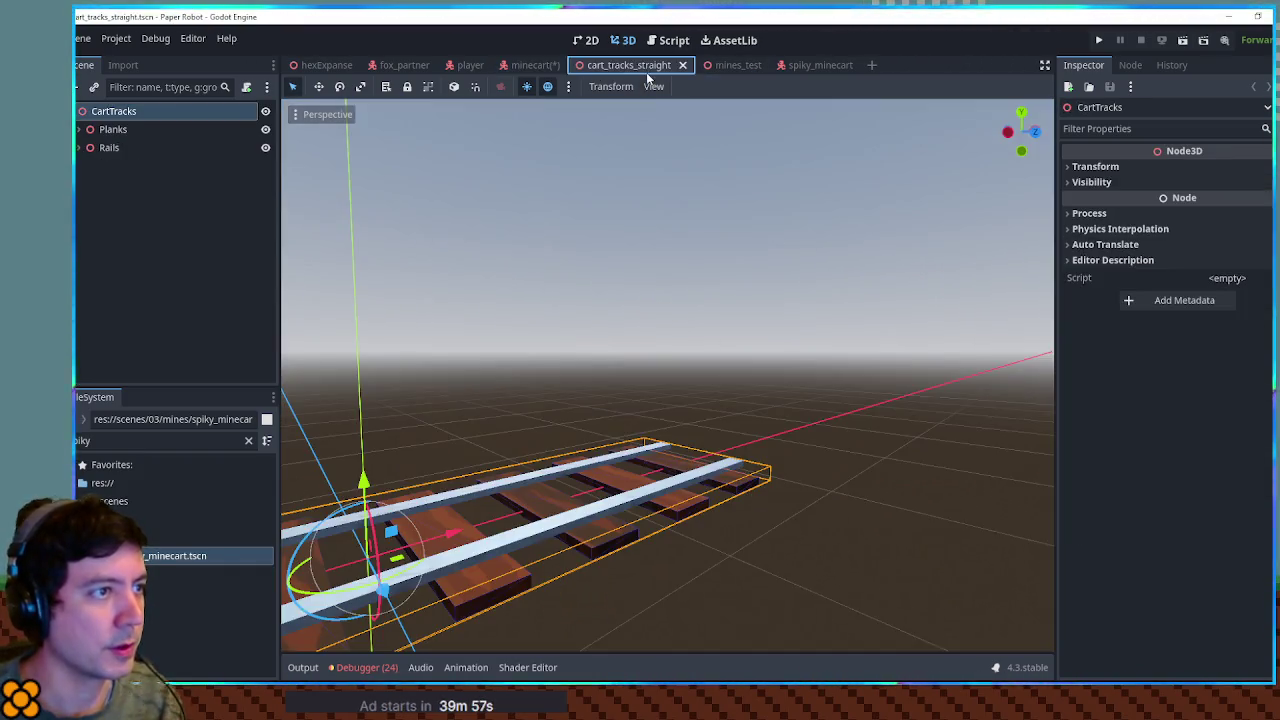
scroll(664, 504, up, 5)
click(740, 525)
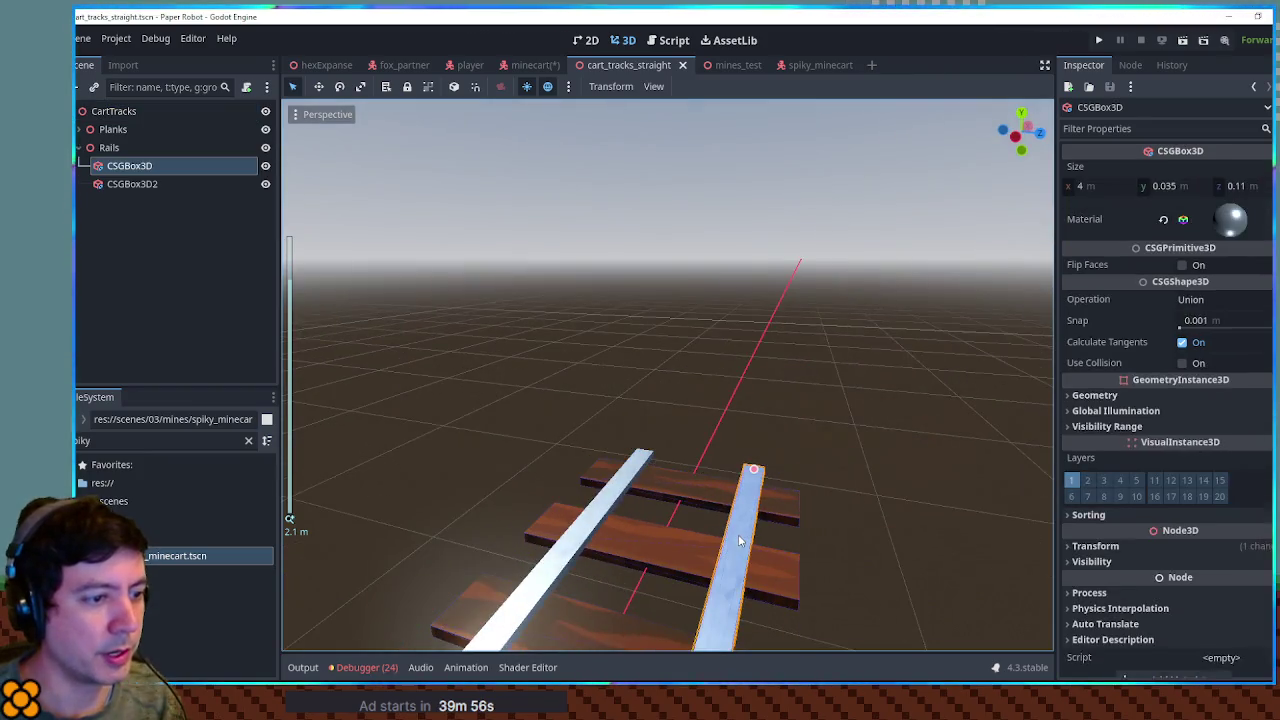
right_click(1172, 217)
click(1193, 441)
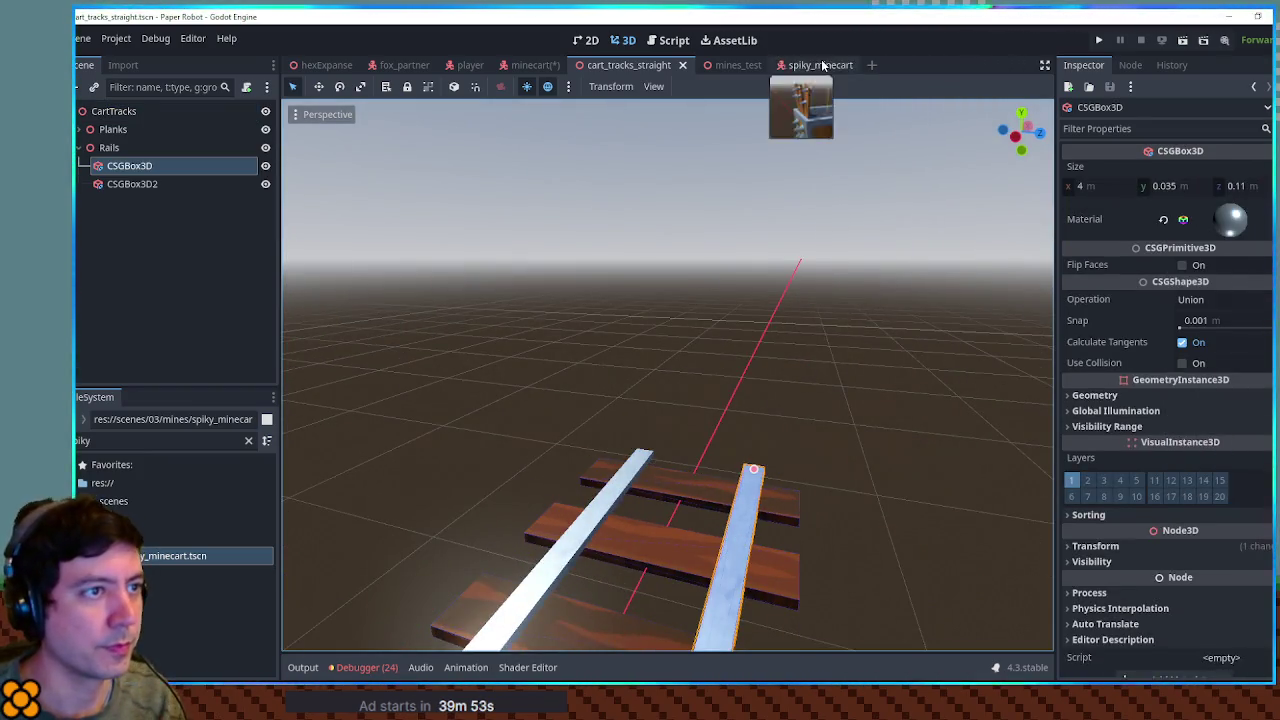
Step: Paste the rail's blue-grey material into the Spikes' material override
click(800, 65)
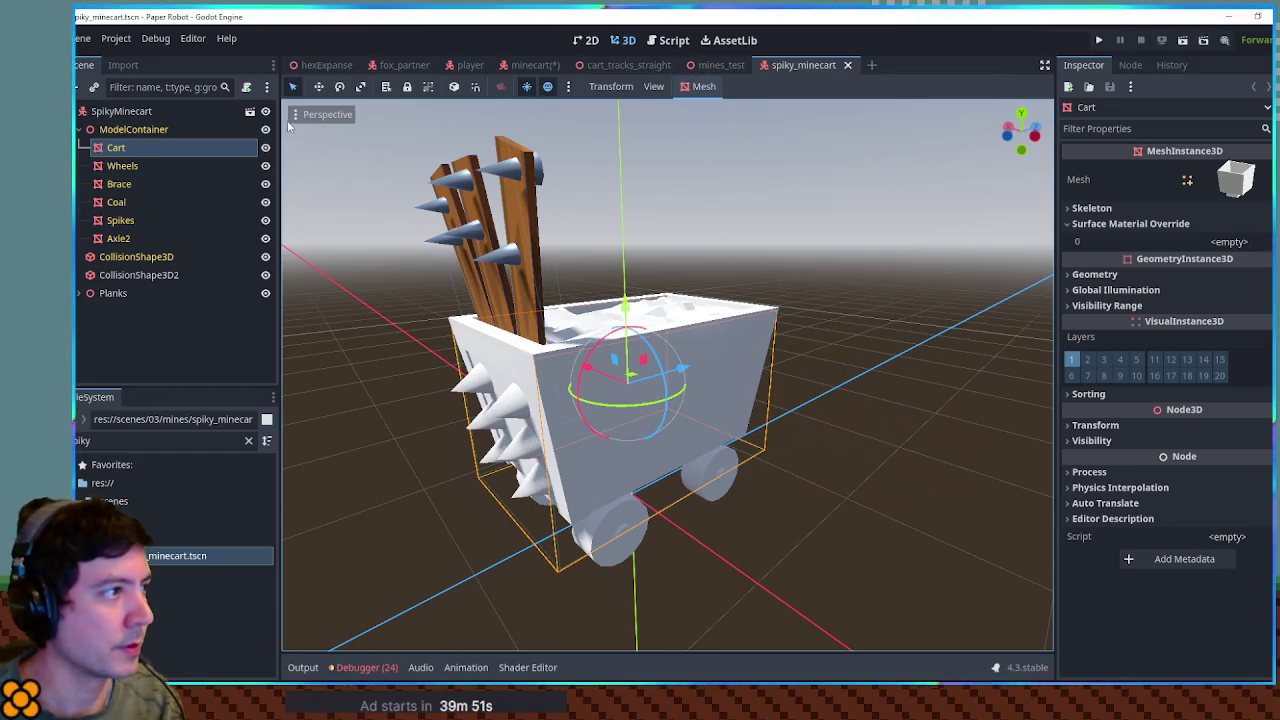
key(ctrl+Tab)
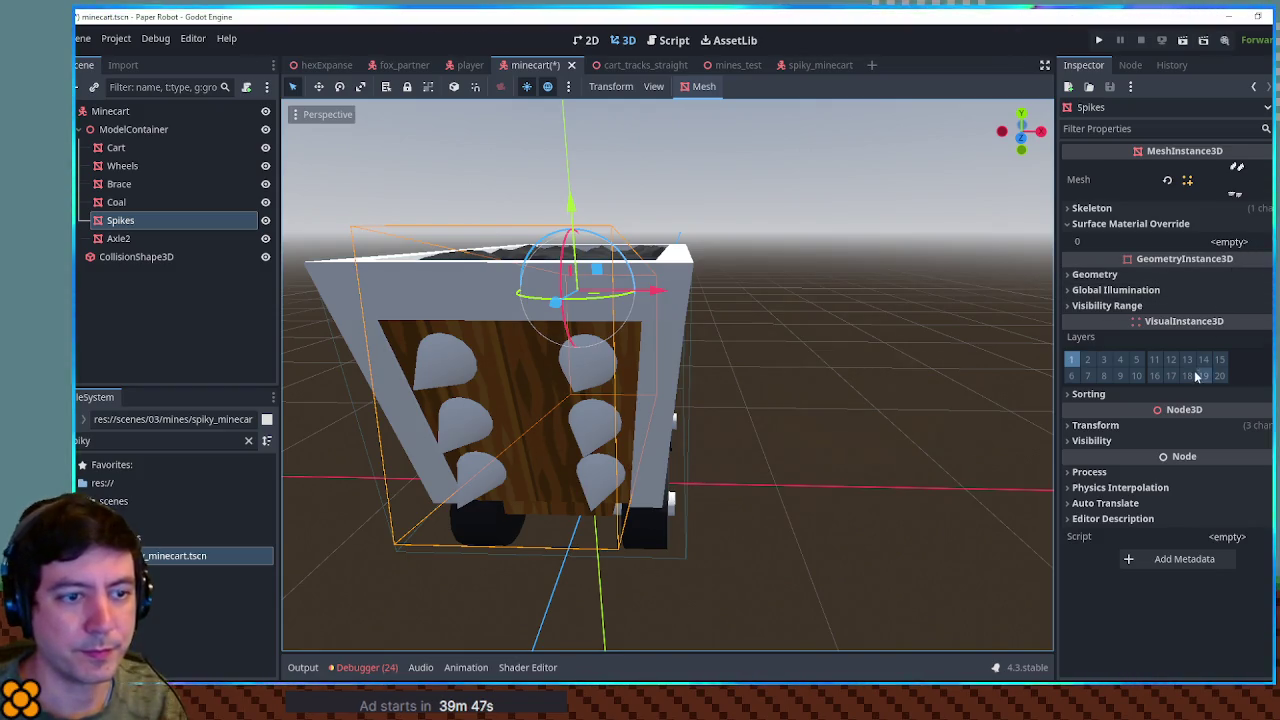
click(1198, 276)
click(1225, 292)
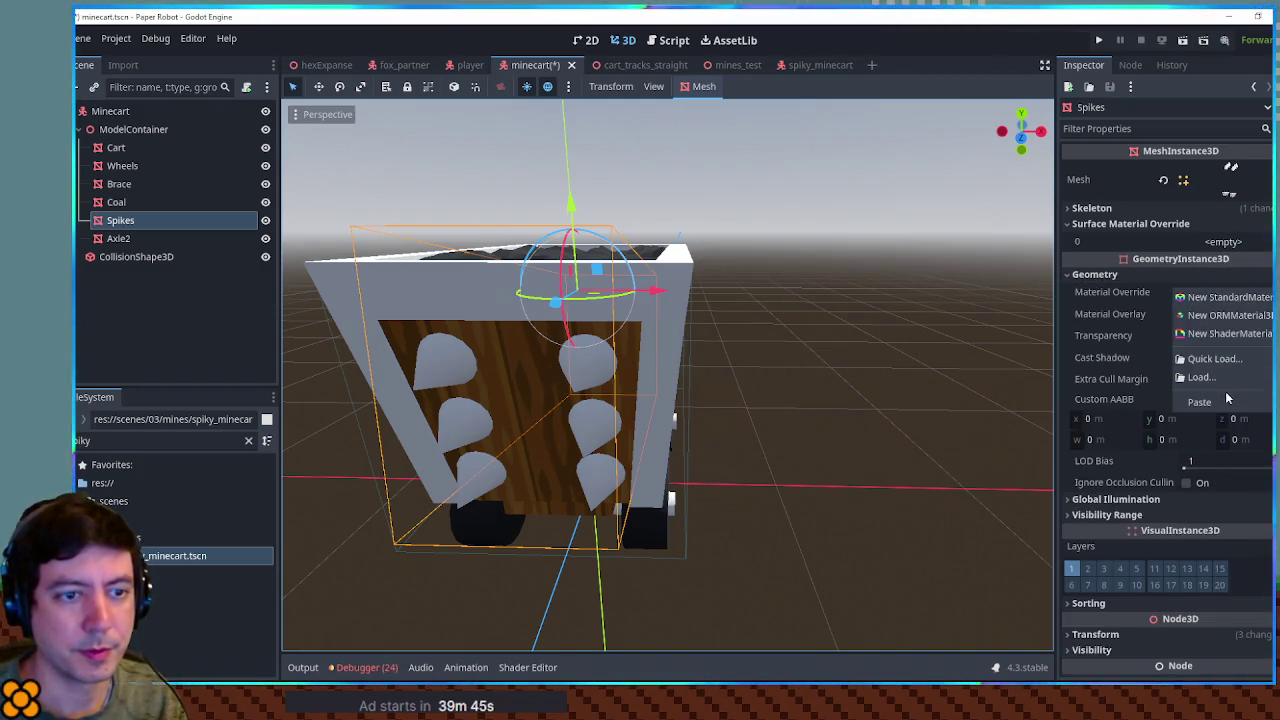
click(1227, 399)
Step: Paste the rail material into the Brace's material override and save the minecart scene
click(684, 285)
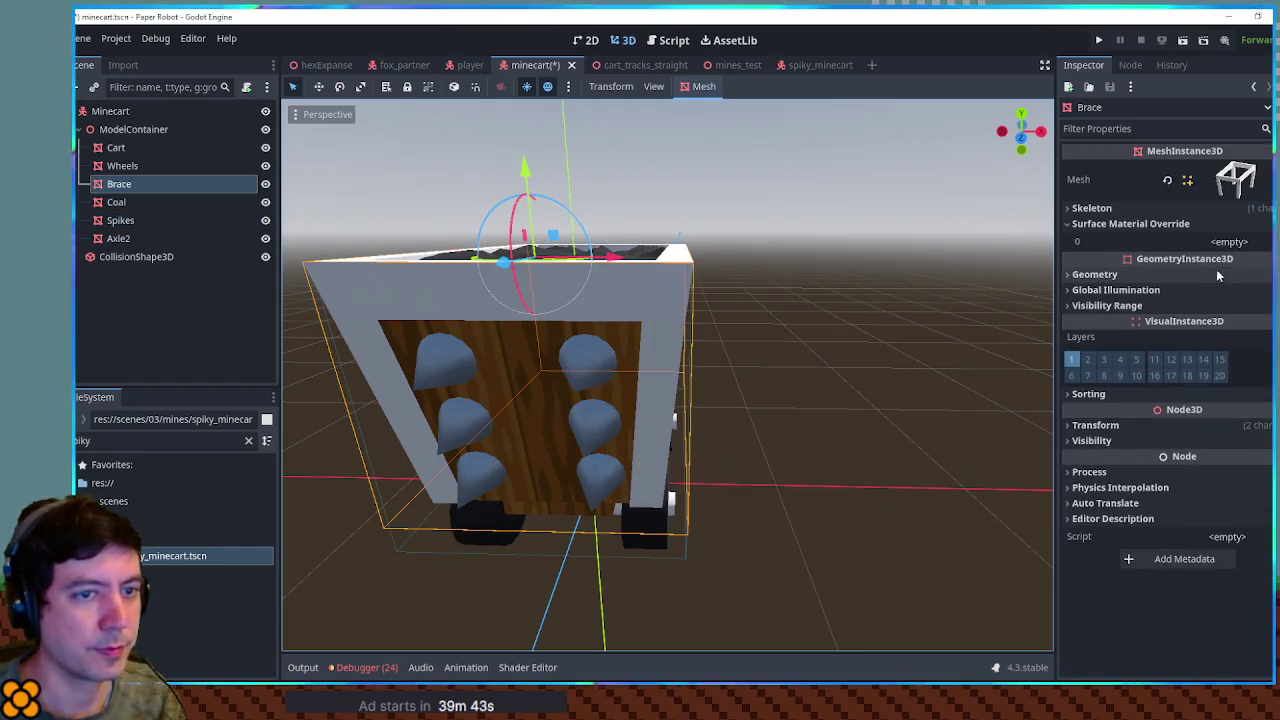
click(1232, 242)
click(1150, 285)
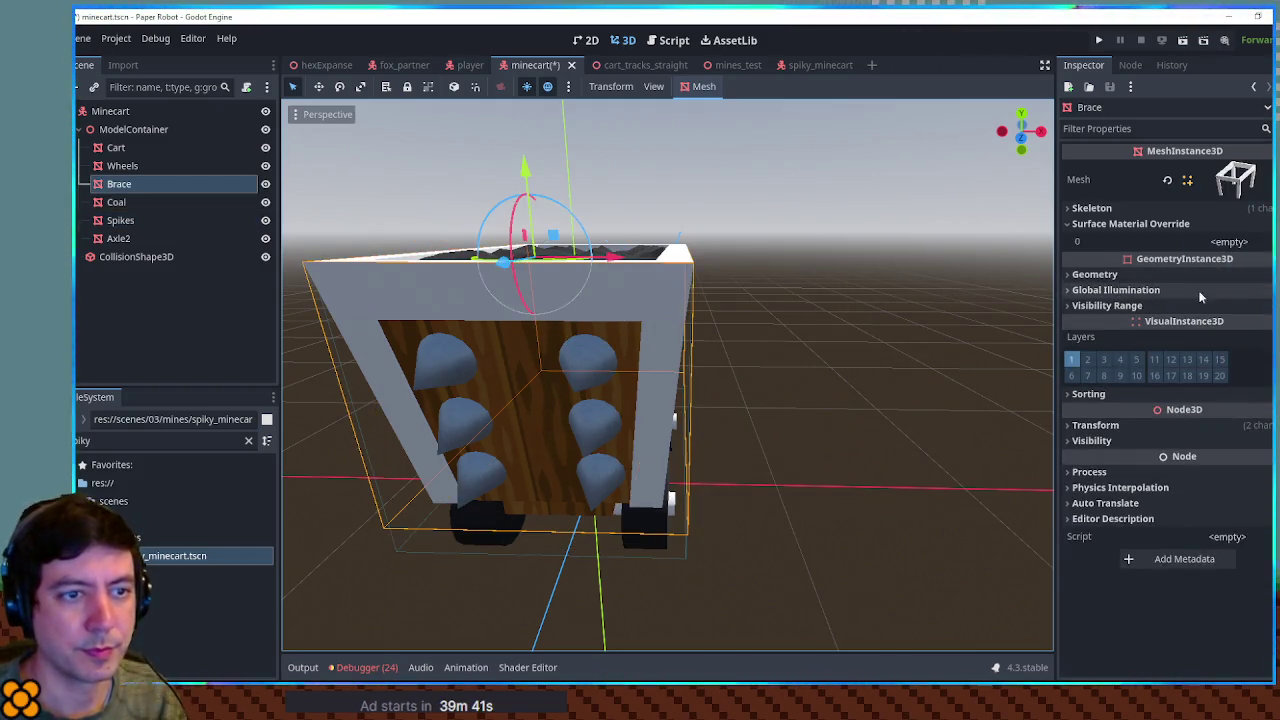
click(1150, 274)
click(1225, 292)
click(1199, 412)
key(ctrl+s)
drag(918, 231, 845, 310)
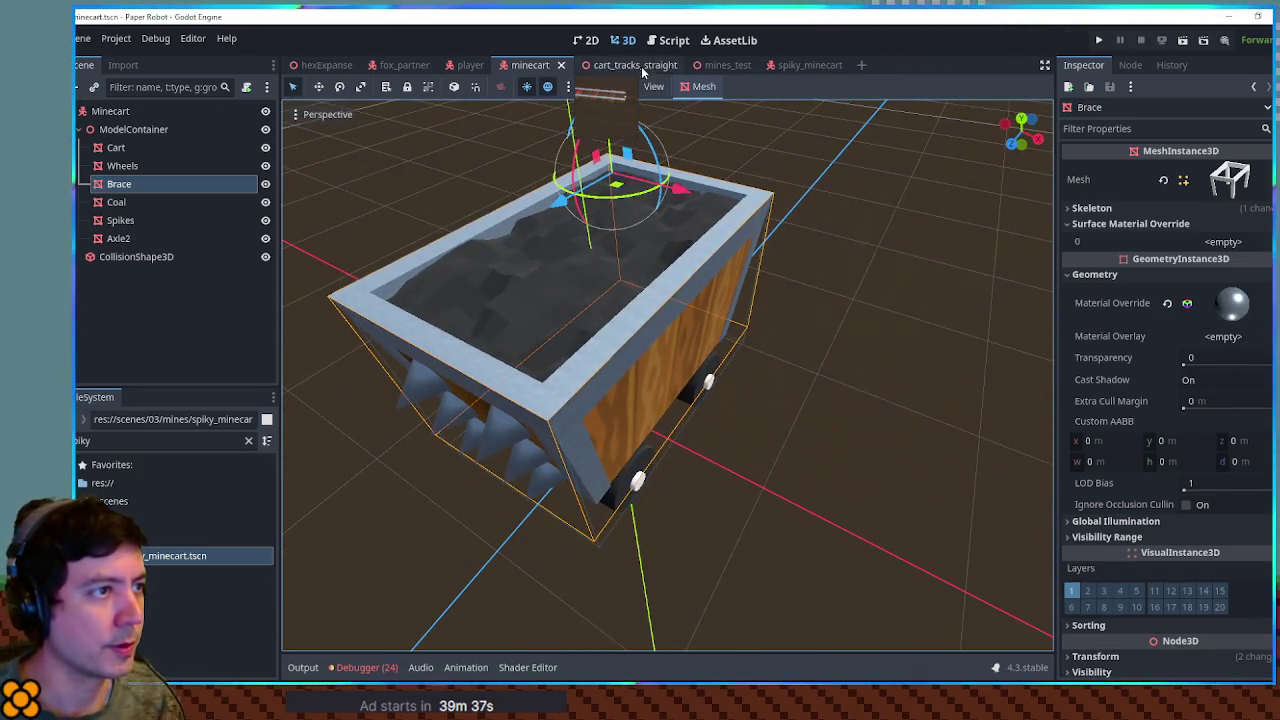
Step: Inspect the spiky minecart's Wheels and Cart body for comparison
click(805, 65)
mouse_move(825, 222)
mouse_down()
mouse_move(760, 300)
mouse_move(790, 340)
mouse_move(745, 360)
mouse_up()
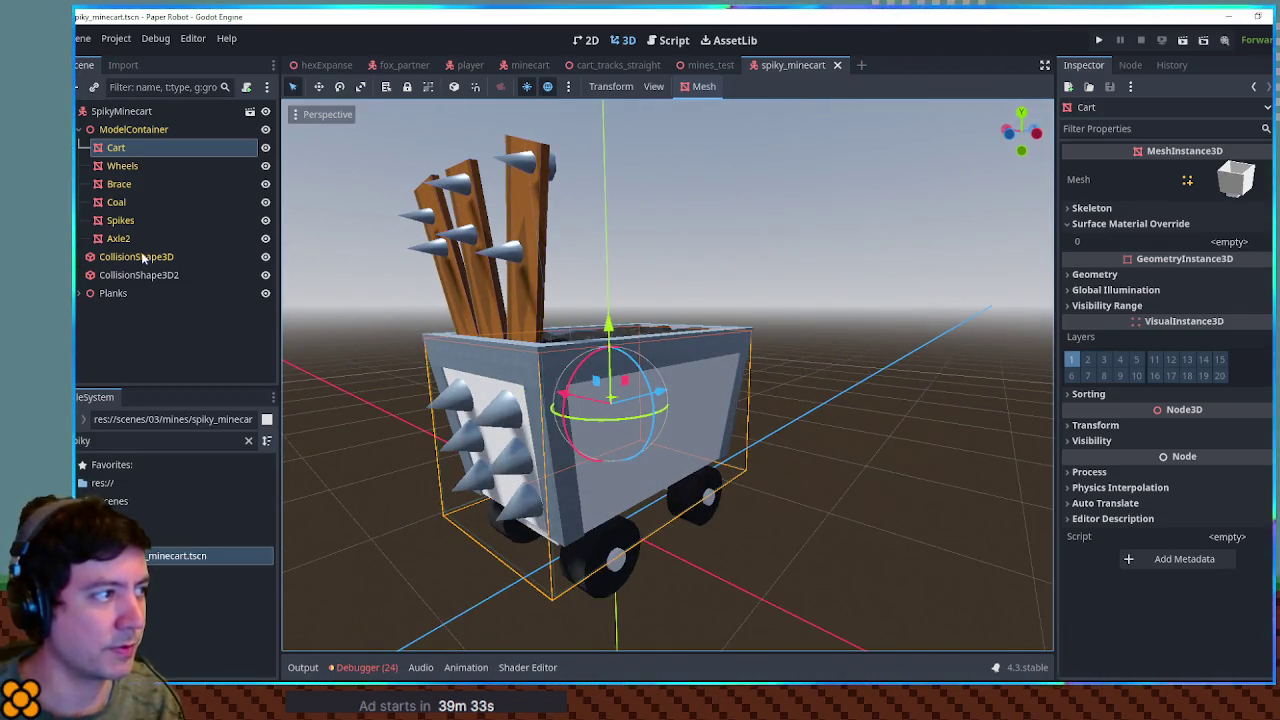
click(134, 167)
click(136, 152)
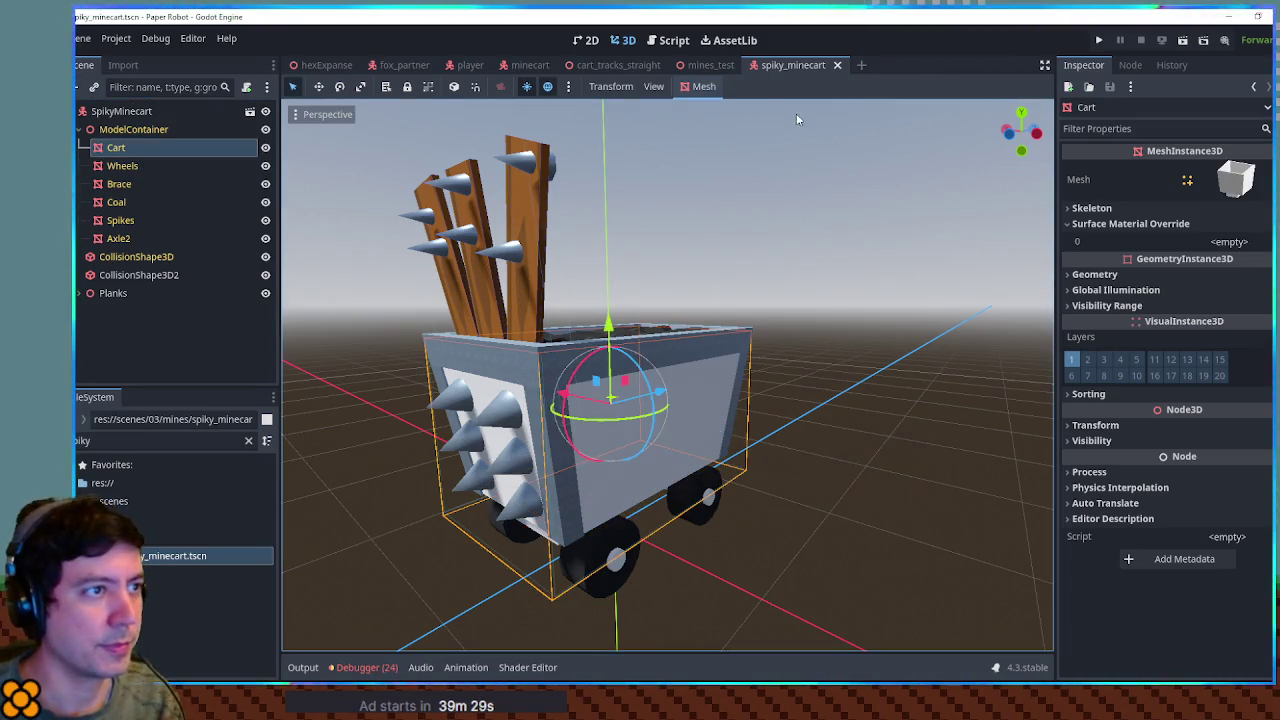
click(516, 70)
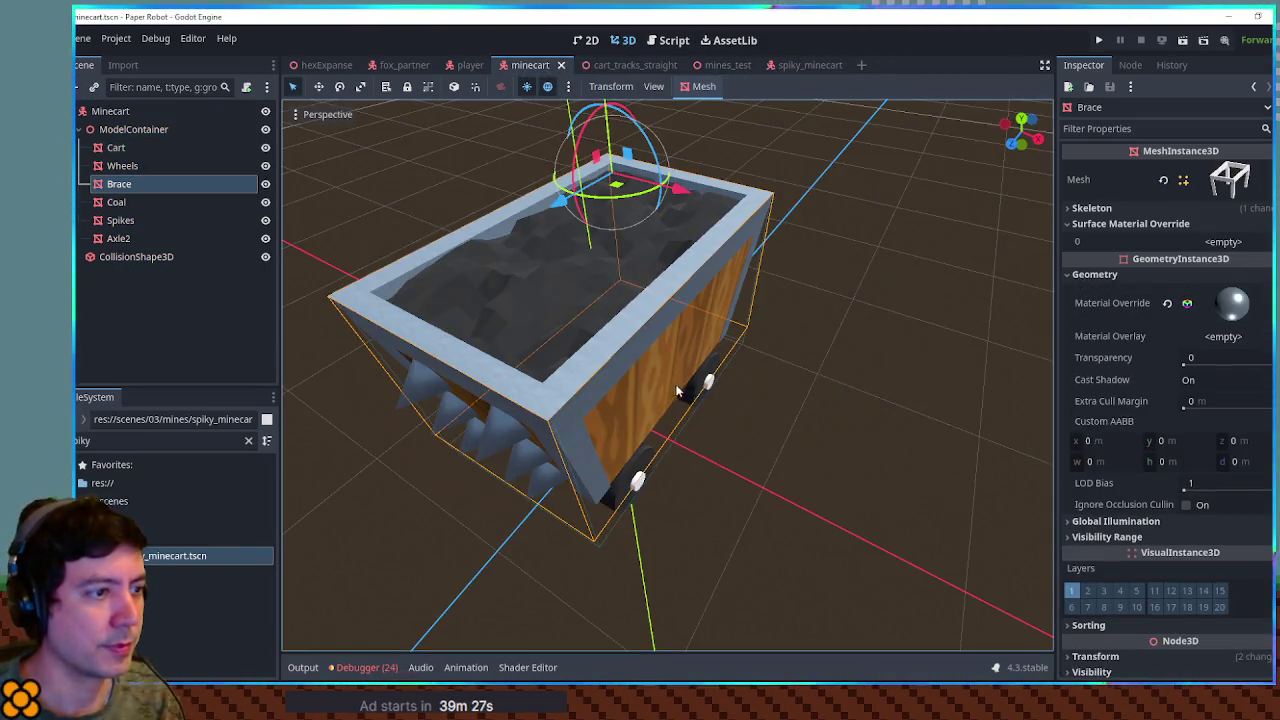
Step: Select the minecart's Cart body and check its mesh surface material
click(670, 381)
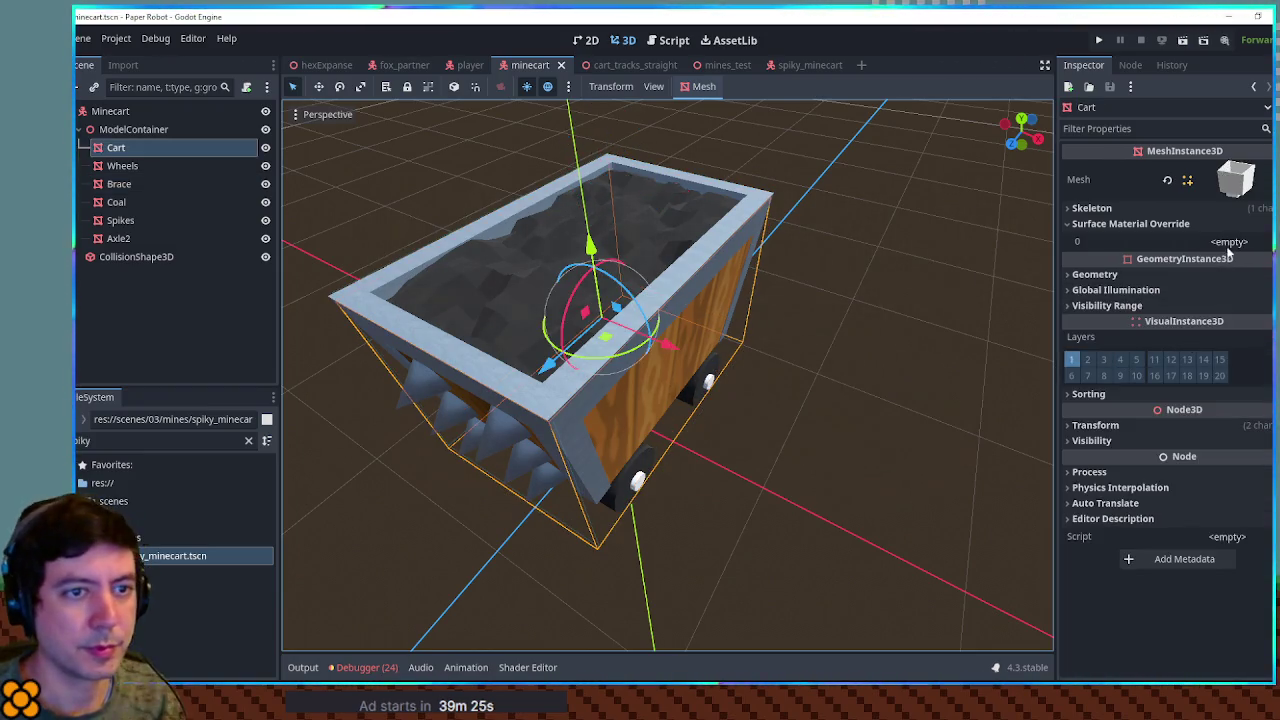
click(1230, 211)
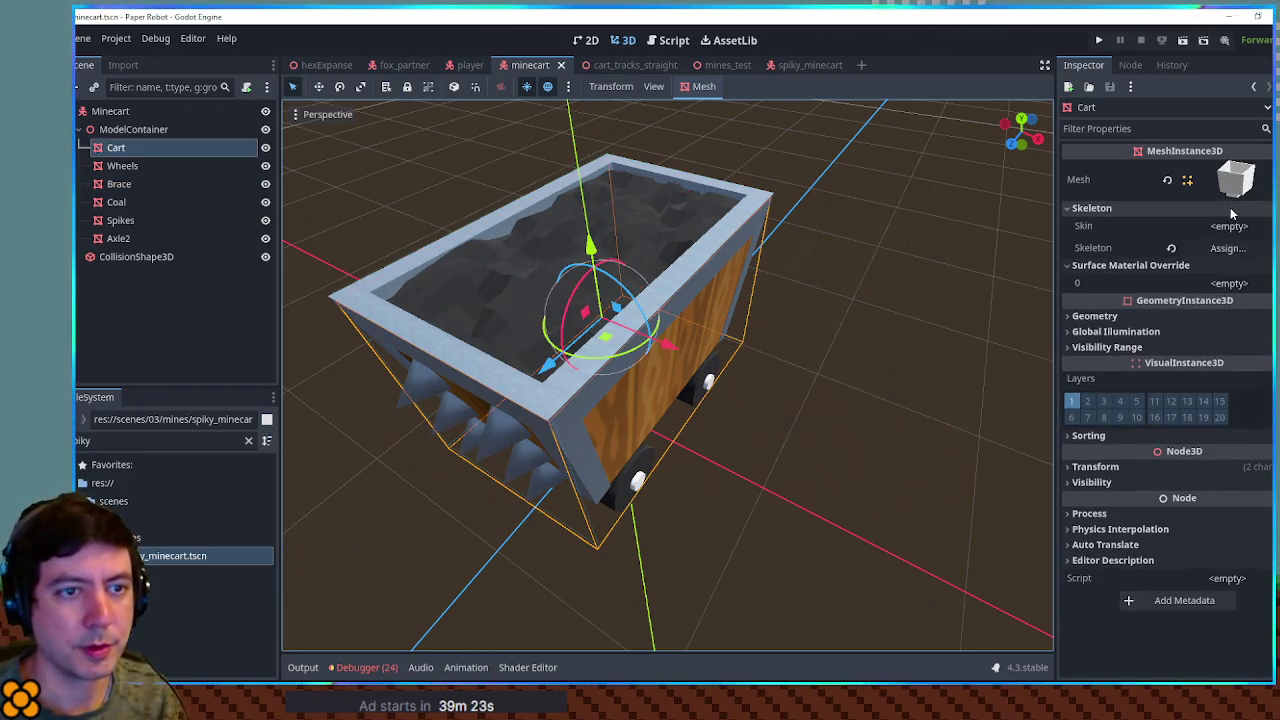
click(1234, 180)
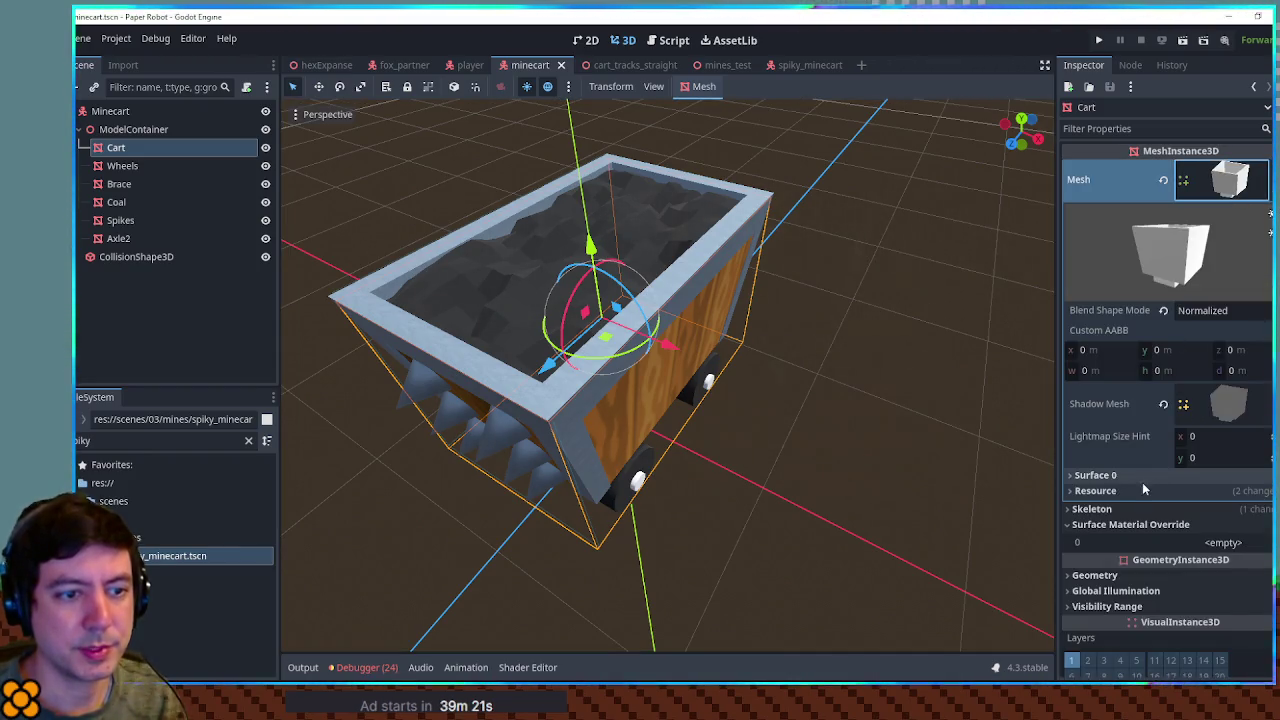
click(1143, 478)
right_click(1231, 525)
click(1219, 629)
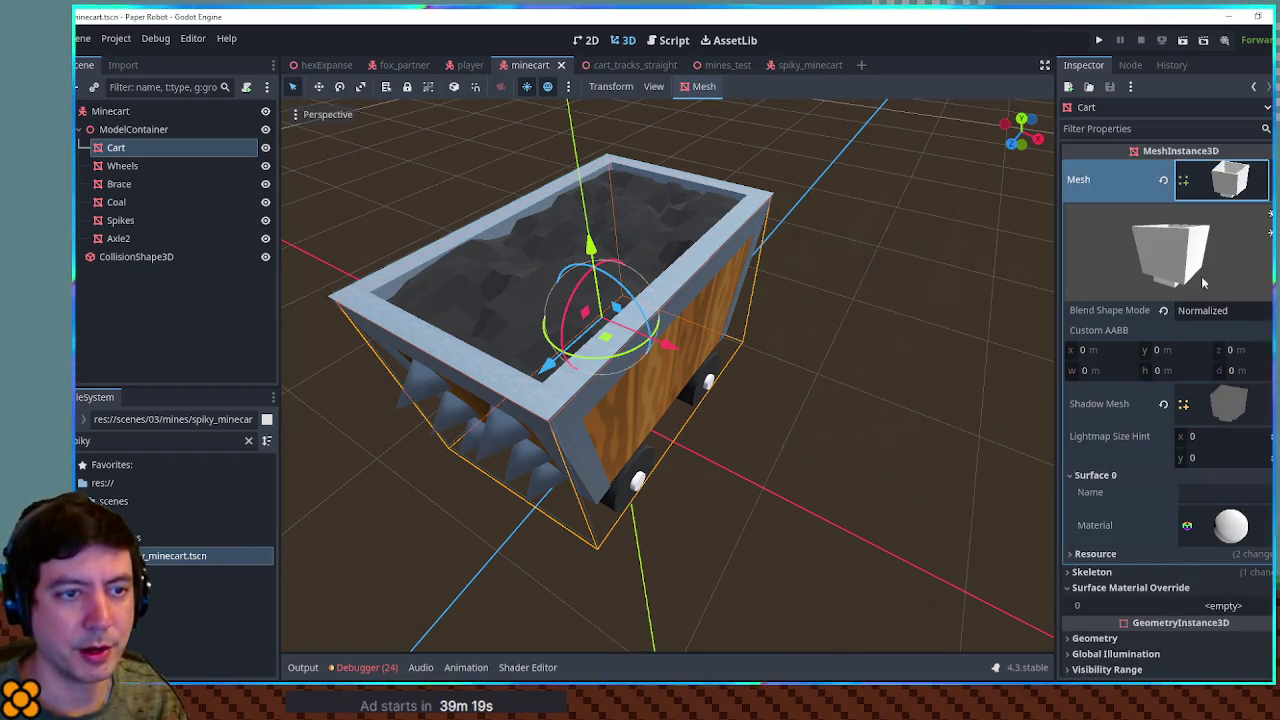
click(1230, 180)
Step: Apply planksTriplanar.tres as the Cart's Geometry material override
click(1197, 274)
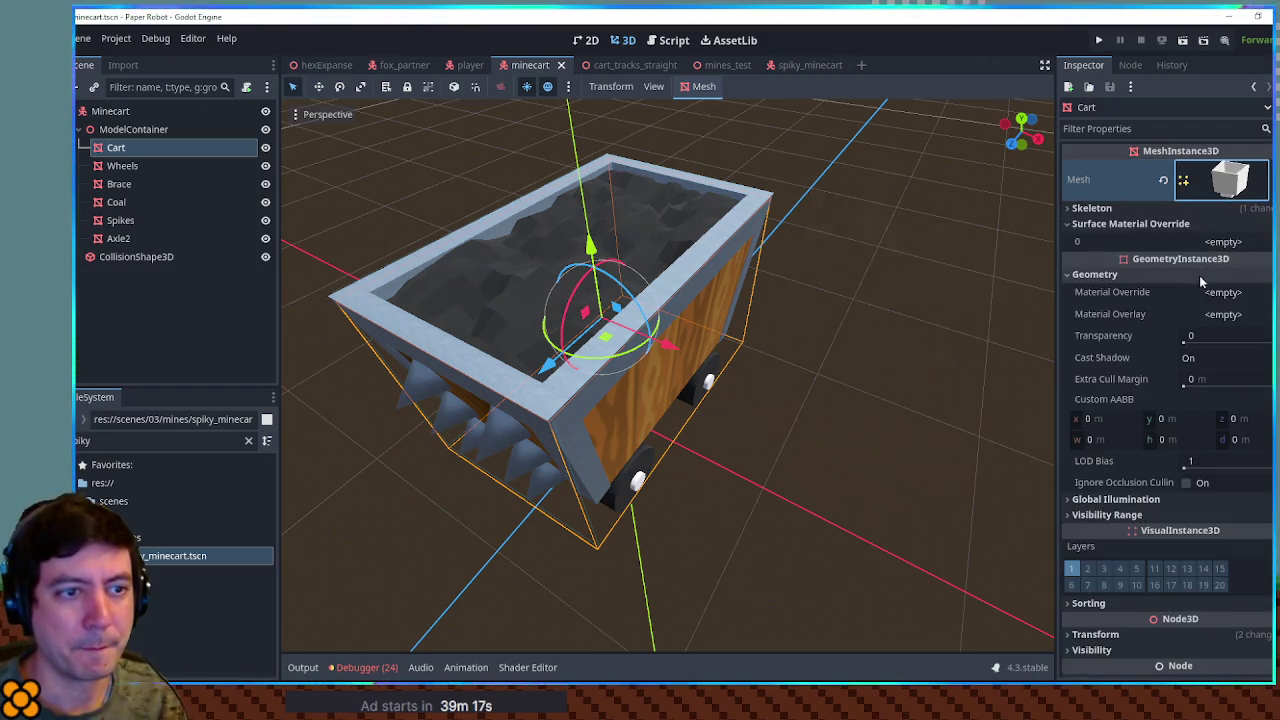
click(1223, 292)
click(1222, 301)
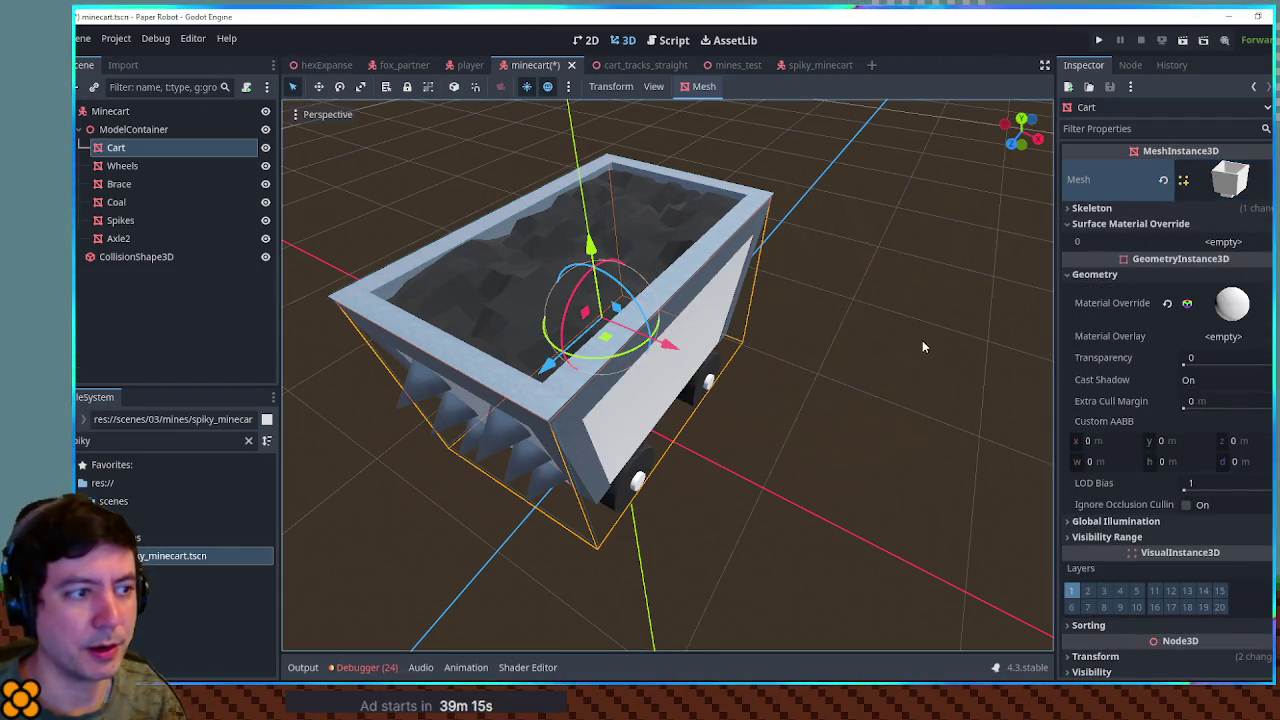
key(ctrl+z)
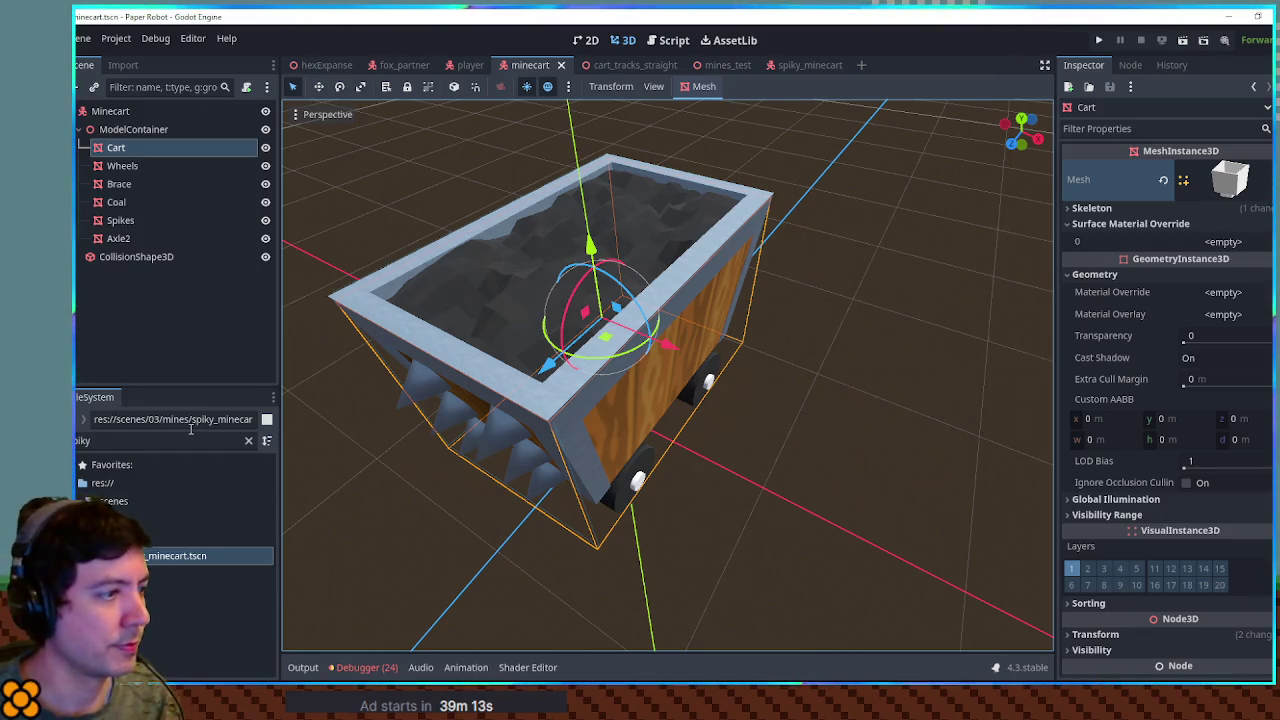
double_click(190, 438)
text(planks)
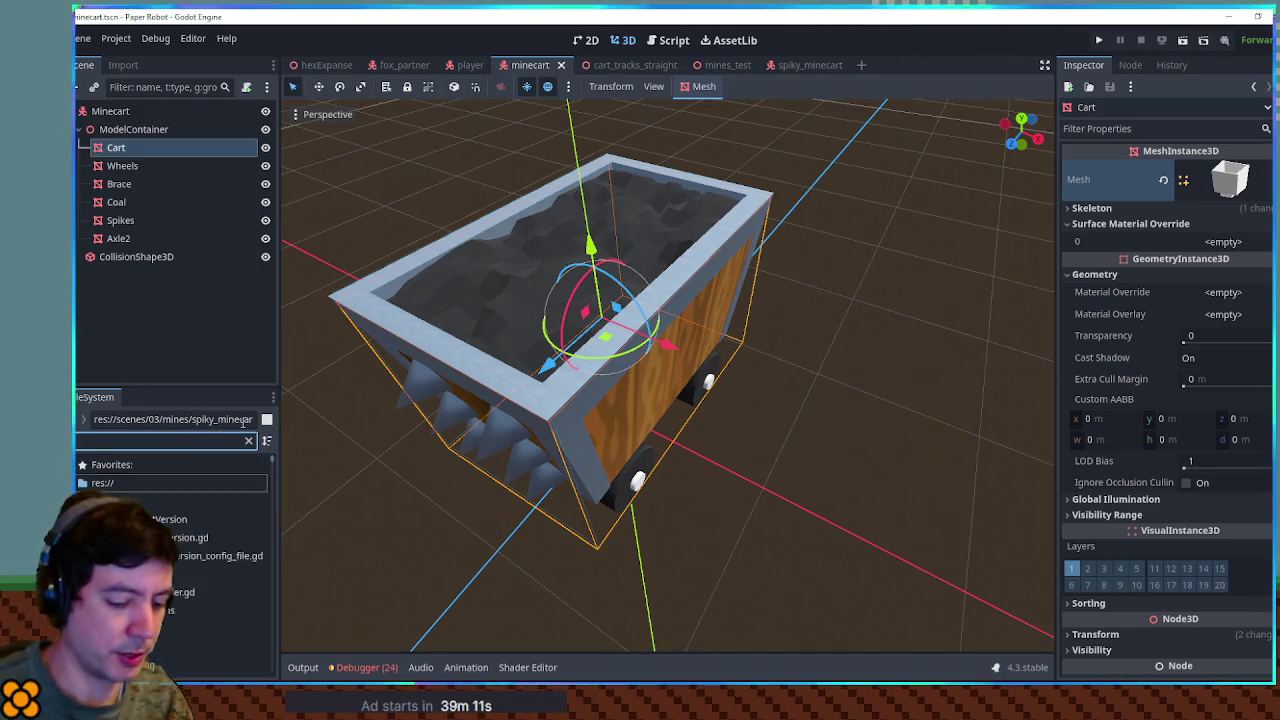
scroll(199, 575, down, 10)
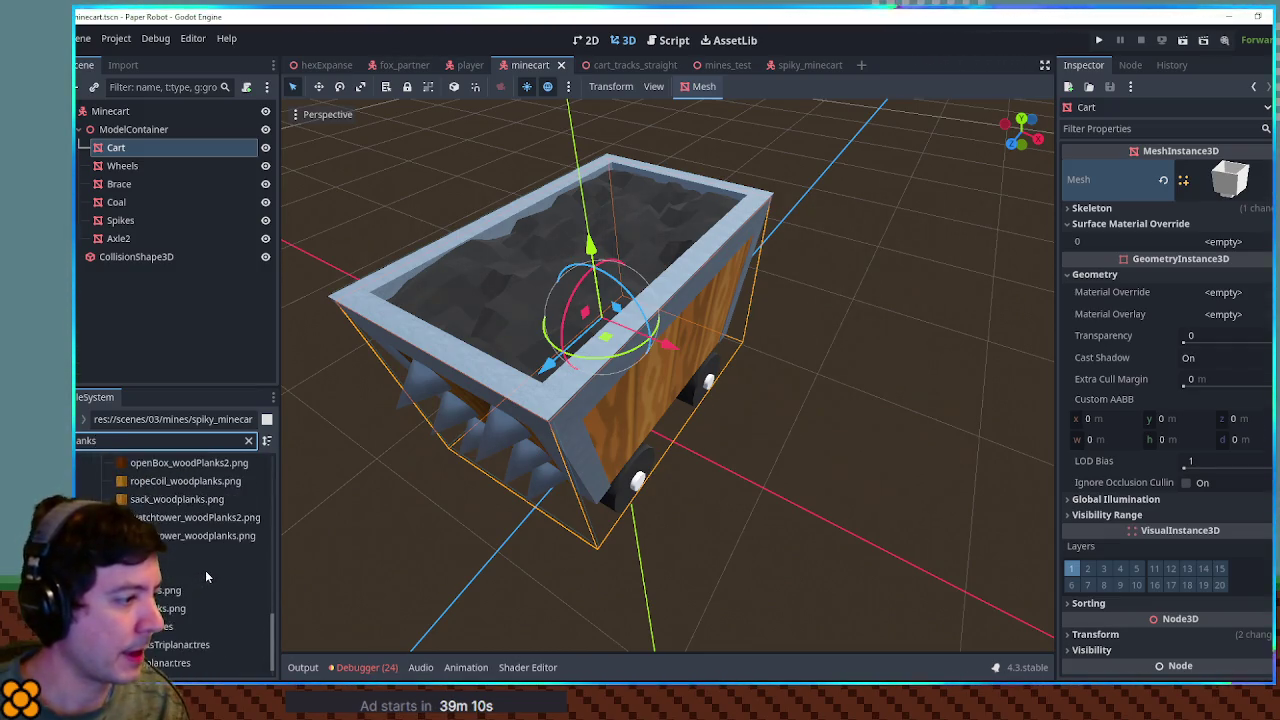
mouse_move(170, 644)
mouse_down()
mouse_move(1222, 255)
mouse_move(1225, 292)
mouse_up()
Step: Save the scene and close the minecart tab, leaving spiky_minecart open
drag(874, 376, 816, 338)
key(ctrl+s)
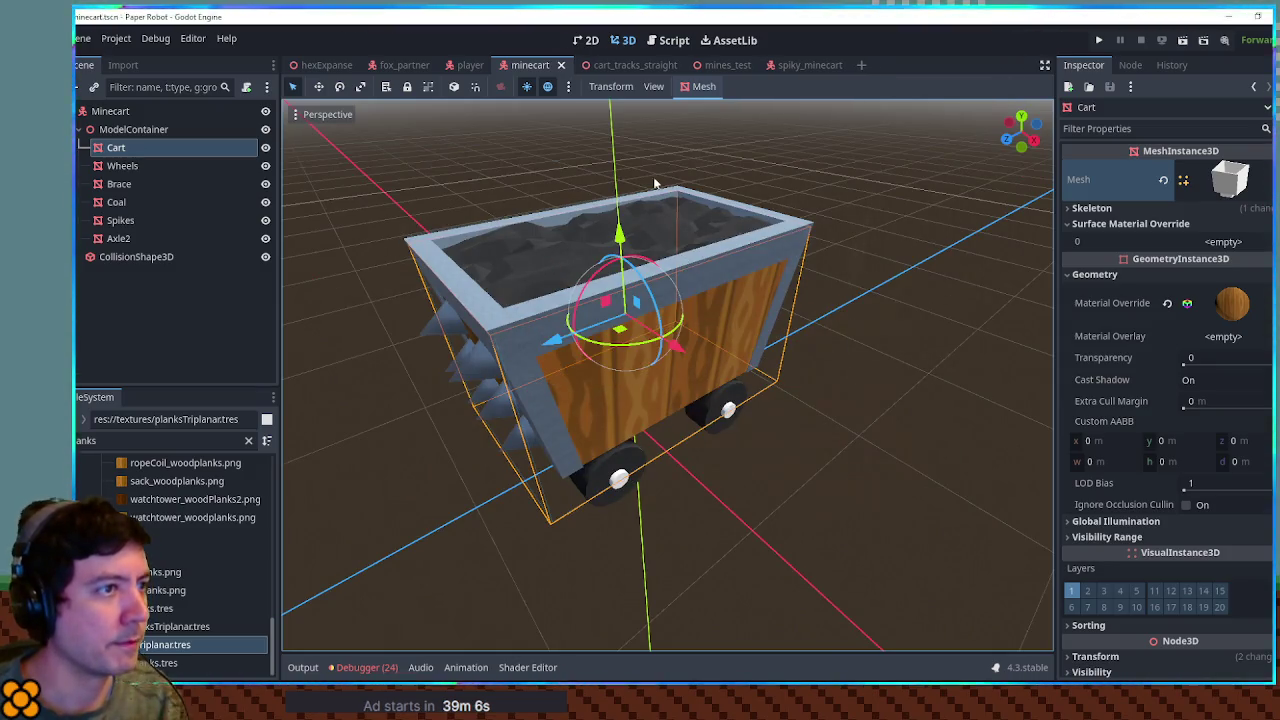
click(805, 65)
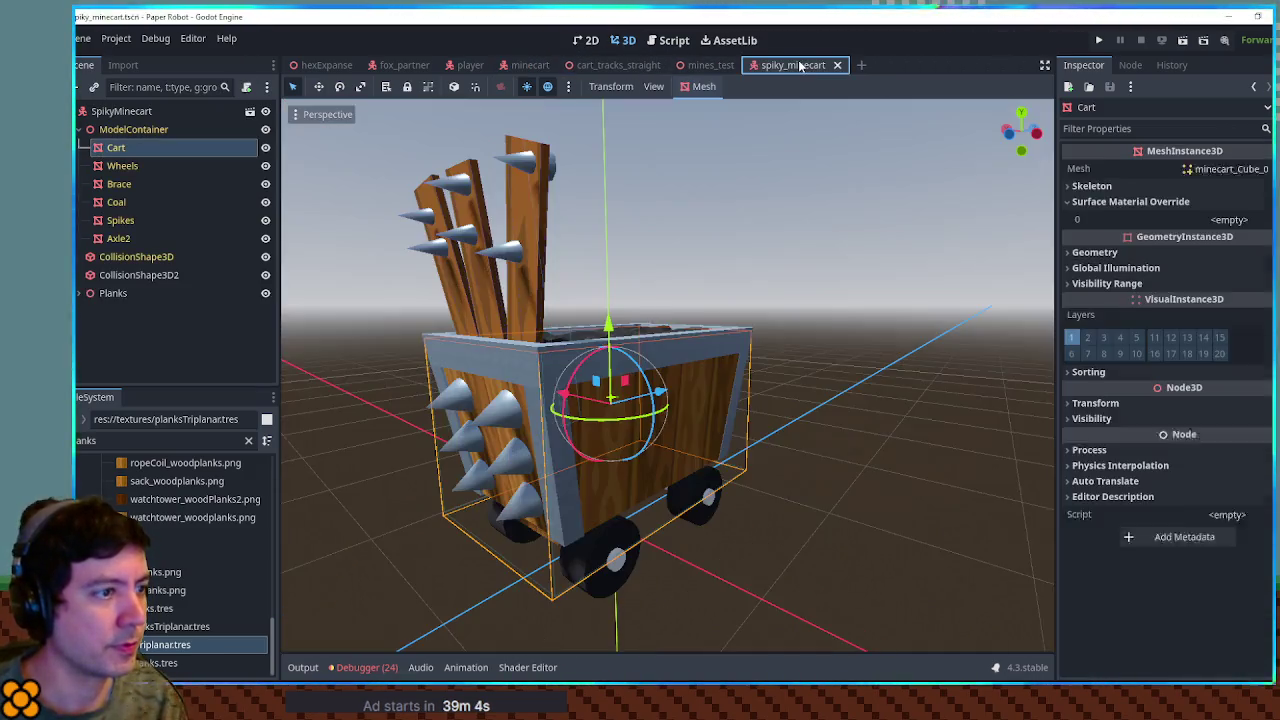
click(836, 370)
mouse_move(836, 370)
mouse_down()
mouse_move(851, 366)
mouse_move(823, 309)
mouse_move(720, 226)
mouse_up()
middle_click(528, 65)
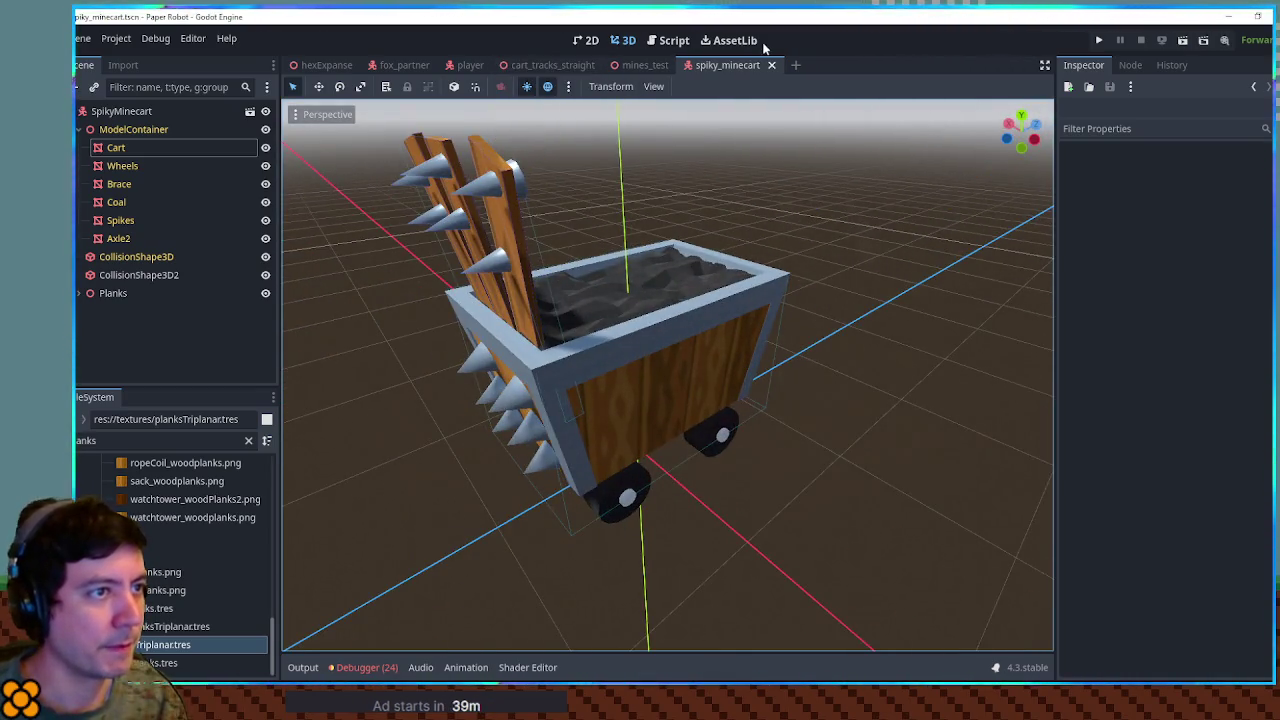
Step: Duplicate the four track tiles and CartSpawner, placing the copies beside the originals
middle_click(738, 63)
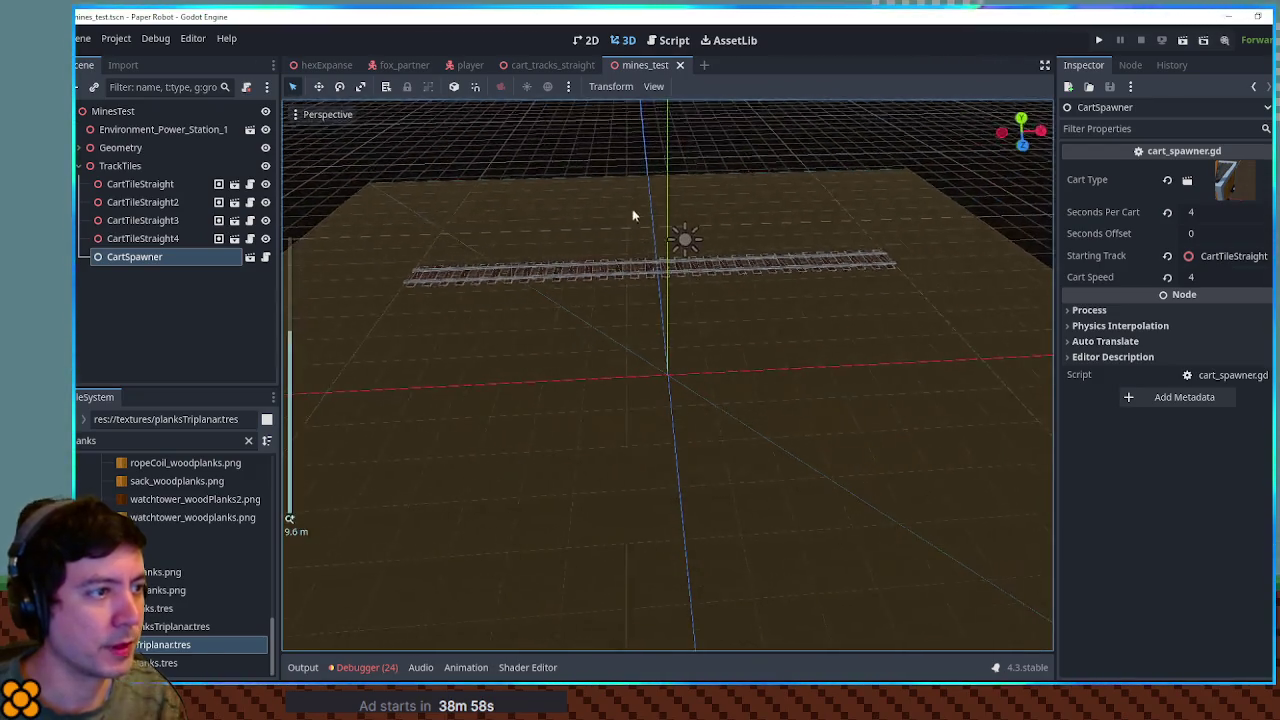
scroll(614, 226, up, 5)
click(143, 258)
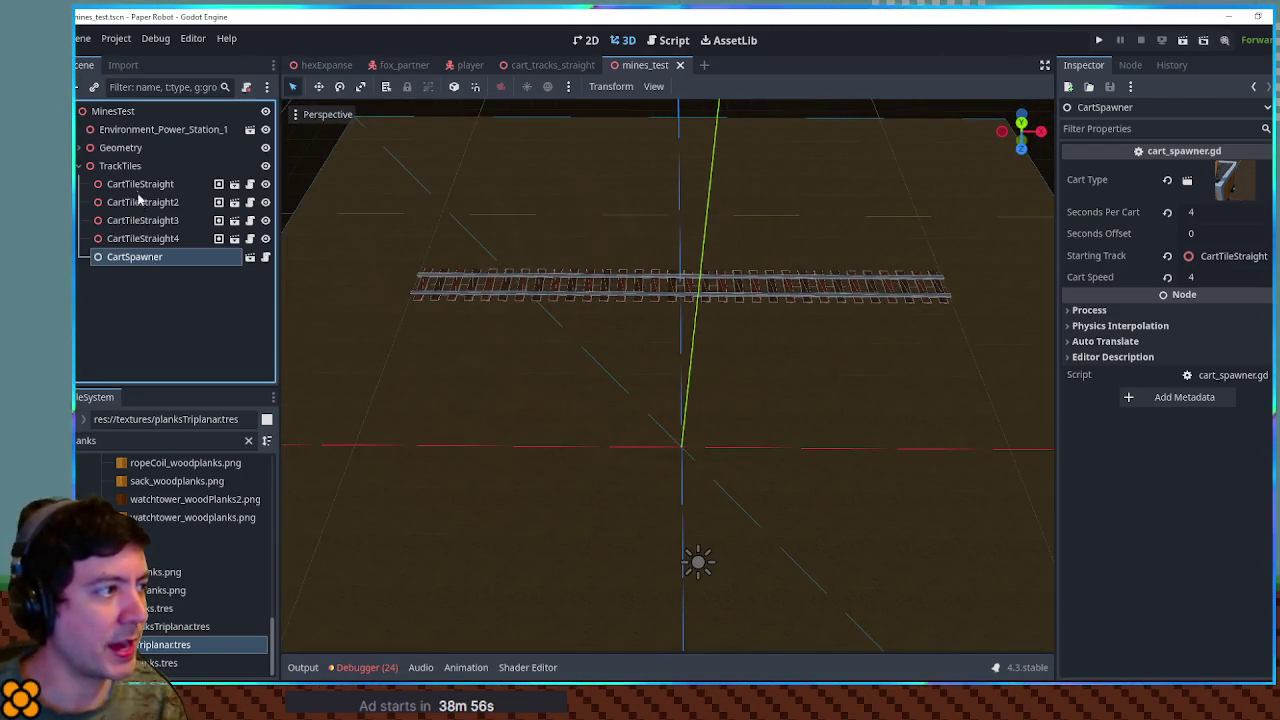
click(140, 184)
shift+click(143, 258)
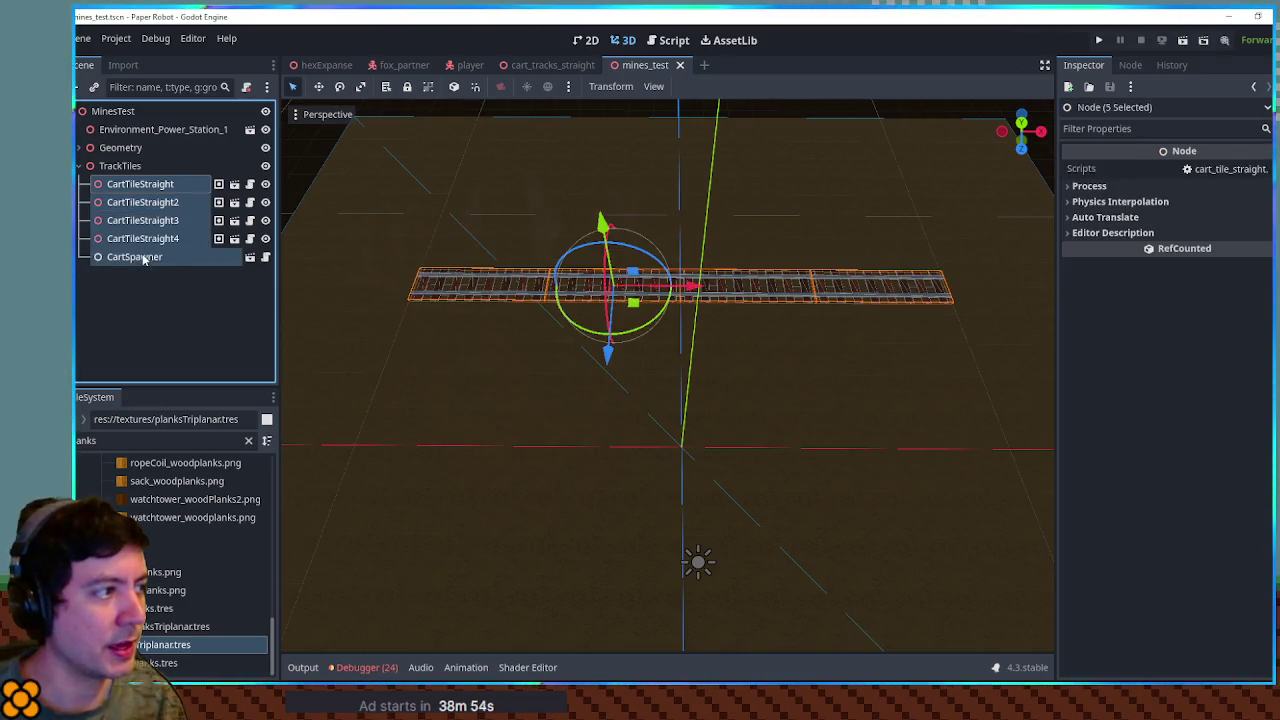
key(ctrl+d)
drag(607, 355, 609, 300)
Step: Set CartSpawner2's starting track to CartTileStraight5 with a 2-second offset, save, and run
scroll(619, 190, up, 5)
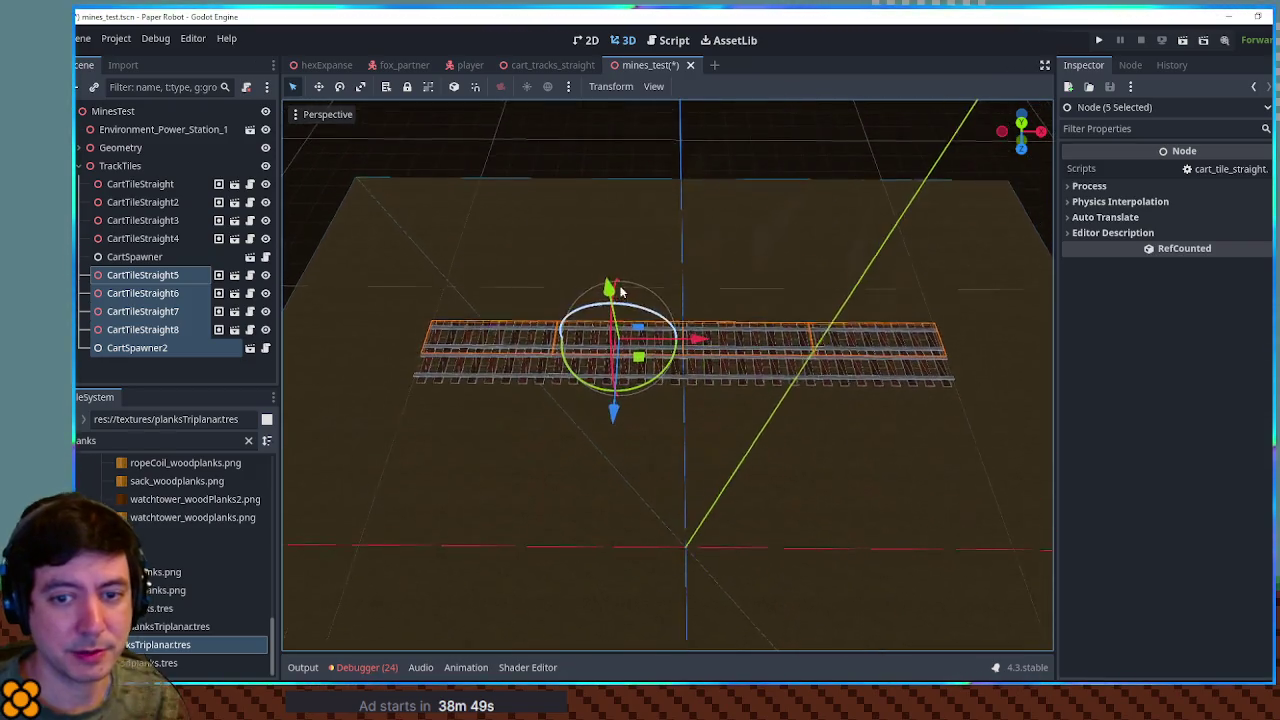
drag(693, 366, 735, 350)
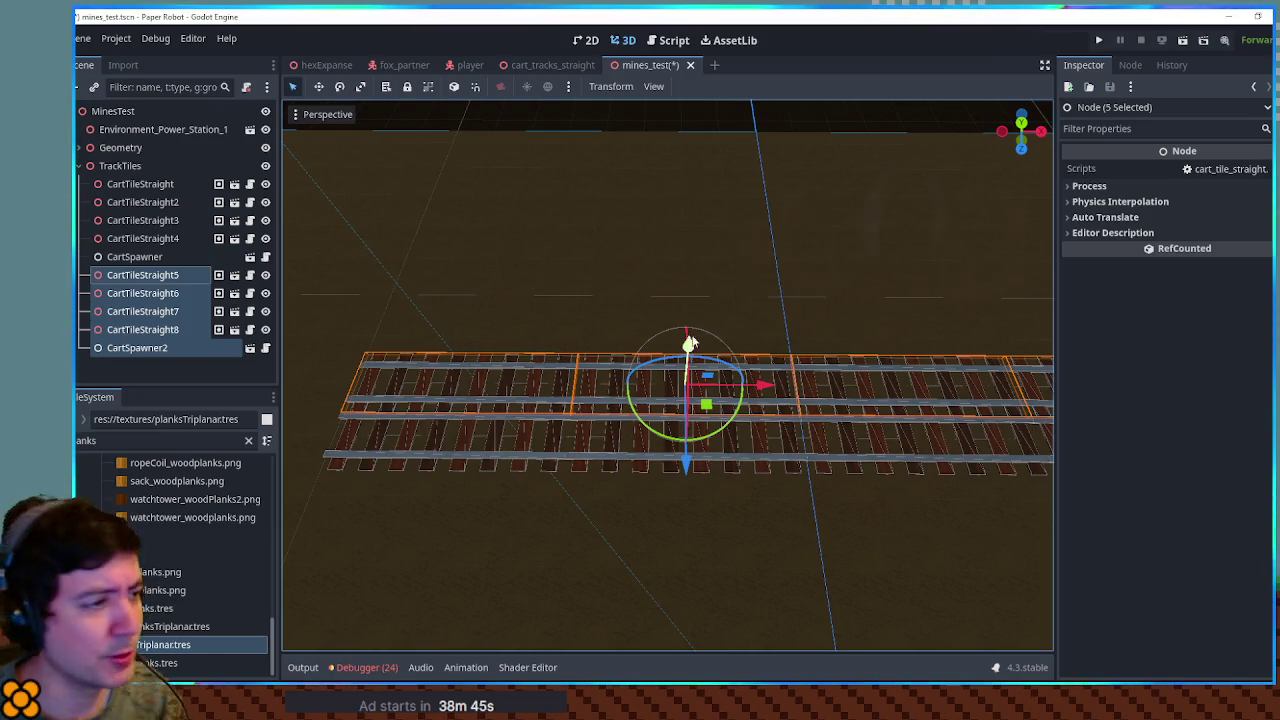
click(130, 330)
click(130, 347)
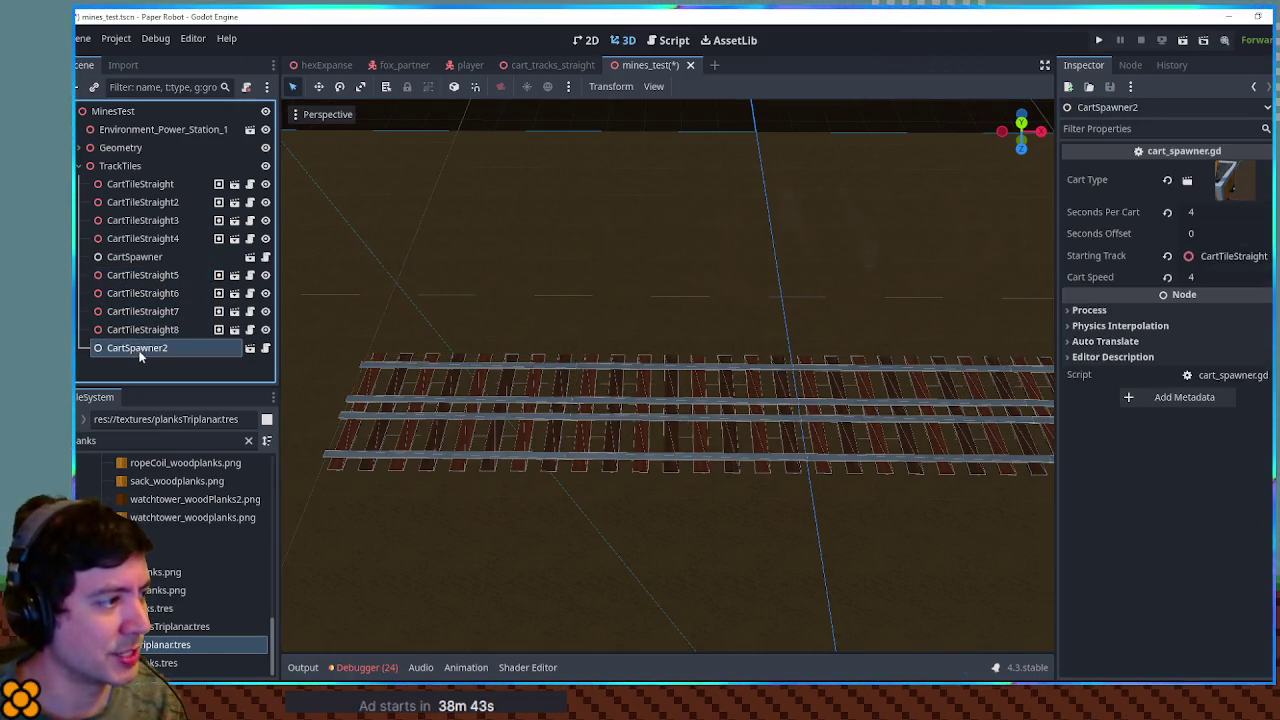
drag(137, 277, 1187, 170)
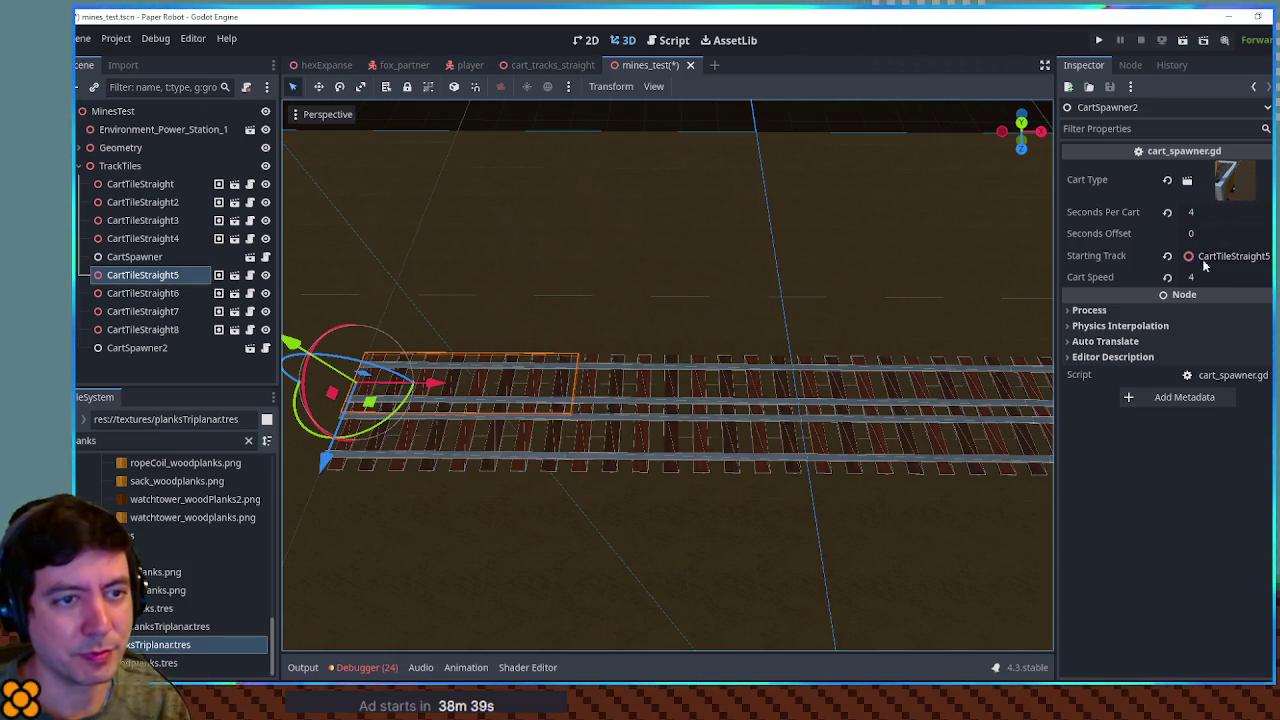
click(1206, 235)
text(2)
key(ctrl+s)
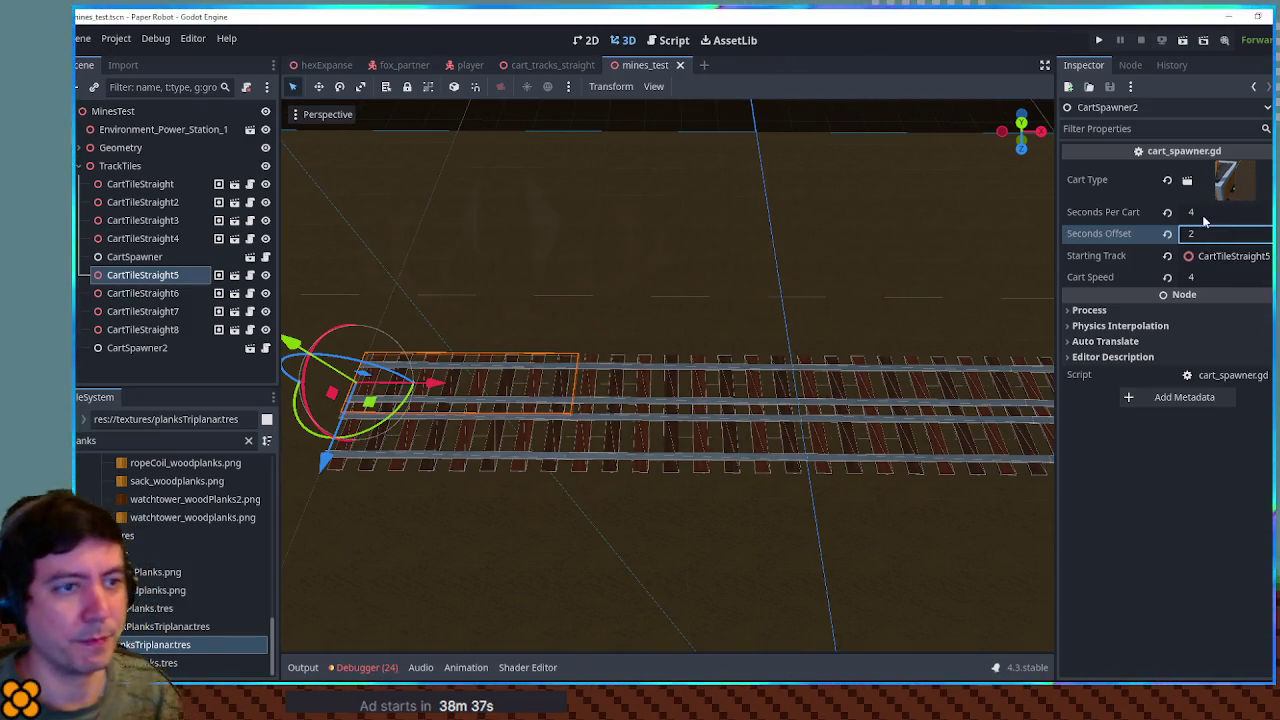
key(F6)
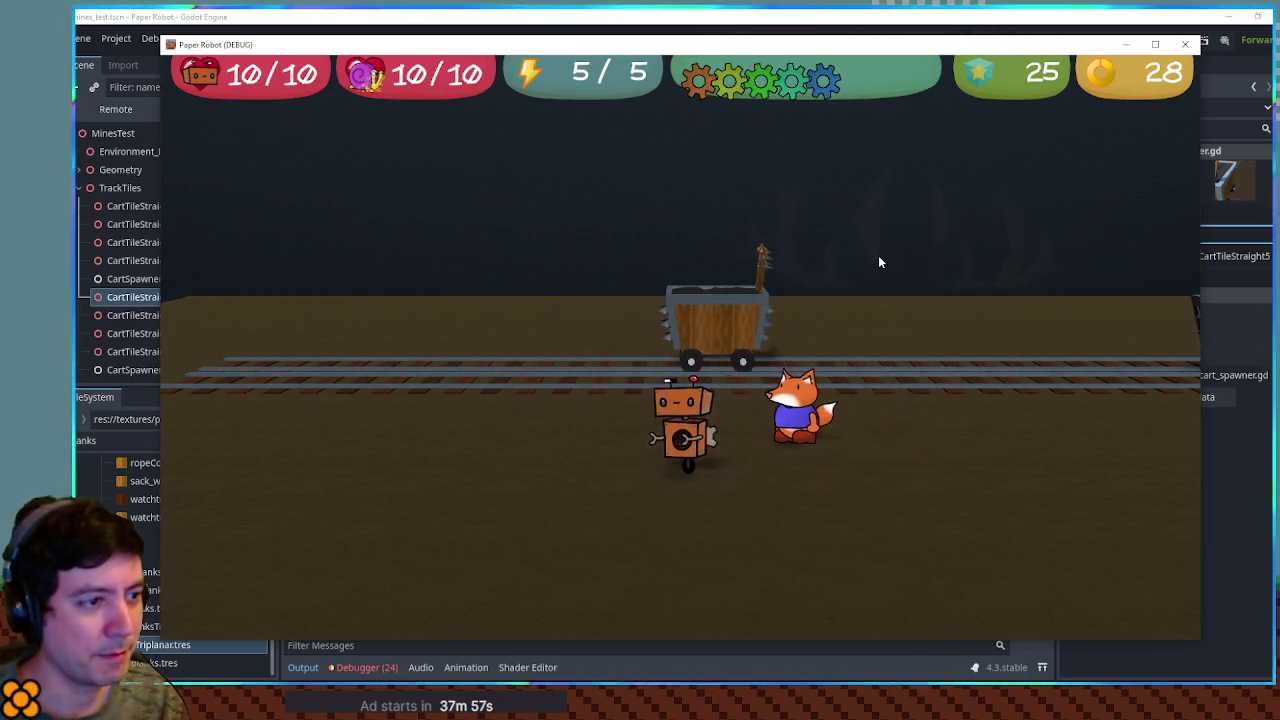
Step: Close the game window and orbit the editor view diagonally over the tracks
click(1184, 44)
mouse_move(924, 252)
mouse_down()
mouse_move(828, 343)
mouse_move(820, 320)
mouse_move(752, 340)
mouse_move(763, 346)
mouse_up()
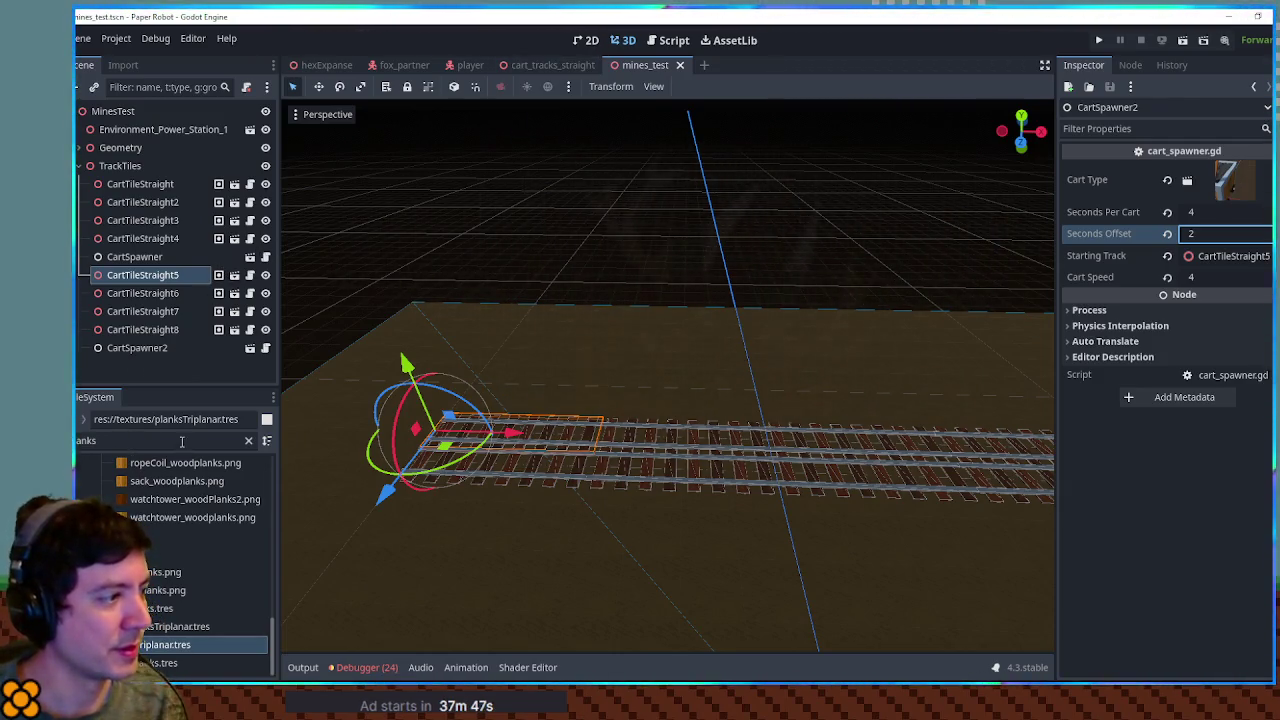
Step: Filter the FileSystem for 'spik' and open the spiky_minecart.tscn scene
key(ctrl+a)
text(spik)
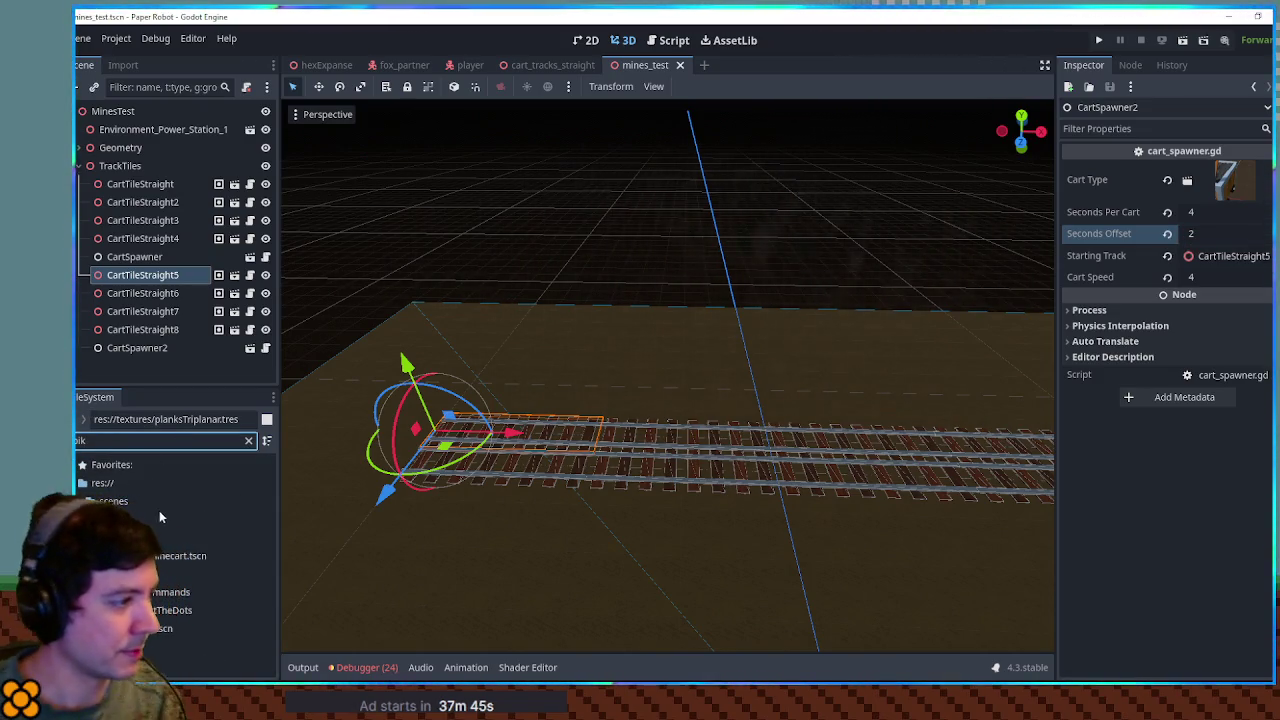
click(155, 556)
double_click(155, 558)
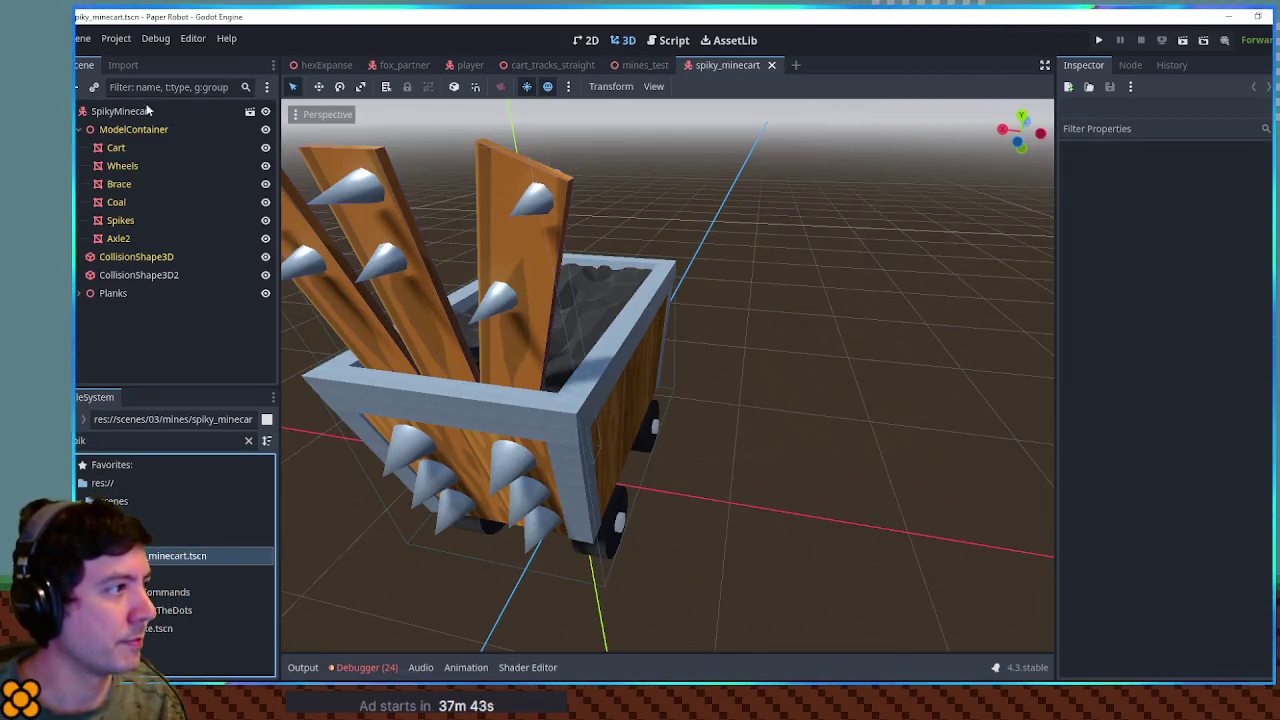
Step: In the minecart scene, inspect the CollisionShape3D box (about 1.545 × 0.863 × 1) from Front View
click(250, 111)
mouse_move(760, 300)
mouse_down()
mouse_move(837, 283)
mouse_move(885, 355)
mouse_move(781, 434)
mouse_move(648, 483)
mouse_move(668, 458)
mouse_move(697, 455)
mouse_up()
key(KP_1)
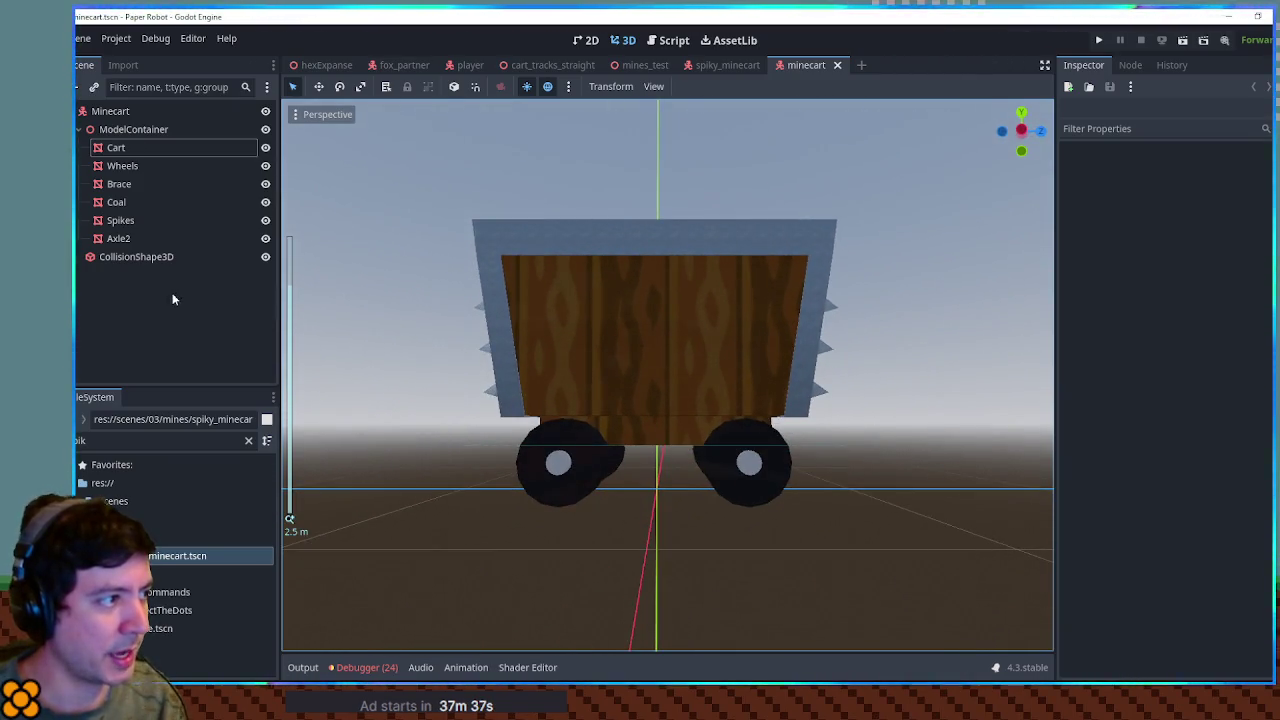
click(152, 262)
drag(623, 420, 663, 428)
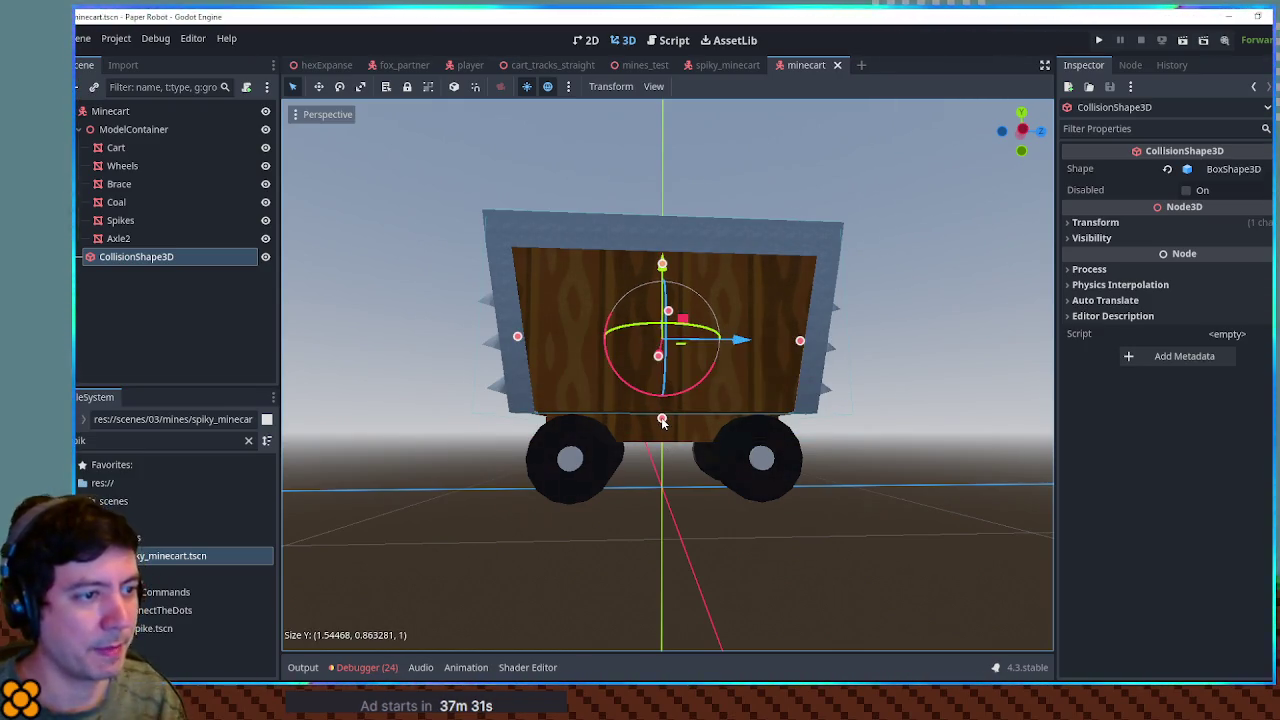
Step: View spiky_minecart from the front, then rerun the mines_test scene with F6
click(695, 72)
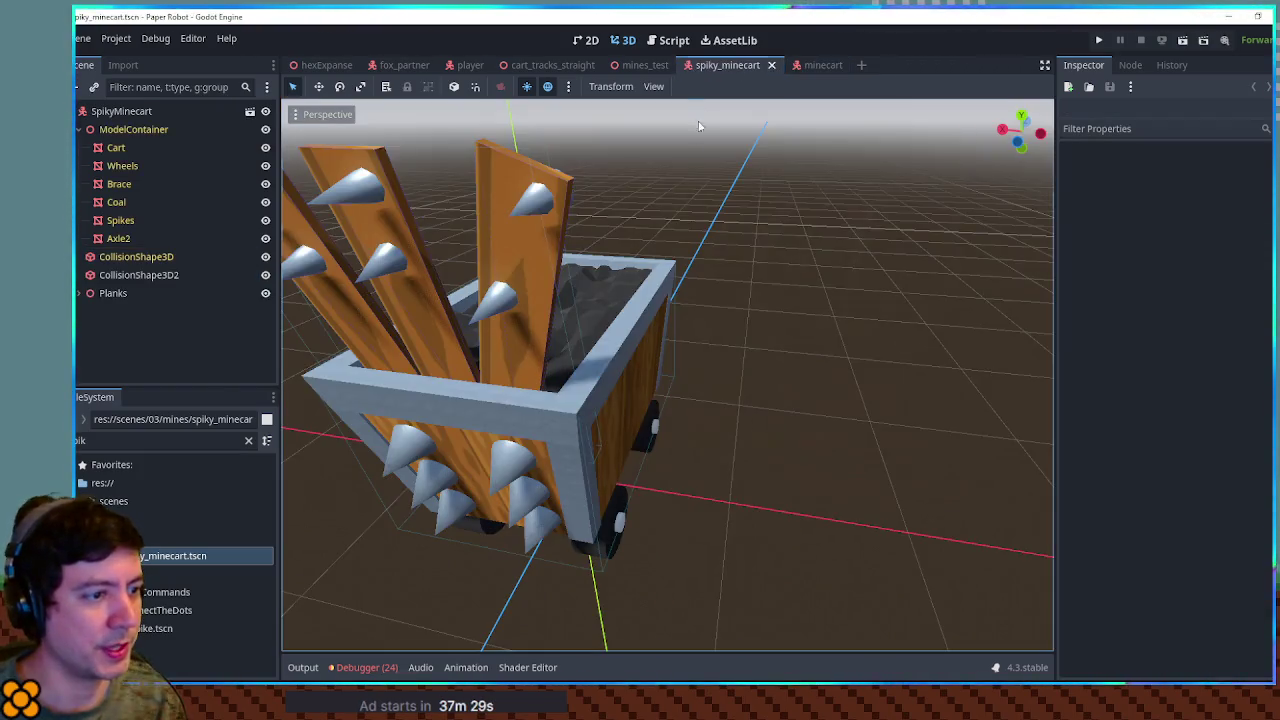
key(KP_1)
click(625, 66)
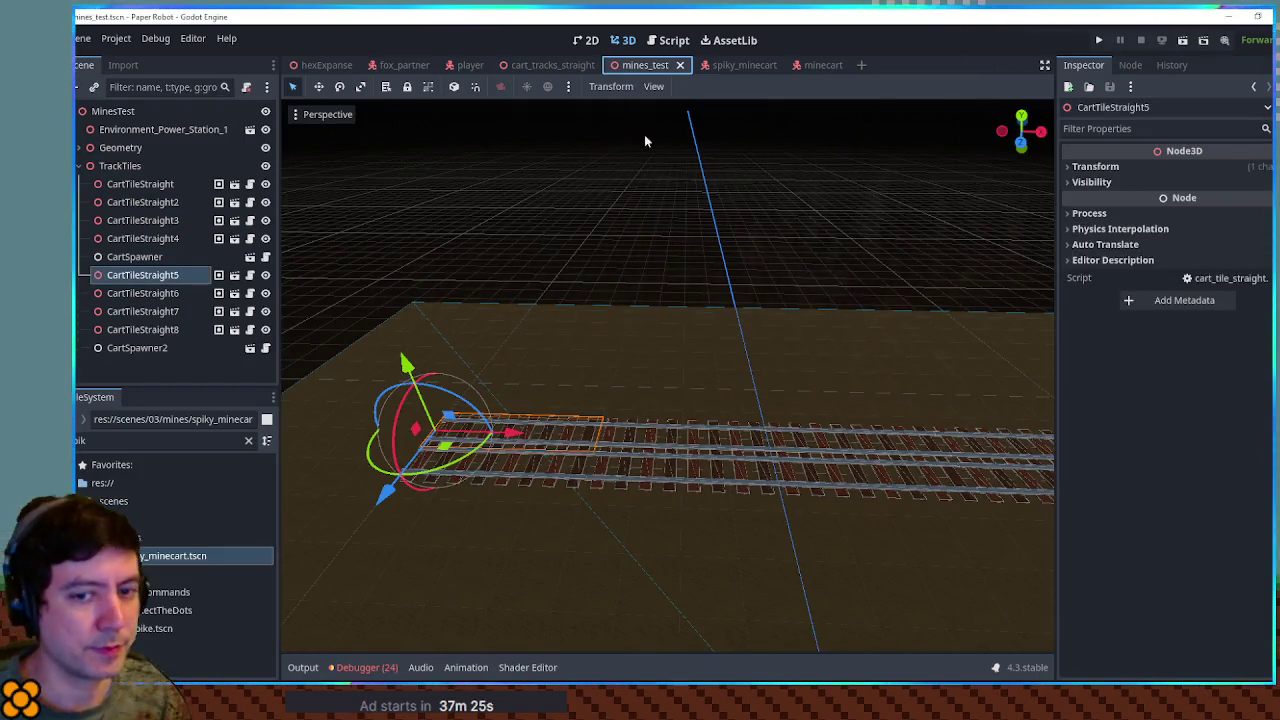
key(F6)
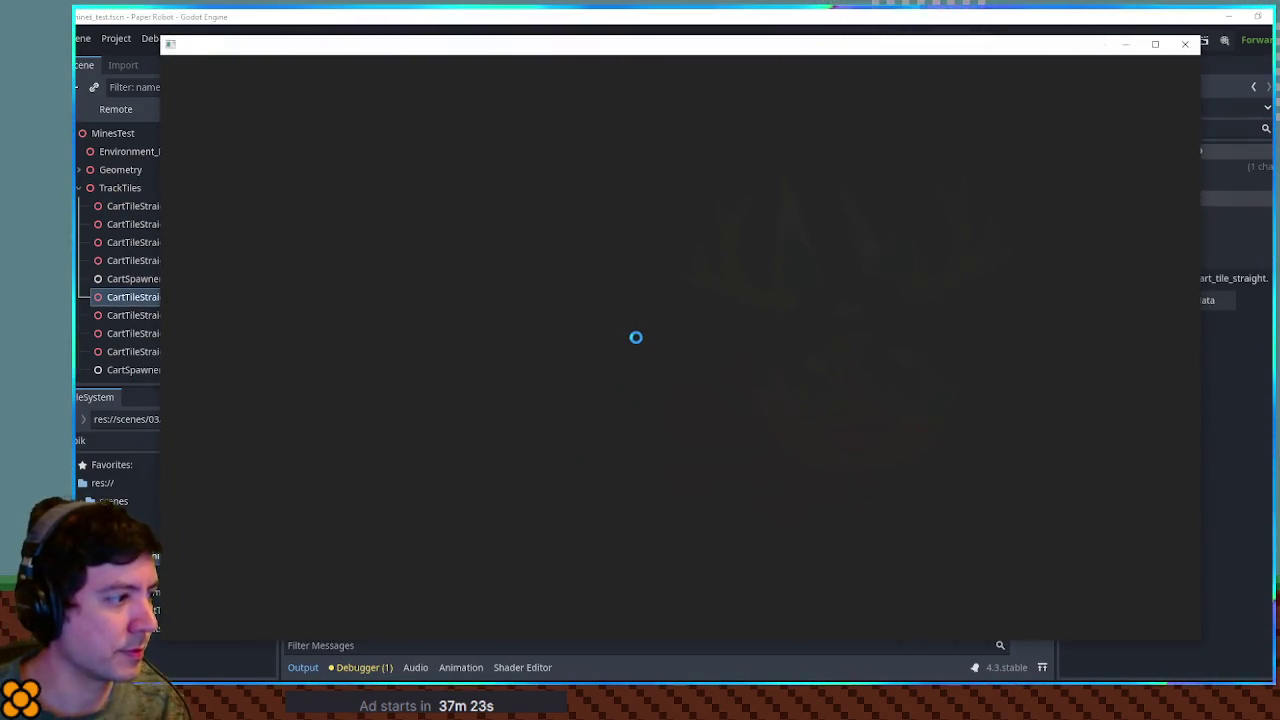
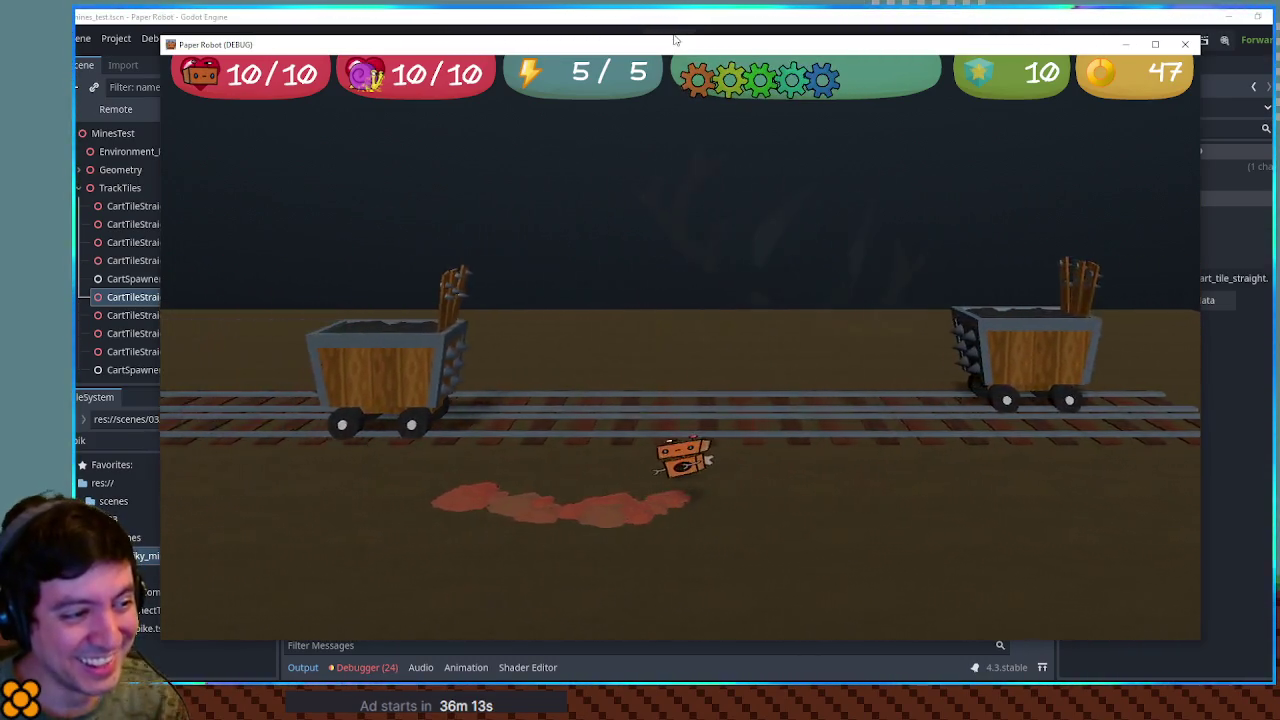
Step: Drive the robot right, left and toward the camera, then stop the game with F8
key(d)
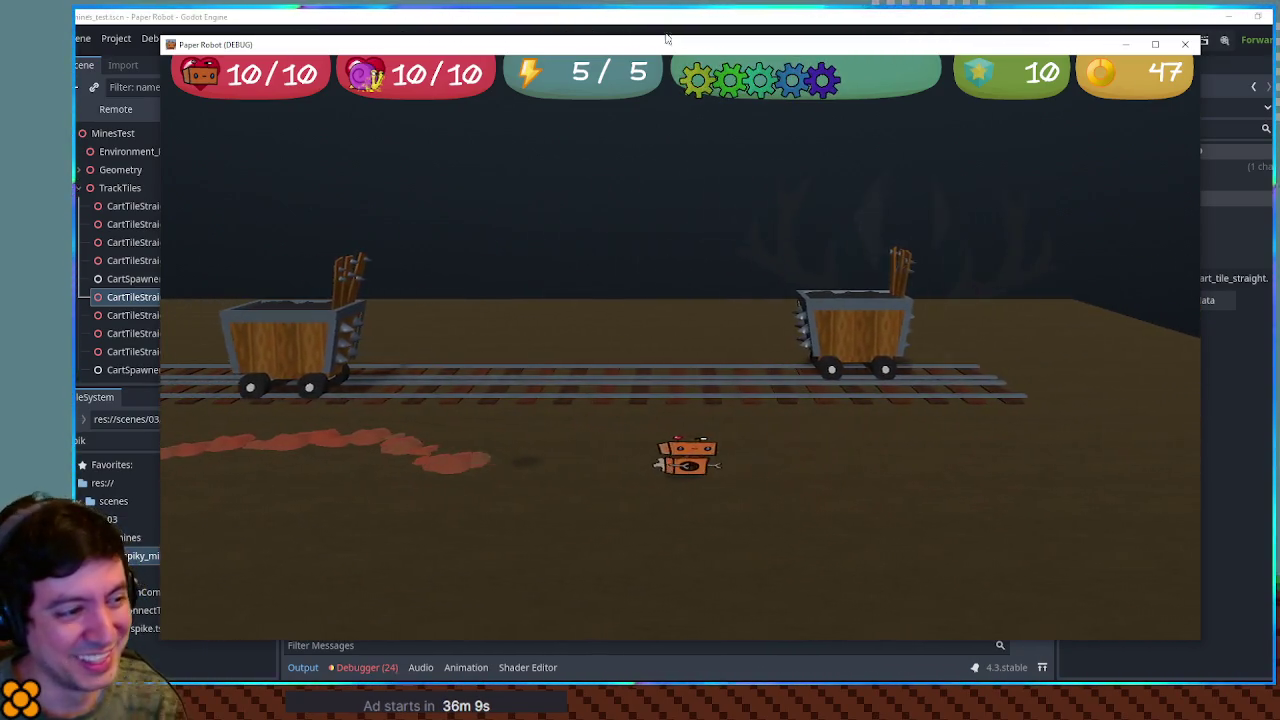
key(a)
key(s)
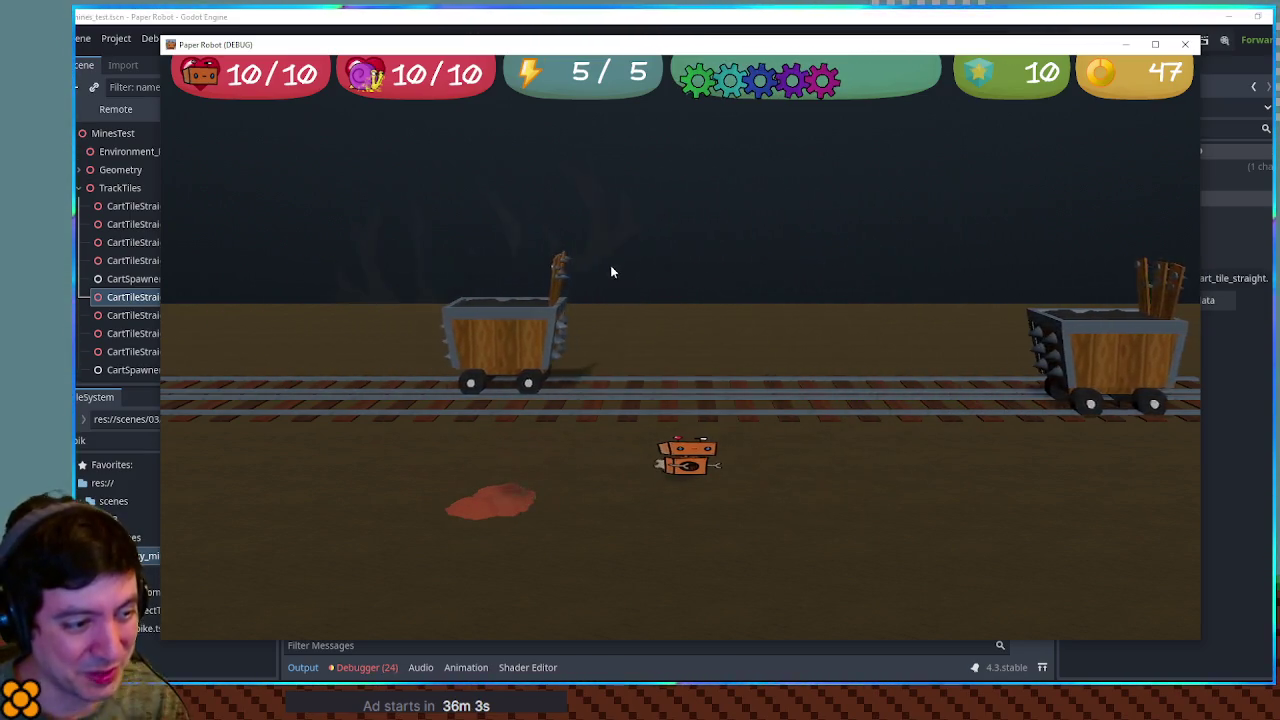
key(F8)
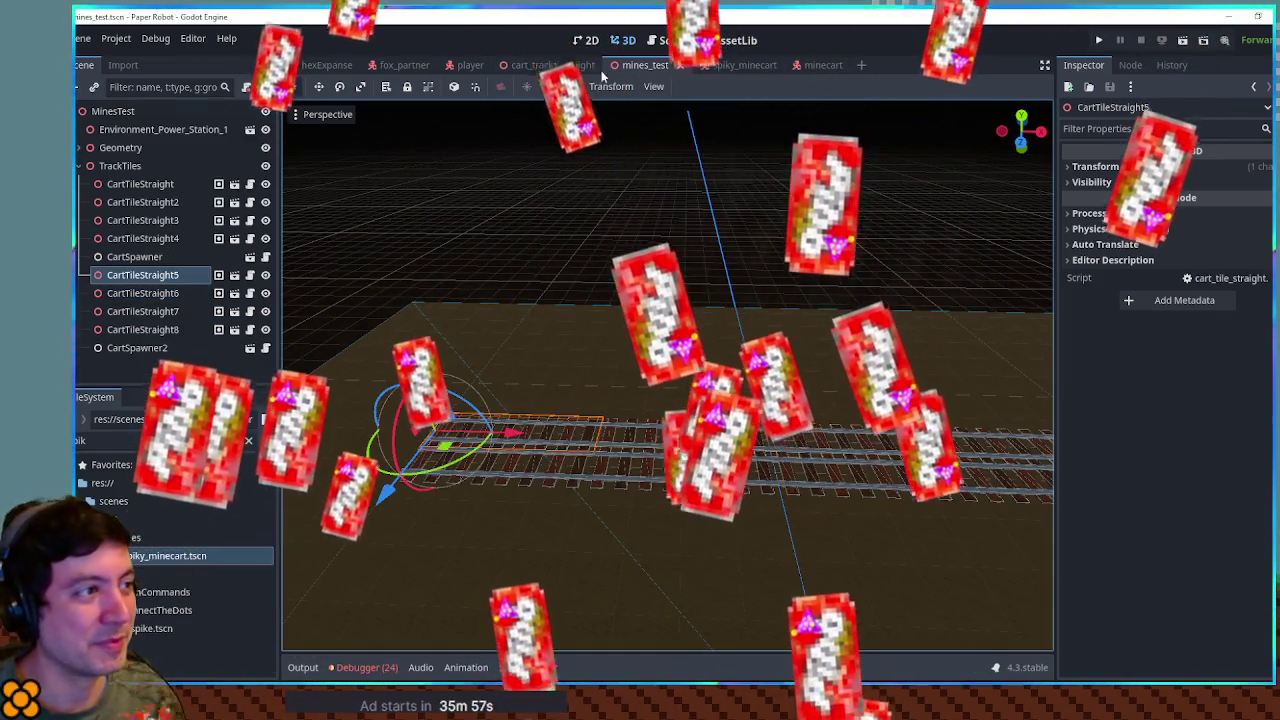
Step: Open actor_partner_fox.gd and select the sprites.scale.y * 10 expression on line 48
click(397, 67)
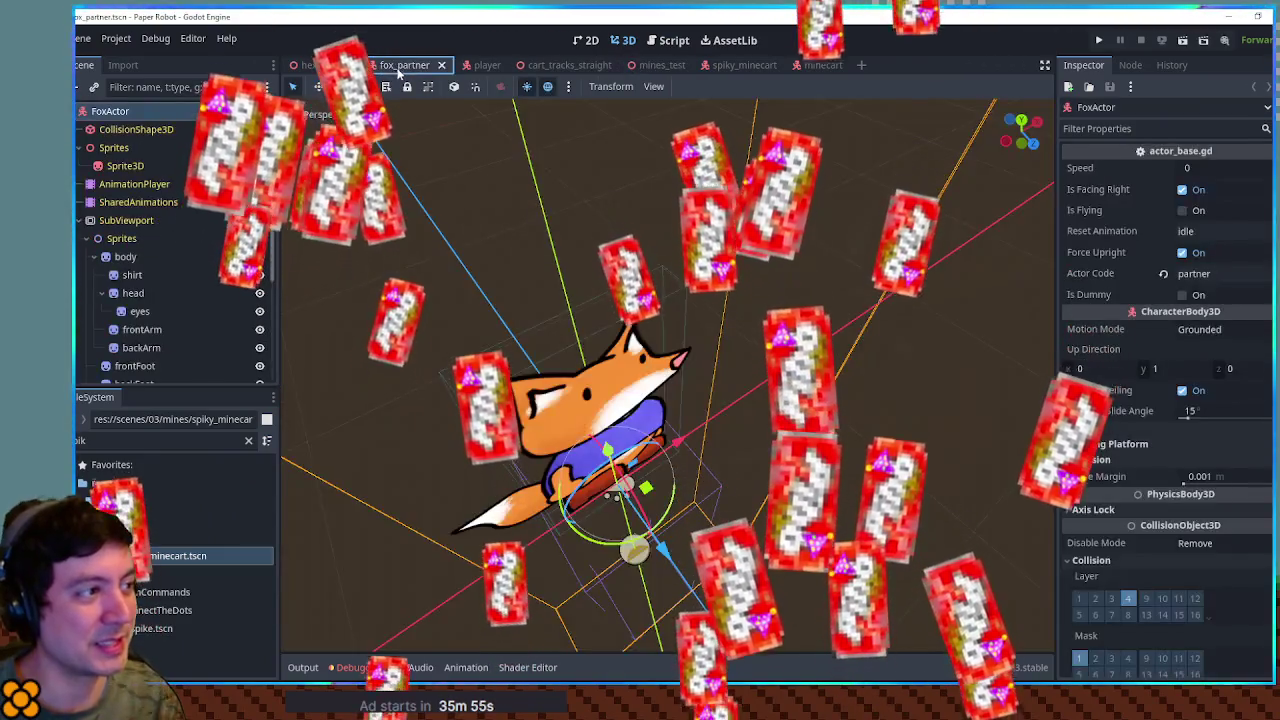
click(228, 111)
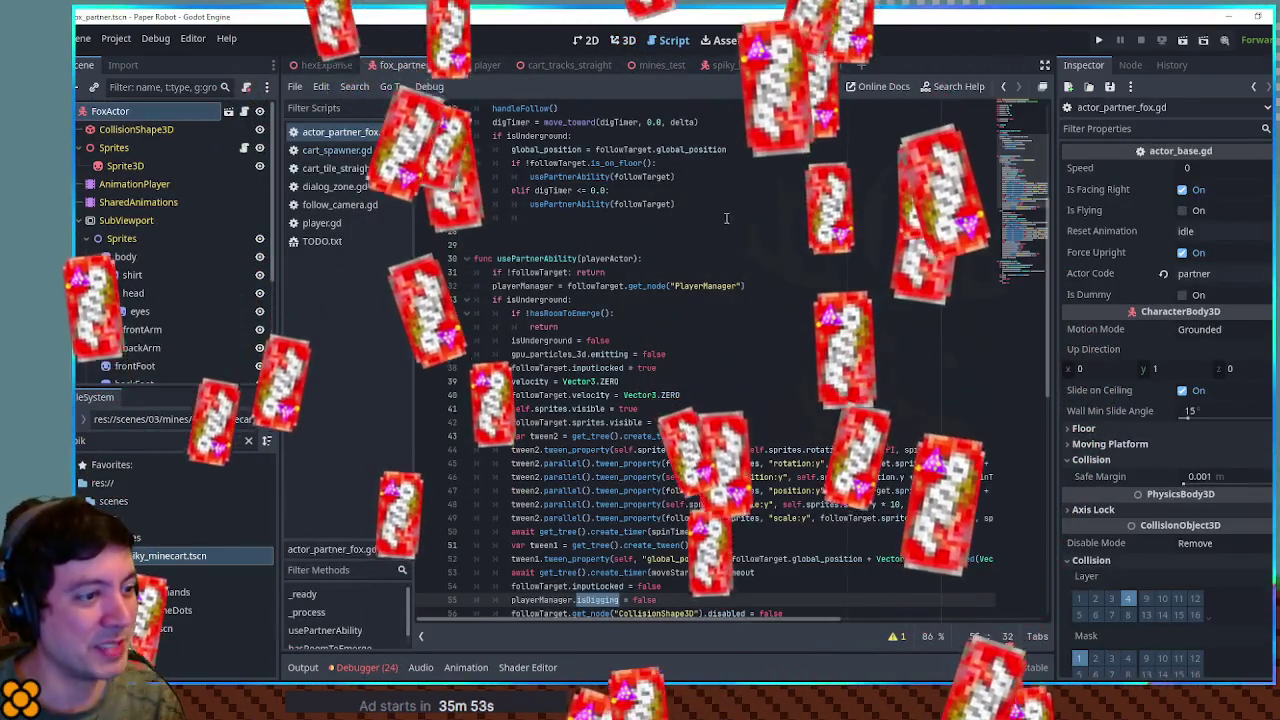
scroll(720, 350, down, 4)
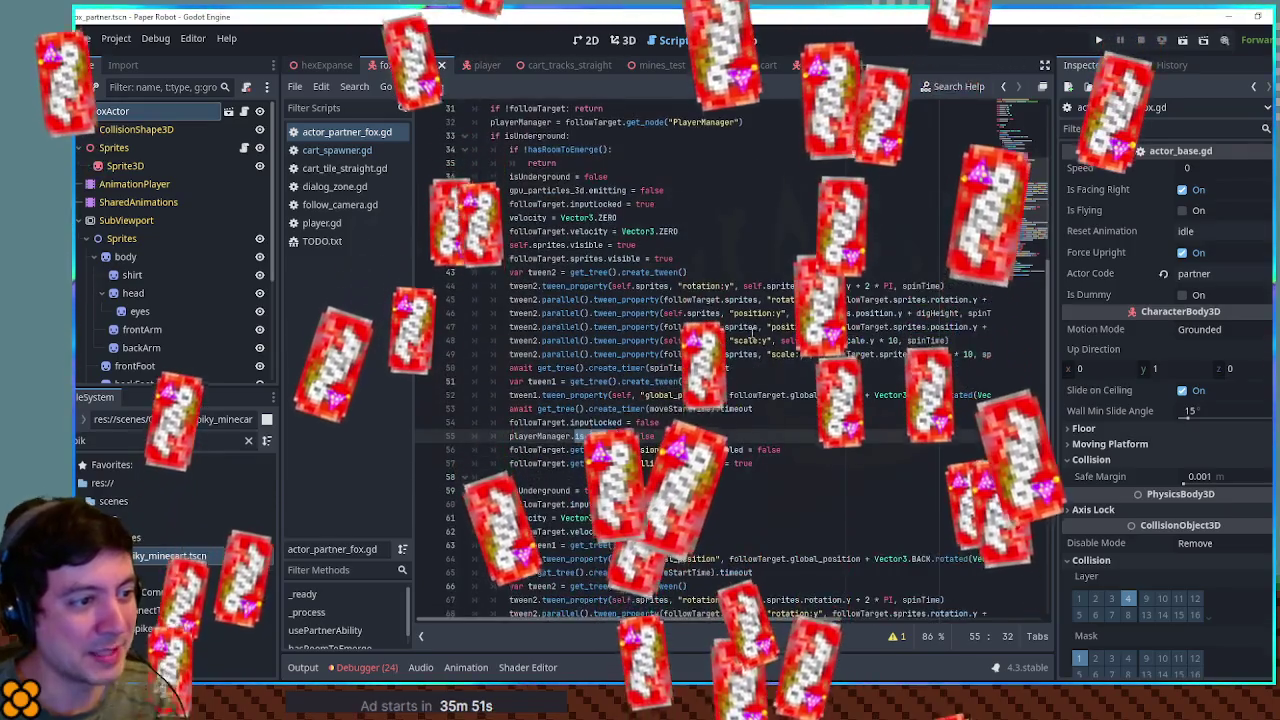
click(795, 340)
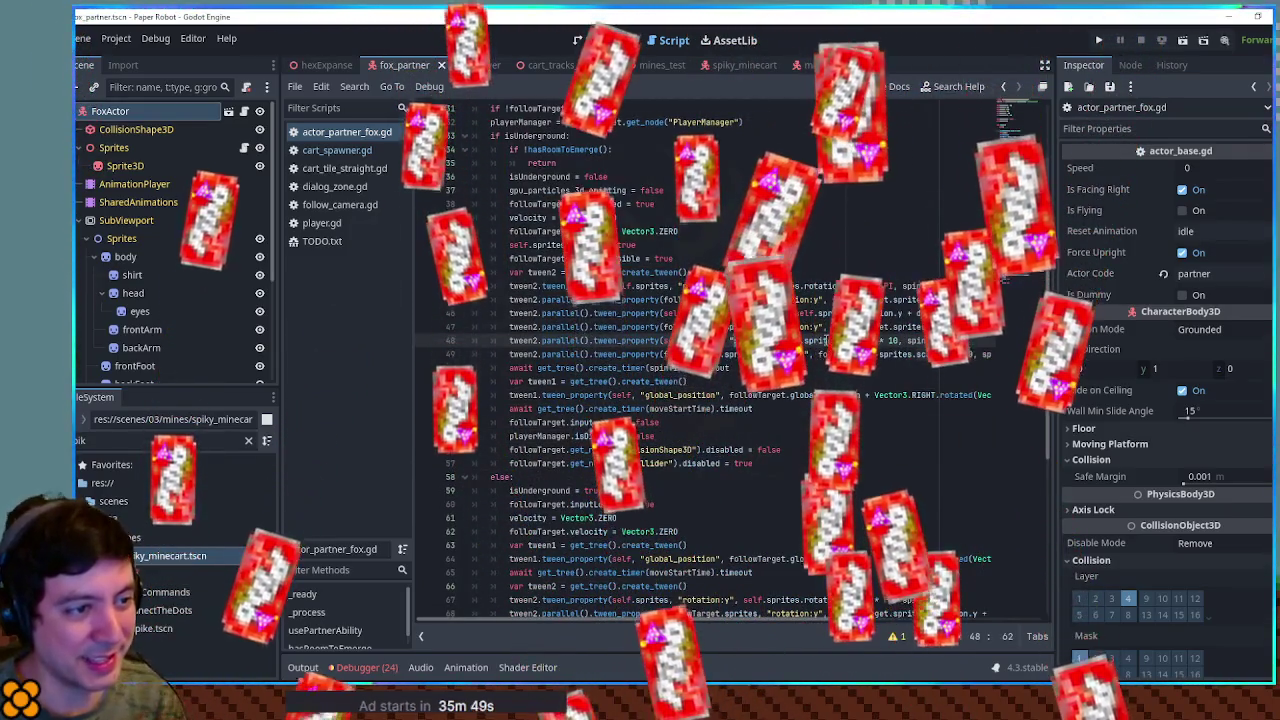
drag(806, 341, 897, 341)
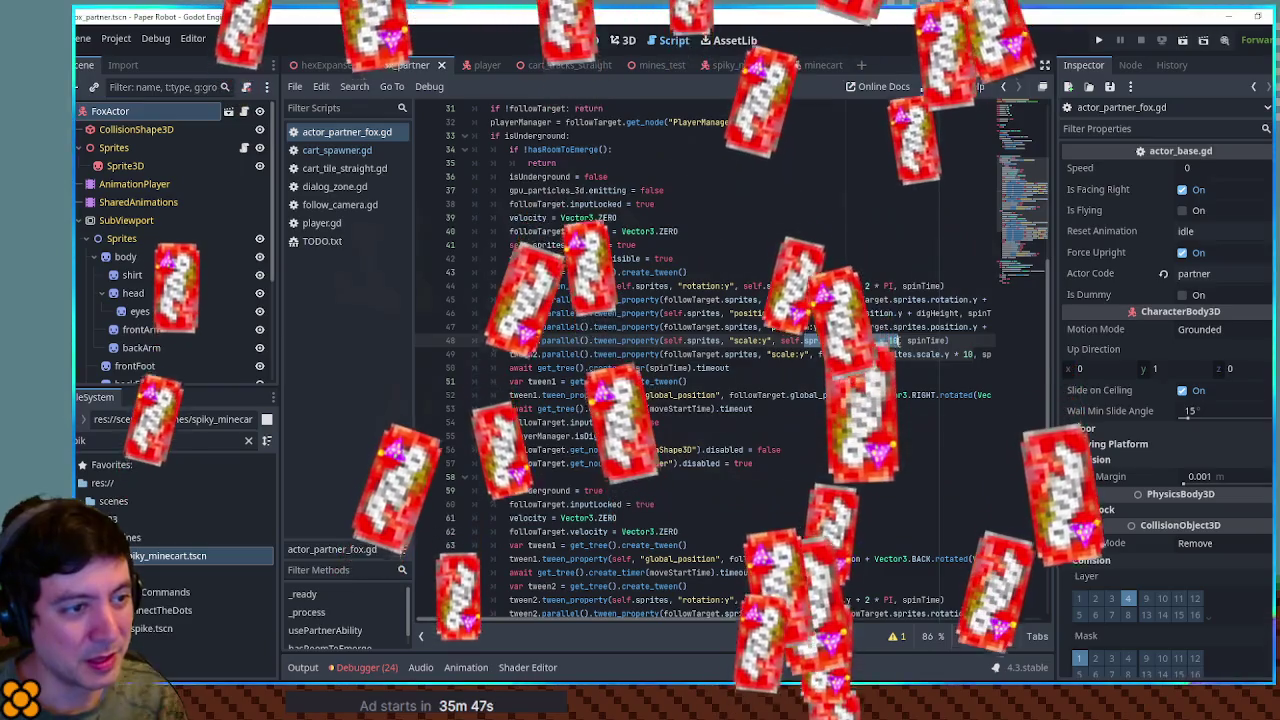
Step: Scroll through the digging code tracing isUnderground's uses, then close the fox_partner scene
scroll(897, 341, down, 6)
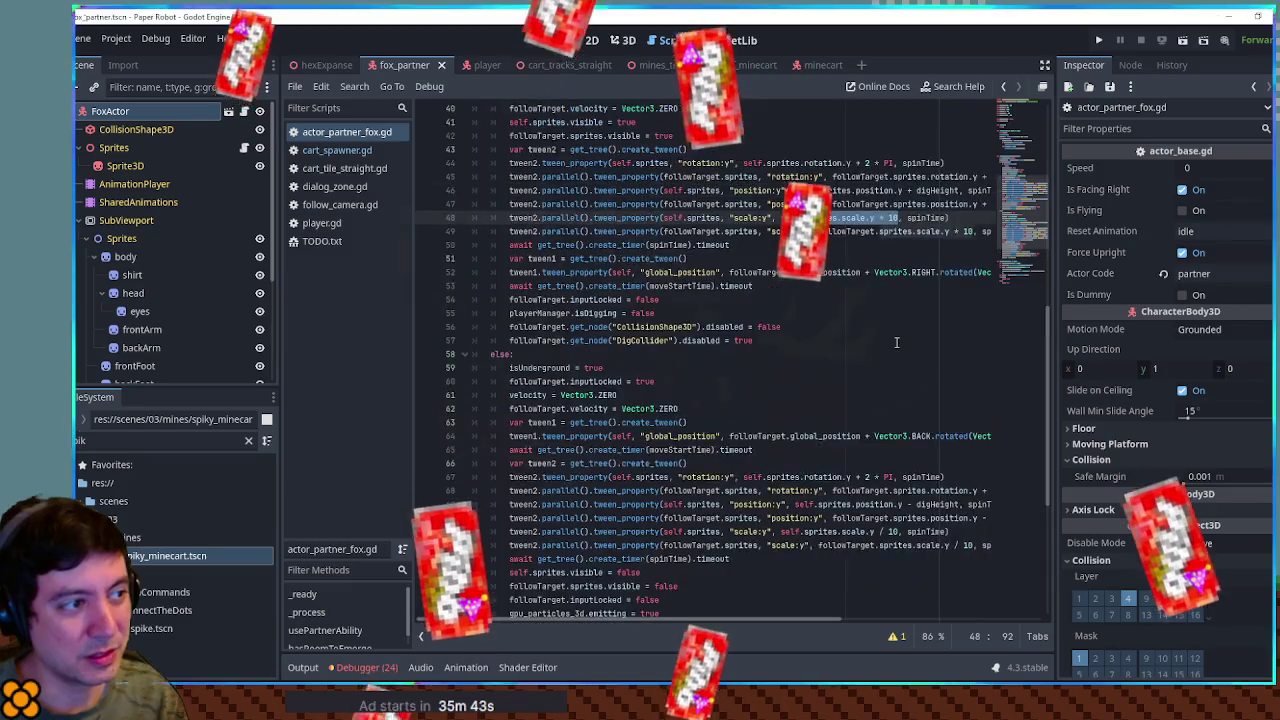
scroll(897, 342, up, 10)
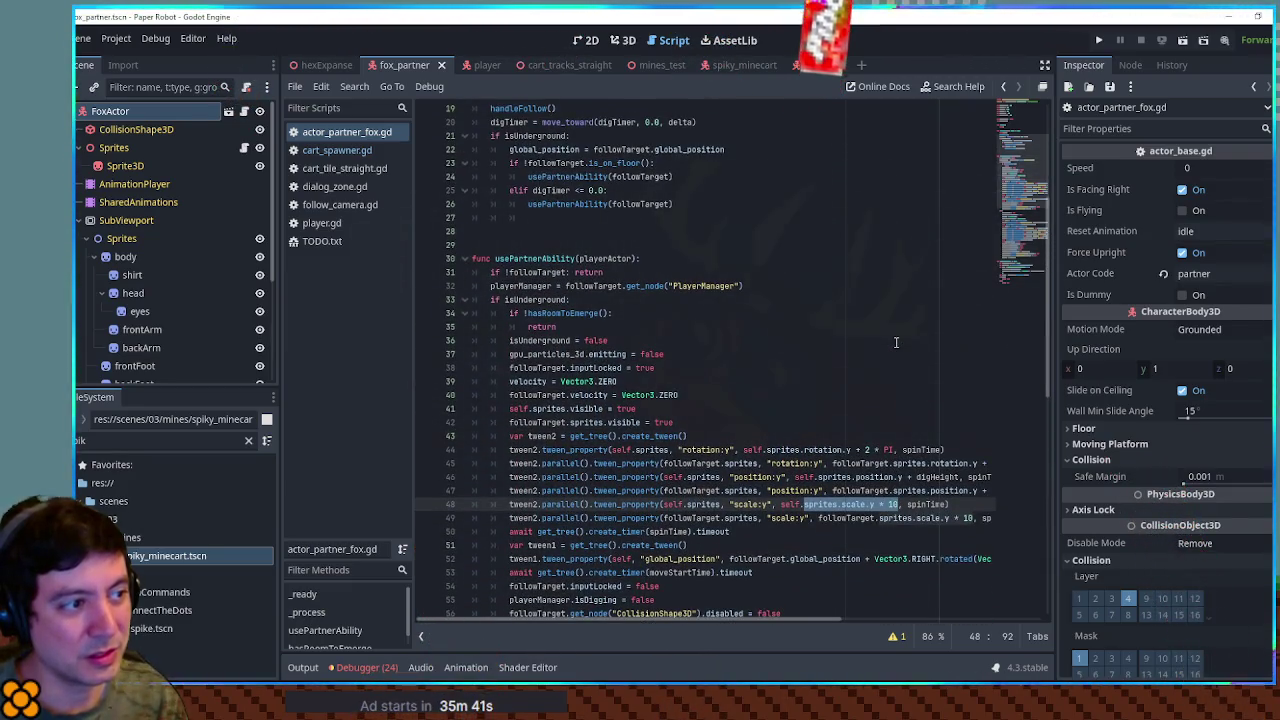
scroll(895, 342, down, 12)
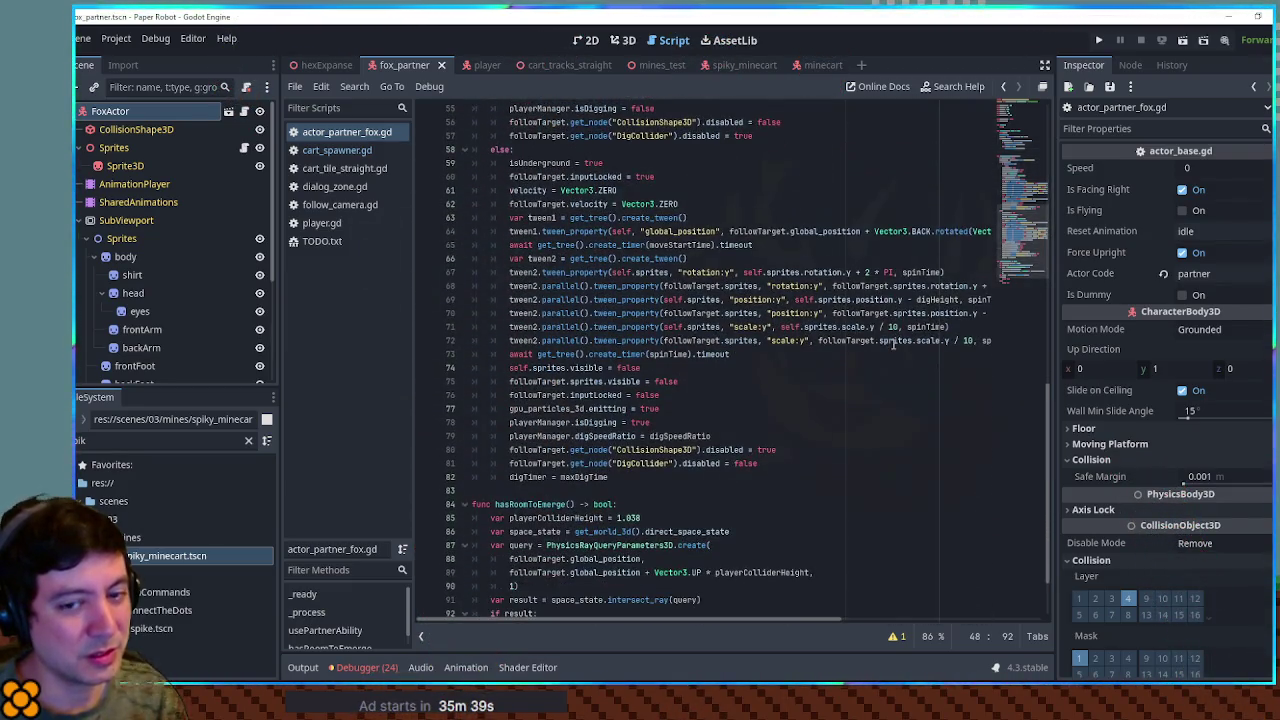
scroll(893, 342, down, 2)
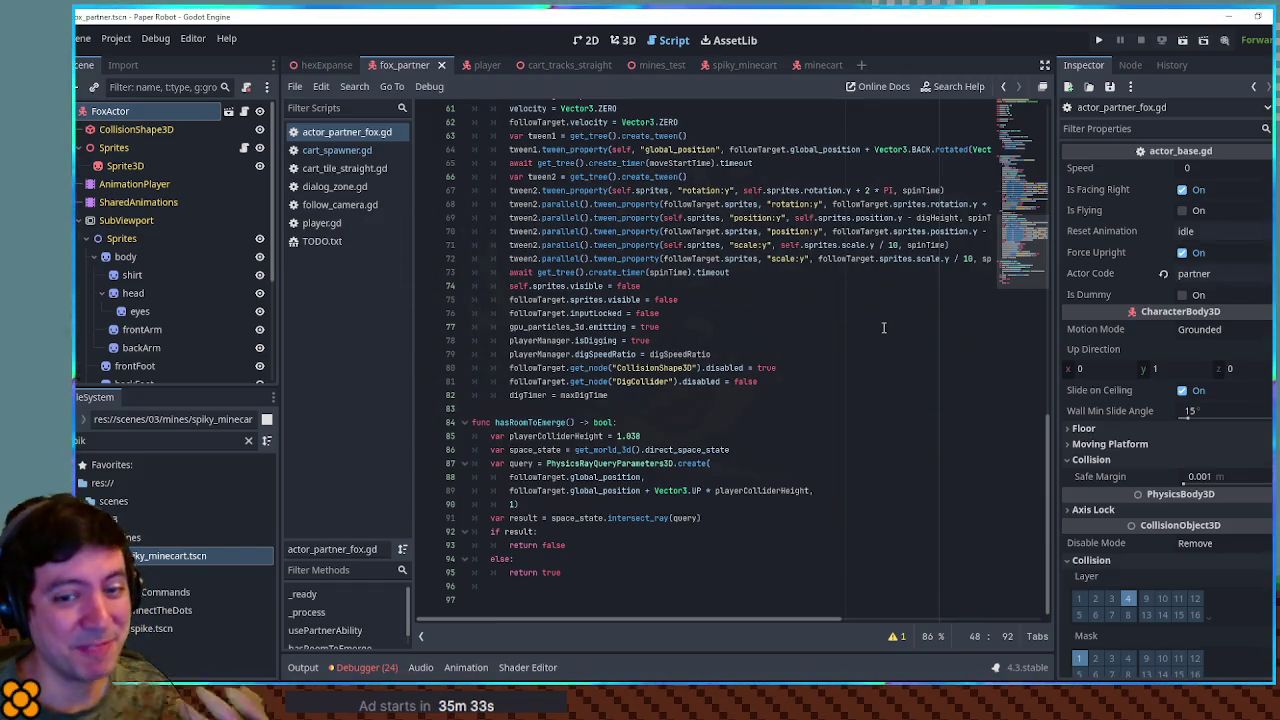
scroll(882, 327, up, 15)
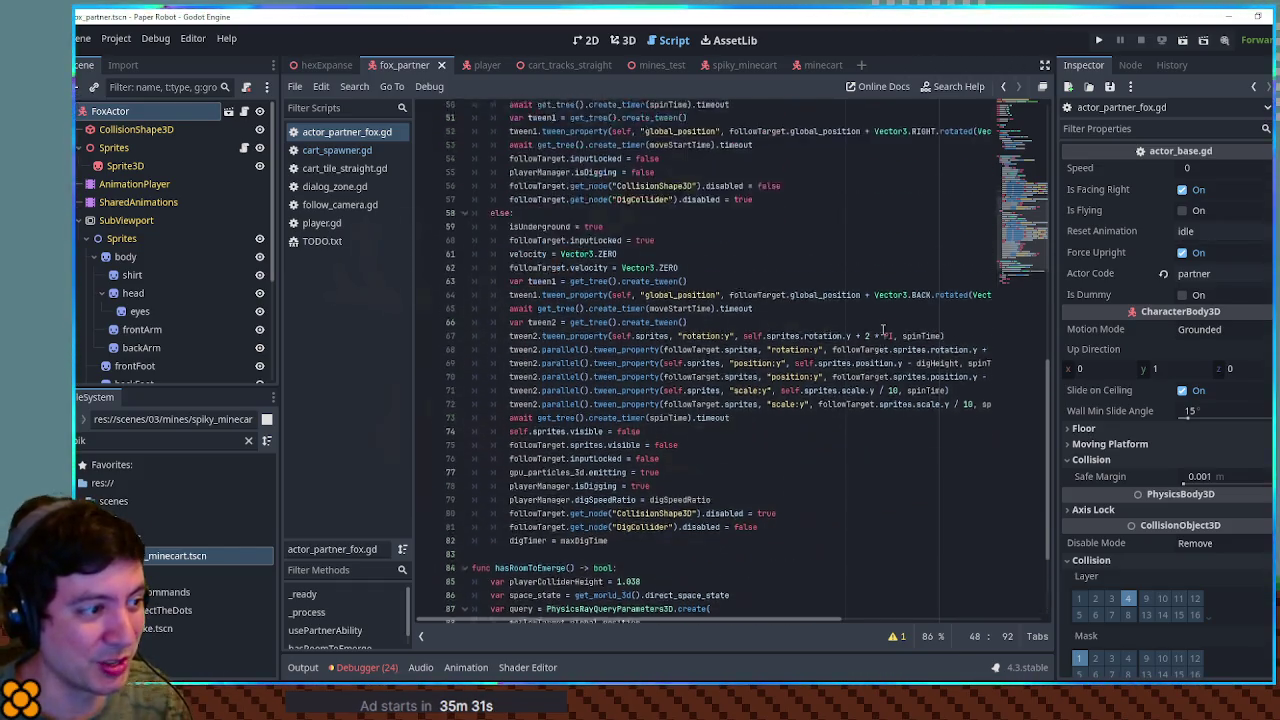
scroll(882, 331, up, 5)
scroll(882, 331, down, 7)
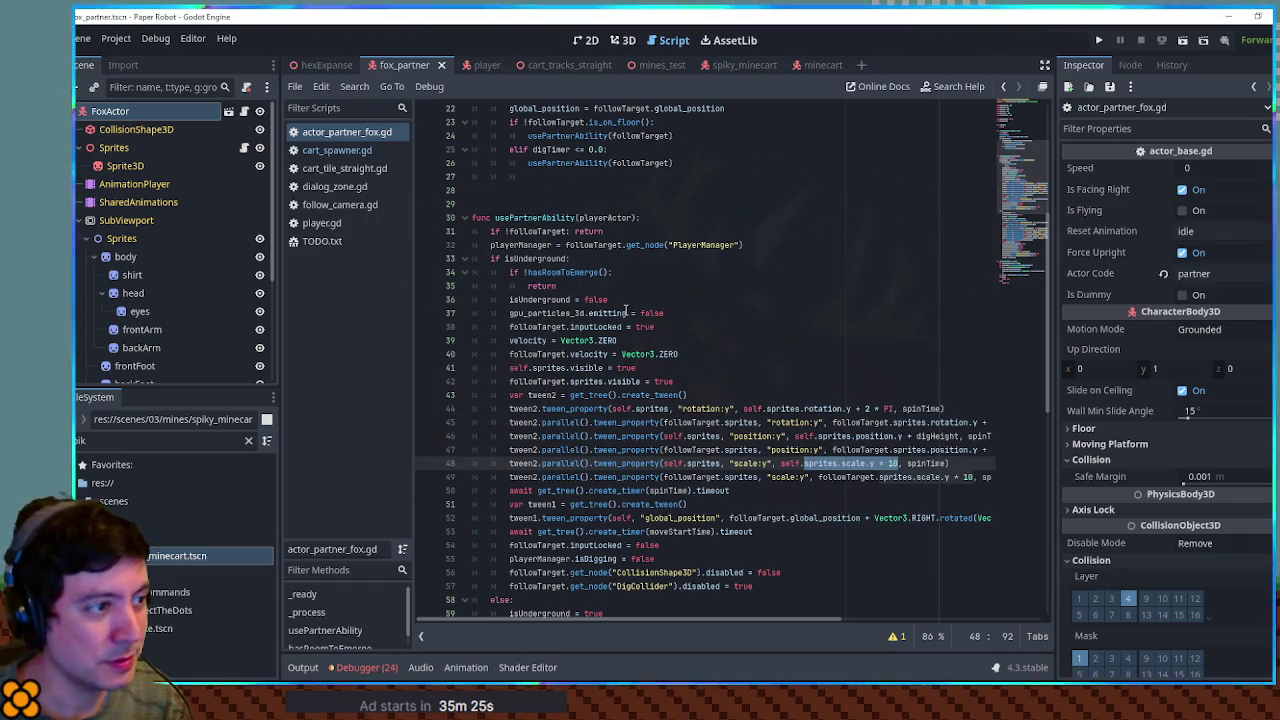
scroll(629, 311, up, 7)
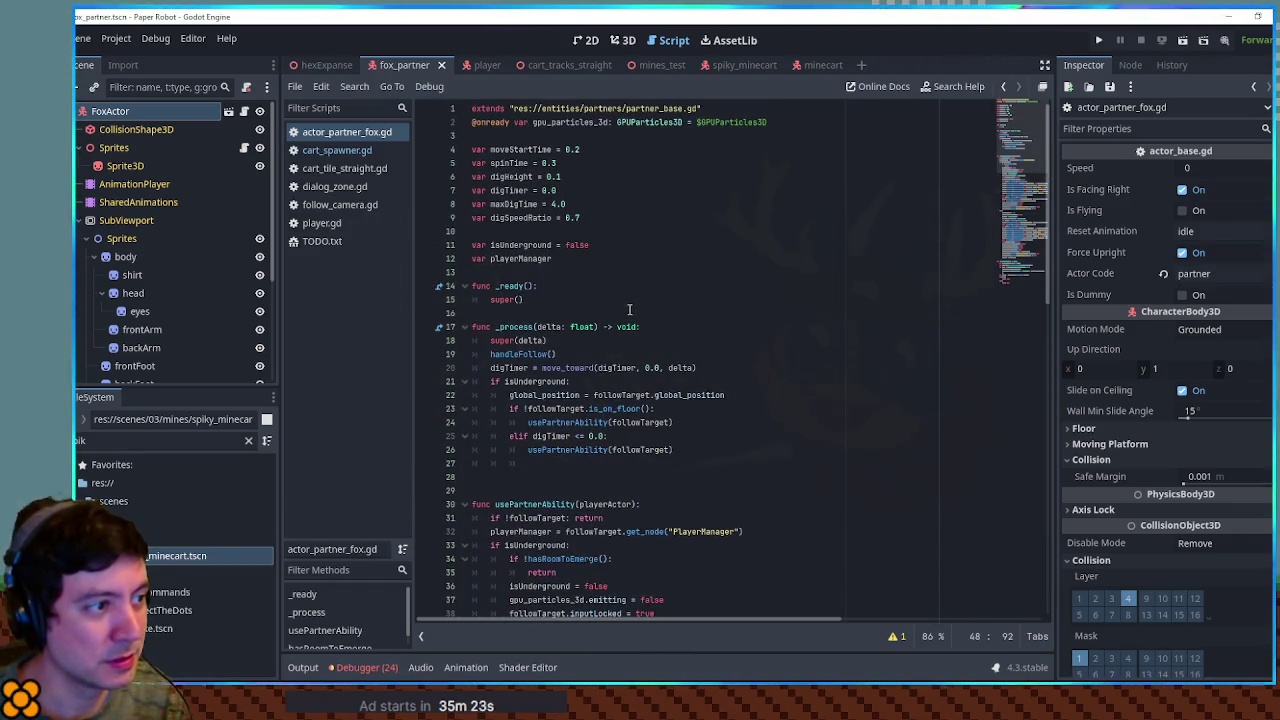
double_click(527, 244)
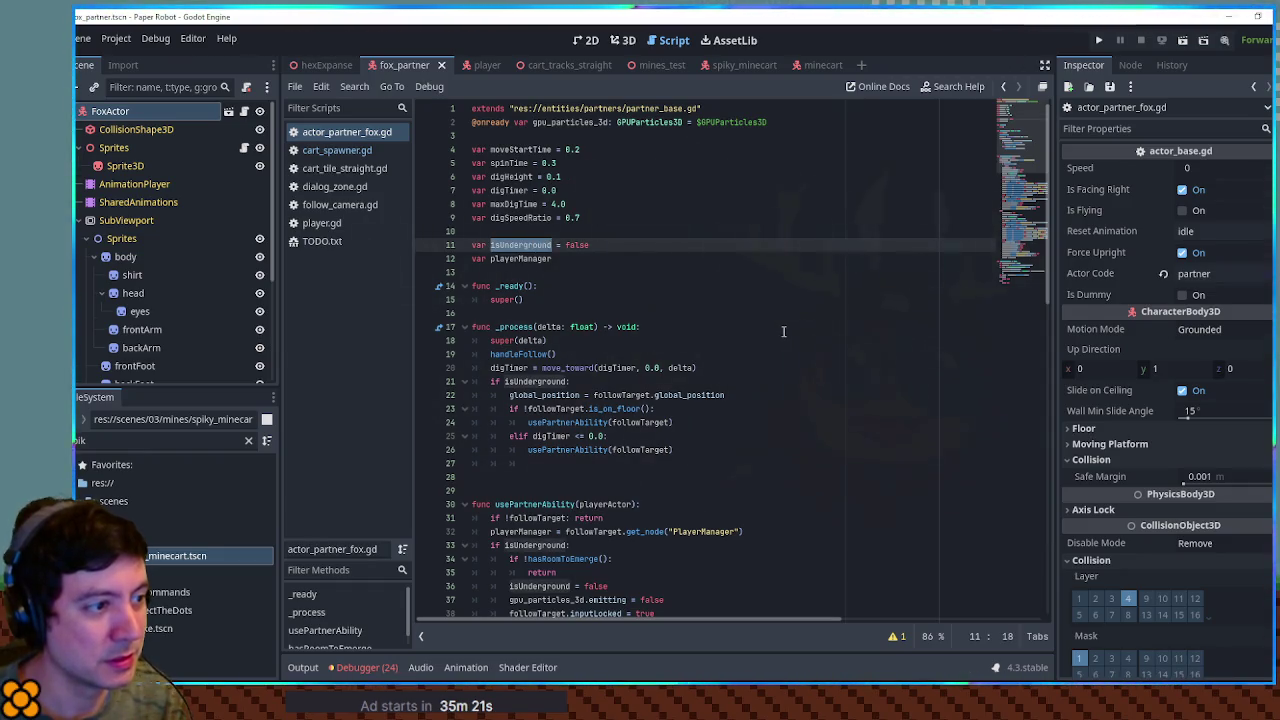
scroll(784, 330, down, 13)
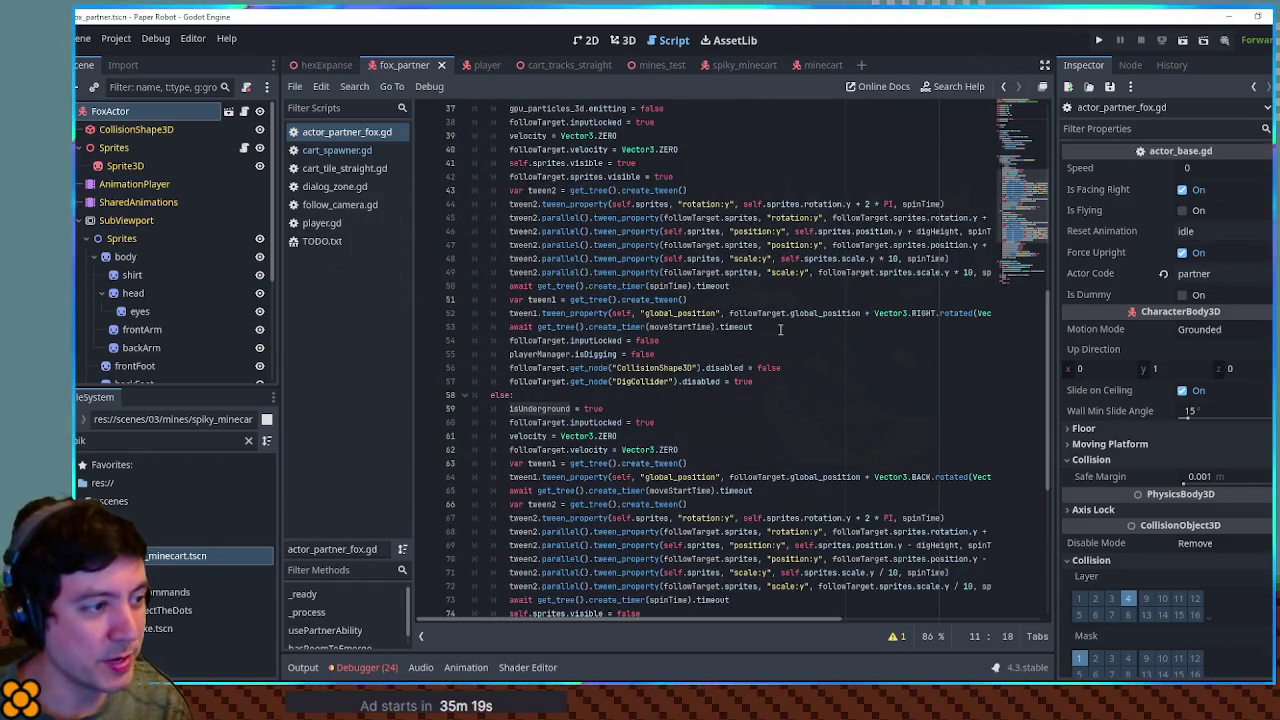
scroll(780, 329, down, 4)
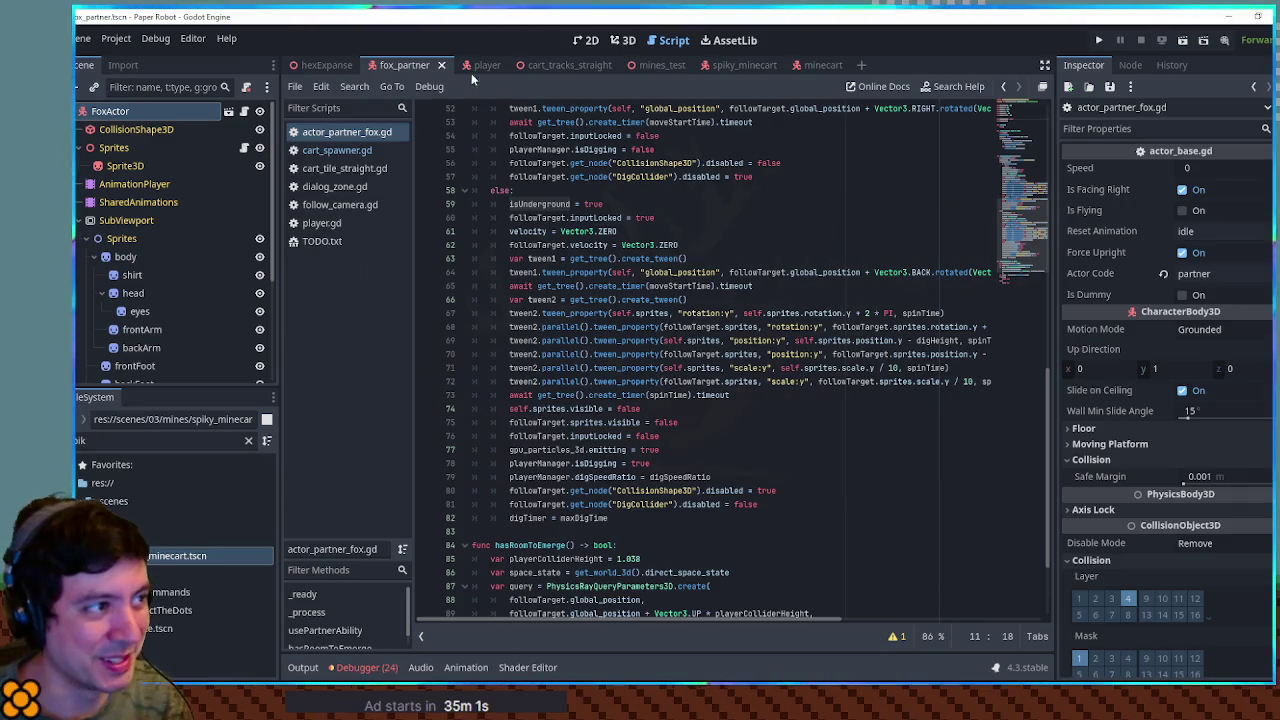
click(441, 64)
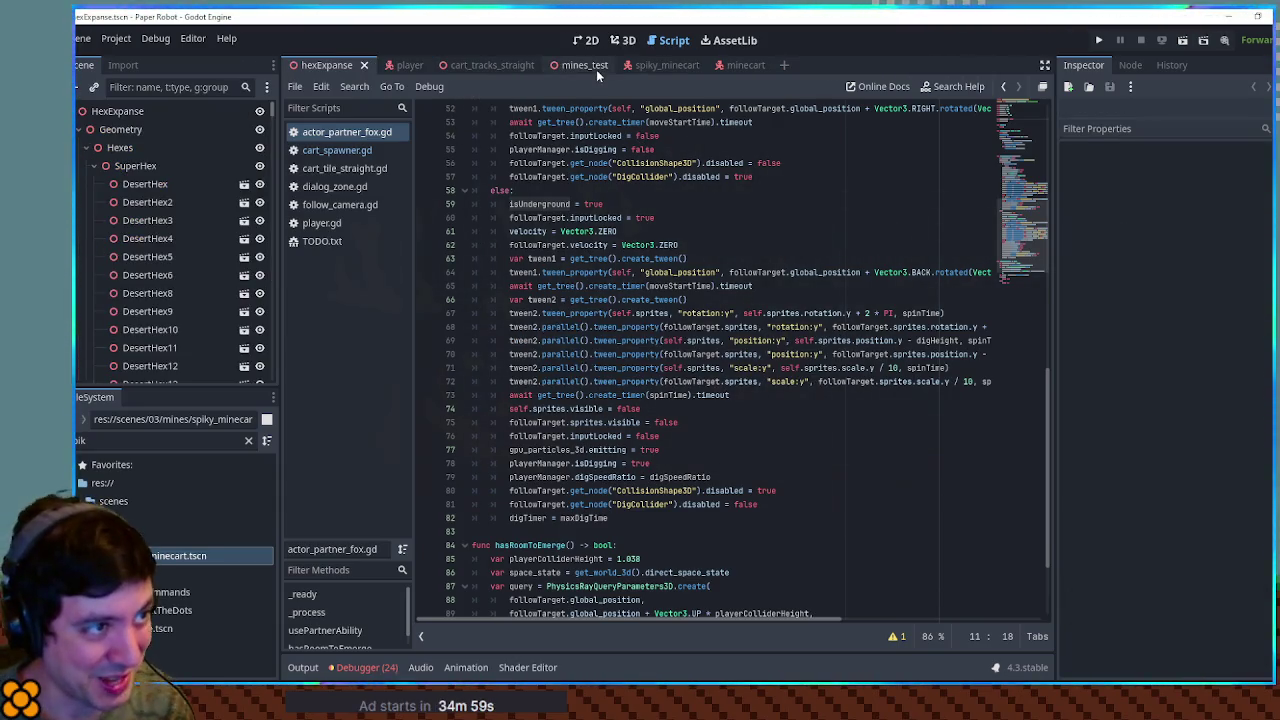
Step: Add '#TODO - potential issue if falling out of bounds while digging' after the process function and save
scroll(615, 300, up, 10)
click(615, 228)
key(Return)
text(#TODO - potential issue if falling out of bounds while digging)
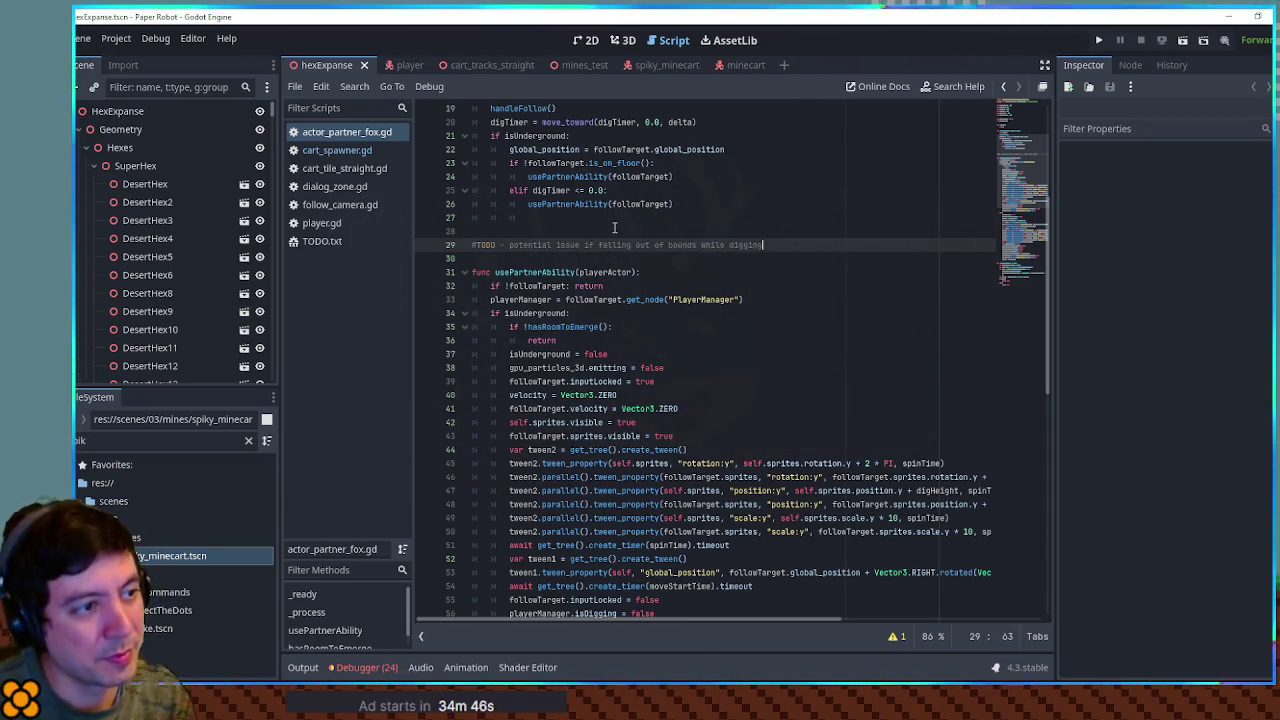
key(ctrl+s)
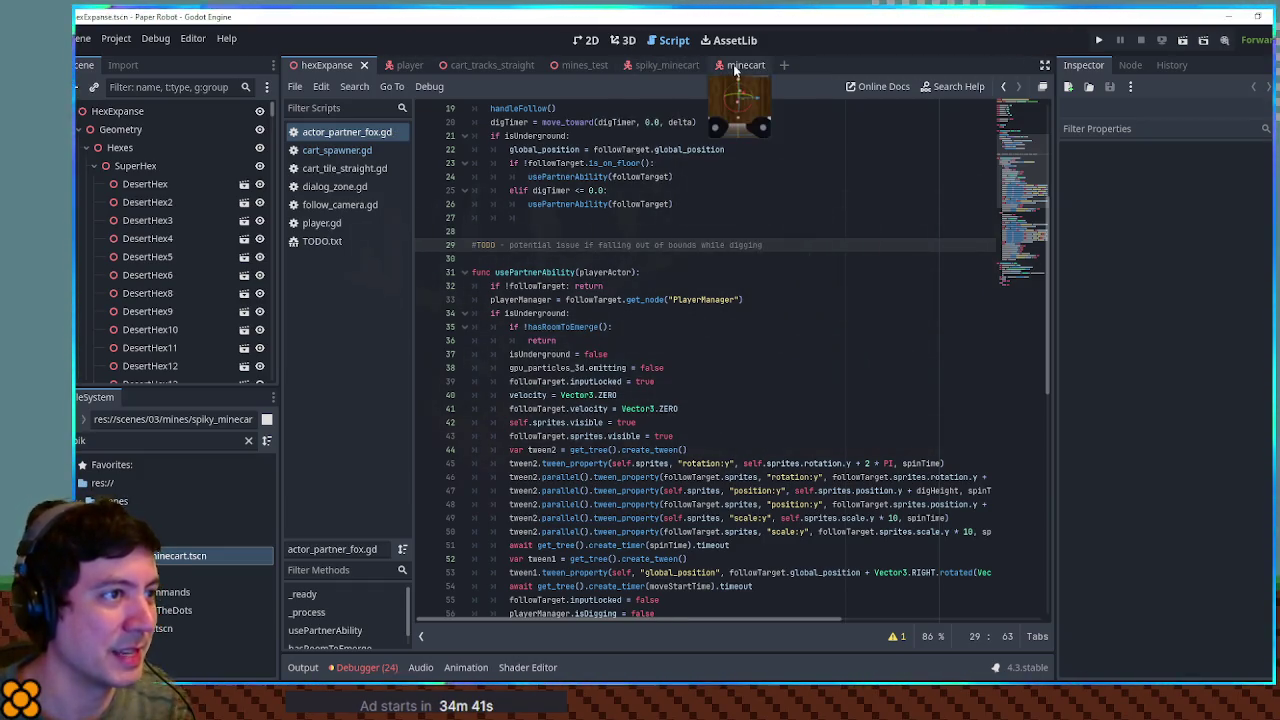
Step: Delete the CartTileStraight4 tile from mines_test and save the scene
click(624, 44)
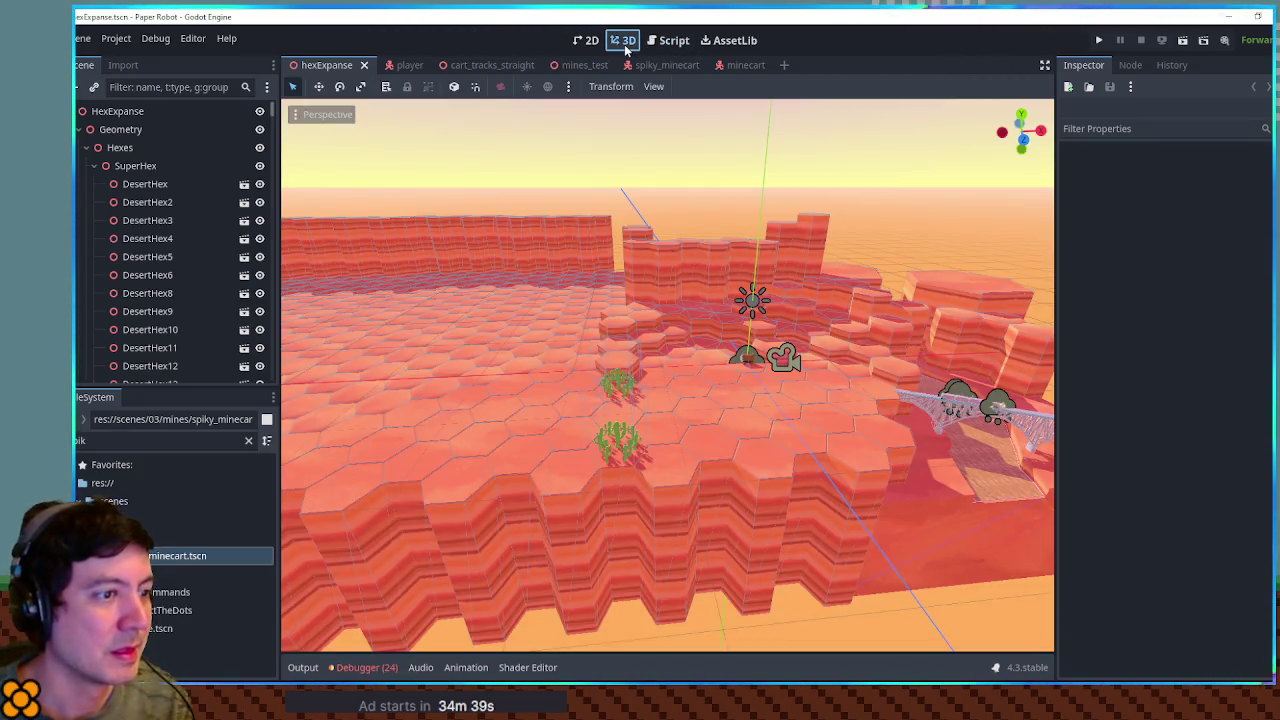
click(667, 65)
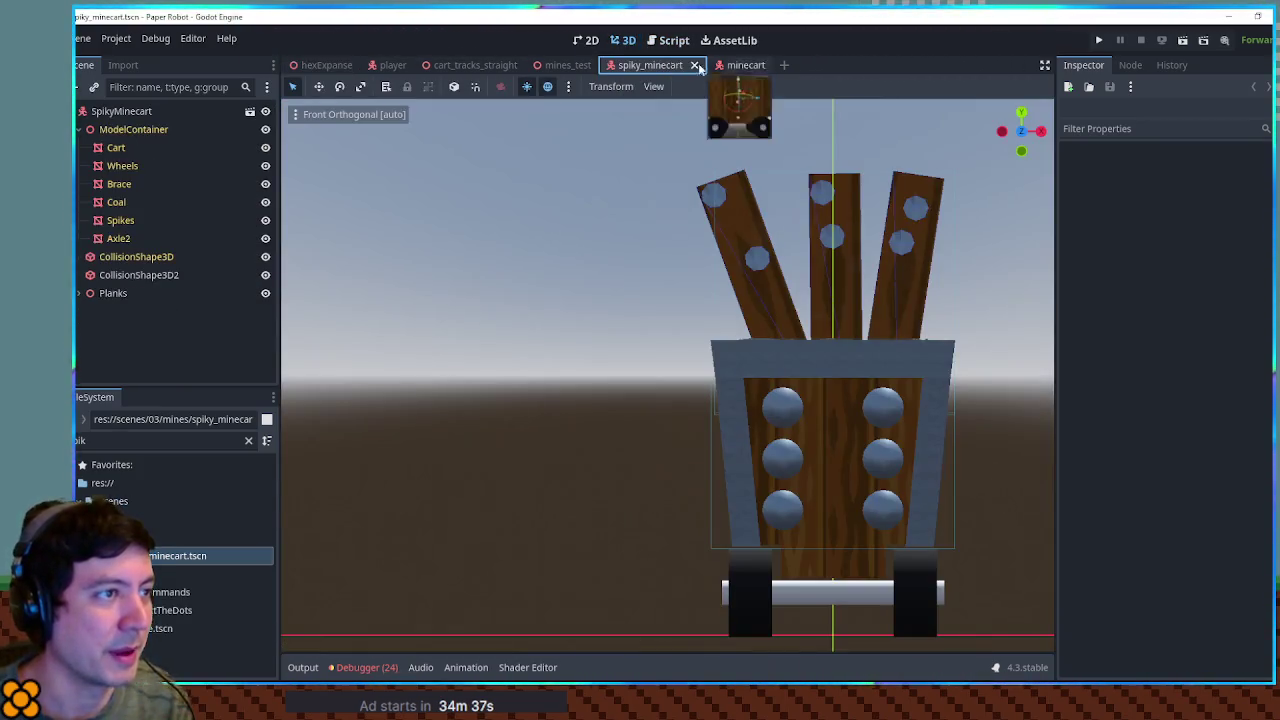
click(564, 64)
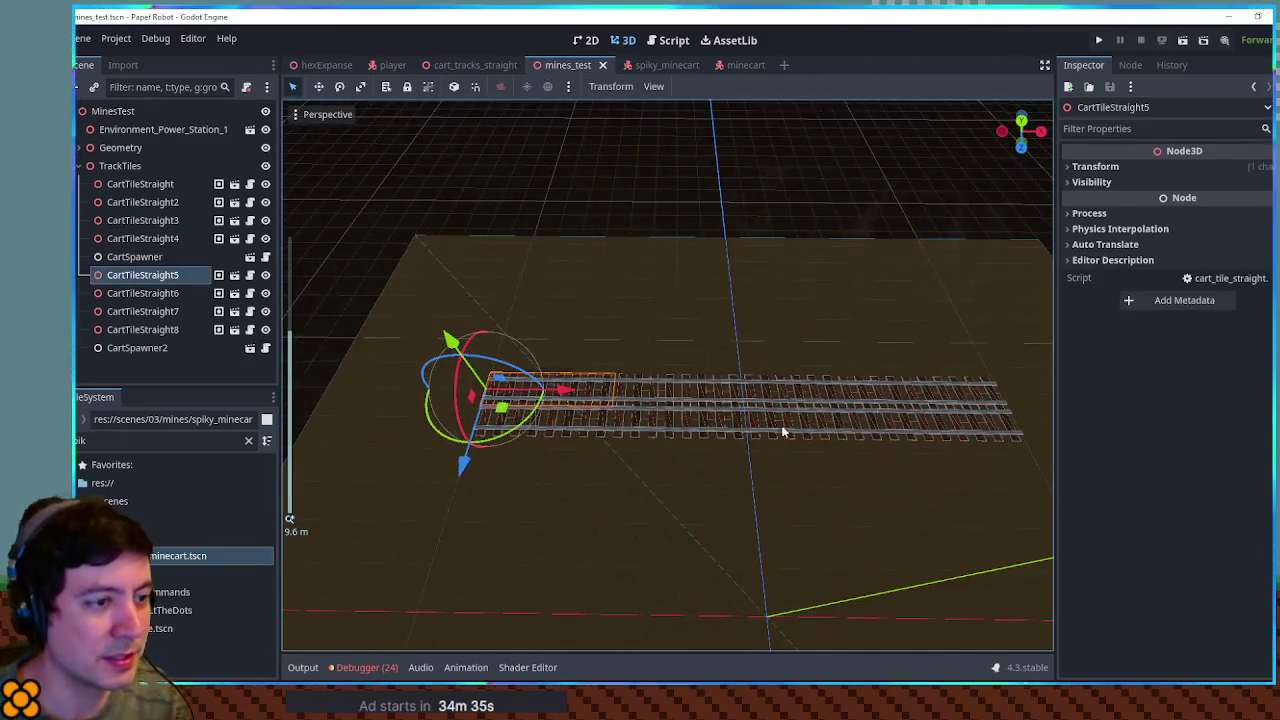
click(866, 380)
key(Delete)
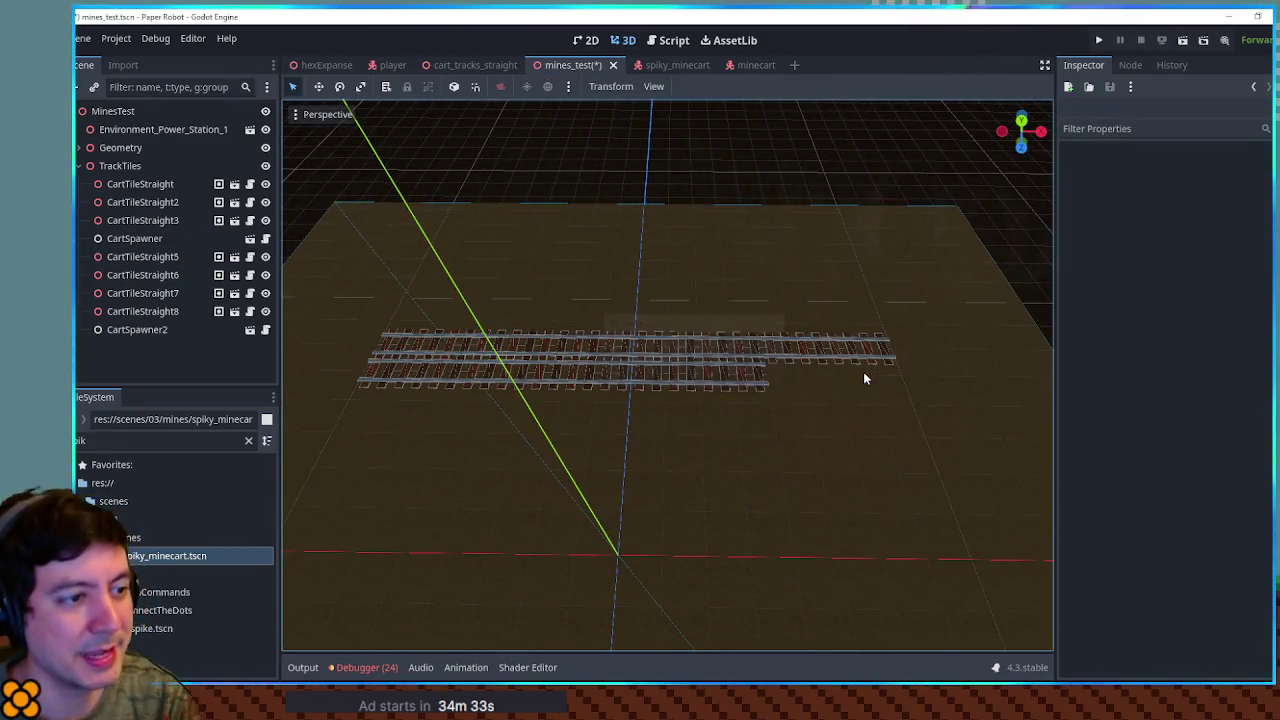
key(ctrl+s)
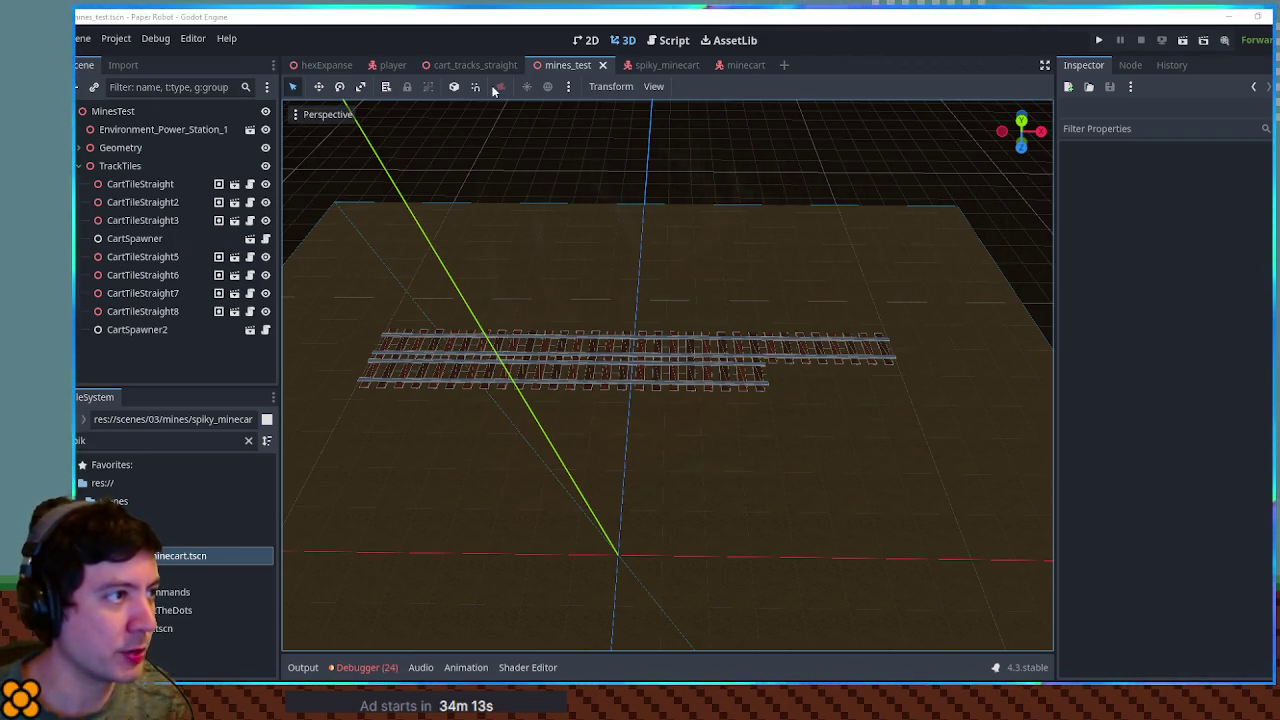
Step: Close cart_tracks_straight, clear the file filter, and select cartTileStraight.tscn in cartMechanics
click(460, 65)
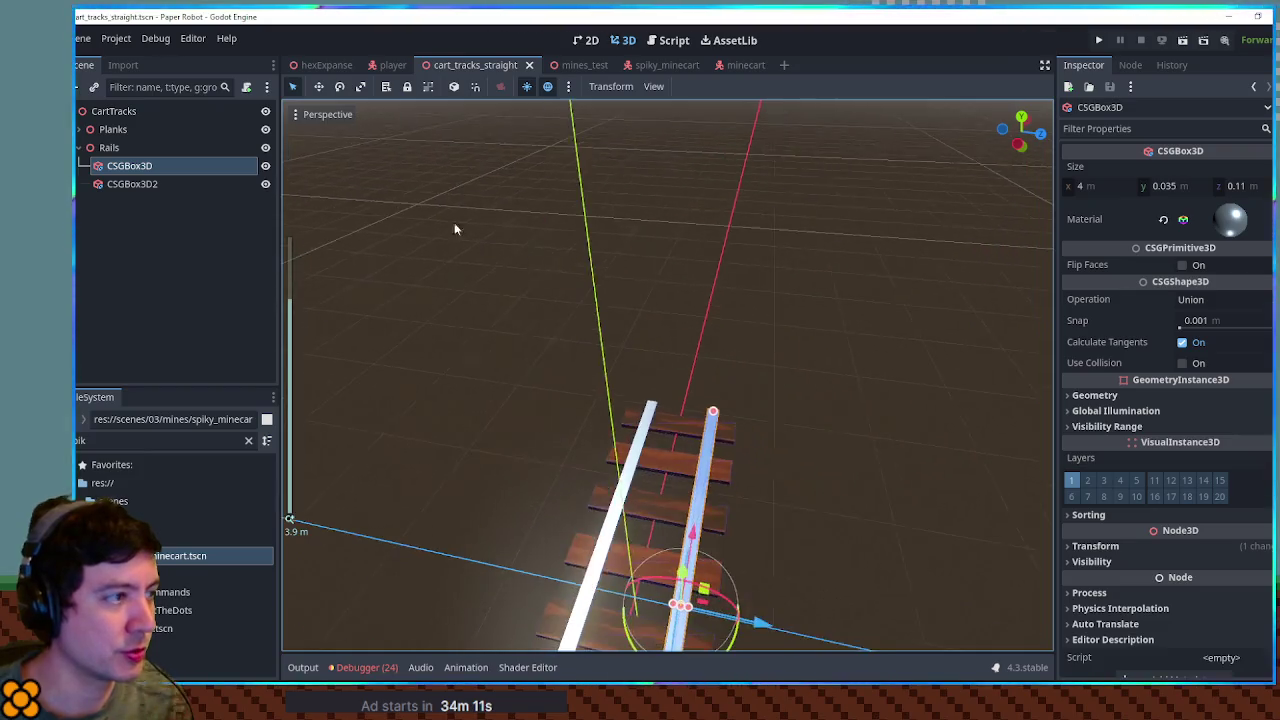
click(150, 116)
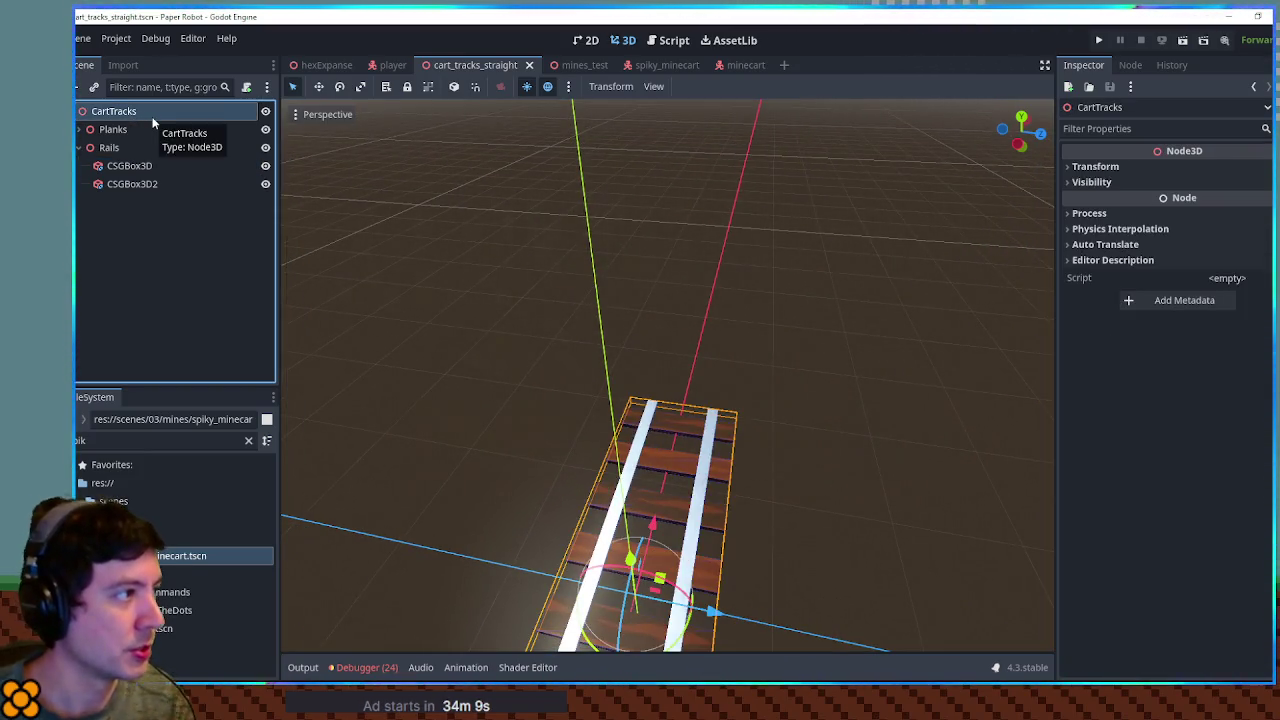
middle_click(477, 68)
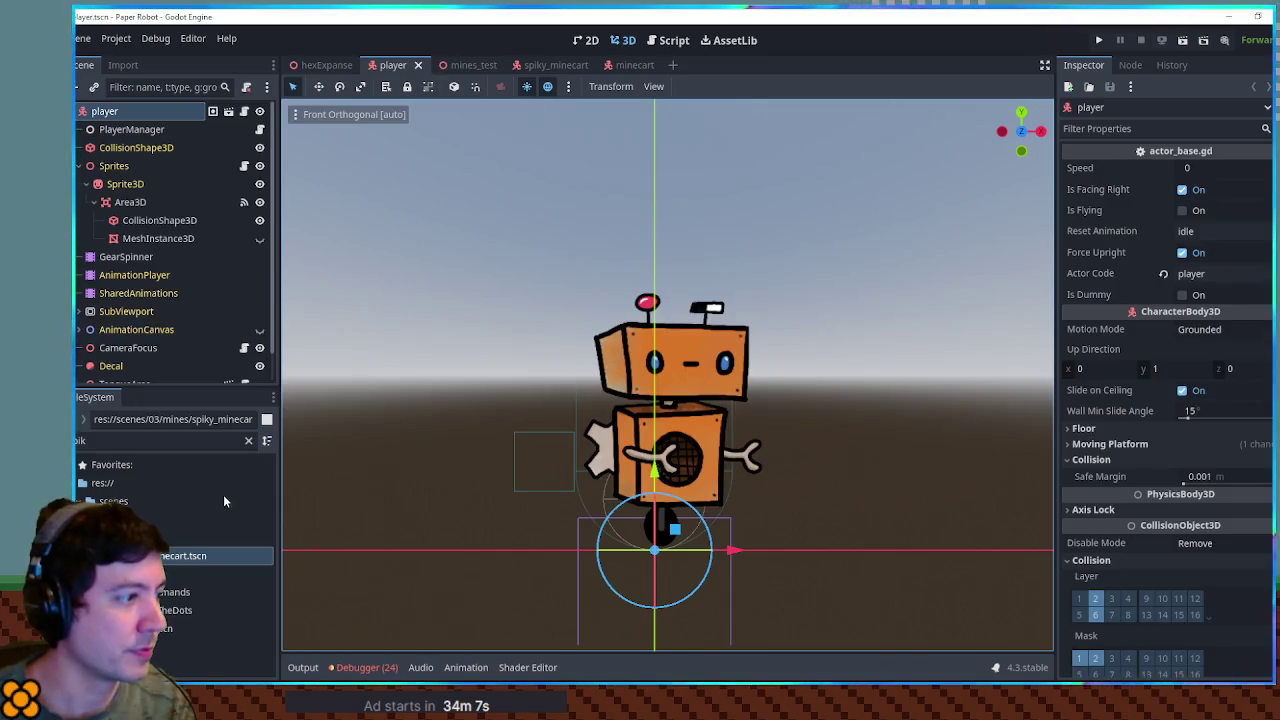
click(248, 440)
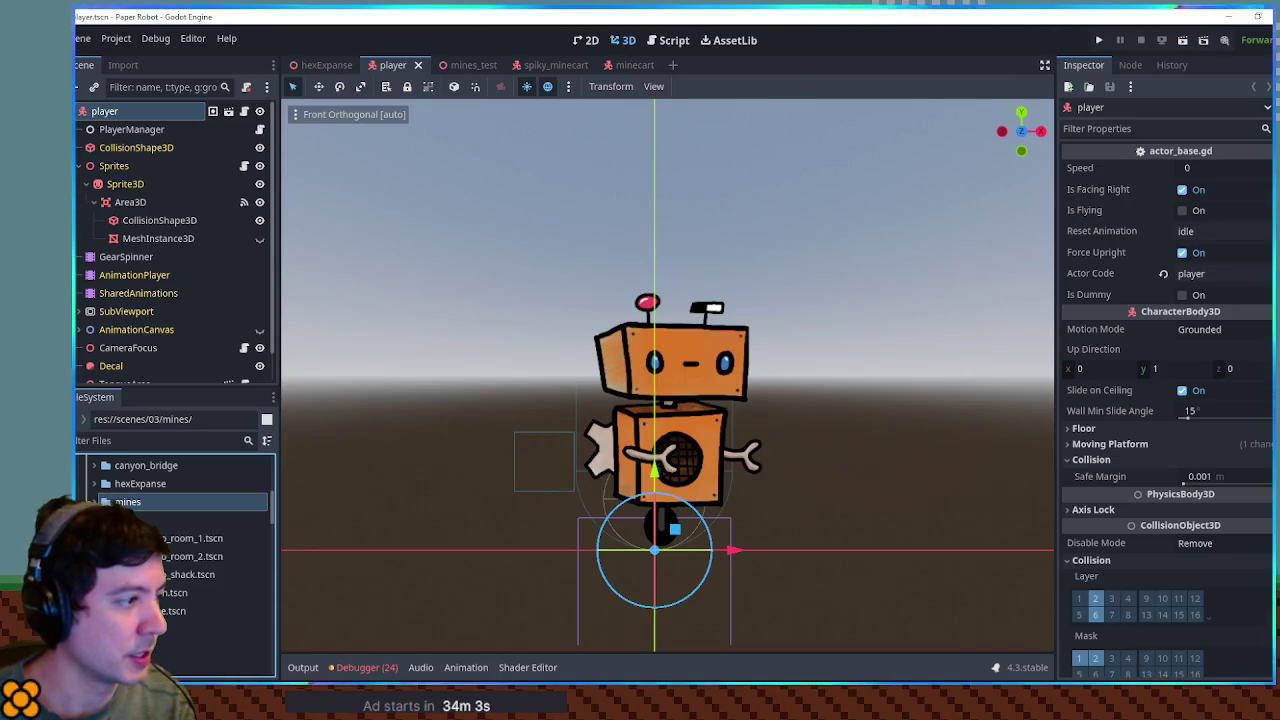
click(197, 556)
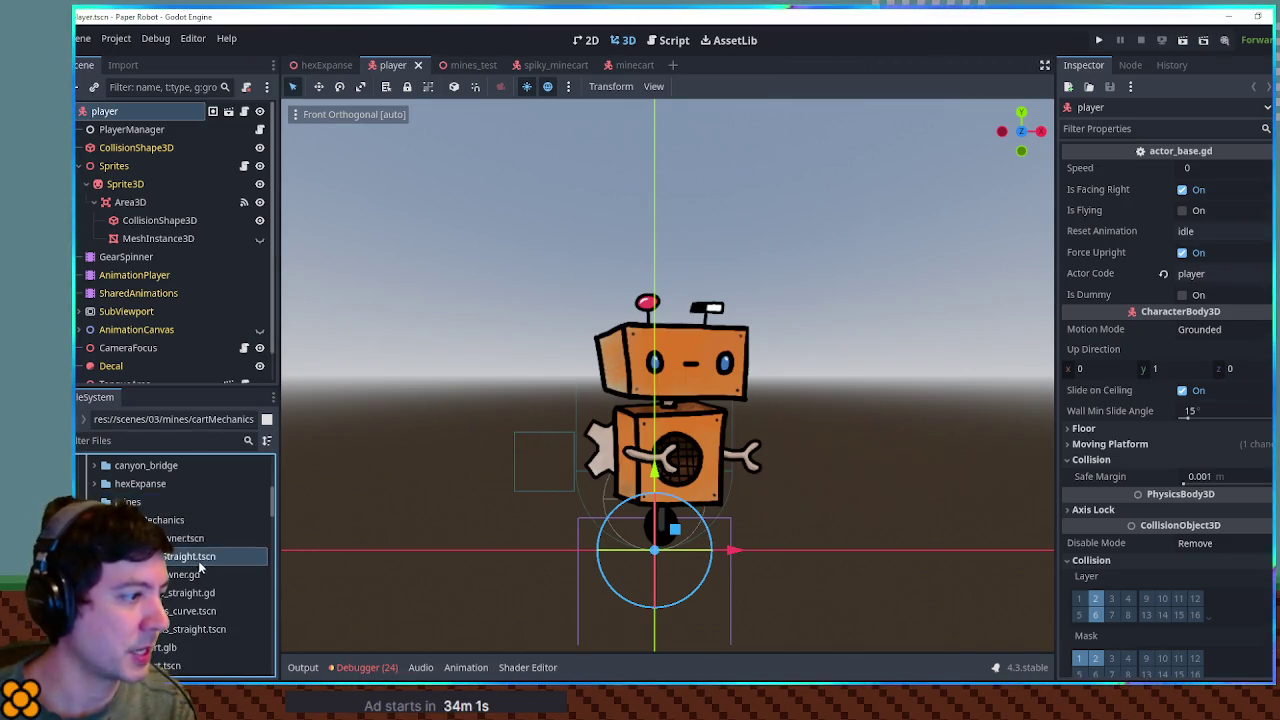
Step: Duplicate cartTileStraight.tscn as cartTileSmallCurve.tscn and open the copy
key(ctrl+d)
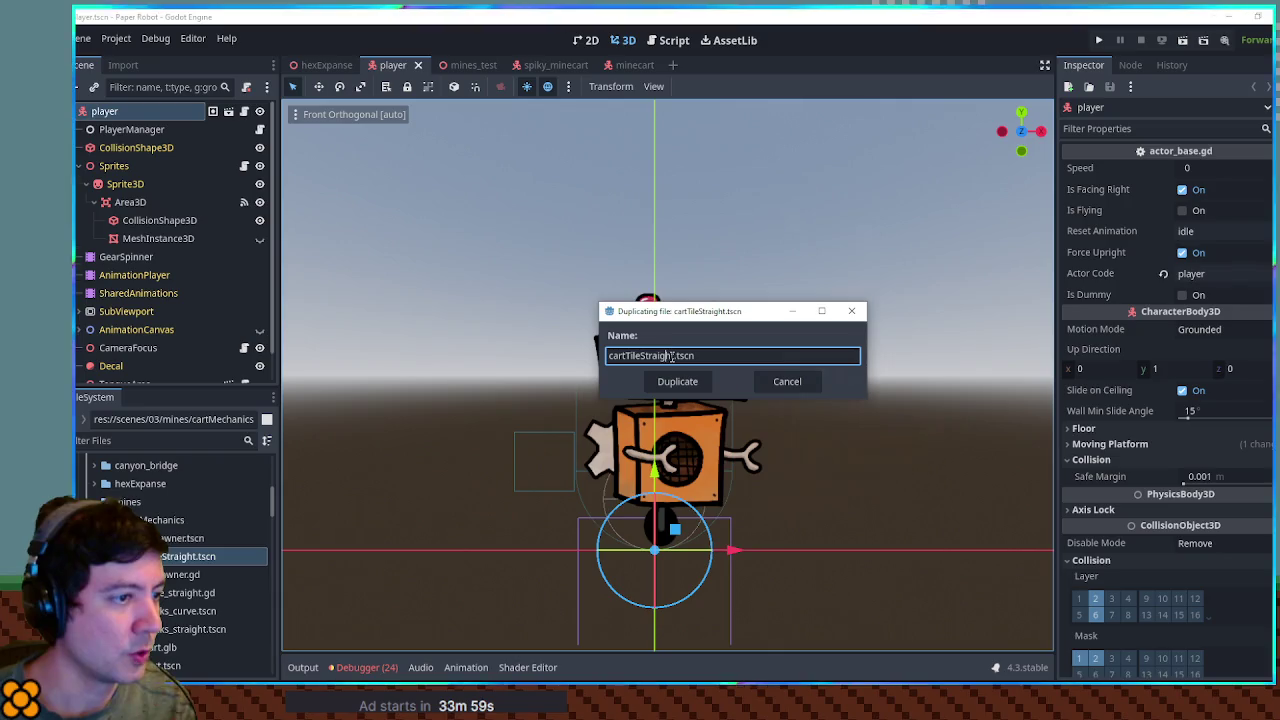
drag(675, 356, 644, 356)
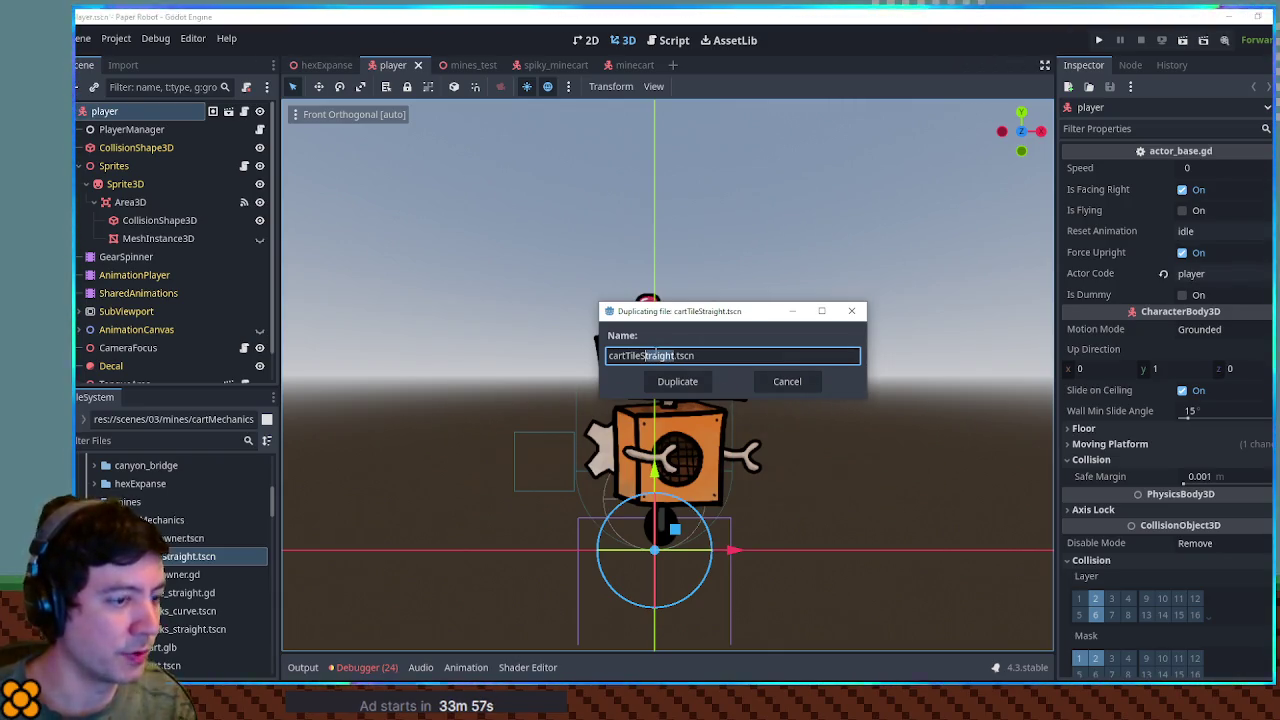
text(SmallCurve)
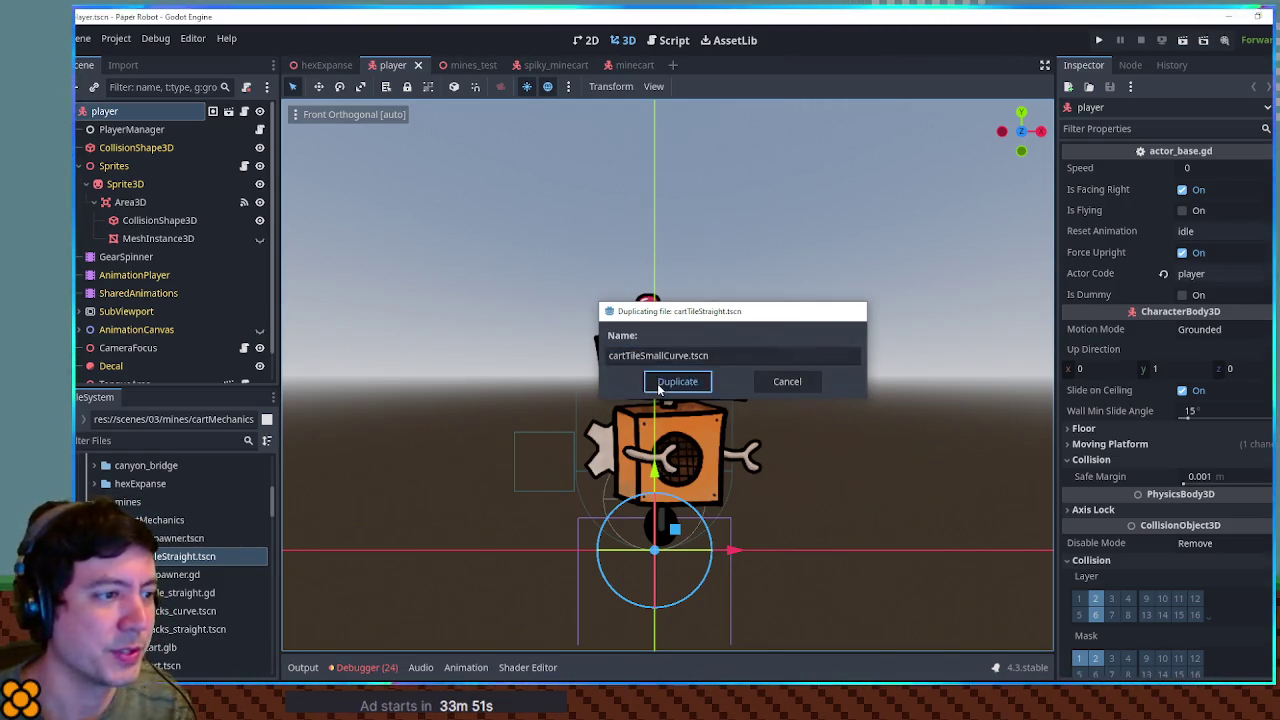
click(663, 382)
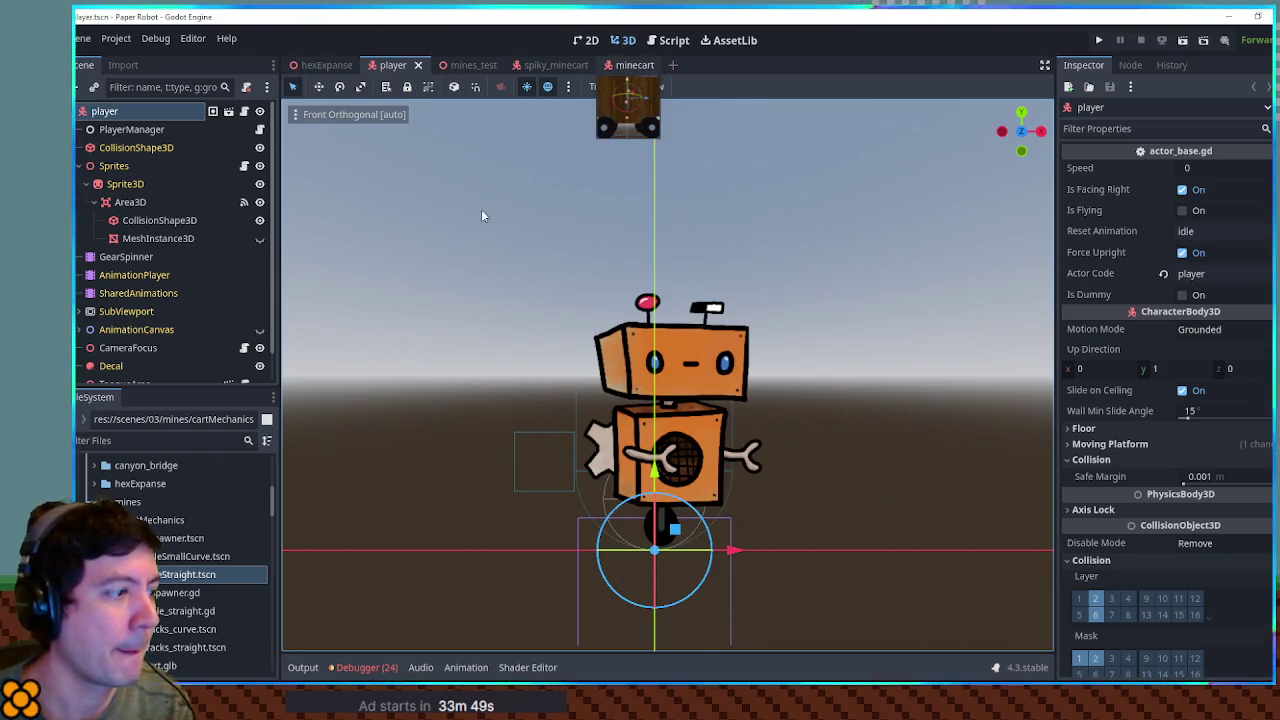
double_click(192, 556)
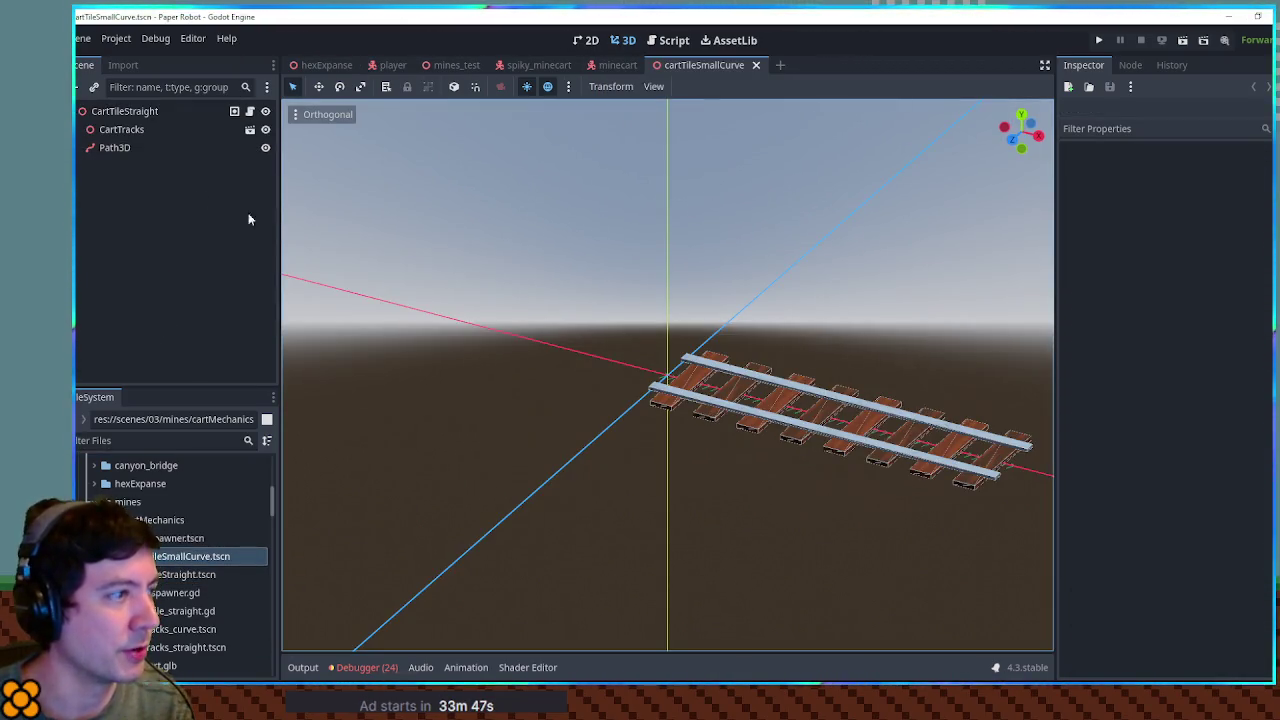
Step: Make the Path3D's curve resource unique to the cartTileSmallCurve tile
key(KP_5)
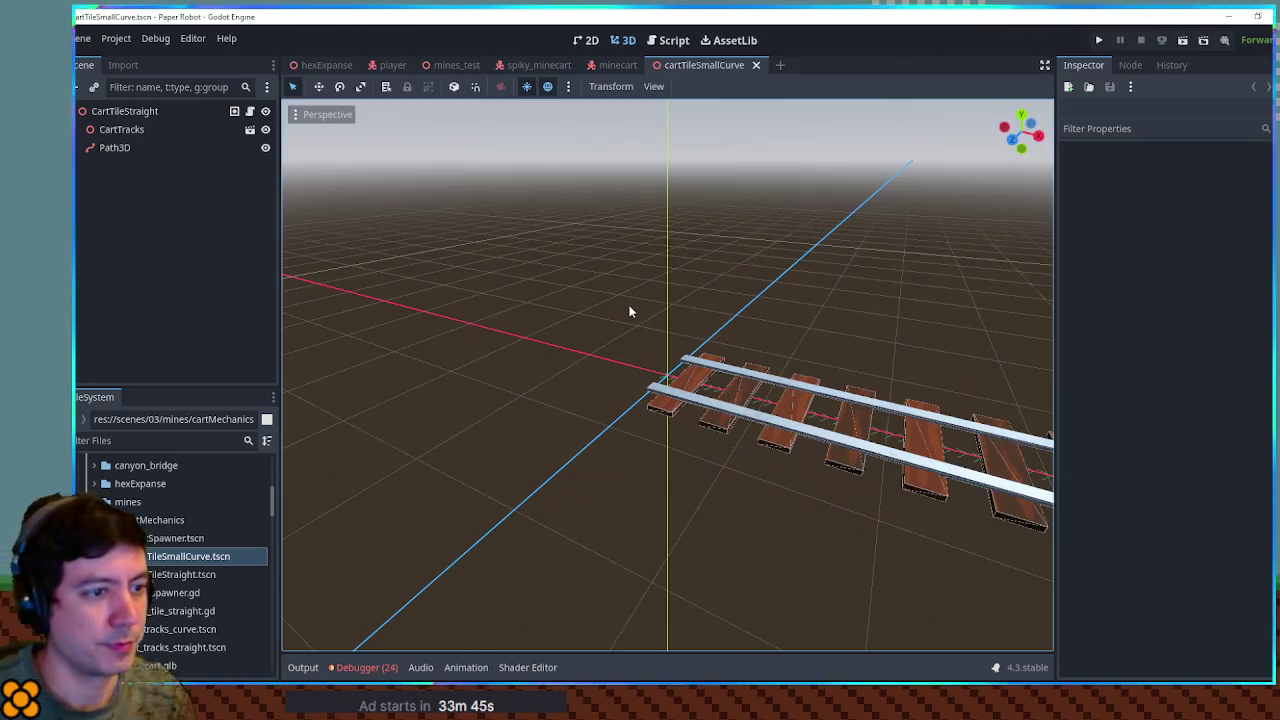
scroll(666, 343, up, 3)
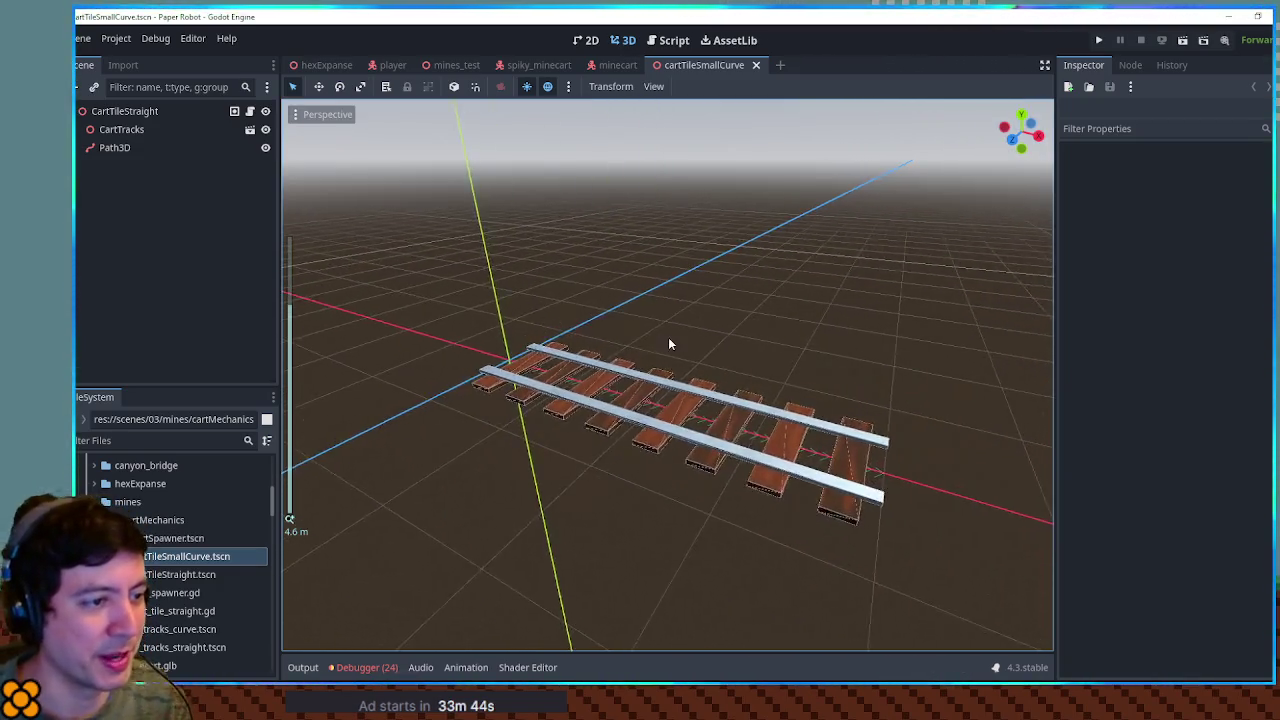
scroll(670, 344, down, 3)
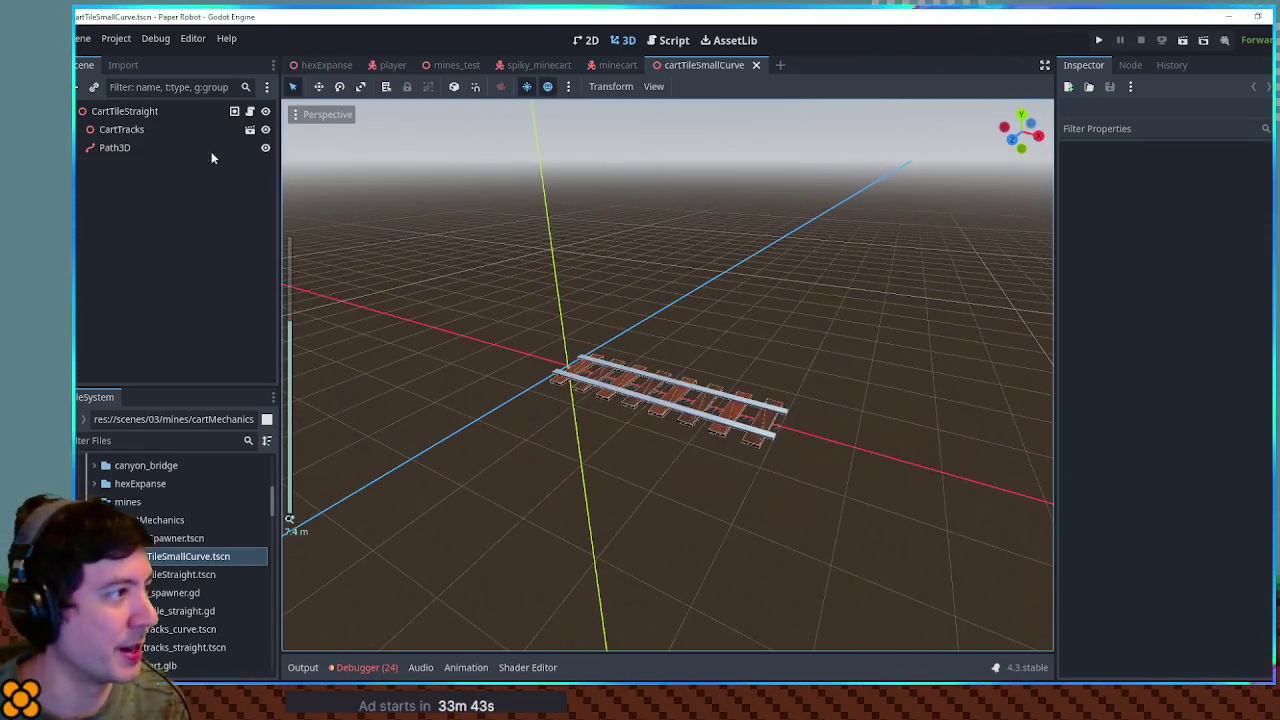
click(110, 148)
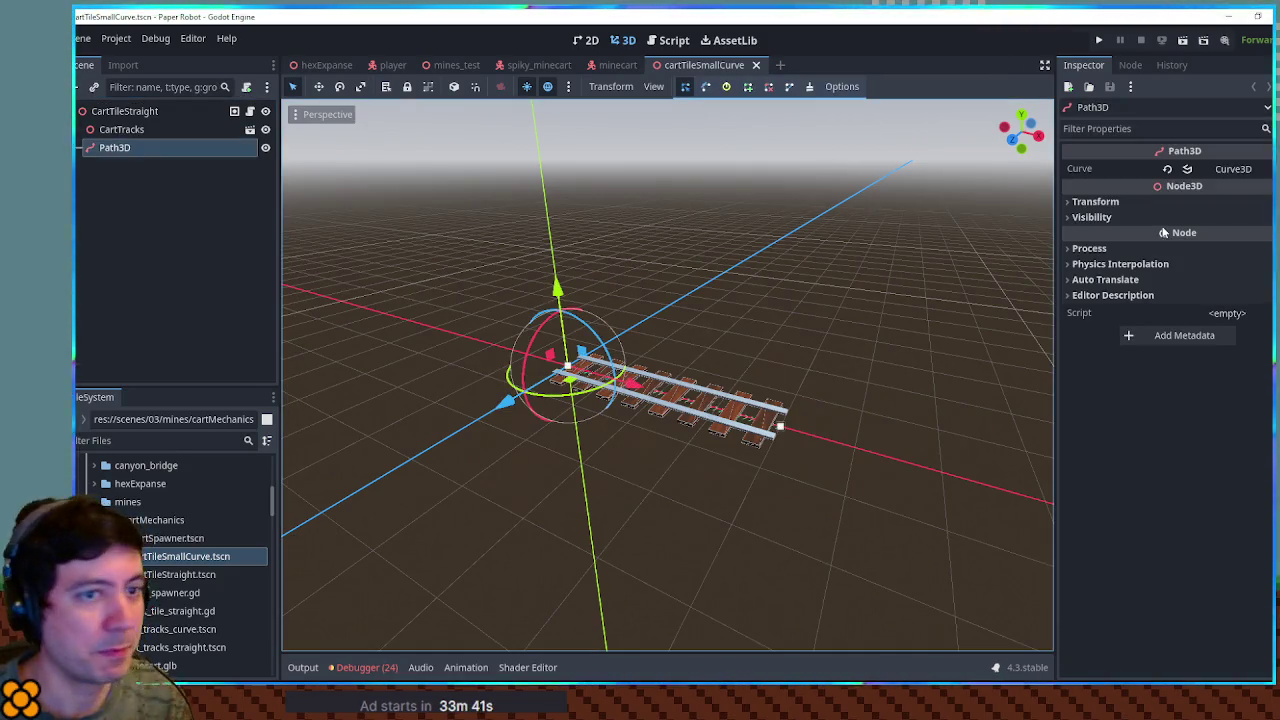
click(1233, 169)
click(1250, 276)
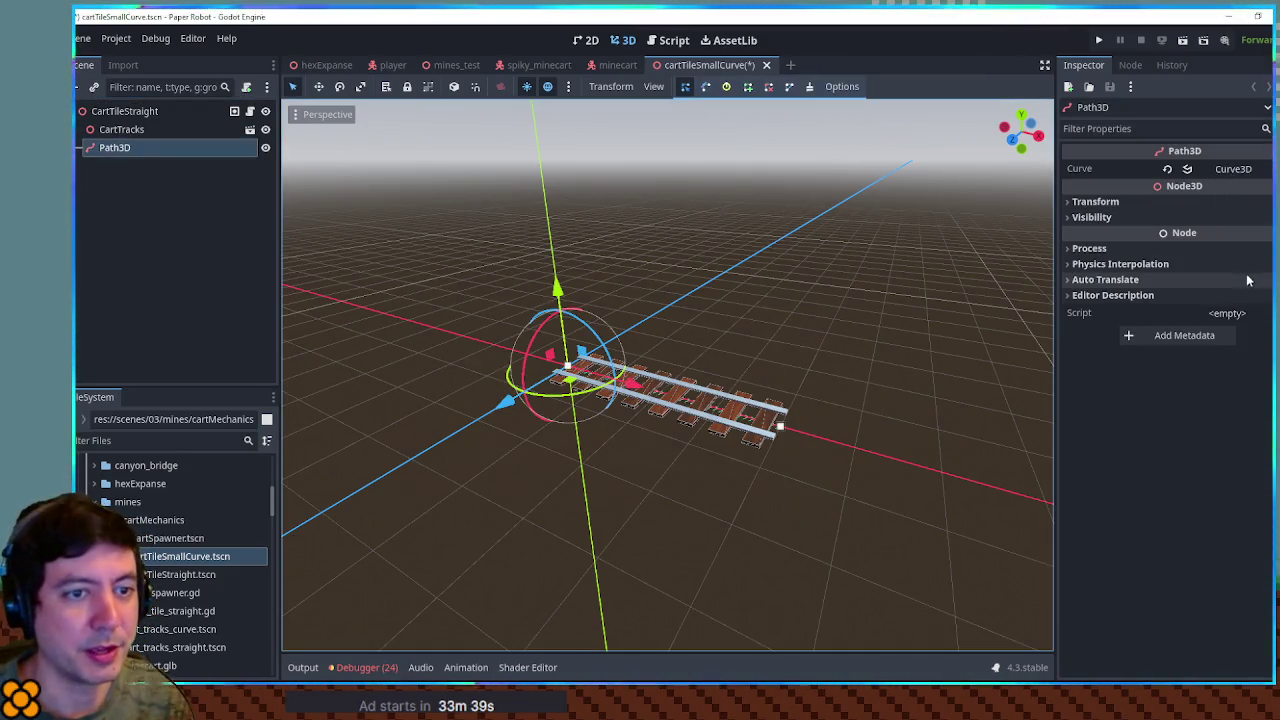
Step: Add cart_tracks_curve.tscn to the tile, plus a rotated, repositioned duplicate of it
scroll(660, 363, up, 3)
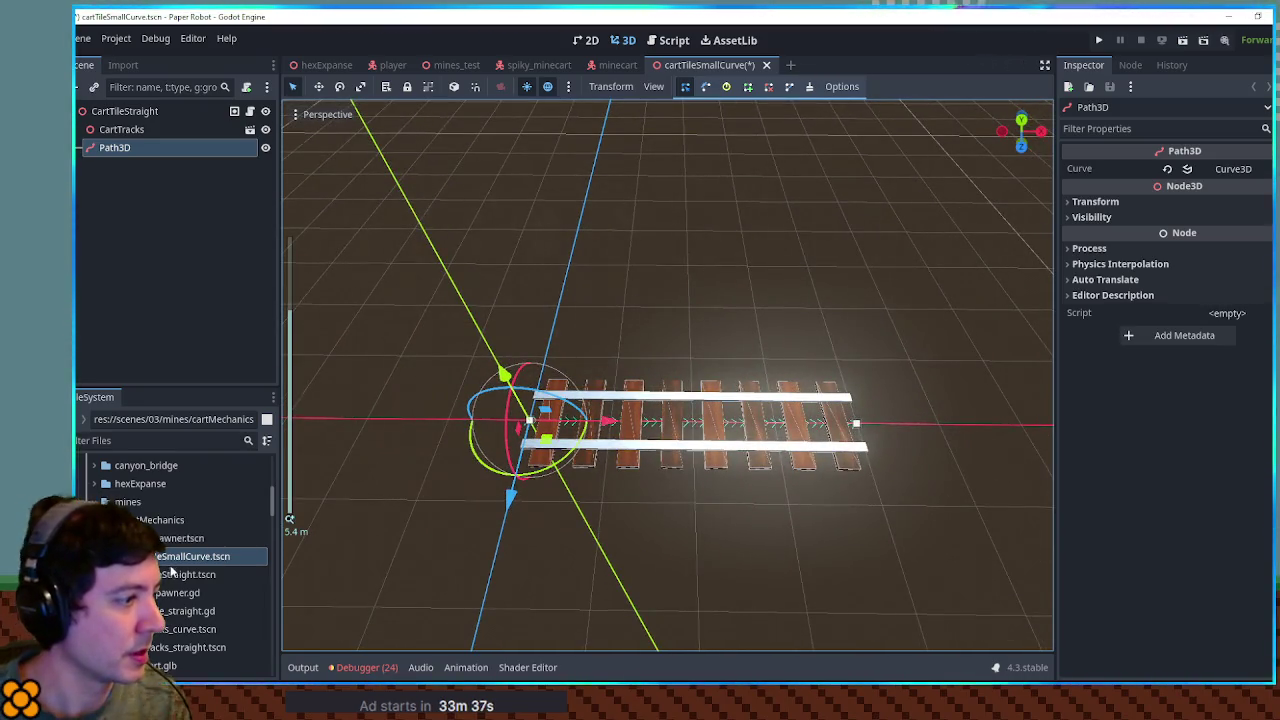
drag(166, 628, 115, 112)
drag(603, 423, 668, 430)
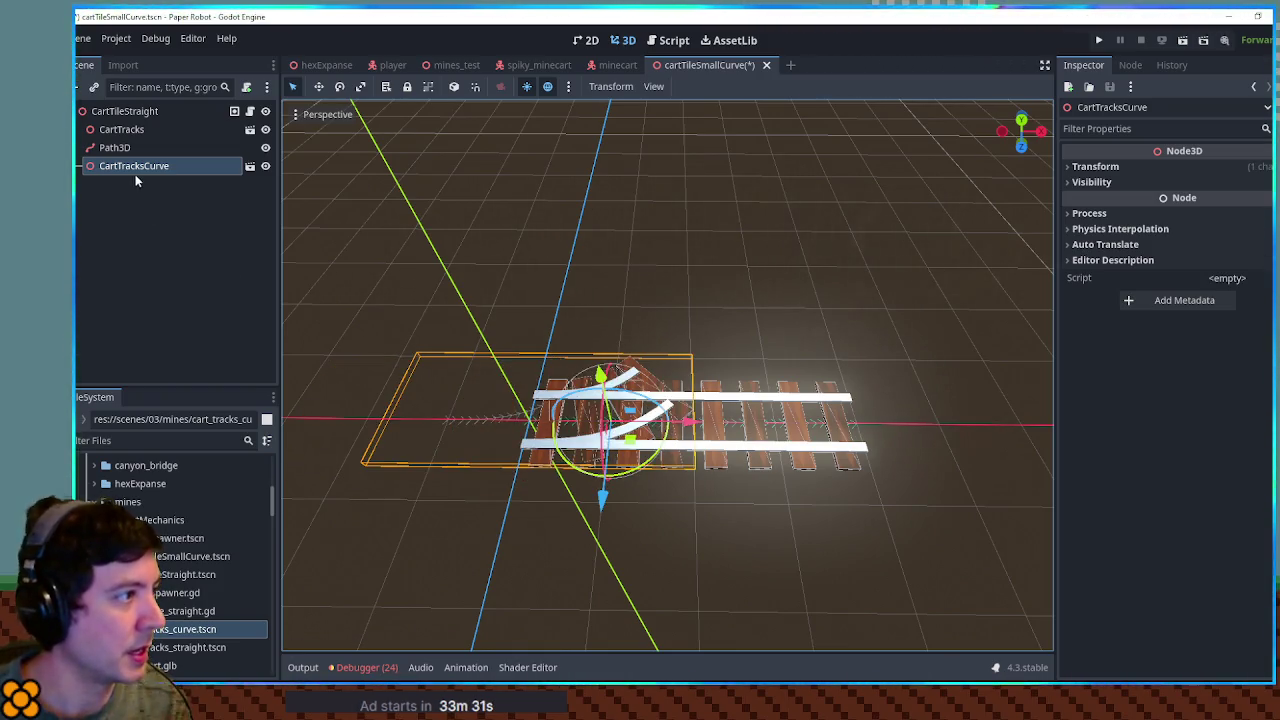
key(ctrl+d)
key(r)
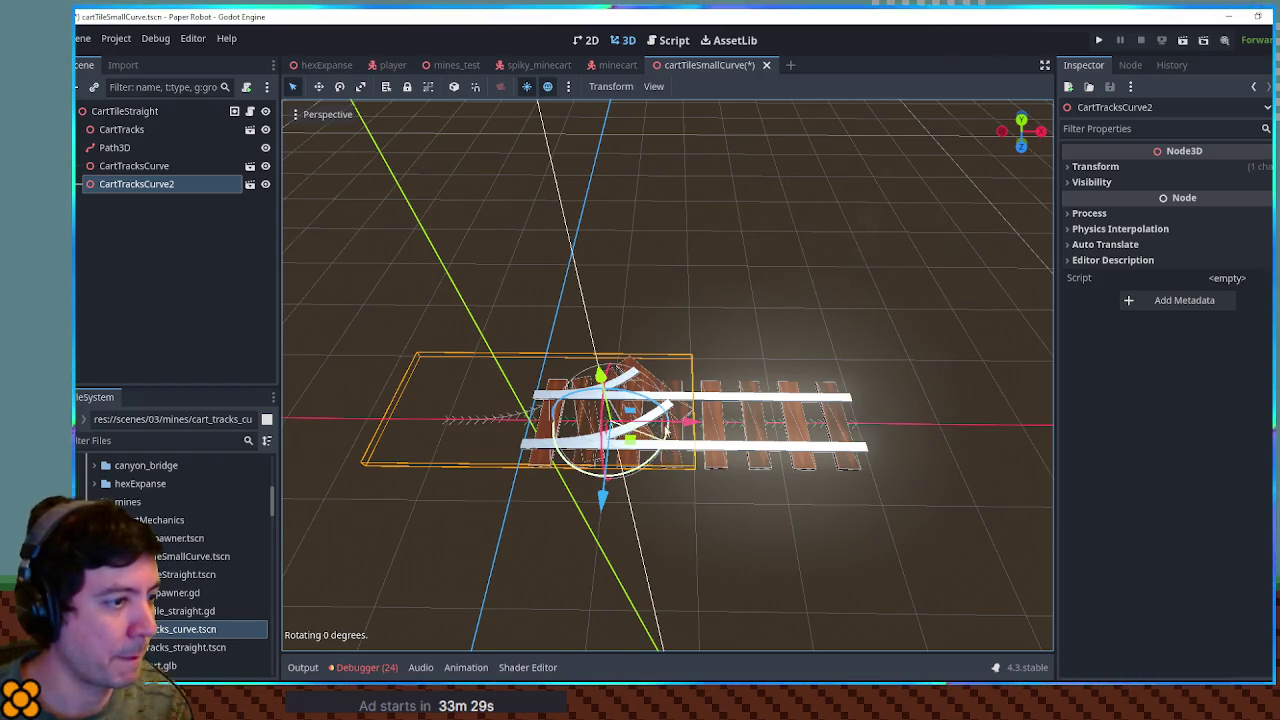
click(700, 385)
key(g)
click(740, 370)
Step: Delete the straight CartTracks piece and open the trackTest scene
click(731, 410)
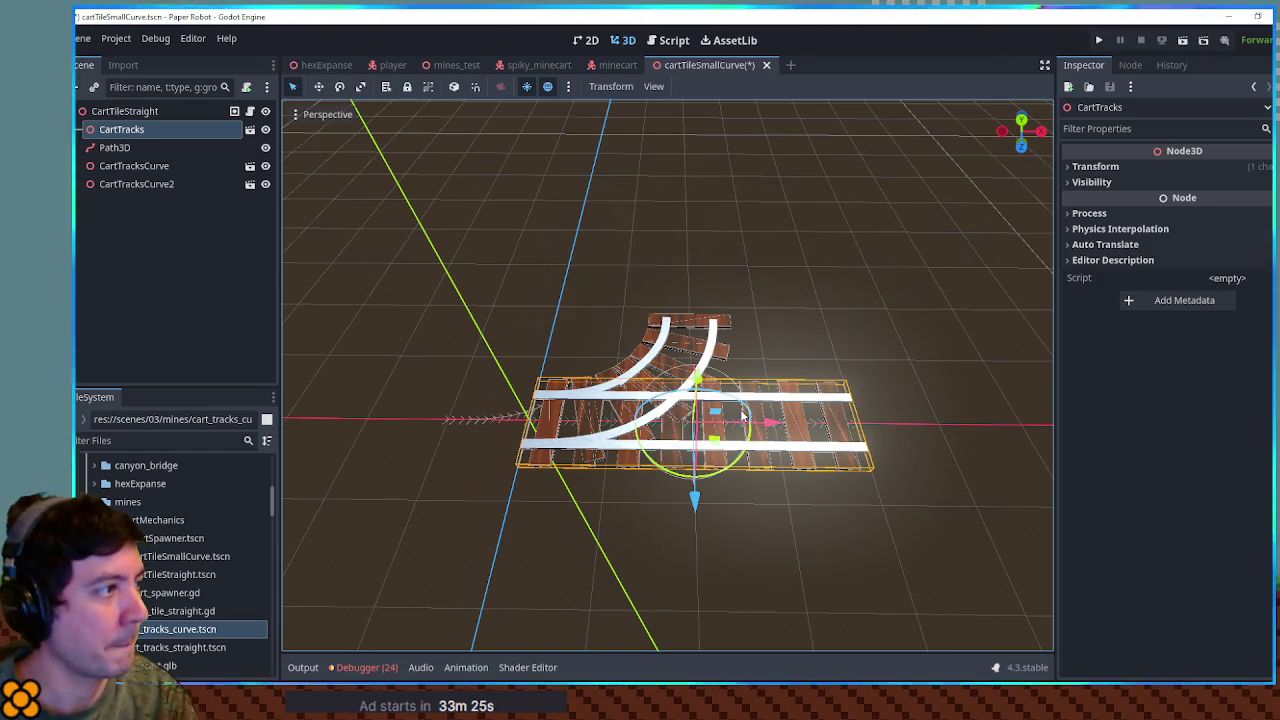
key(Delete)
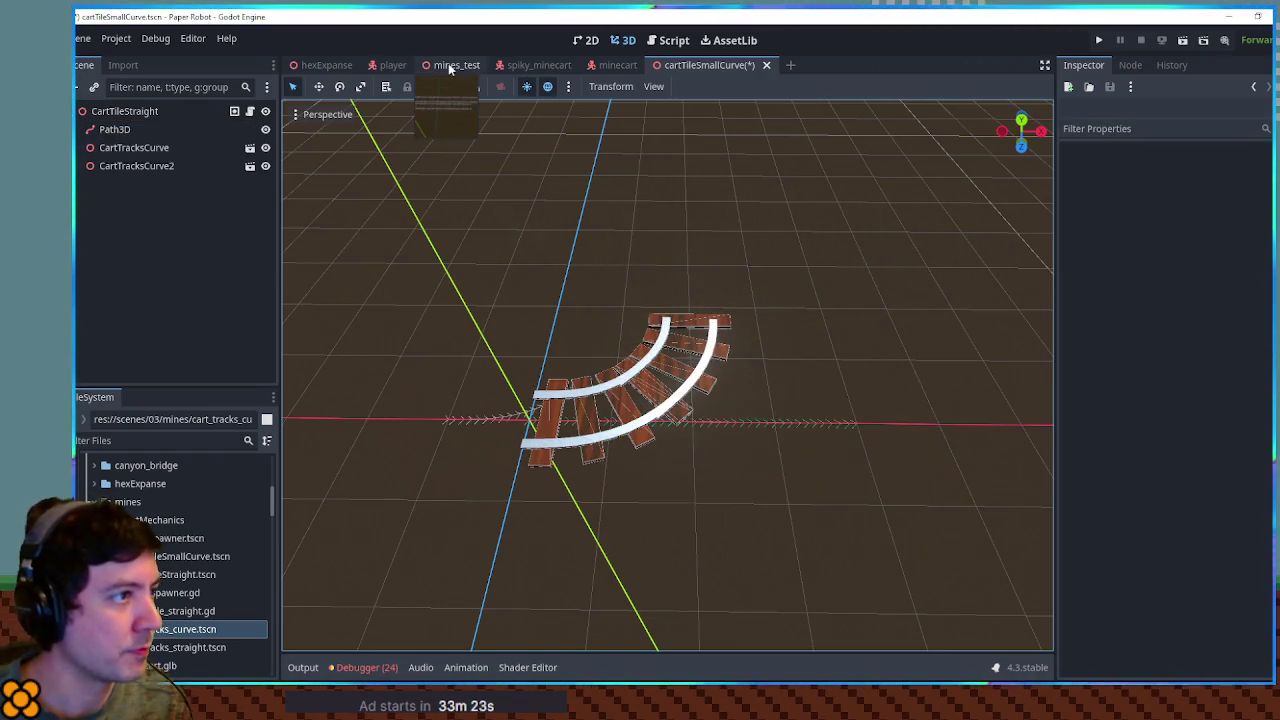
scroll(200, 560, down, 3)
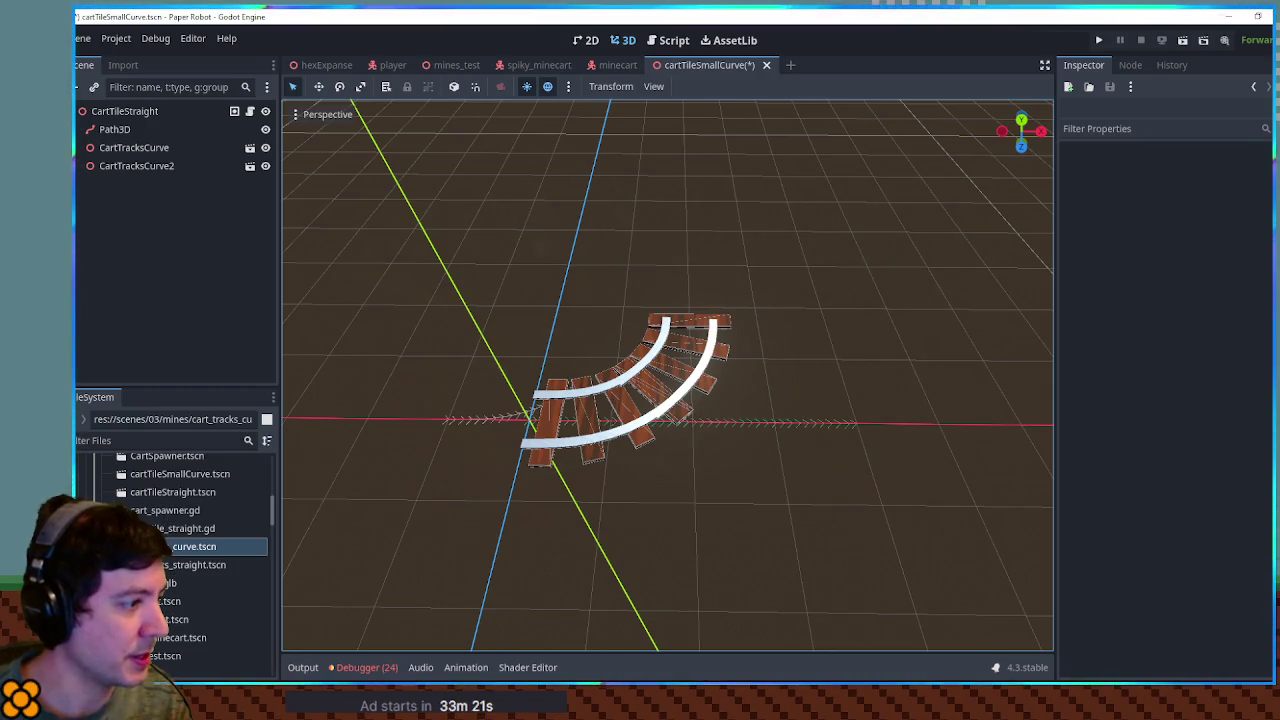
double_click(160, 655)
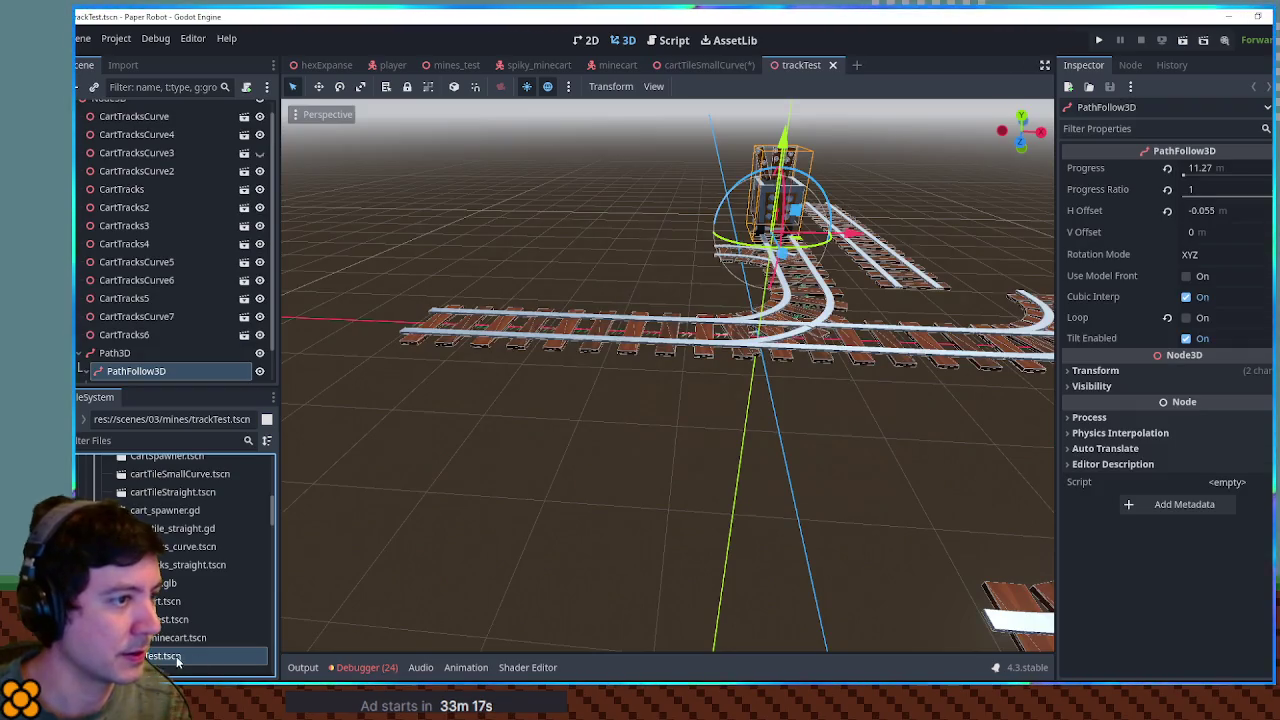
Step: Review the trackTest Path3D's curve points, including the first point's Out x, then go back to cartTileSmallCurve
scroll(801, 440, up, 5)
drag(801, 440, 188, 286)
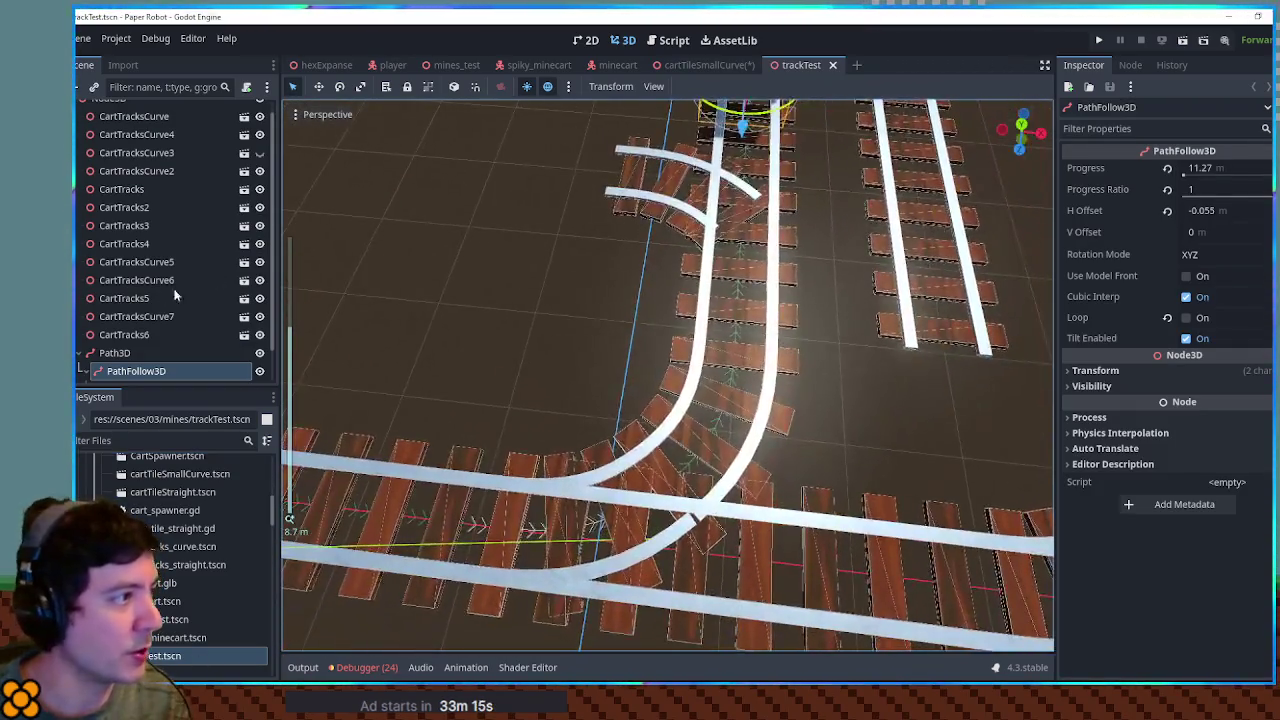
click(125, 355)
scroll(1153, 278, down, 5)
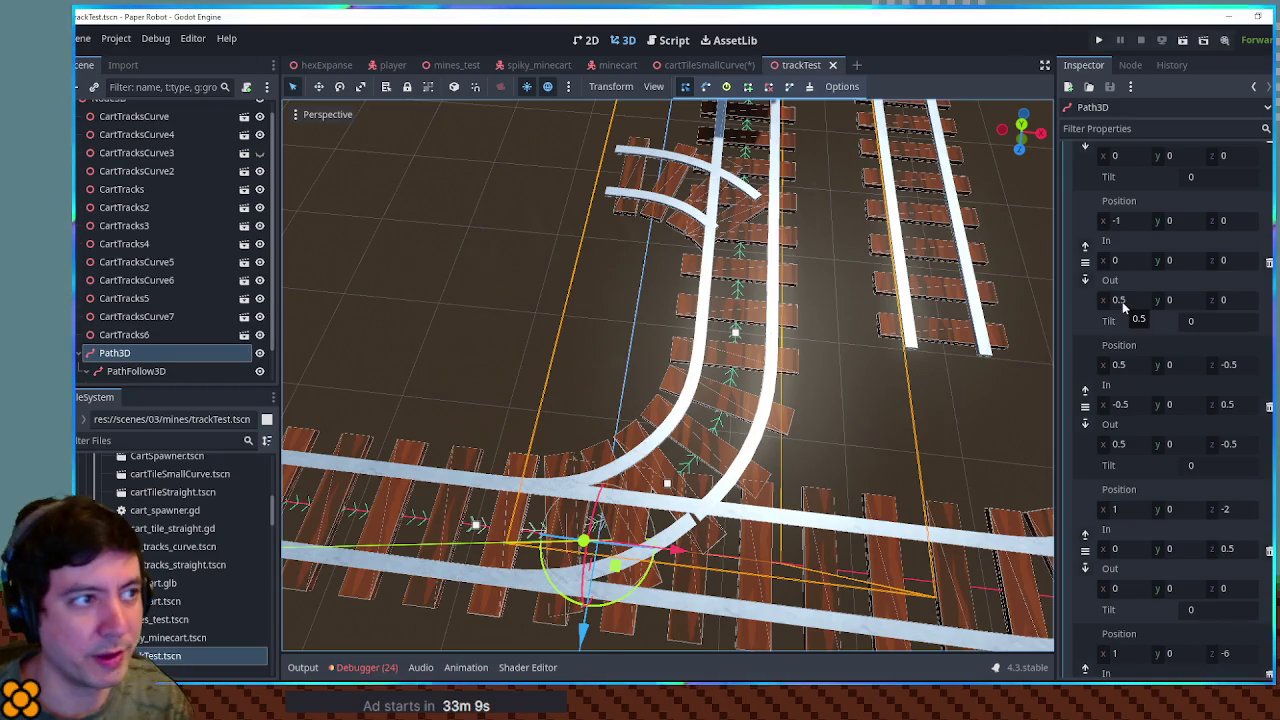
click(1122, 301)
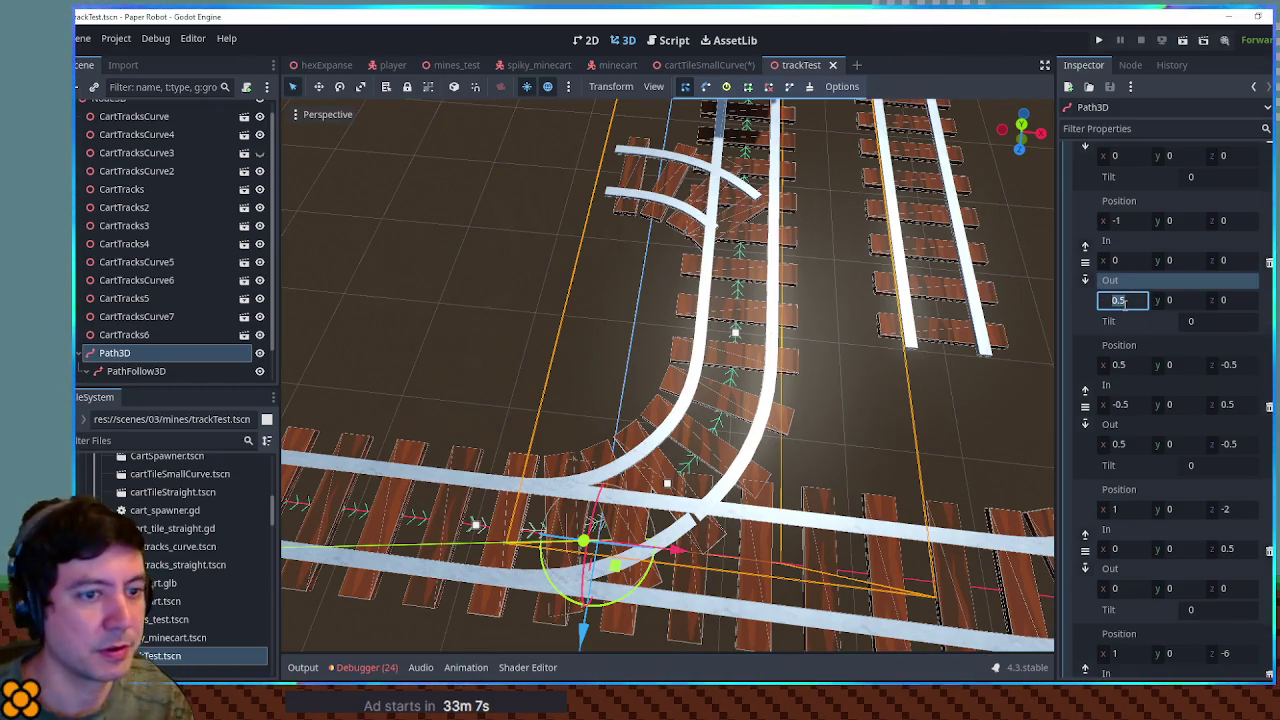
click(712, 64)
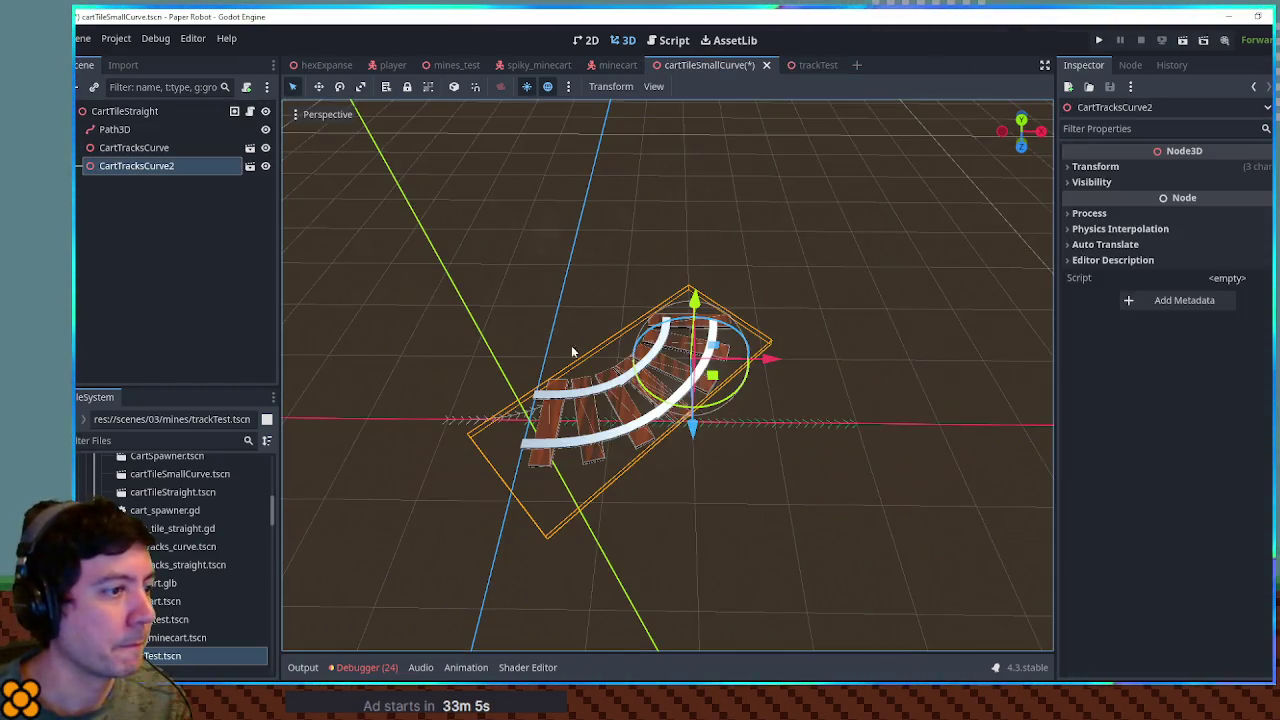
Step: Frame the tile's Path3D, show its curve points, and set the first point's Out x to 0.5
click(115, 129)
key(f)
scroll(510, 313, down, 2)
scroll(550, 383, up, 3)
drag(550, 383, 553, 317)
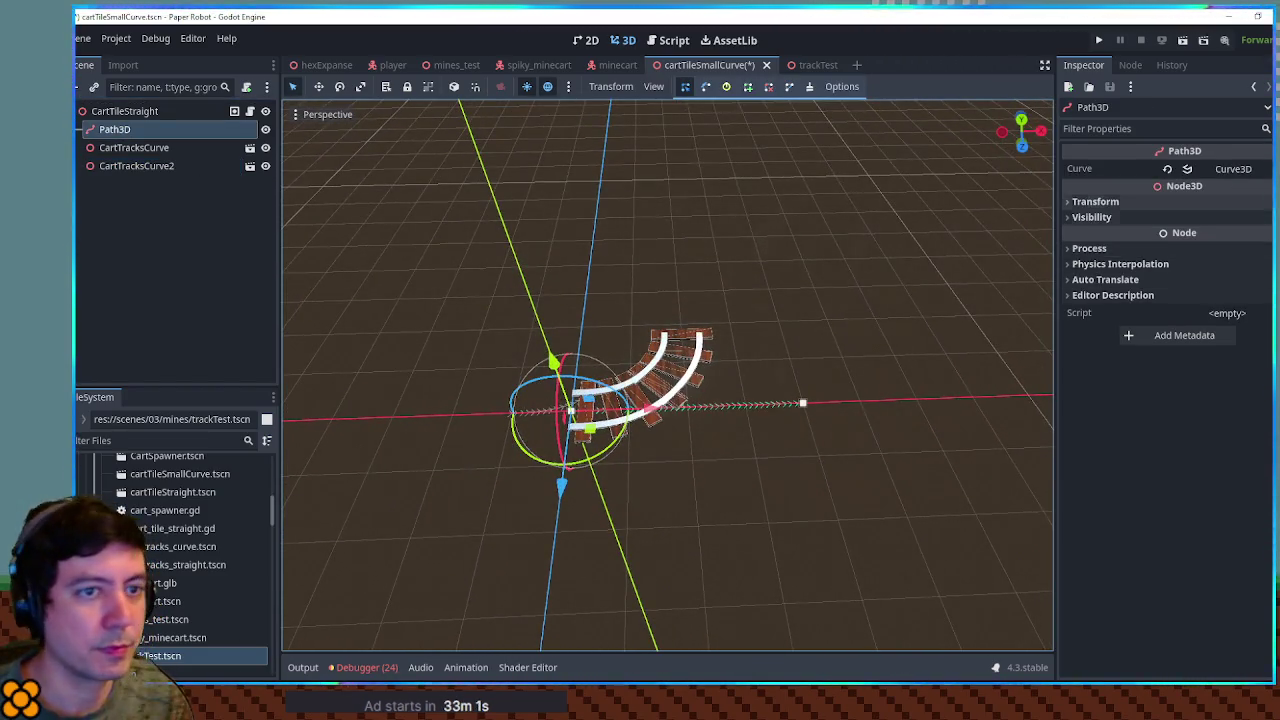
click(1248, 173)
click(1180, 213)
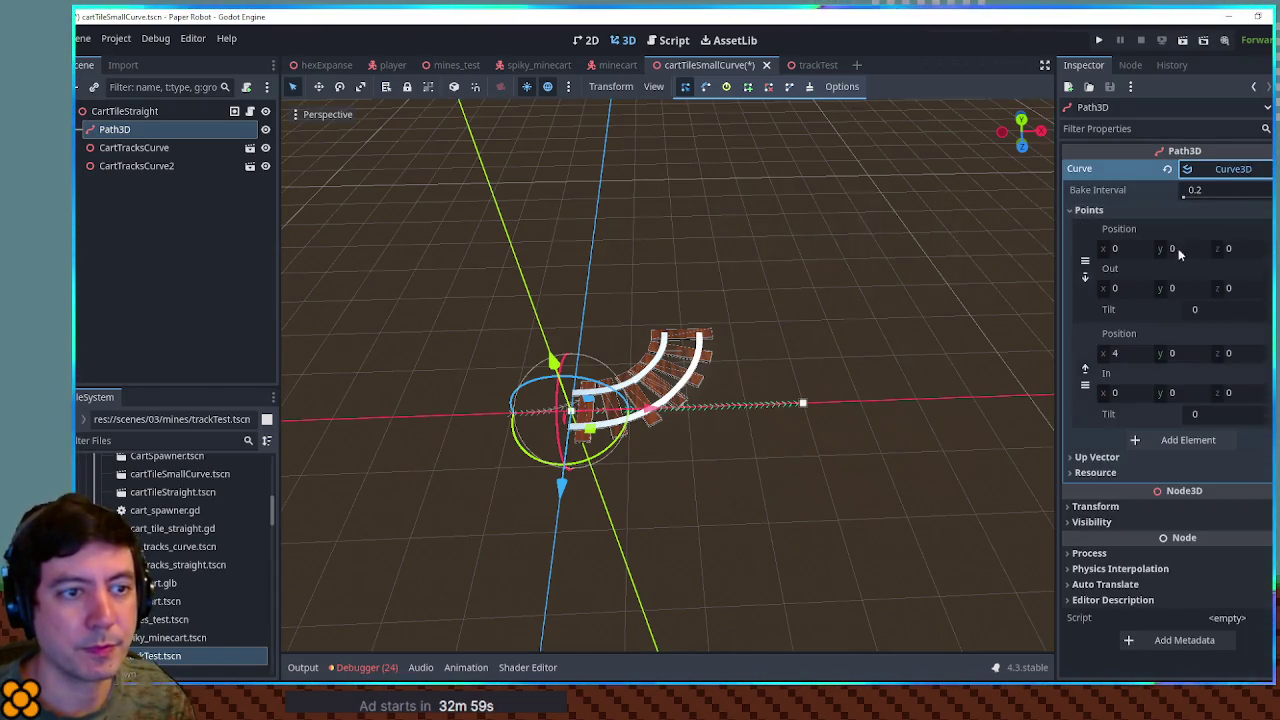
click(1120, 288)
text(0.5)
key(Return)
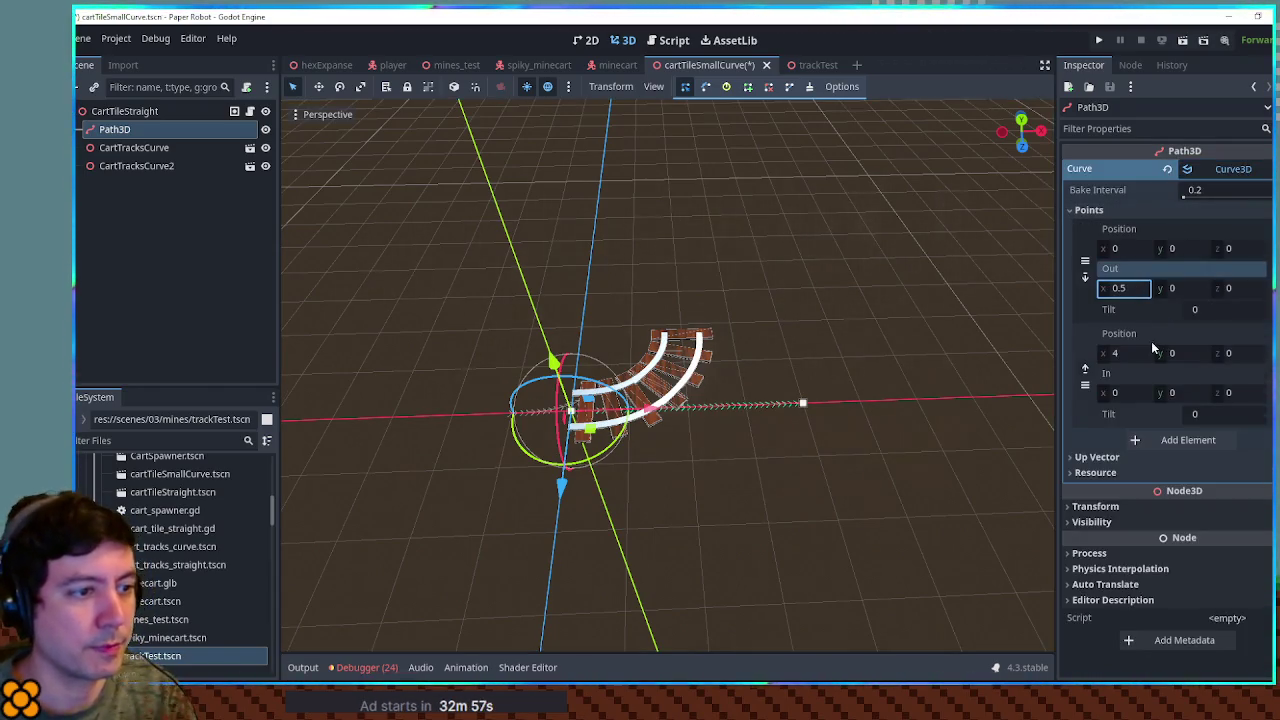
Step: Move the second curve point to x 2, z -2 and edit its In z handle
click(1130, 353)
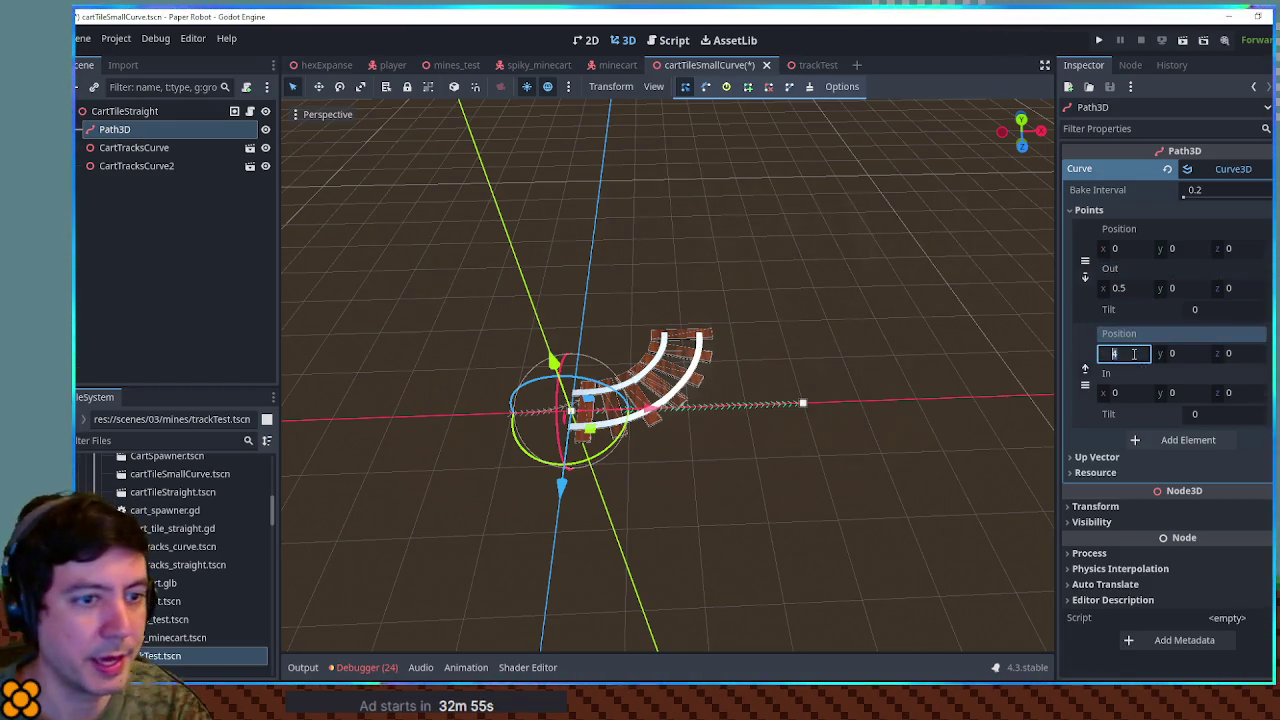
text(2)
click(1245, 358)
text(-2)
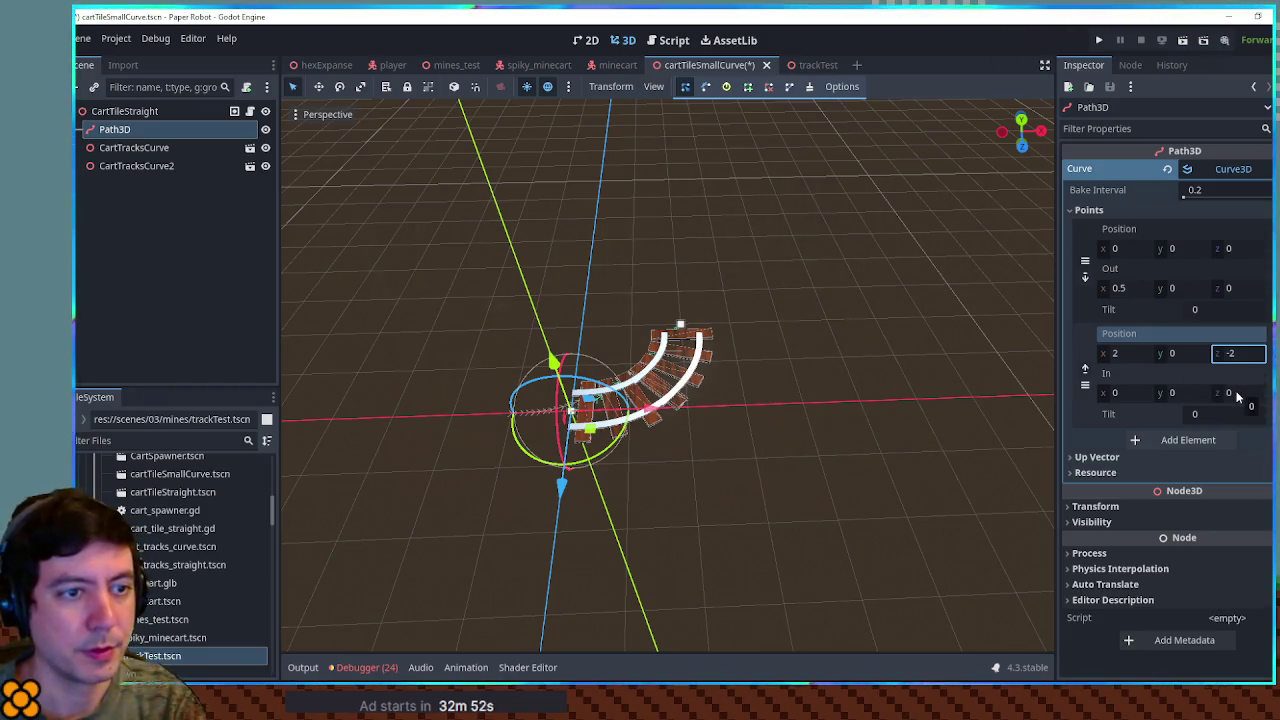
click(1236, 392)
text(-0.5)
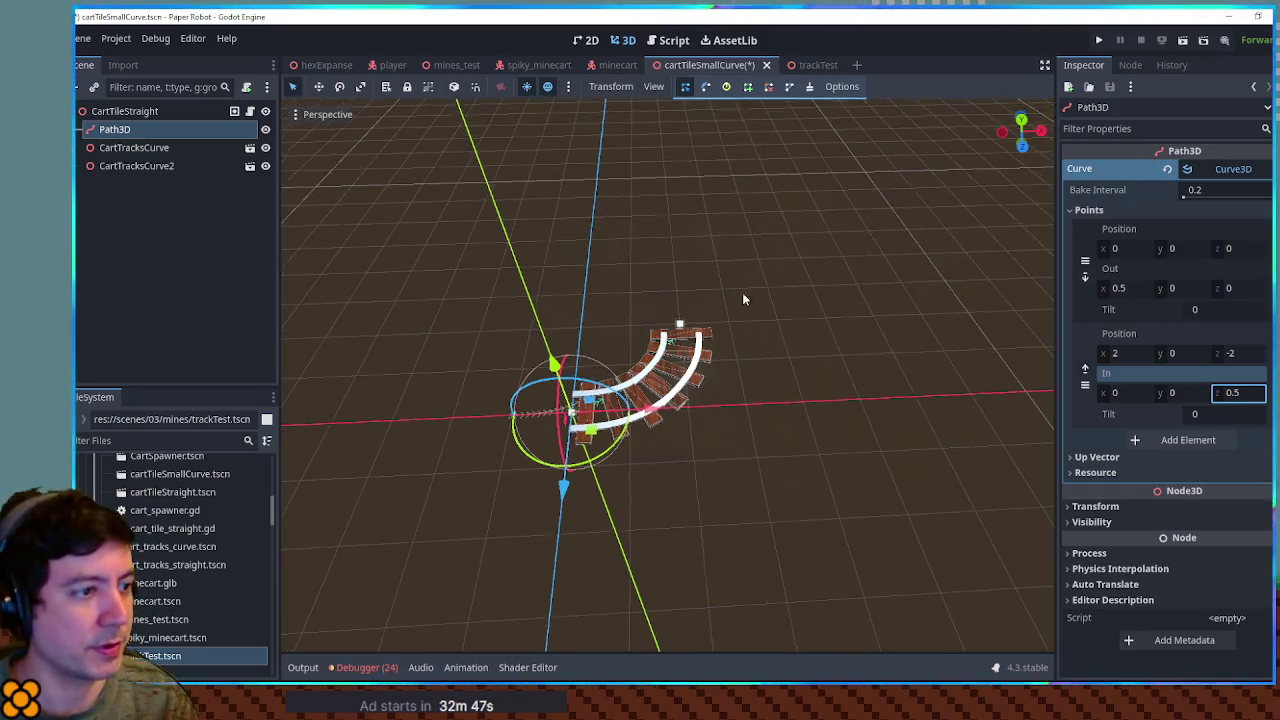
scroll(751, 346, up, 3)
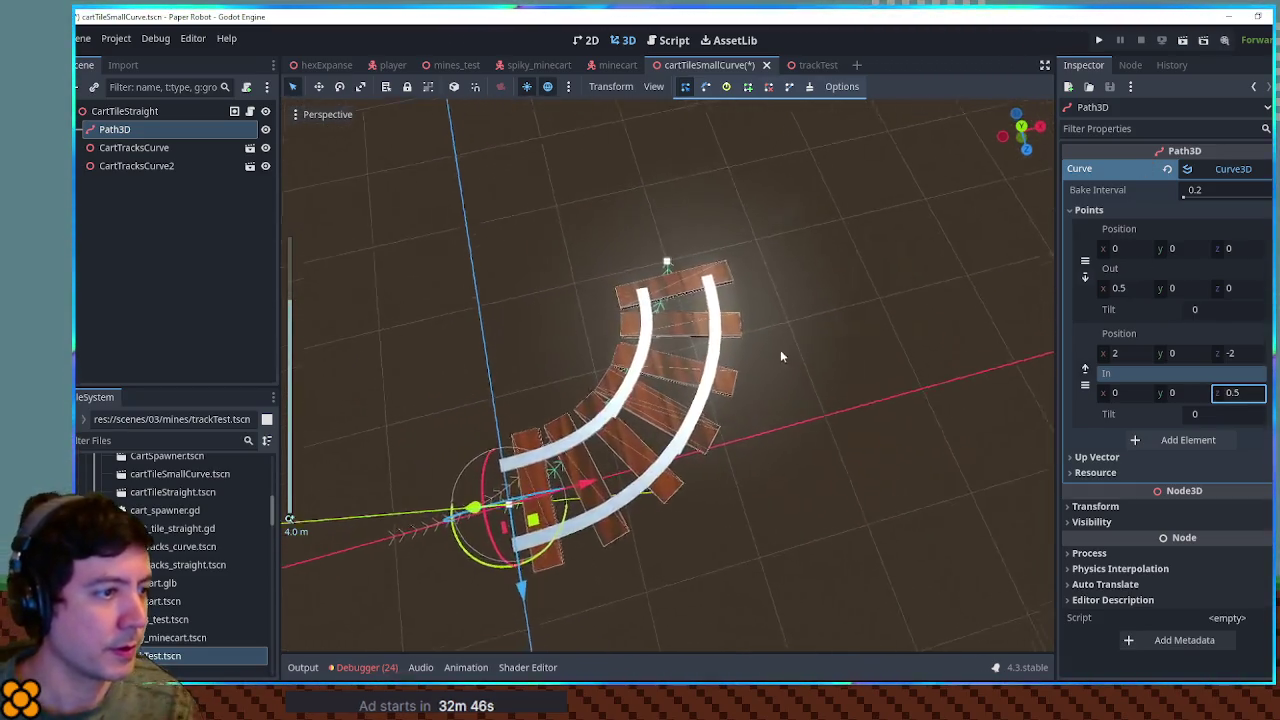
Step: Add a middle point at x 1.5, z -0.5, then switch to trackTest for reference
click(1163, 440)
key(Return)
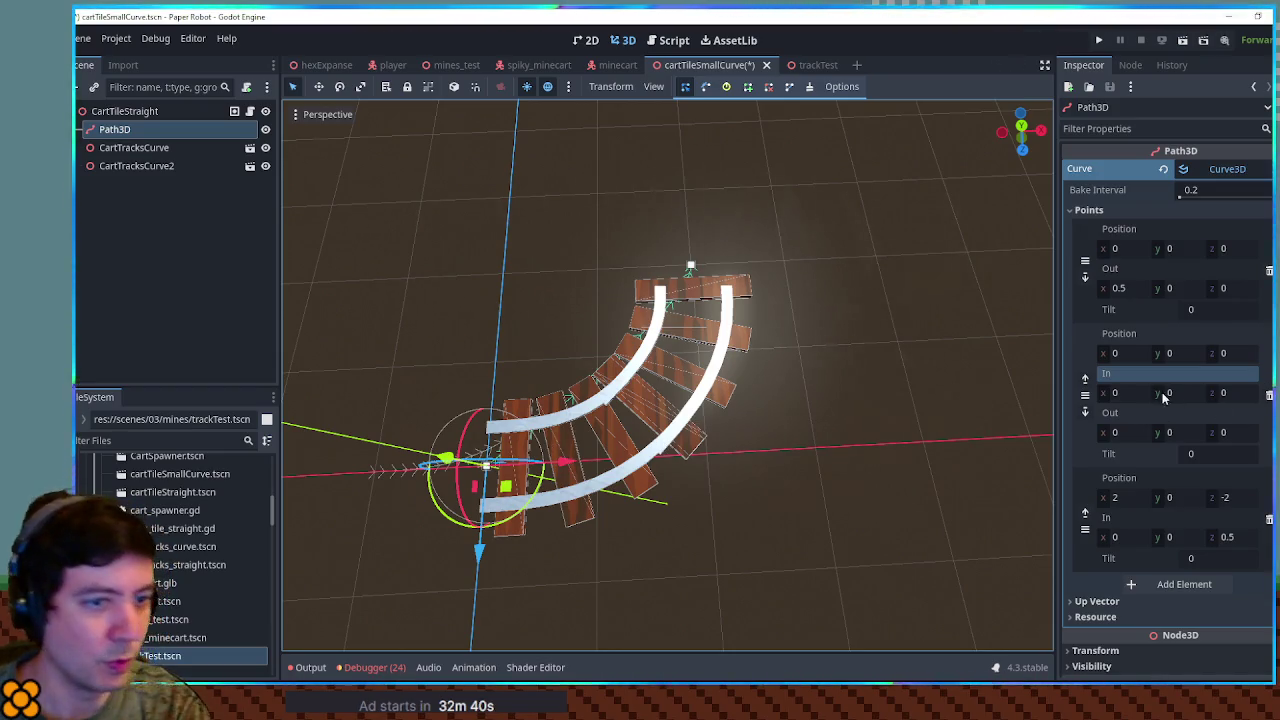
click(1139, 355)
text(5)
click(1240, 355)
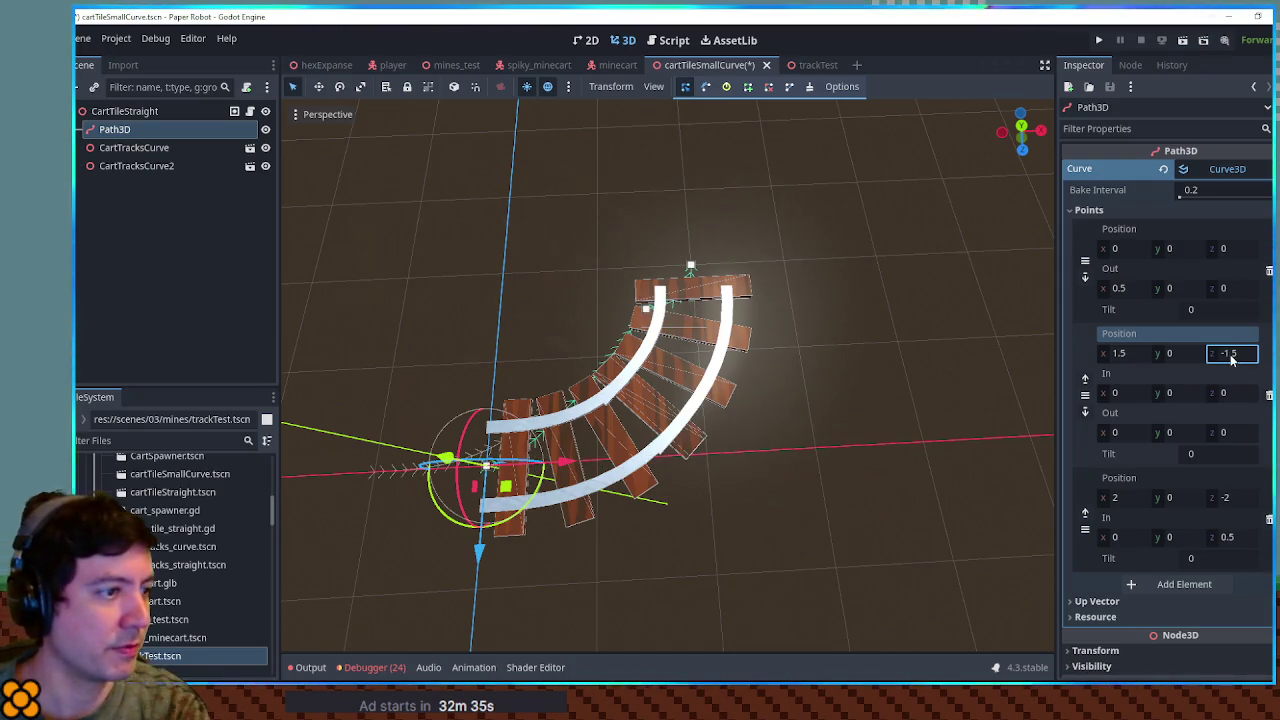
mouse_move(1000, 360)
mouse_down()
mouse_move(323, 370)
mouse_move(334, 366)
mouse_move(288, 256)
mouse_move(822, 240)
mouse_move(851, 351)
mouse_move(740, 348)
mouse_up()
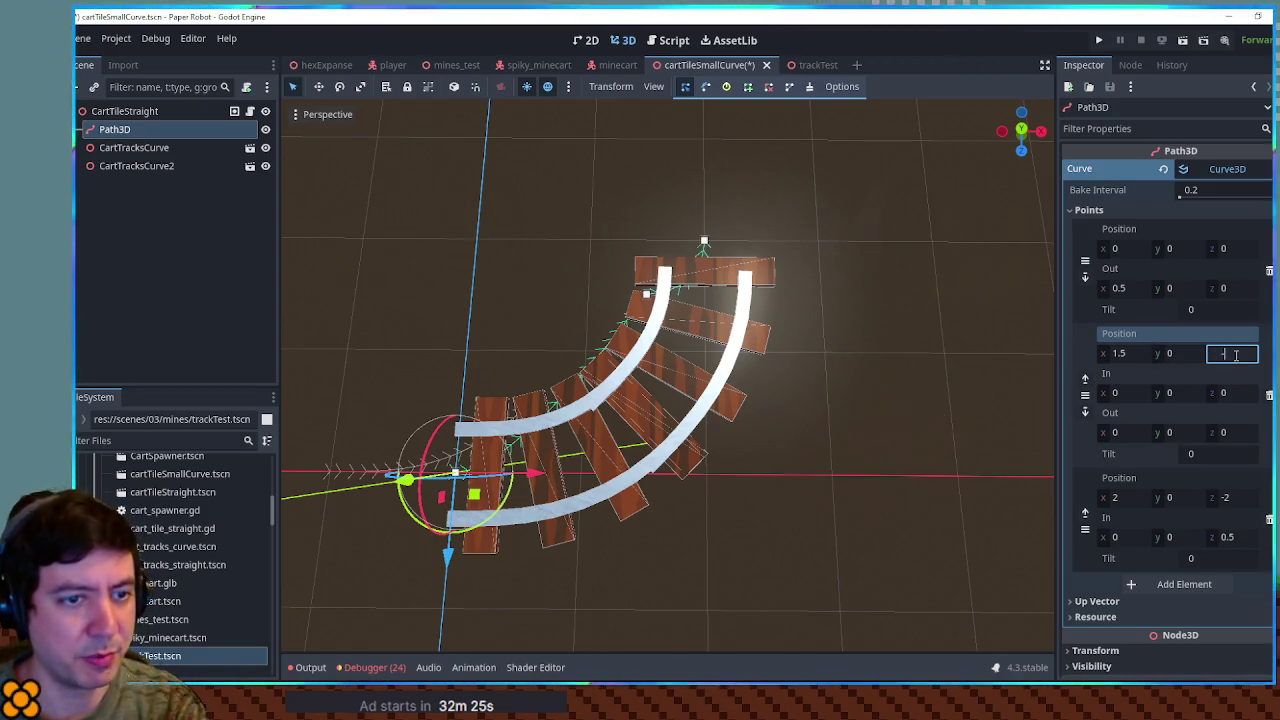
text(.5)
text(-0.5)
key(Return)
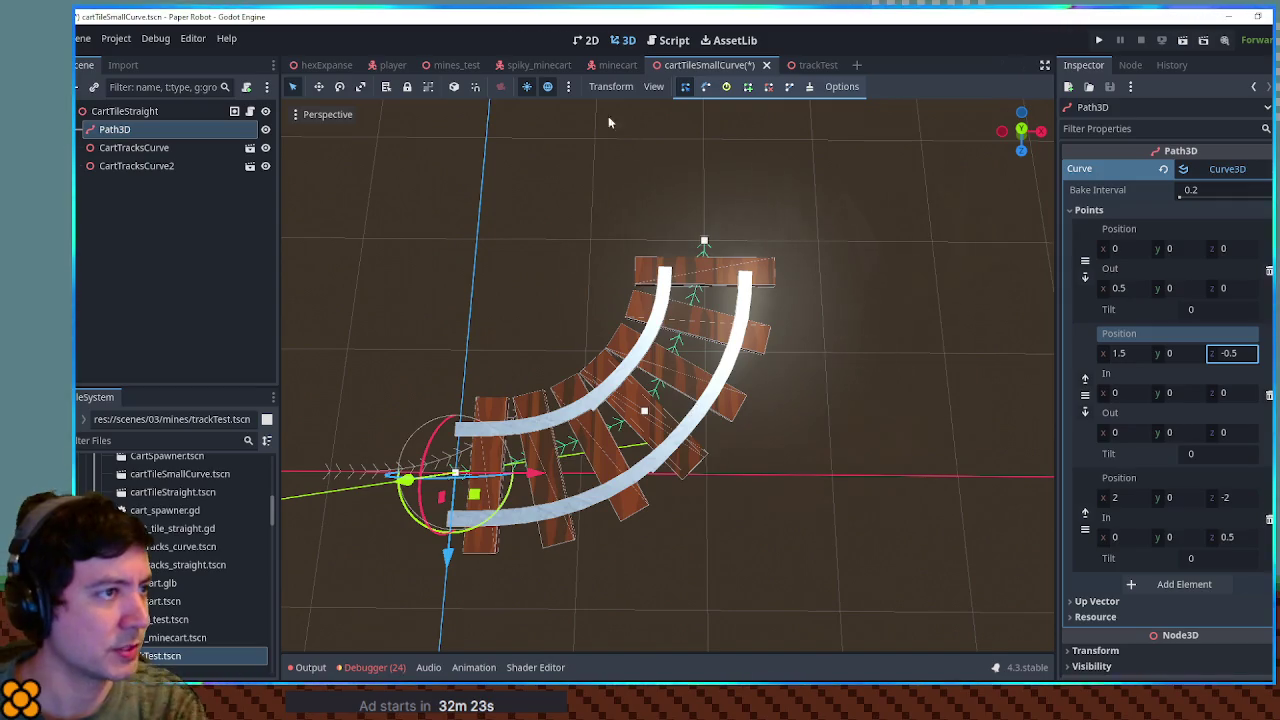
click(814, 65)
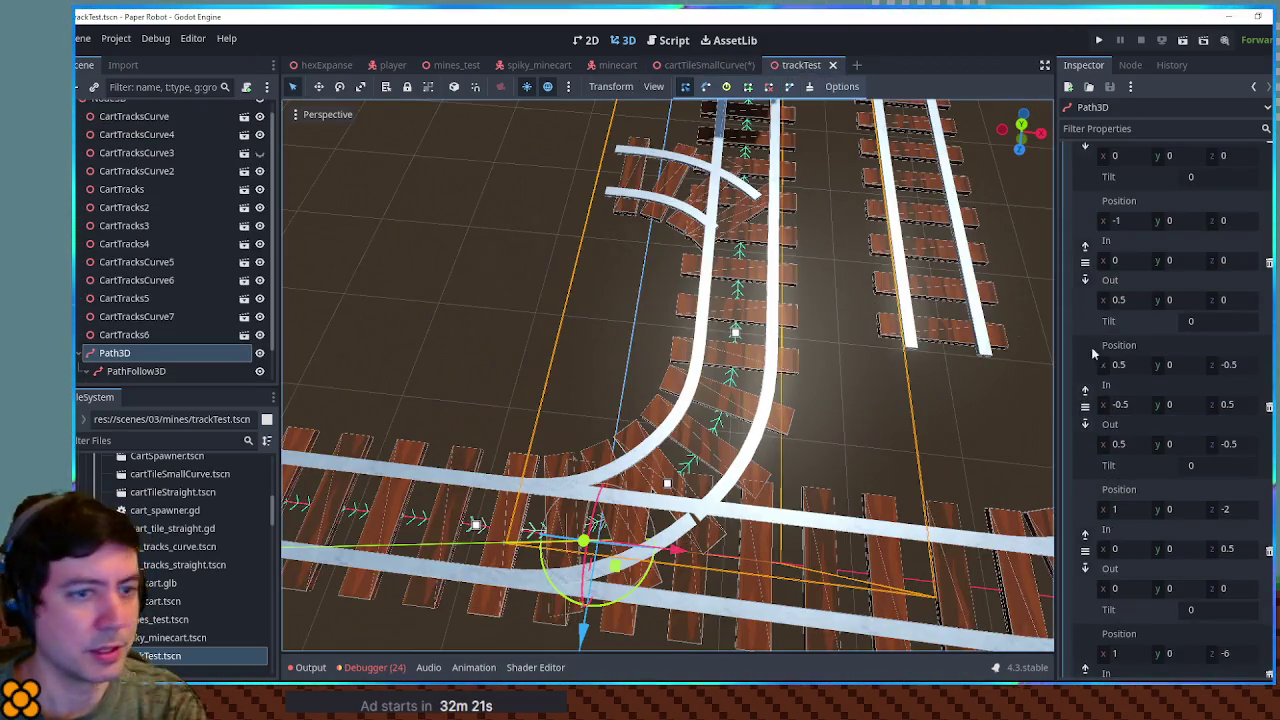
Step: Set the middle point's In handle to (-0.5, 0, 0.5) and Out to (0.5, 0, -0.5)
click(1139, 443)
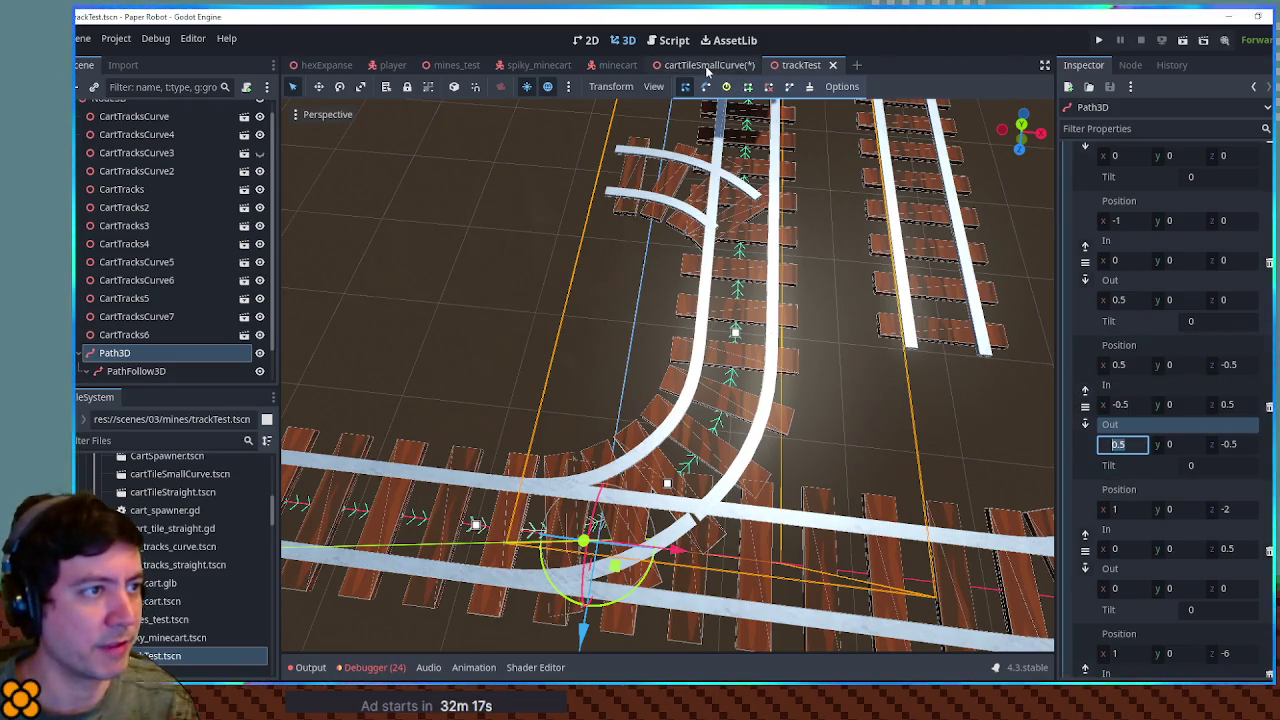
click(707, 66)
drag(1115, 432, 1140, 432)
drag(1225, 392, 1240, 392)
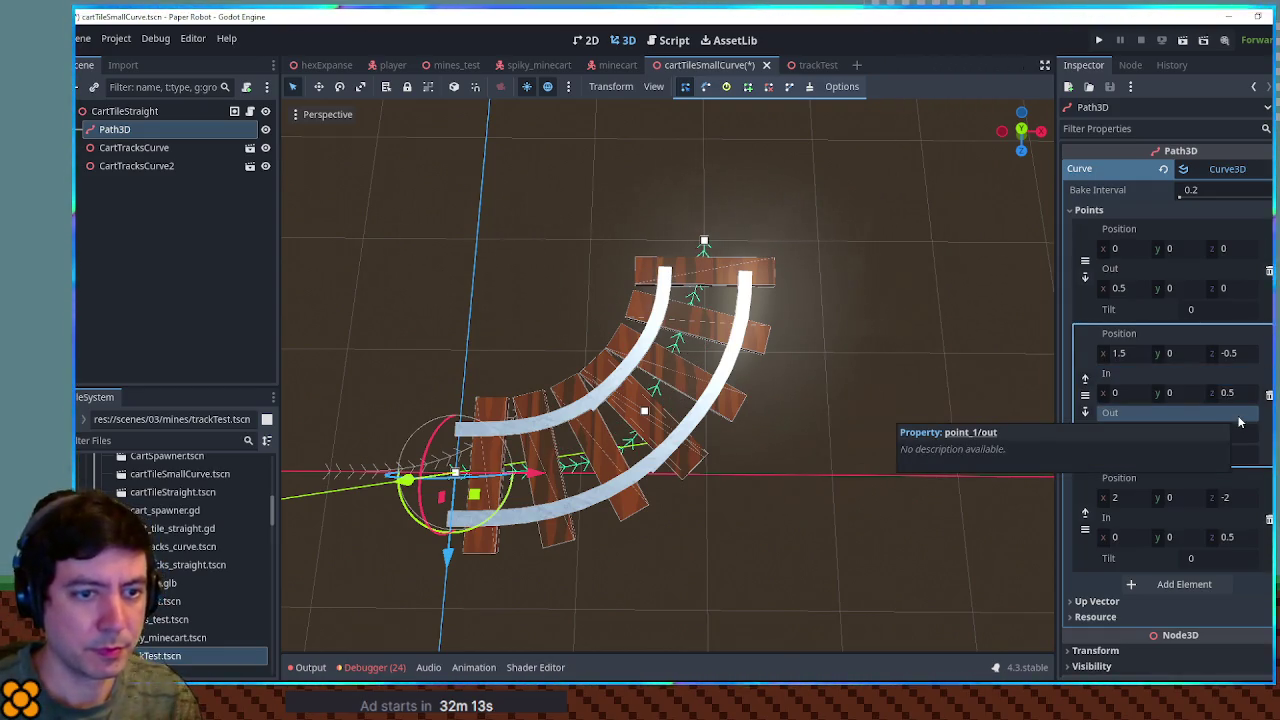
scroll(1157, 391, down, 2)
click(1117, 328)
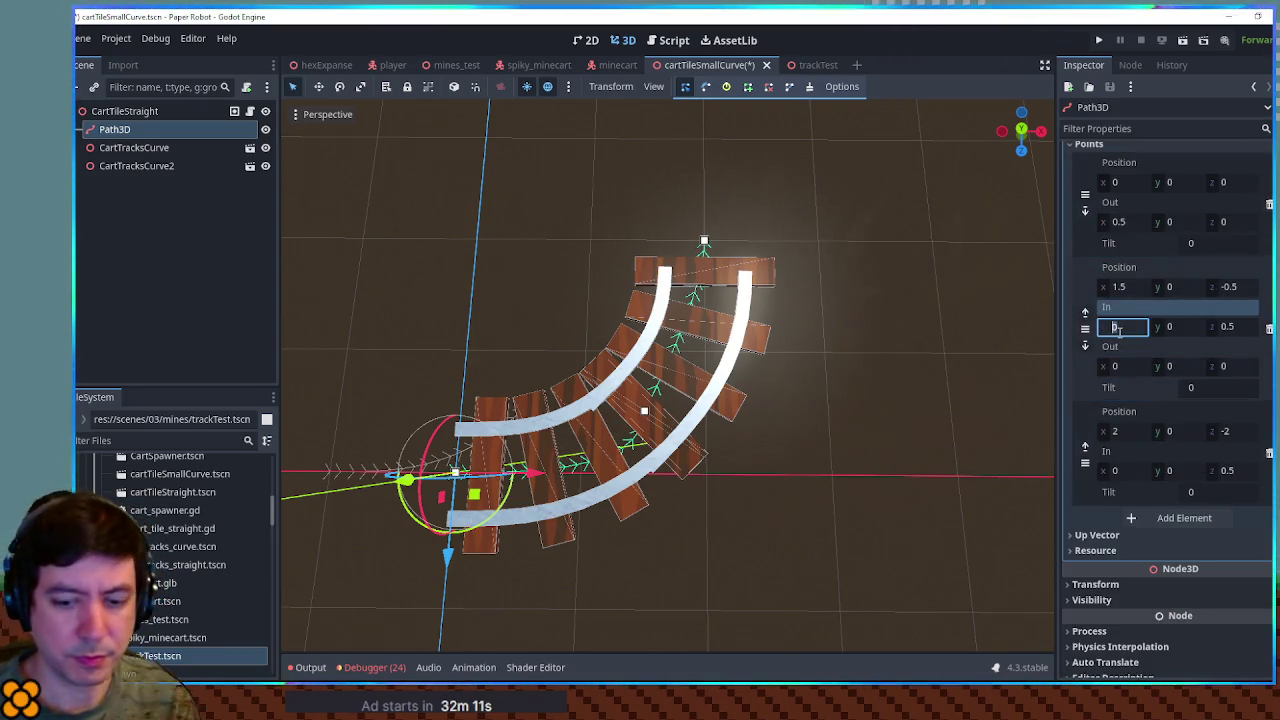
text(-0.5)
click(1253, 366)
text(-0.05)
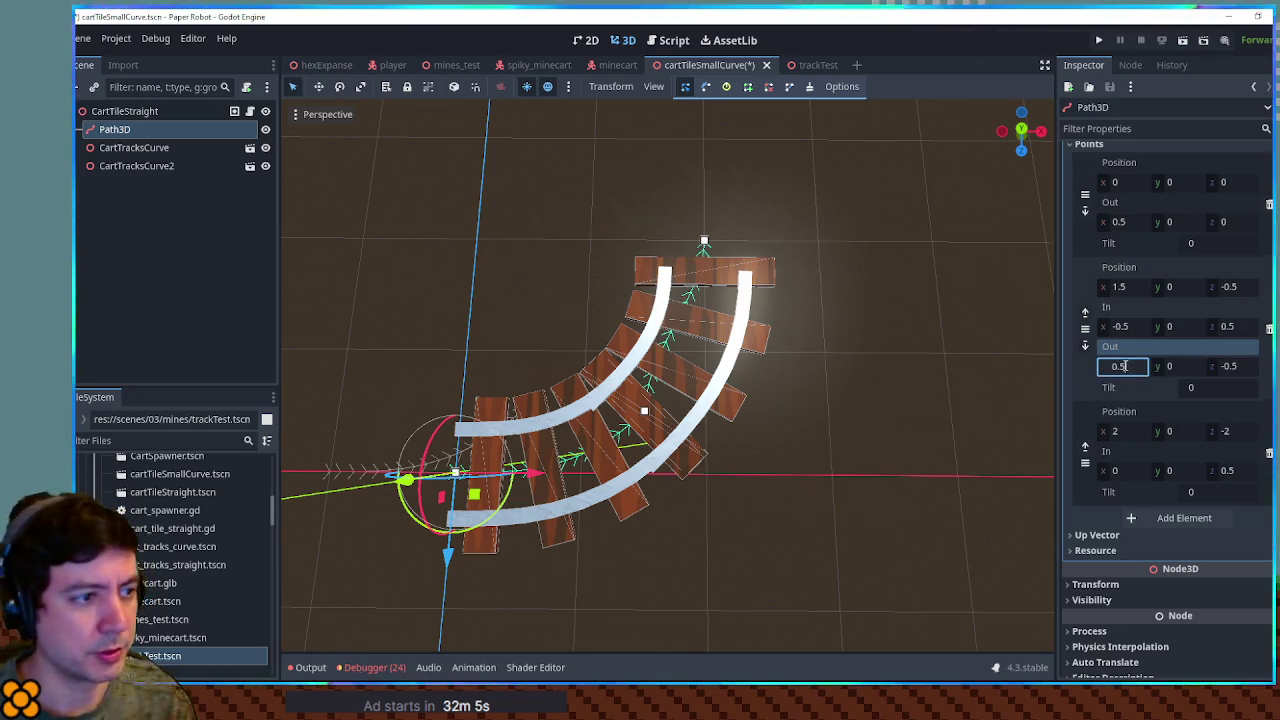
Step: Orbit around the reshaped curve and select the CartTracksCurve2 piece
mouse_move(948, 360)
mouse_down()
mouse_move(807, 400)
mouse_move(891, 281)
mouse_move(532, 393)
mouse_move(828, 377)
mouse_move(764, 336)
mouse_move(571, 349)
mouse_move(558, 402)
mouse_up()
scroll(690, 380, down, 2)
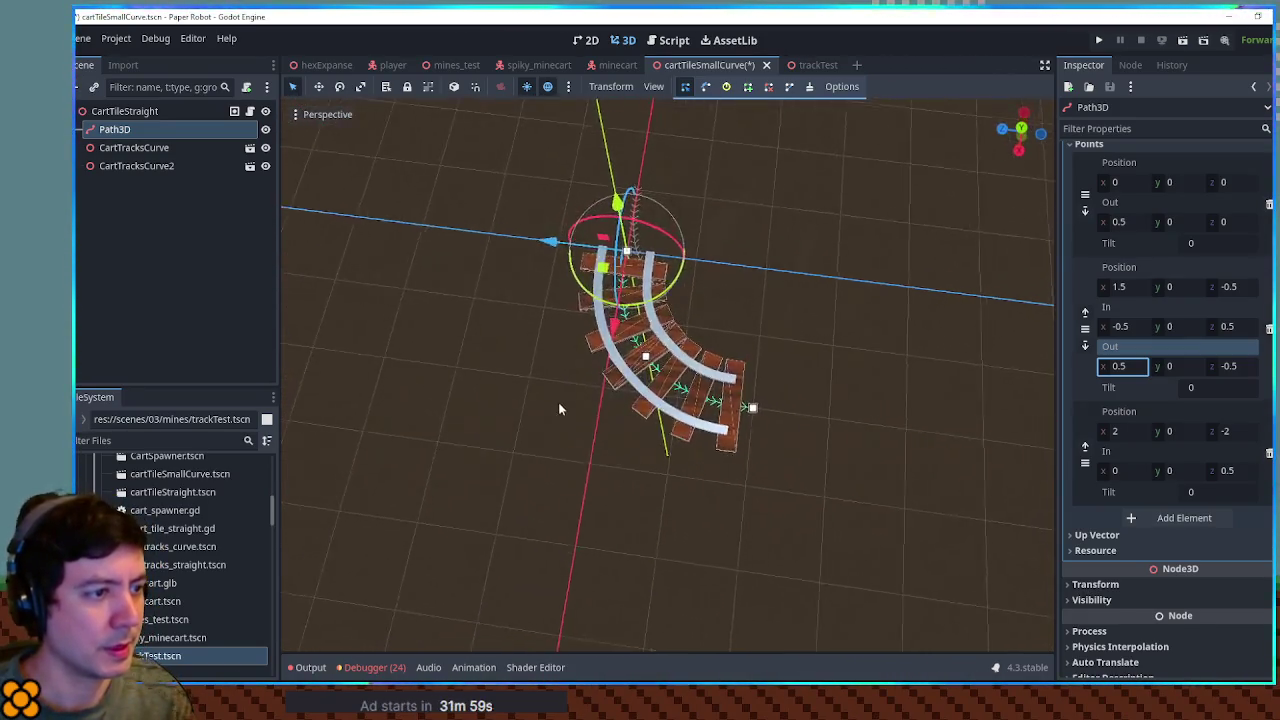
scroll(733, 402, up, 5)
scroll(733, 402, up, 2)
mouse_move(729, 405)
mouse_down()
mouse_move(691, 335)
mouse_move(725, 385)
mouse_move(717, 410)
mouse_up()
click(691, 336)
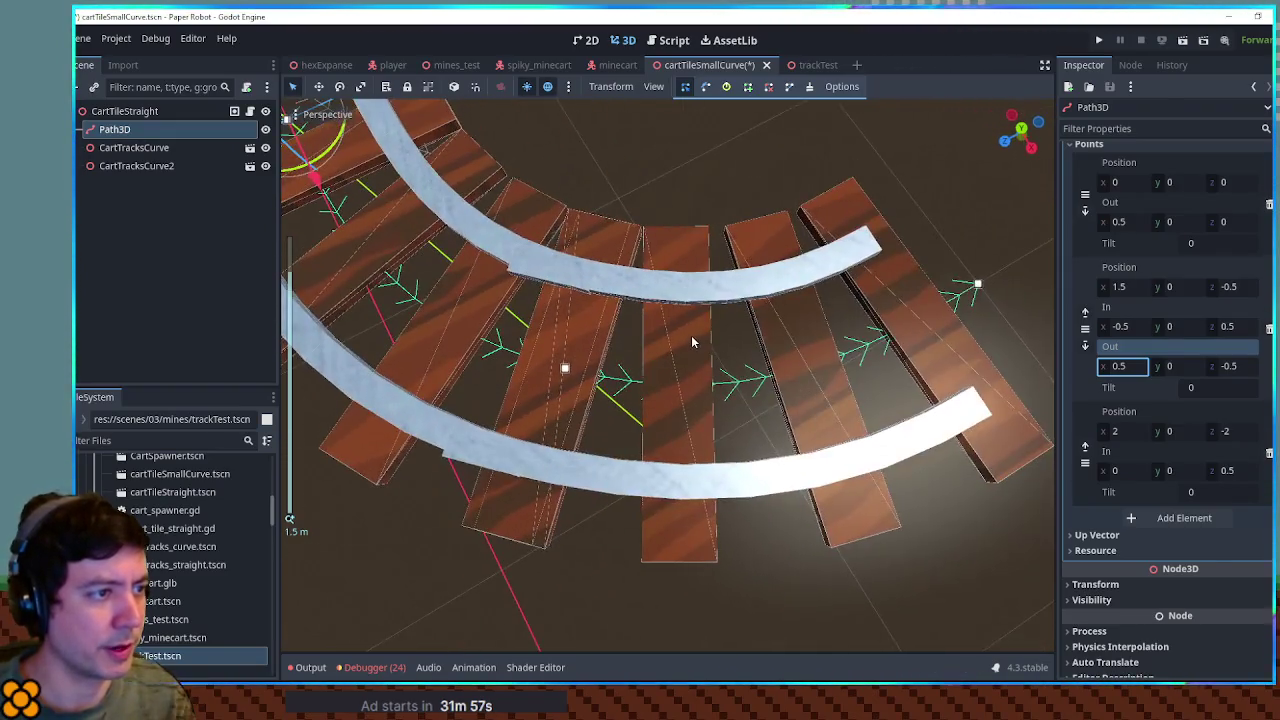
scroll(798, 363, down, 3)
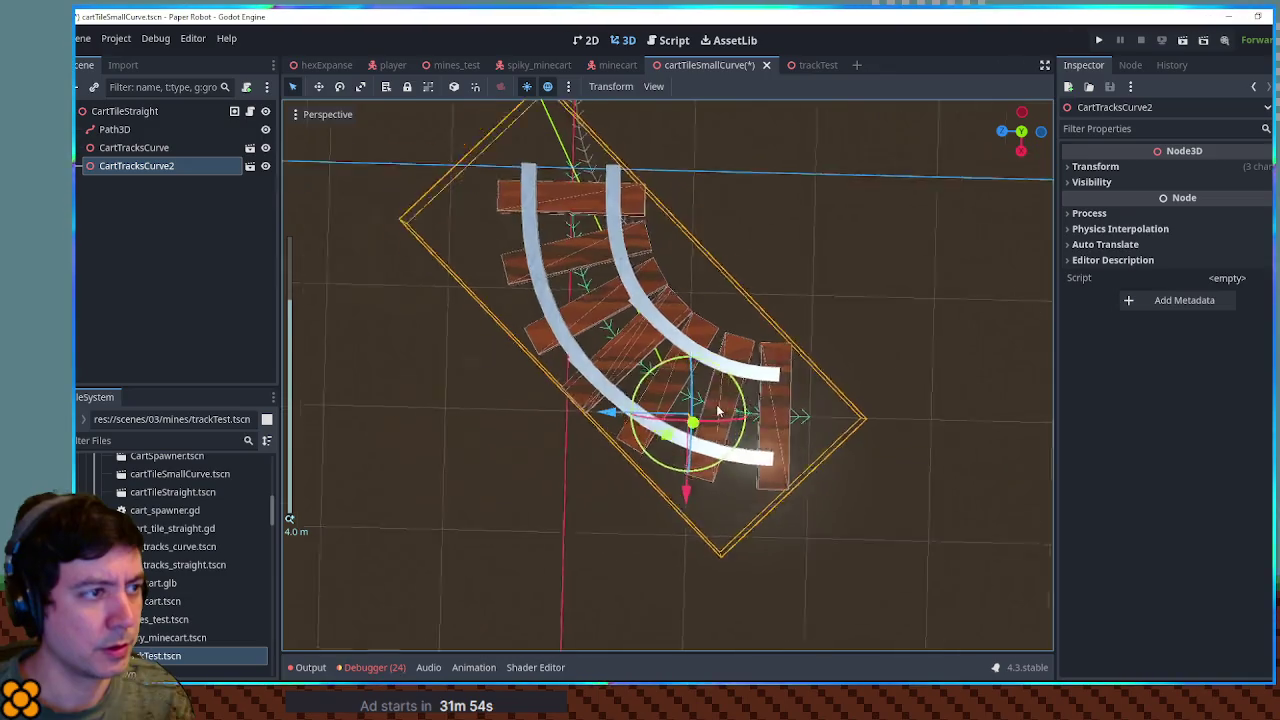
scroll(717, 410, down, 1)
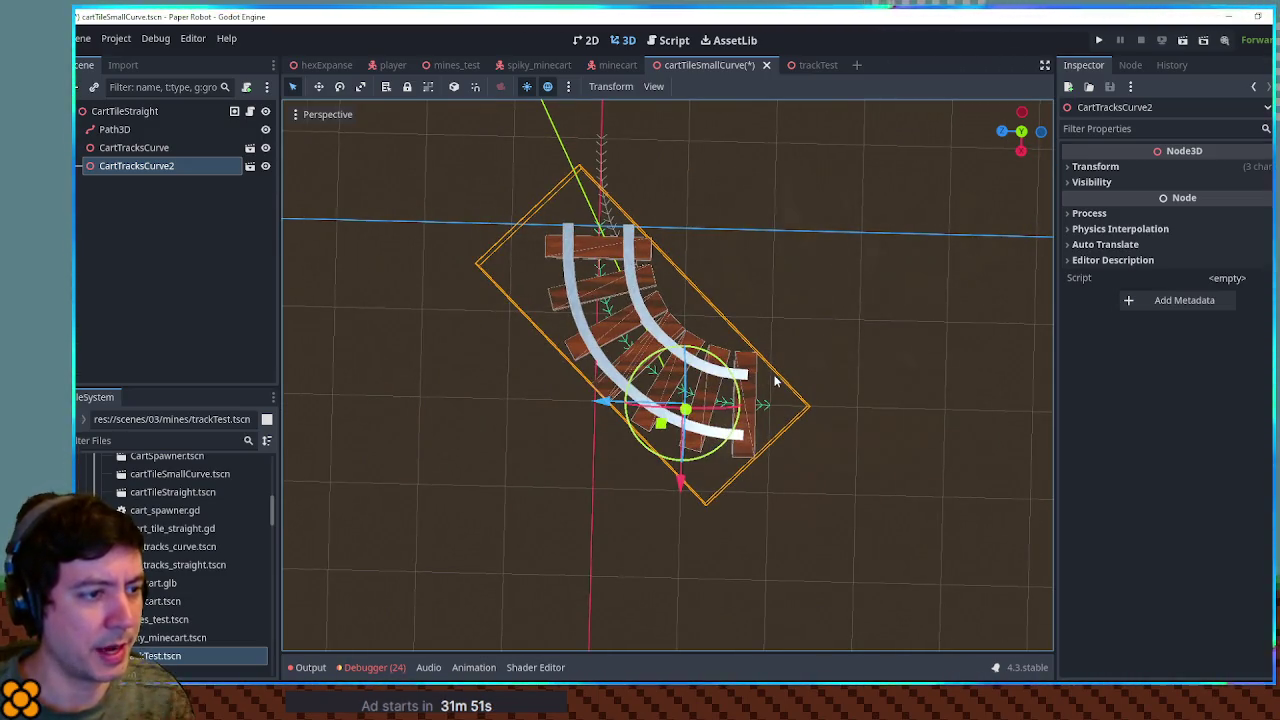
Step: Reselect CartTracksCurve2 and reset its Y rotation to 0
click(134, 147)
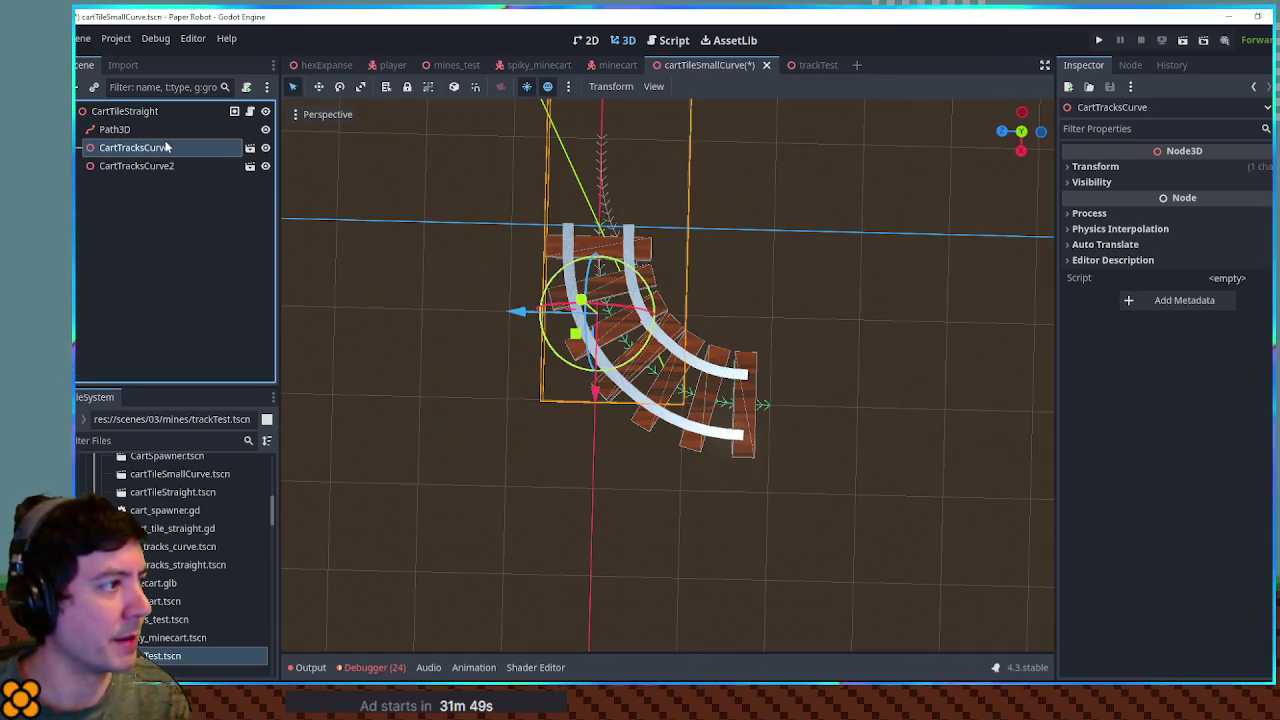
click(136, 165)
mouse_move(640, 320)
mouse_down()
mouse_move(667, 265)
mouse_move(748, 383)
mouse_move(722, 336)
mouse_up()
mouse_move(678, 330)
mouse_down()
mouse_move(700, 332)
mouse_move(668, 360)
mouse_move(700, 332)
mouse_move(670, 393)
mouse_move(692, 398)
mouse_up()
click(1100, 166)
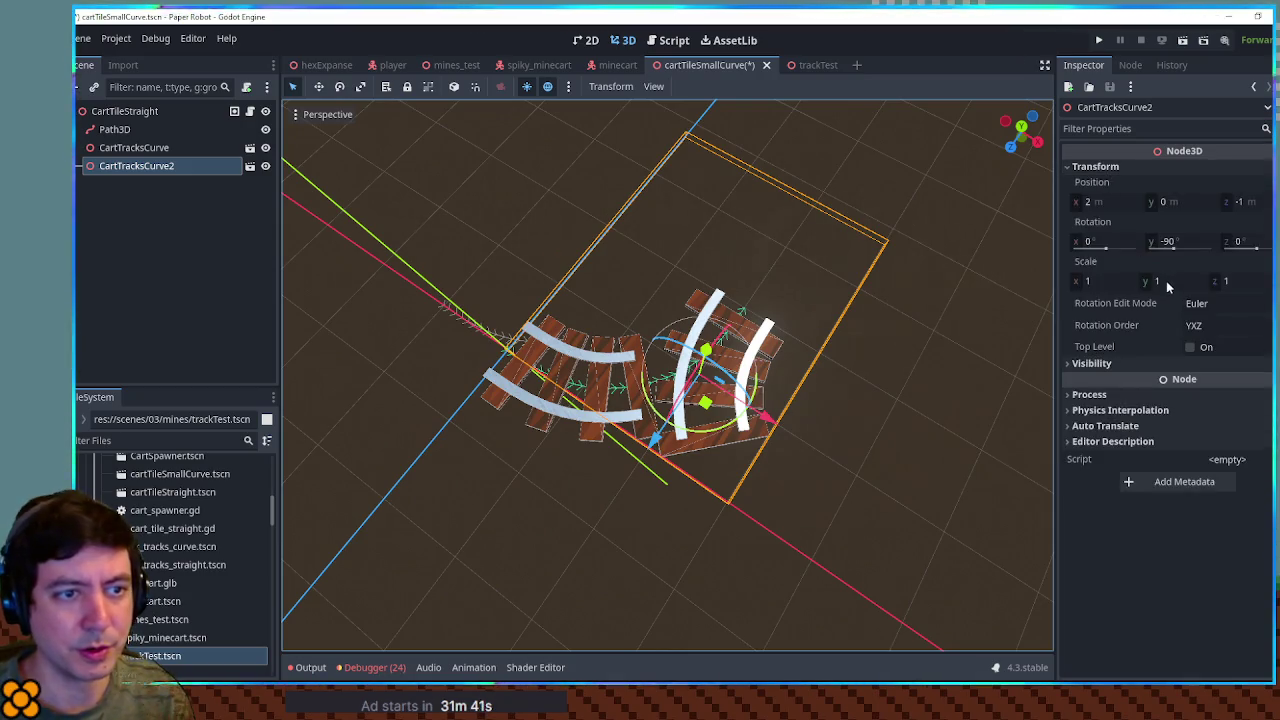
click(1172, 243)
text(0)
key(Return)
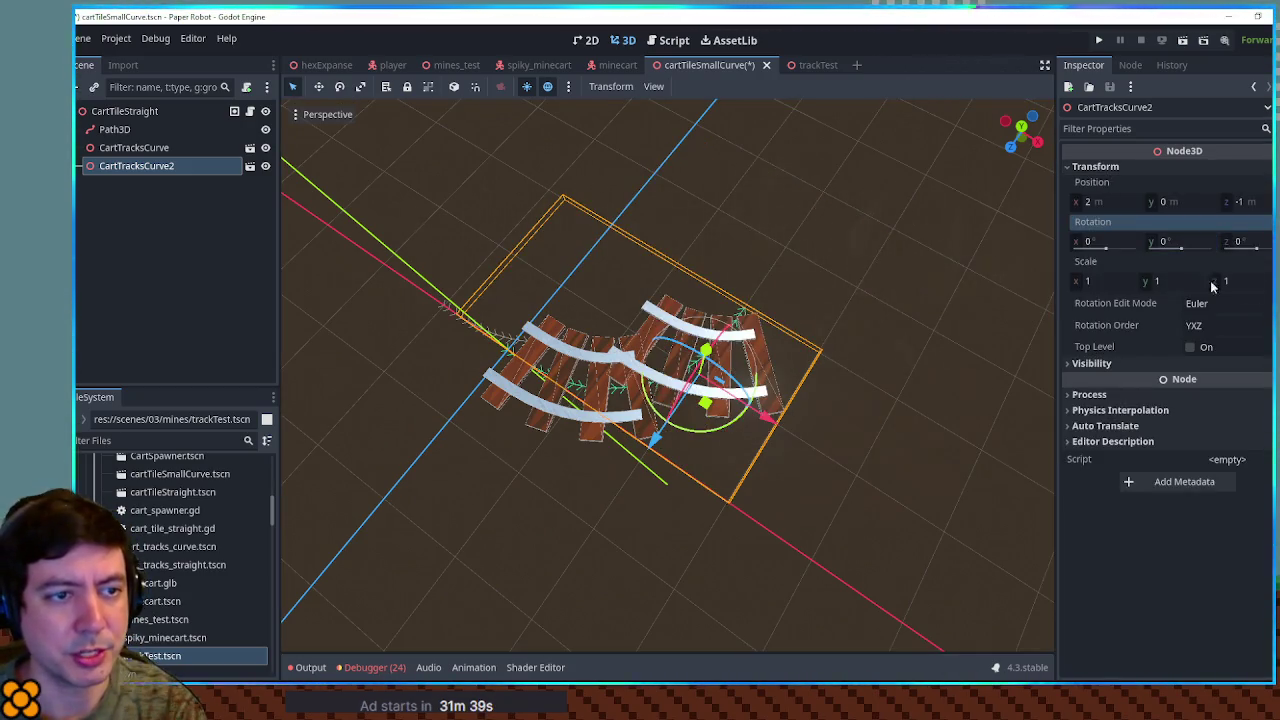
Step: Mirror the piece with X scale -1 and rotate it 90° to join the first curve
click(1119, 281)
text(-1)
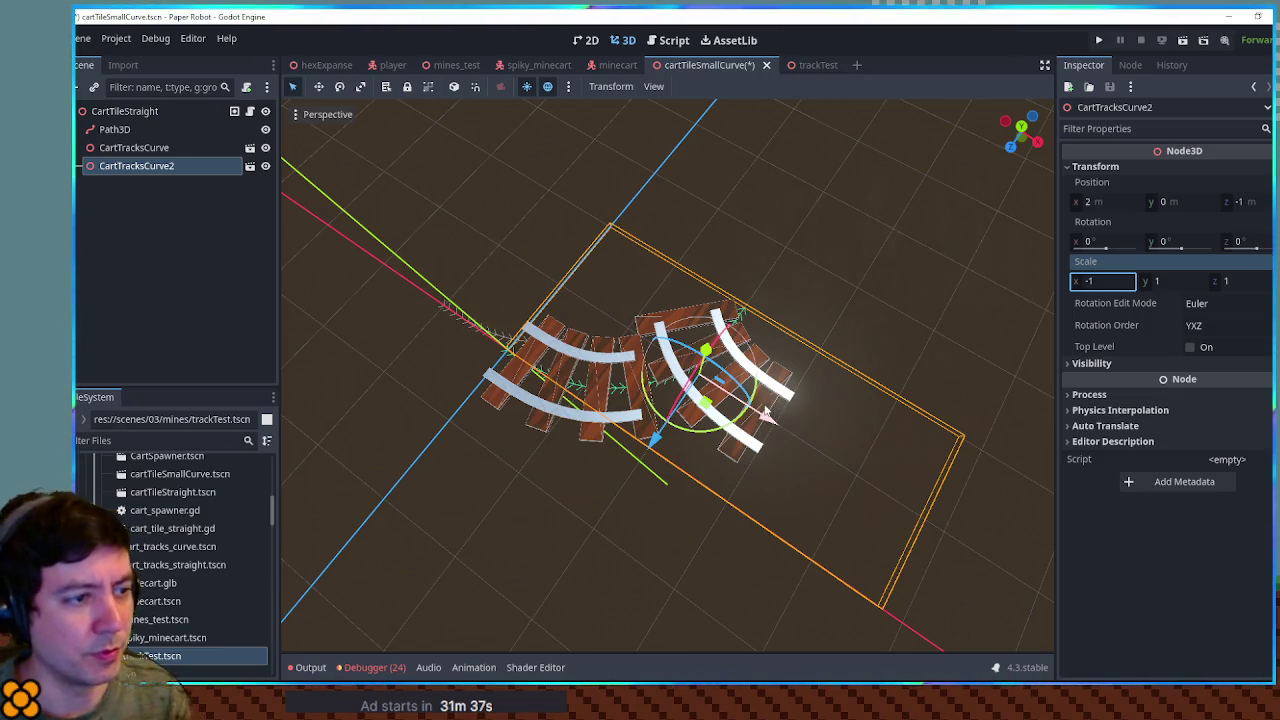
key(Return)
mouse_move(765, 415)
mouse_down()
mouse_move(816, 354)
mouse_move(914, 380)
mouse_move(860, 317)
mouse_move(906, 260)
mouse_move(687, 364)
mouse_move(586, 386)
mouse_move(806, 360)
mouse_up()
click(816, 354)
scroll(806, 360, down, 3)
scroll(804, 385, down, 2)
click(153, 113)
Step: Rename the tile scene's root node from CartTileStraight to CartTileSmallCurve and save the scene
double_click(153, 116)
key(BackSpace)
key(BackSpace)
key(BackSpace)
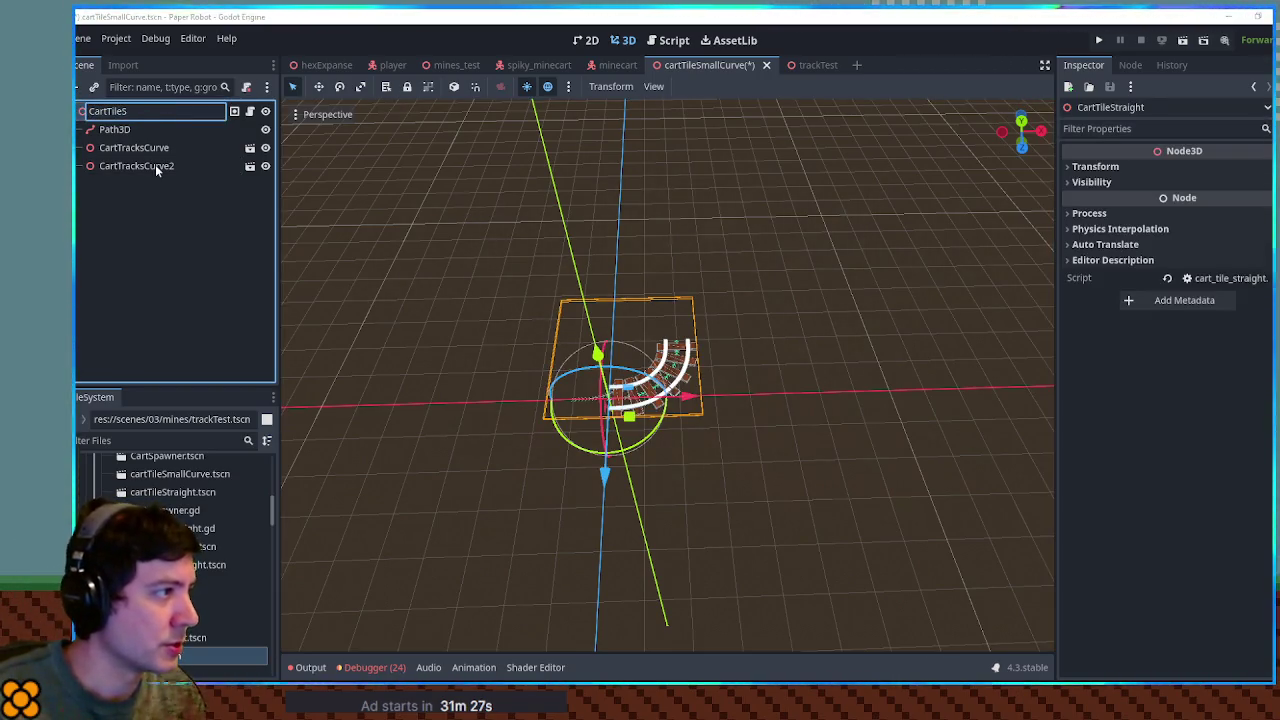
key(BackSpace)
text(SmallCurve)
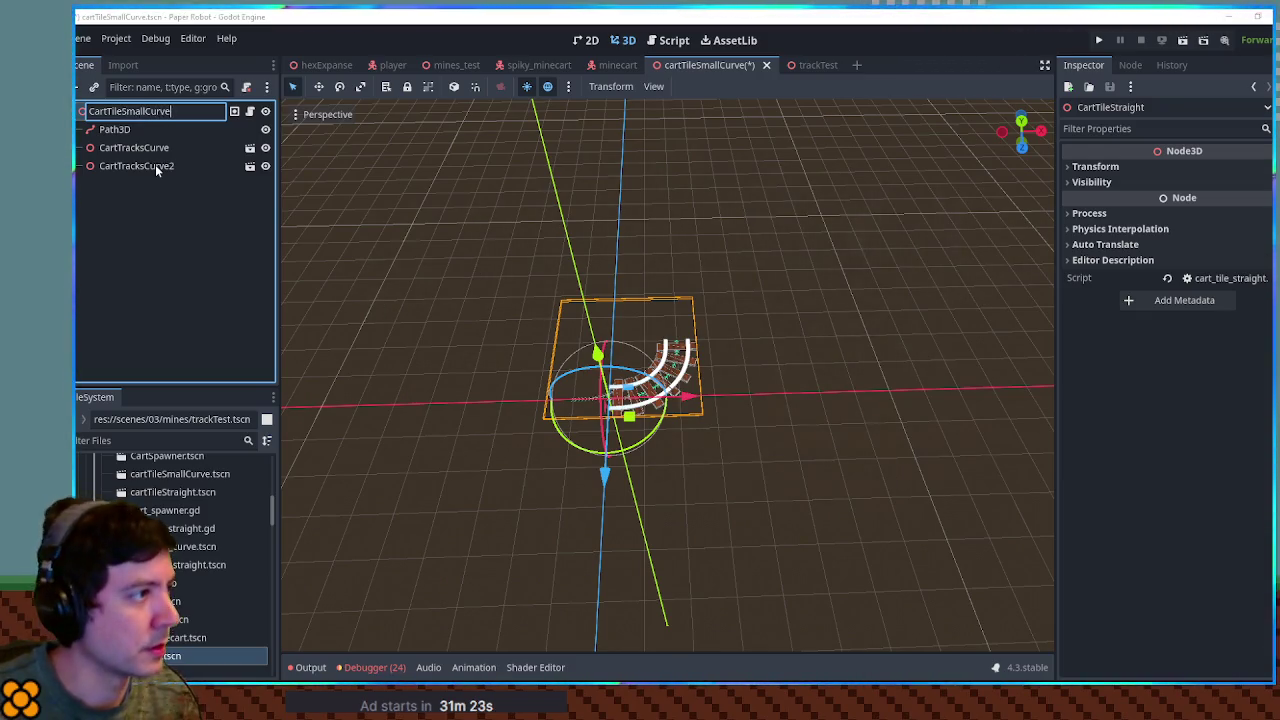
key(Return)
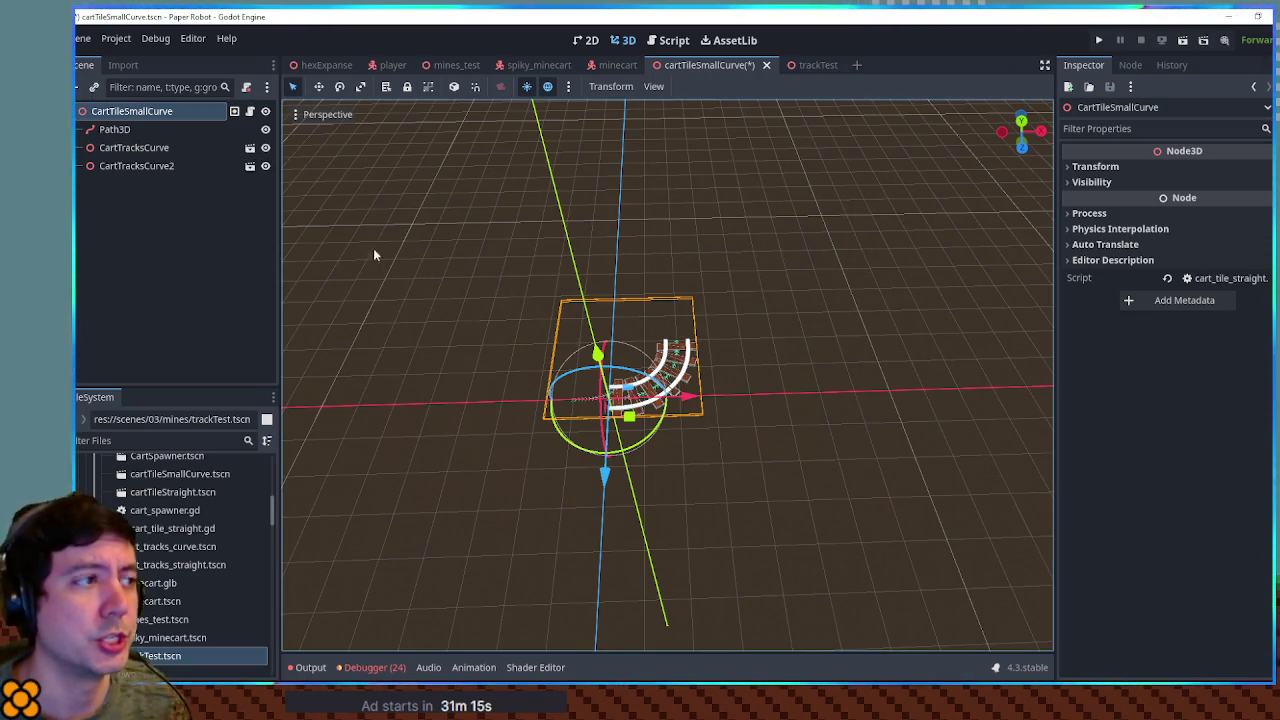
key(ctrl+s)
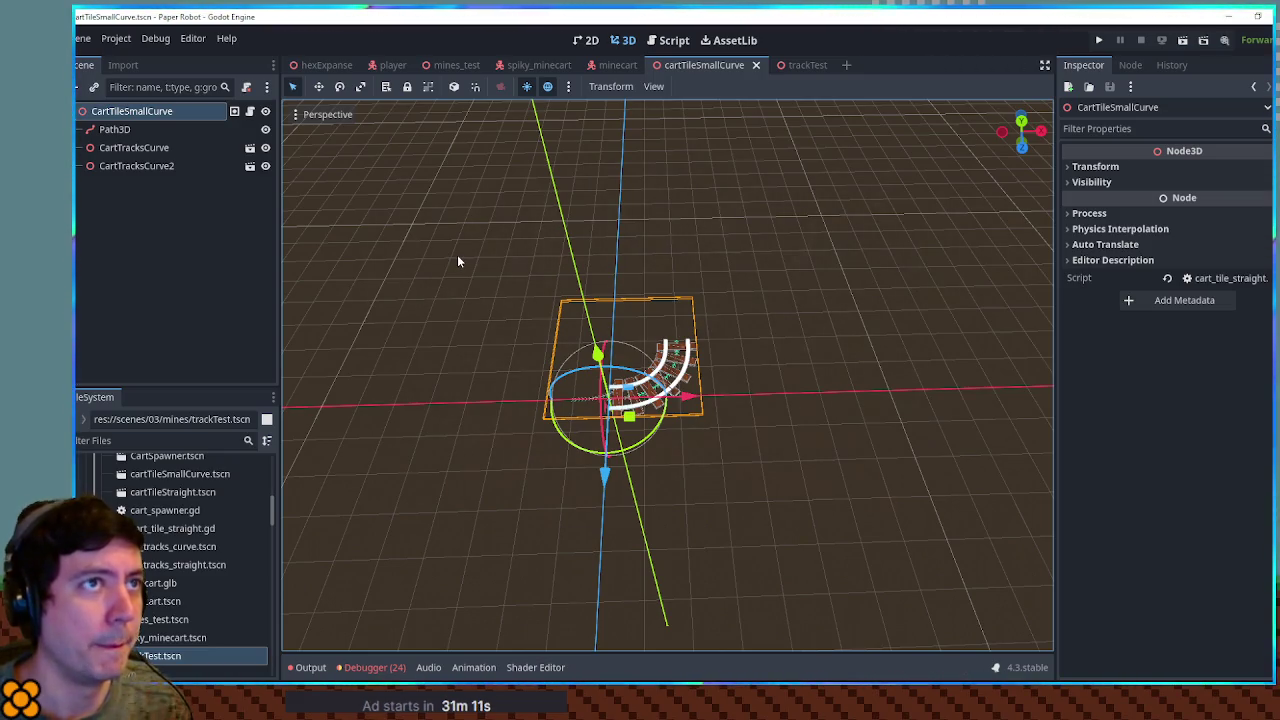
mouse_move(726, 263)
mouse_down()
mouse_move(751, 354)
mouse_move(755, 299)
mouse_move(738, 251)
mouse_move(709, 343)
mouse_up()
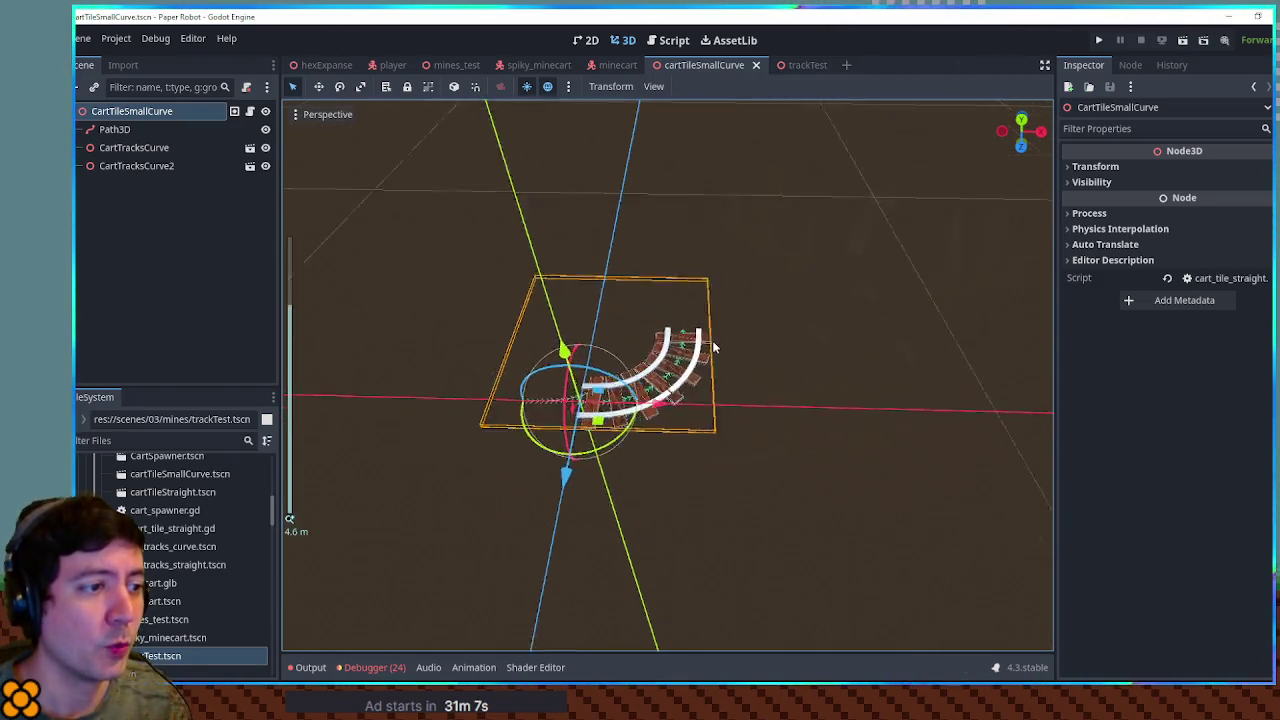
scroll(709, 343, up, 5)
scroll(560, 304, down, 5)
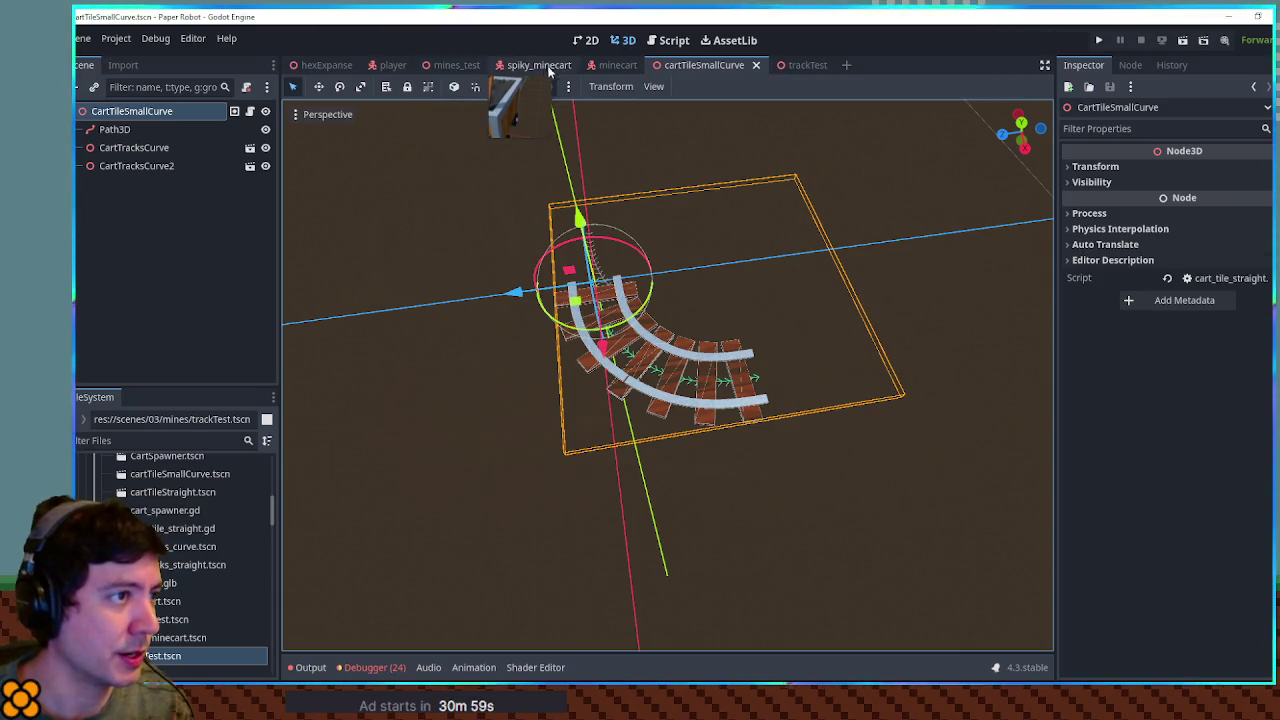
Step: Close trackTest, open mines_test, and drop a rotated cartTileSmallCurve.tscn instance under TrackTiles
click(800, 65)
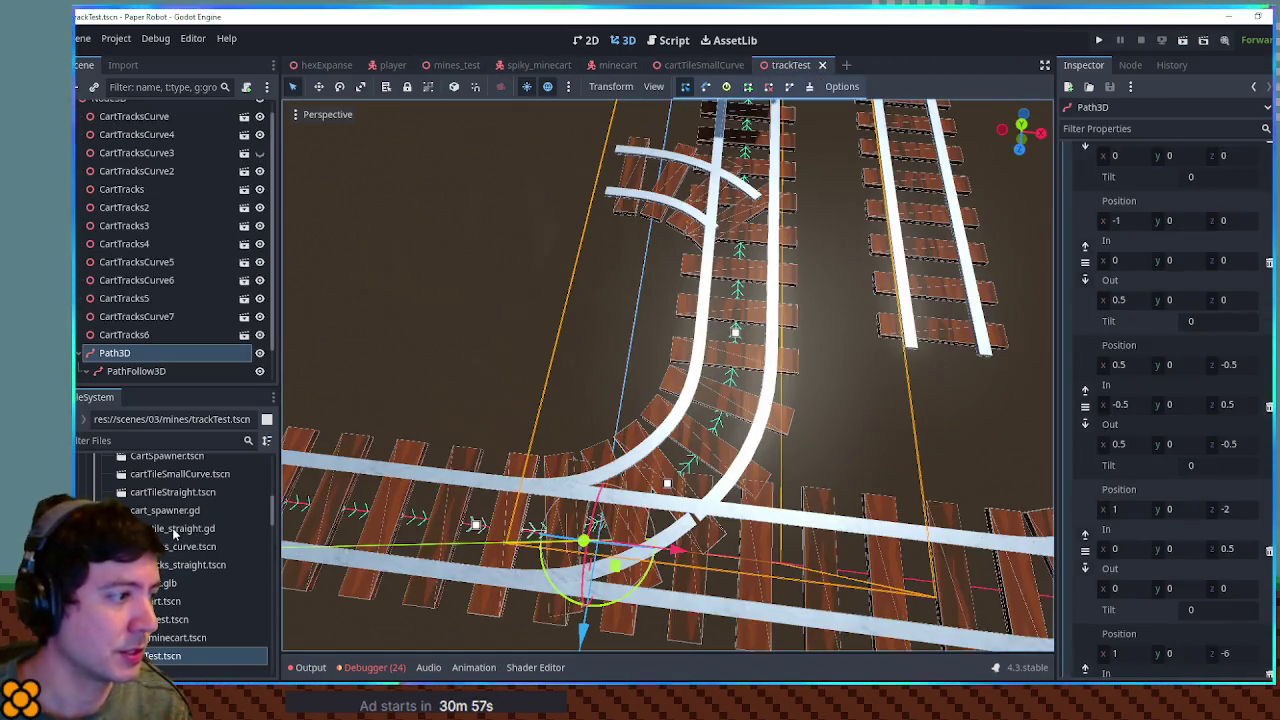
click(822, 65)
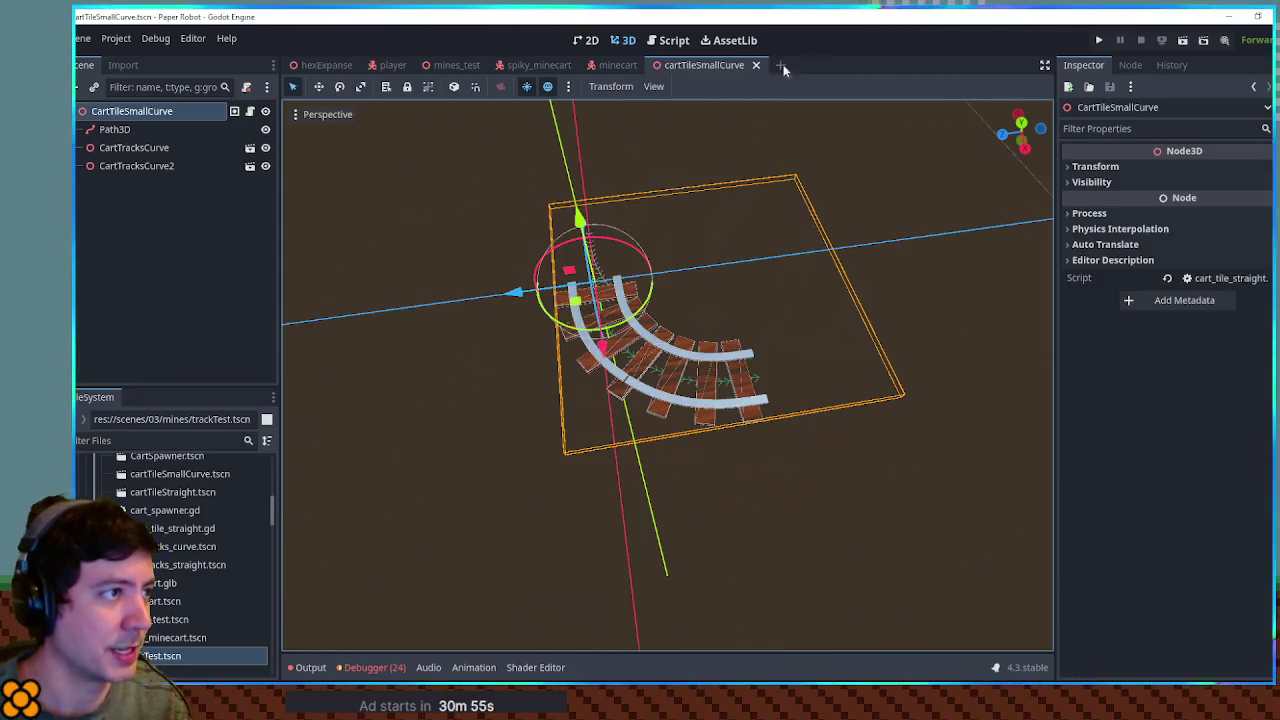
click(445, 70)
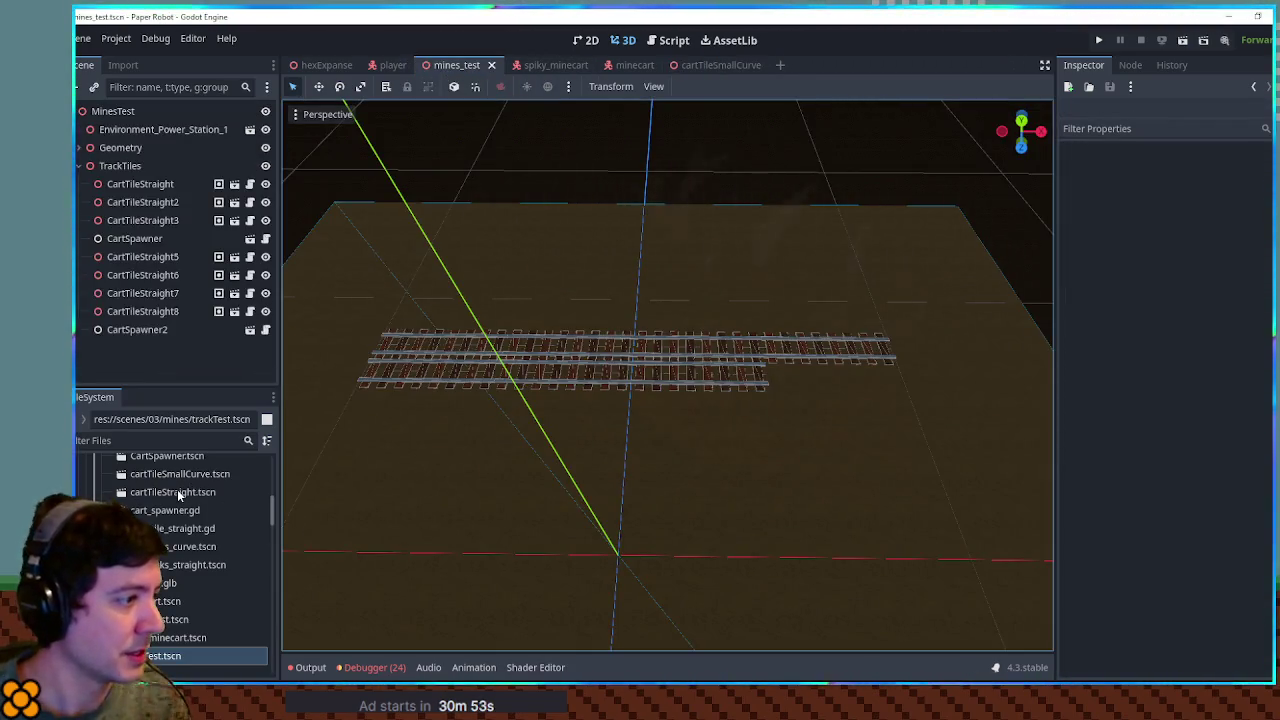
mouse_move(180, 474)
mouse_down()
mouse_move(191, 474)
mouse_move(182, 258)
mouse_move(136, 172)
mouse_up()
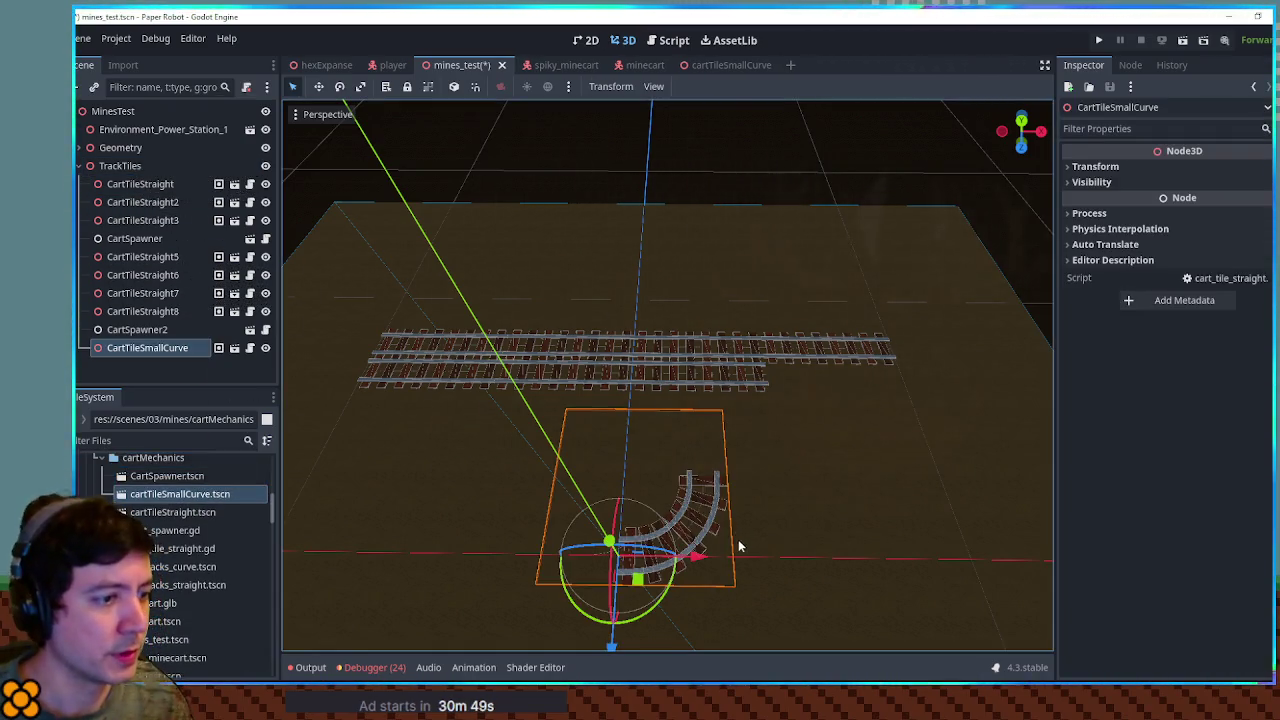
mouse_move(663, 591)
mouse_down()
mouse_move(686, 568)
mouse_move(655, 598)
mouse_up()
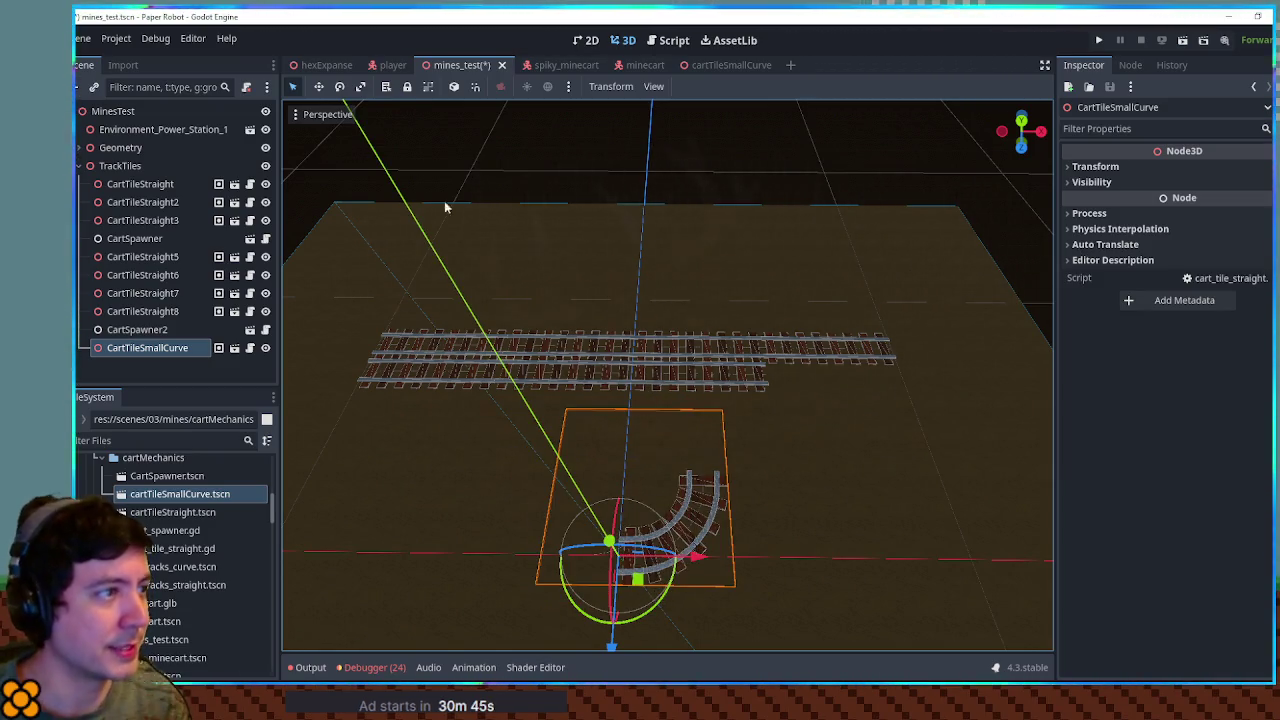
Step: Rename the curve tile file to cartTileSmallCurveLeft.tscn
click(190, 495)
key(F2)
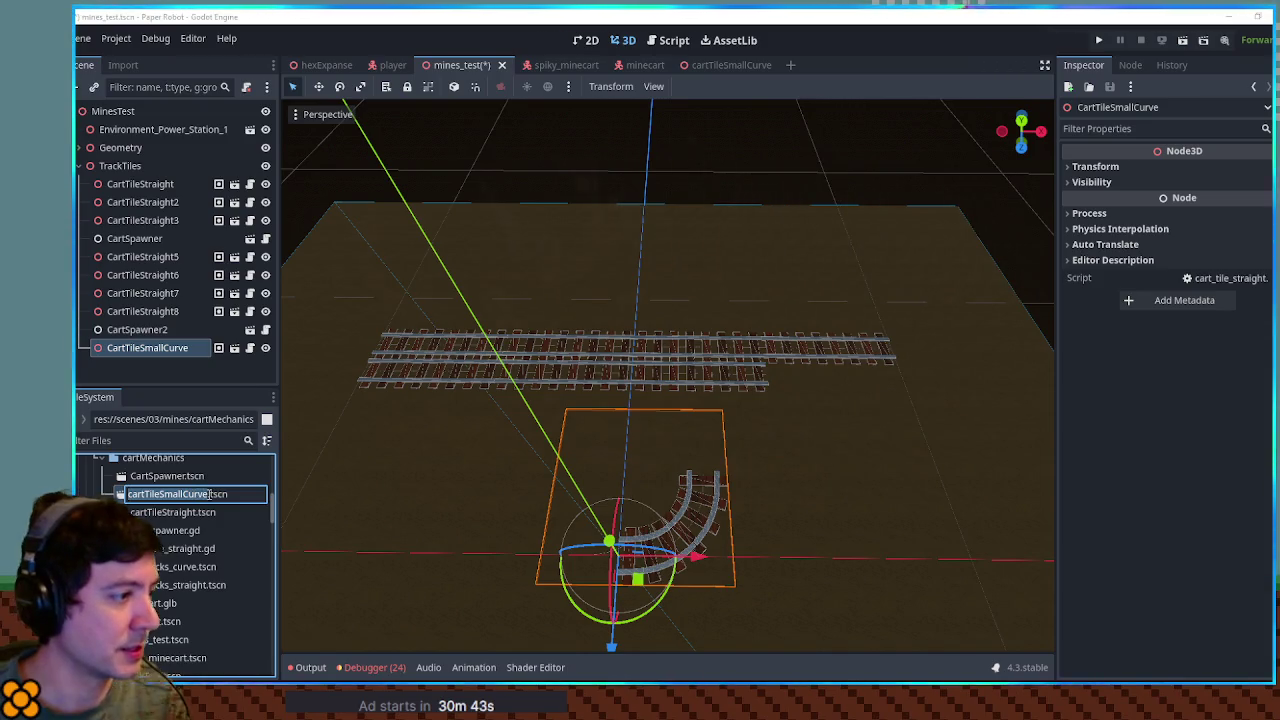
text(Left)
key(Return)
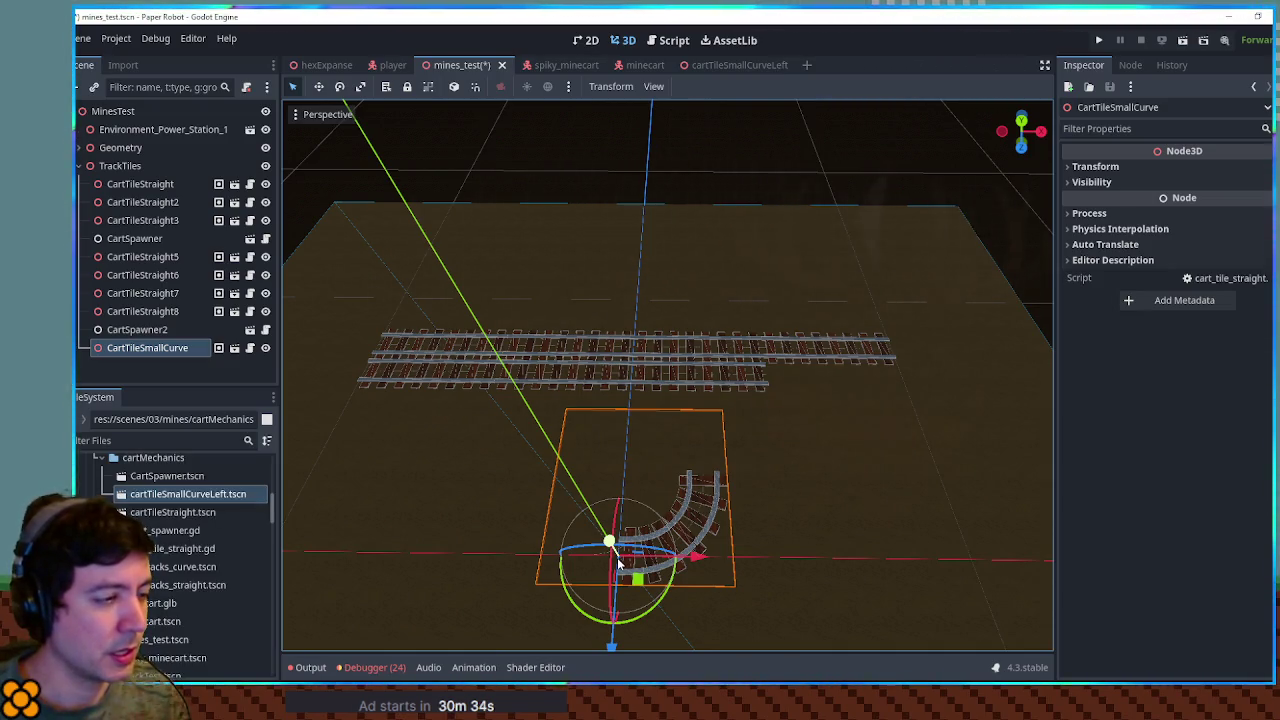
Step: Remove 'Left' so the file is named cartTileSmallCurve.tscn again
click(167, 497)
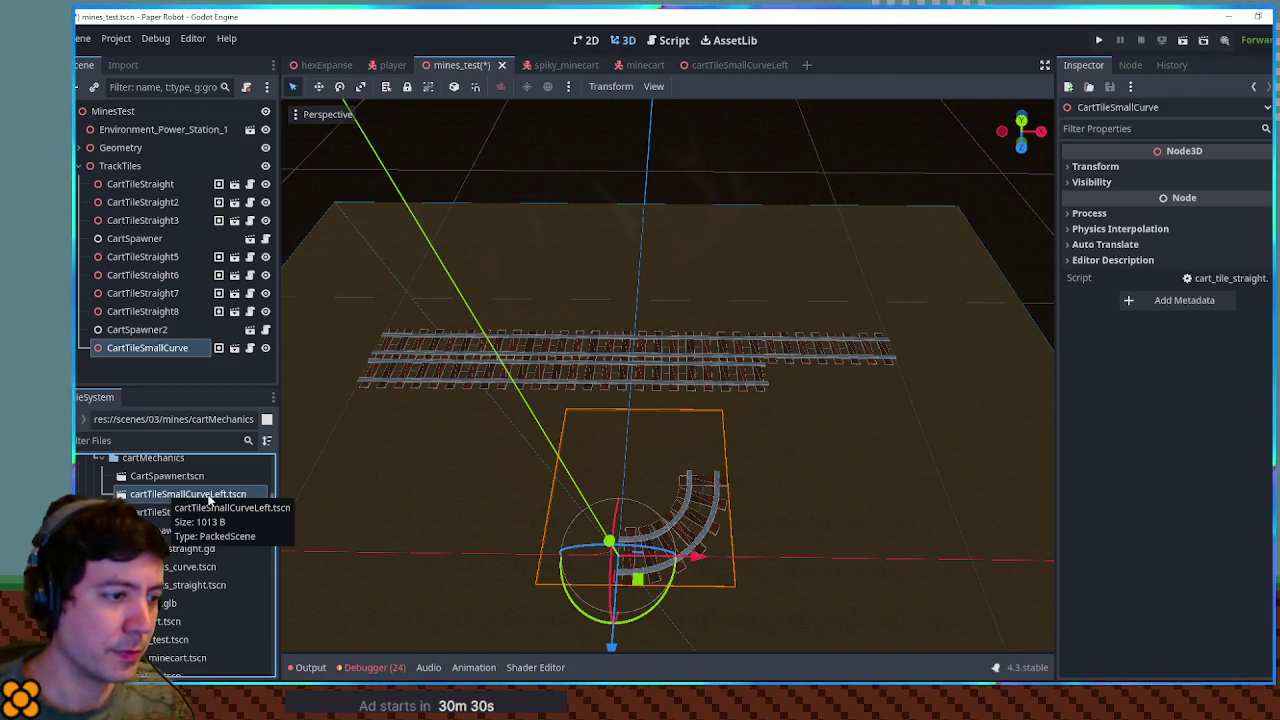
key(F2)
click(226, 494)
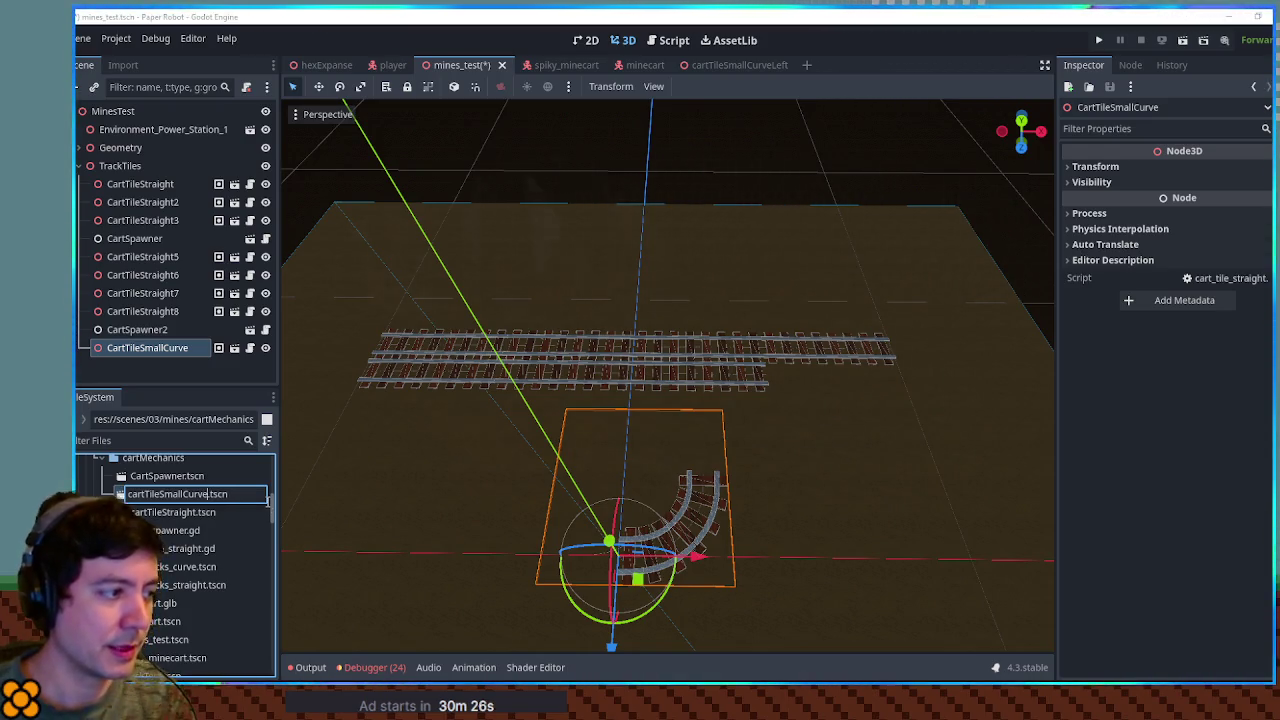
key(Return)
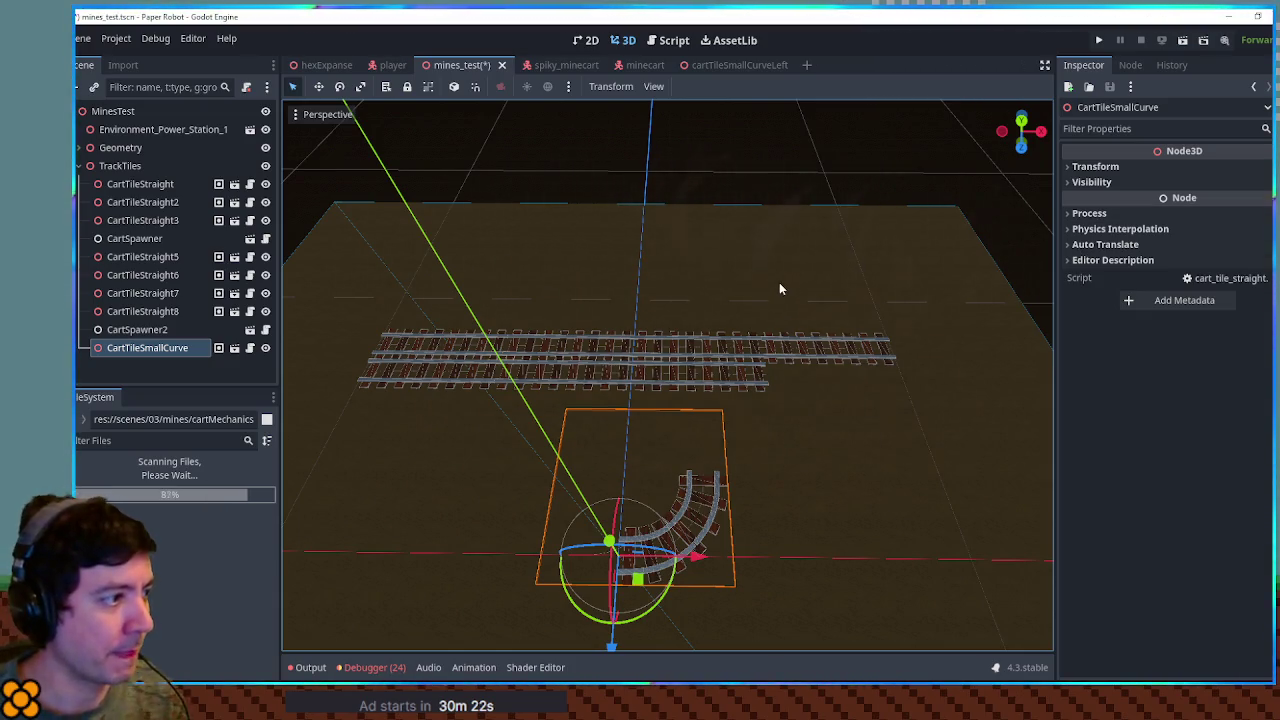
Step: Mirror the curve tile with Scale x -1, turn it 180°, and move it onto the straight tracks
click(1118, 170)
click(1106, 280)
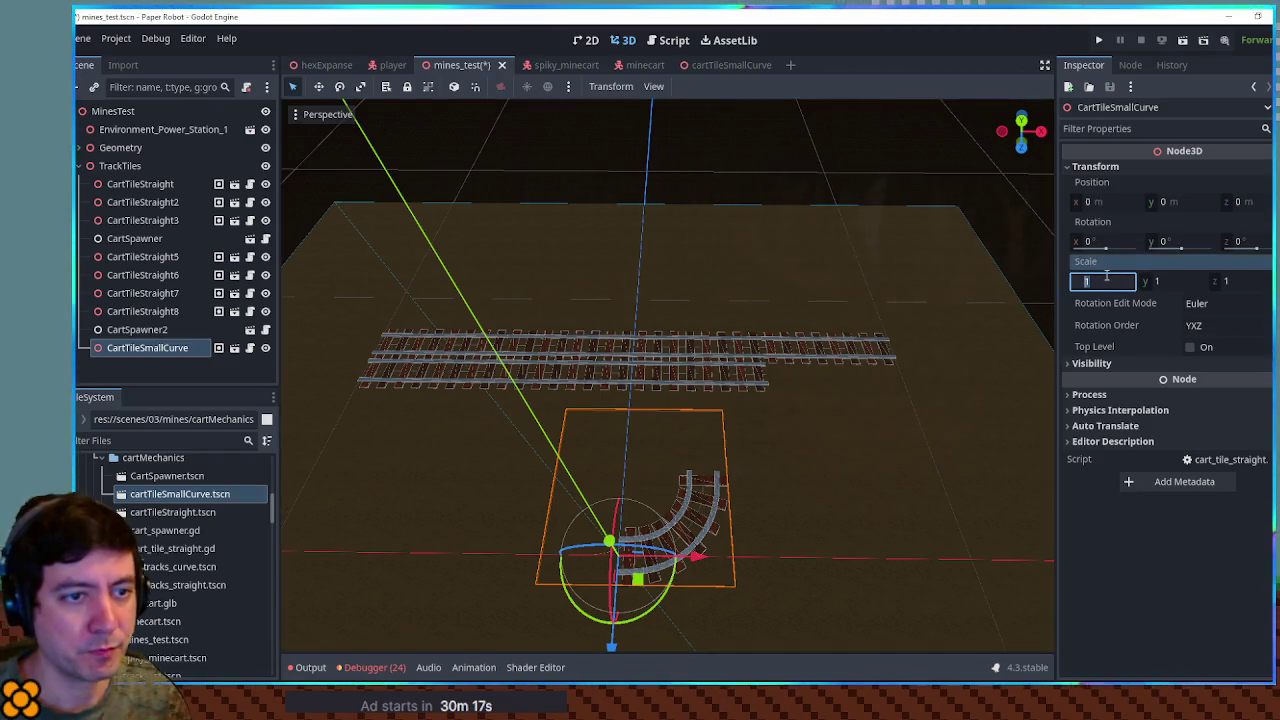
text(-1)
key(Return)
mouse_move(672, 592)
mouse_down()
mouse_move(578, 600)
mouse_move(551, 503)
mouse_move(558, 535)
mouse_up()
mouse_move(643, 585)
mouse_down()
mouse_move(830, 417)
mouse_move(789, 400)
mouse_move(840, 425)
mouse_move(790, 460)
mouse_move(866, 486)
mouse_move(890, 480)
mouse_up()
Step: Add CartTileStraight4, CartTileSmallCurve2 and CartTileSmallCurve3 as duplicates, turning the new curve 180° to close the oval
key(ctrl+d)
click(733, 383)
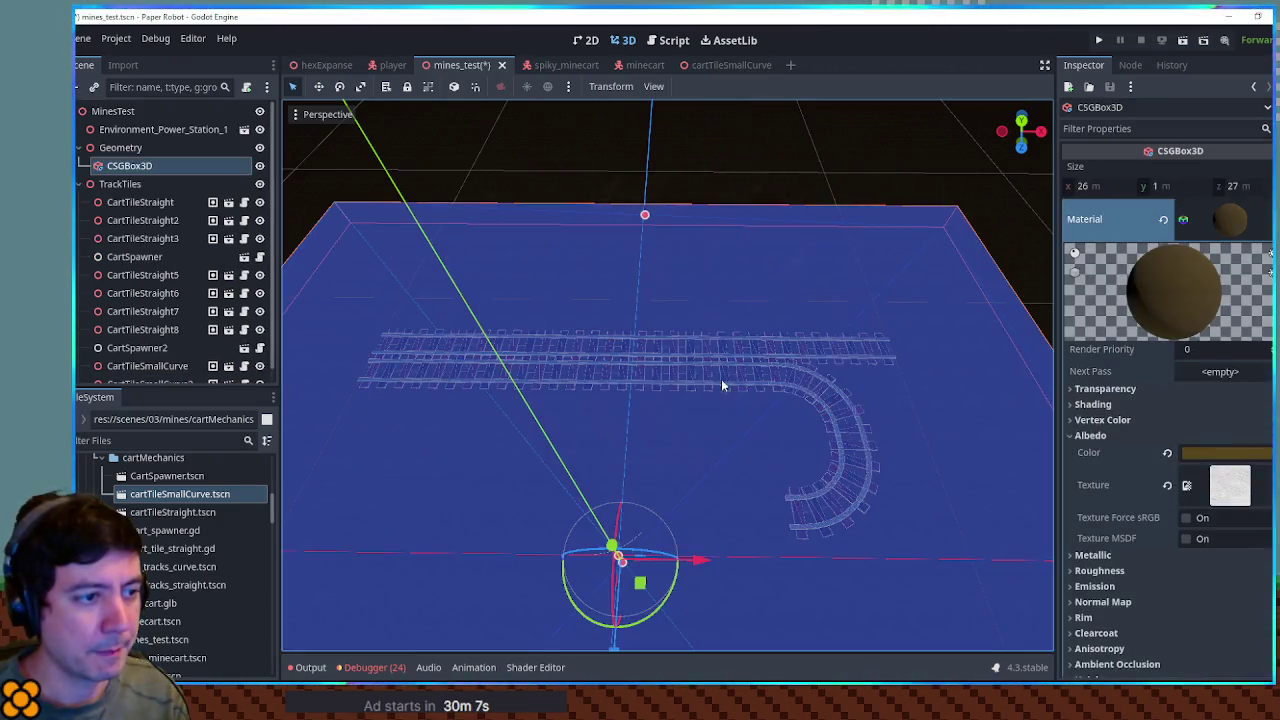
click(712, 387)
key(ctrl+d)
mouse_move(690, 395)
mouse_down()
mouse_move(665, 410)
mouse_move(774, 530)
mouse_move(832, 517)
mouse_up()
click(863, 489)
key(ctrl+d)
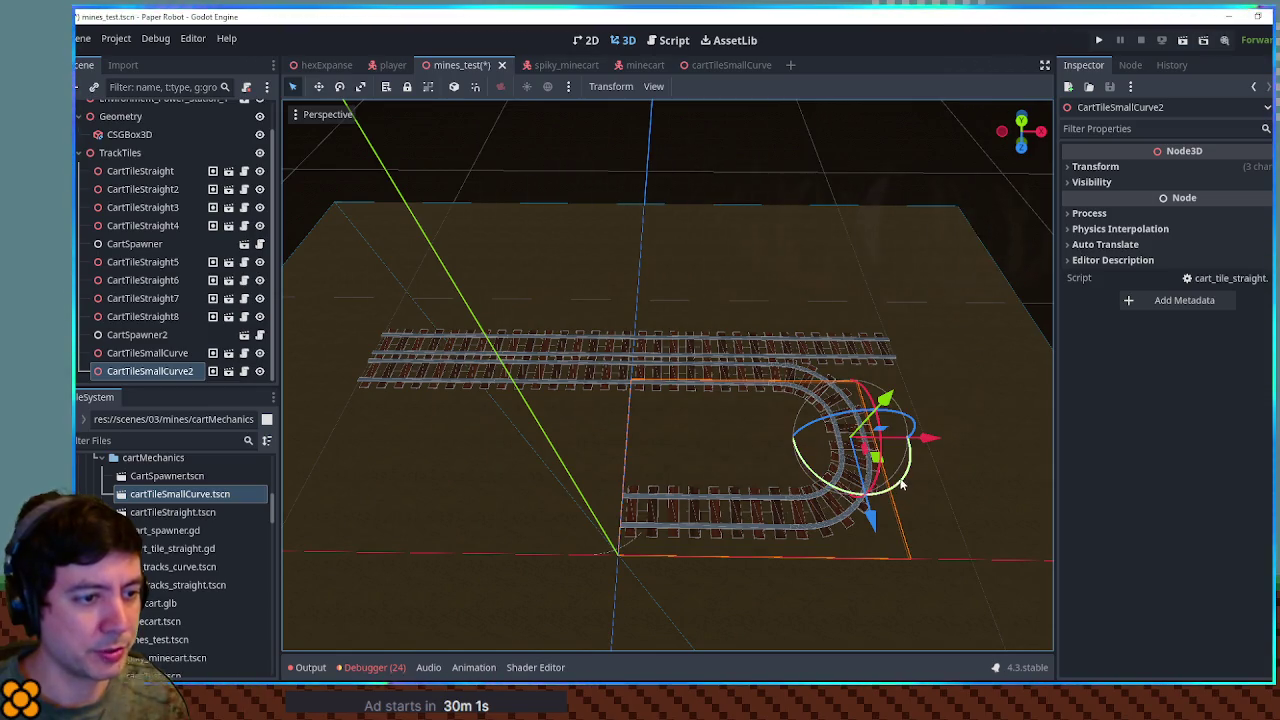
key(ctrl+d)
mouse_move(860, 450)
mouse_down()
mouse_move(779, 391)
mouse_move(817, 407)
mouse_move(560, 491)
mouse_move(625, 492)
mouse_up()
Step: Save mines_test and run it to test the track loop
key(ctrl+s)
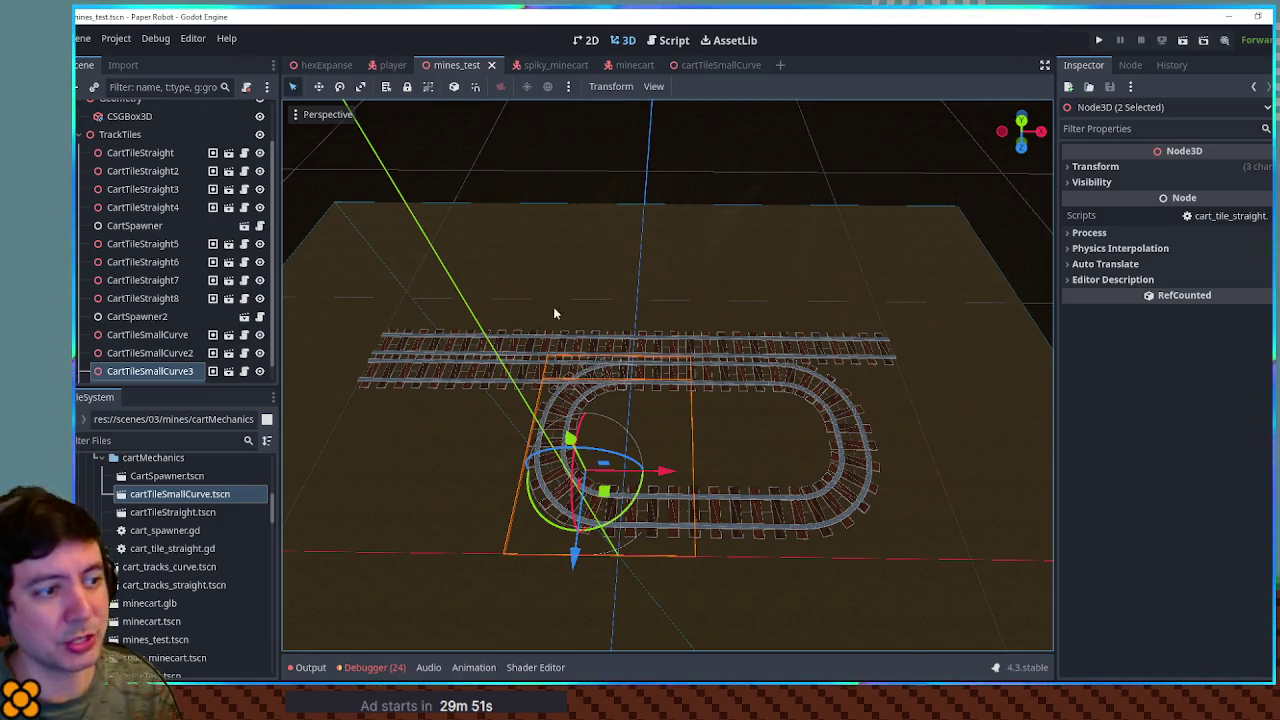
key(F6)
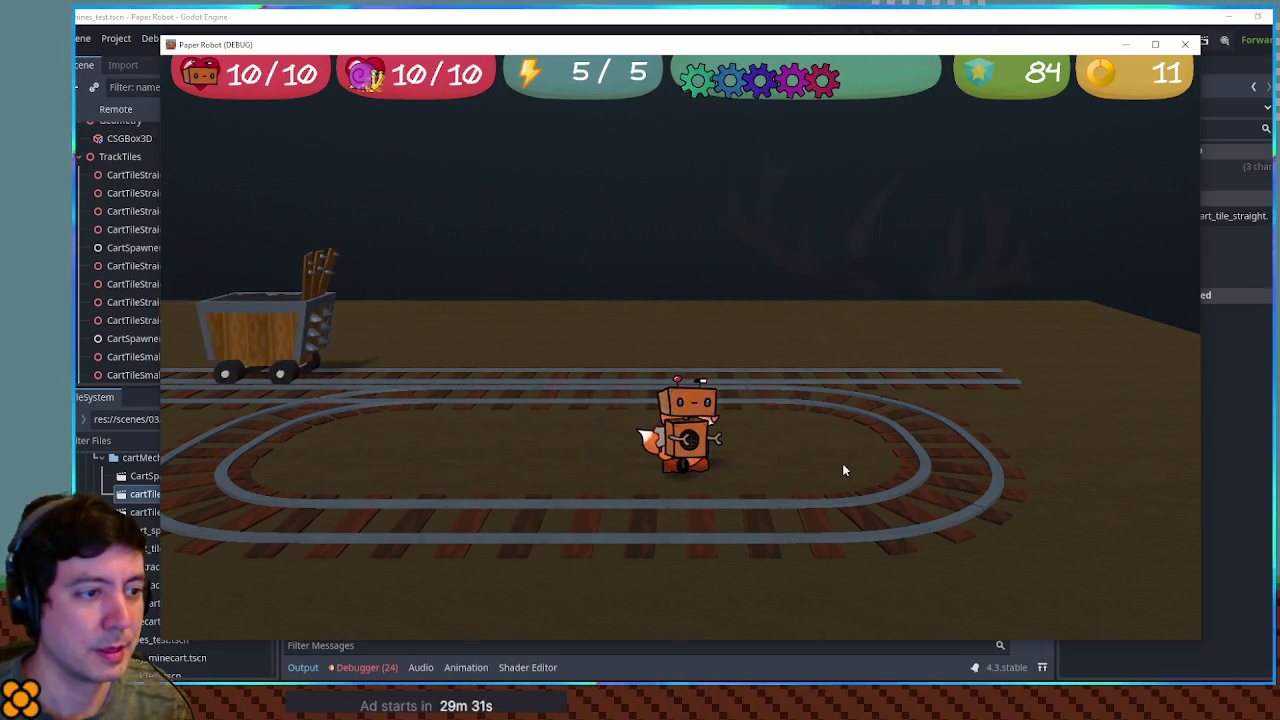
click(1185, 44)
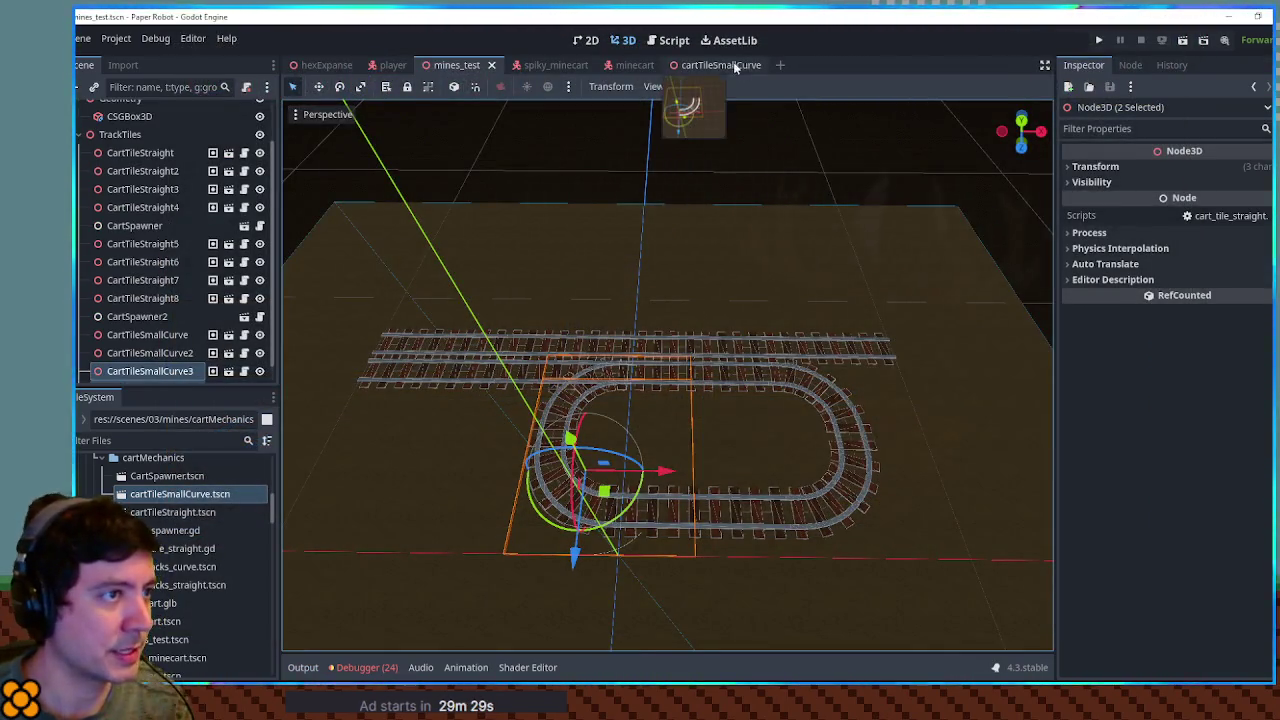
click(740, 66)
click(115, 129)
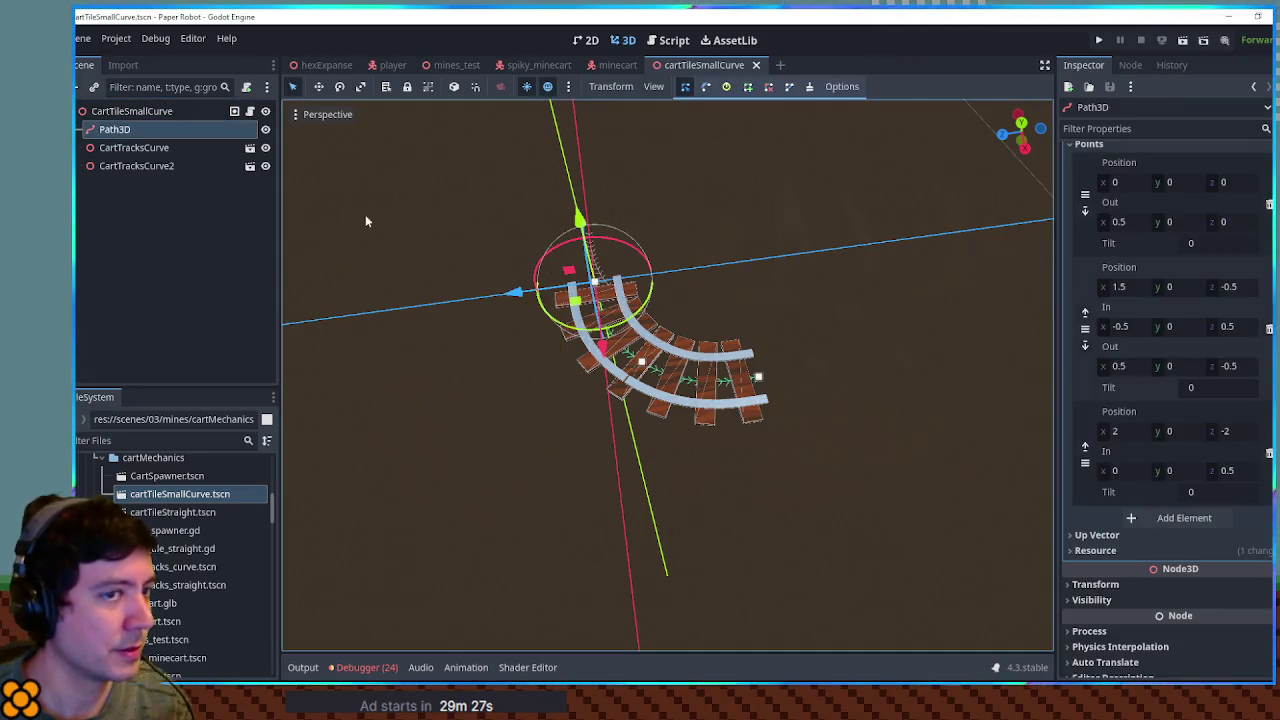
key(f)
scroll(636, 343, up, 3)
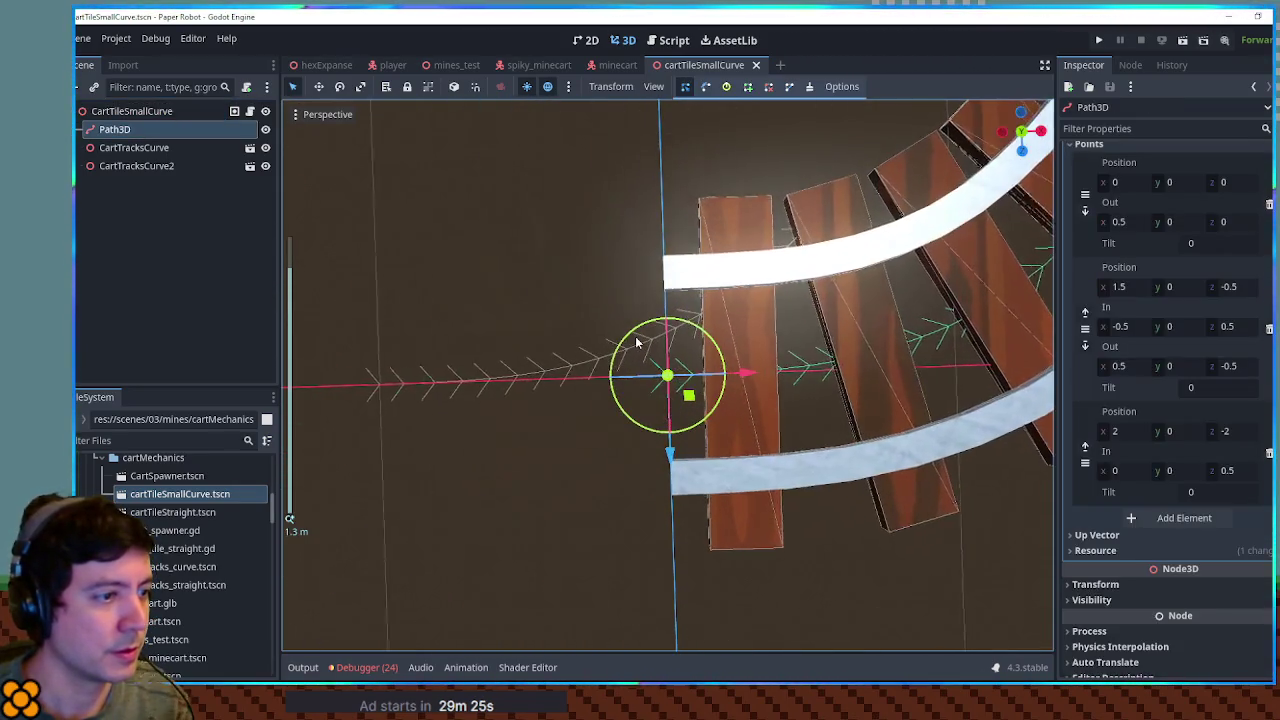
key(KP_7)
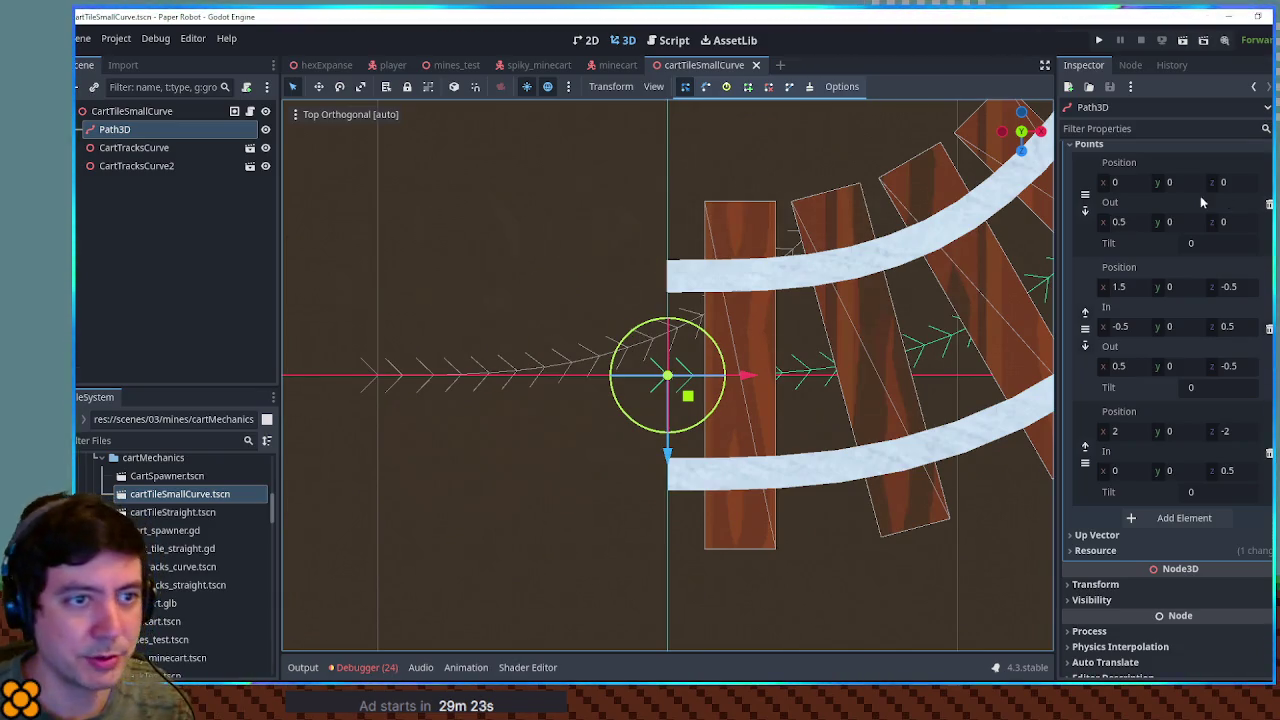
scroll(740, 257, down, 4)
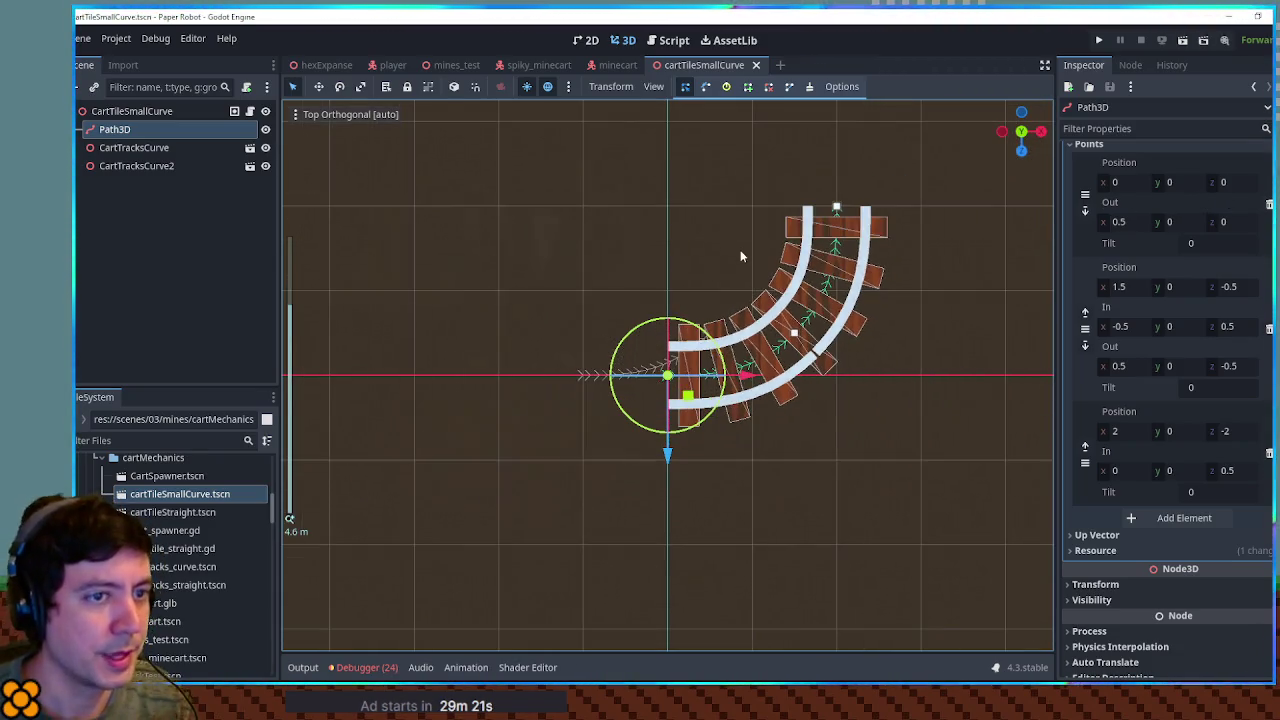
click(1130, 222)
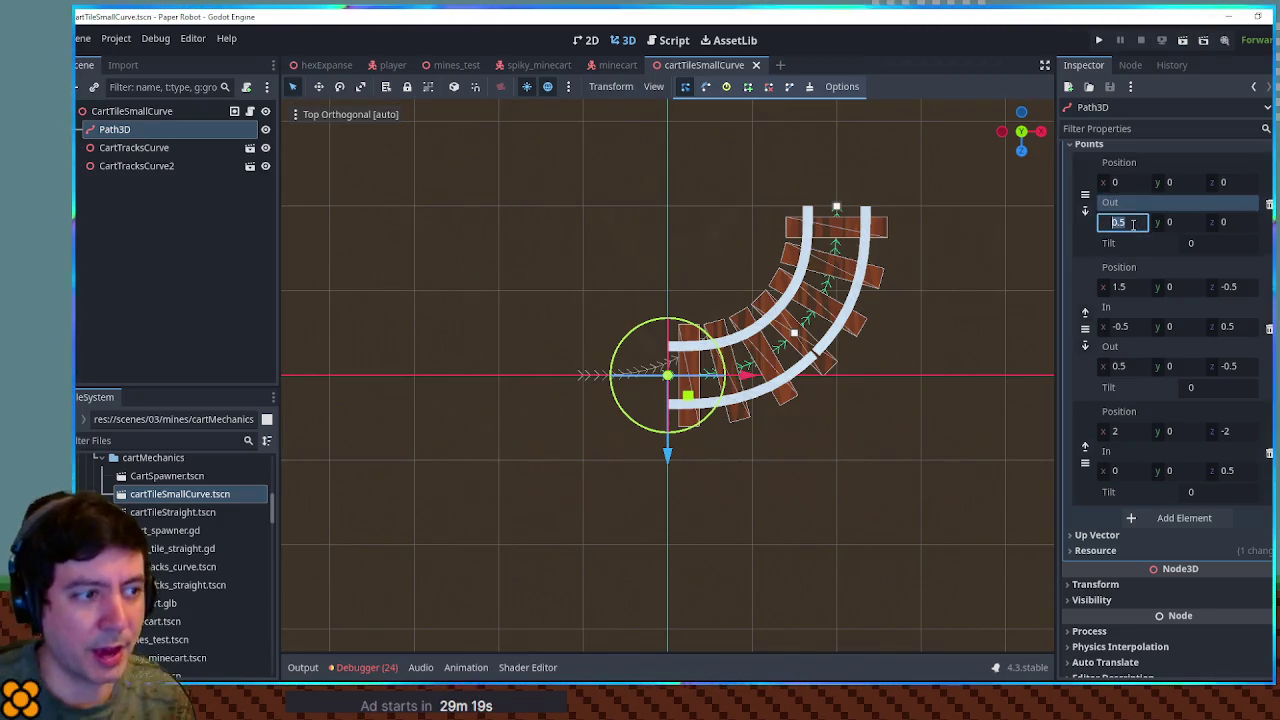
text(0)
key(Return)
scroll(793, 380, up, 5)
scroll(792, 370, up, 3)
key(ctrl+z)
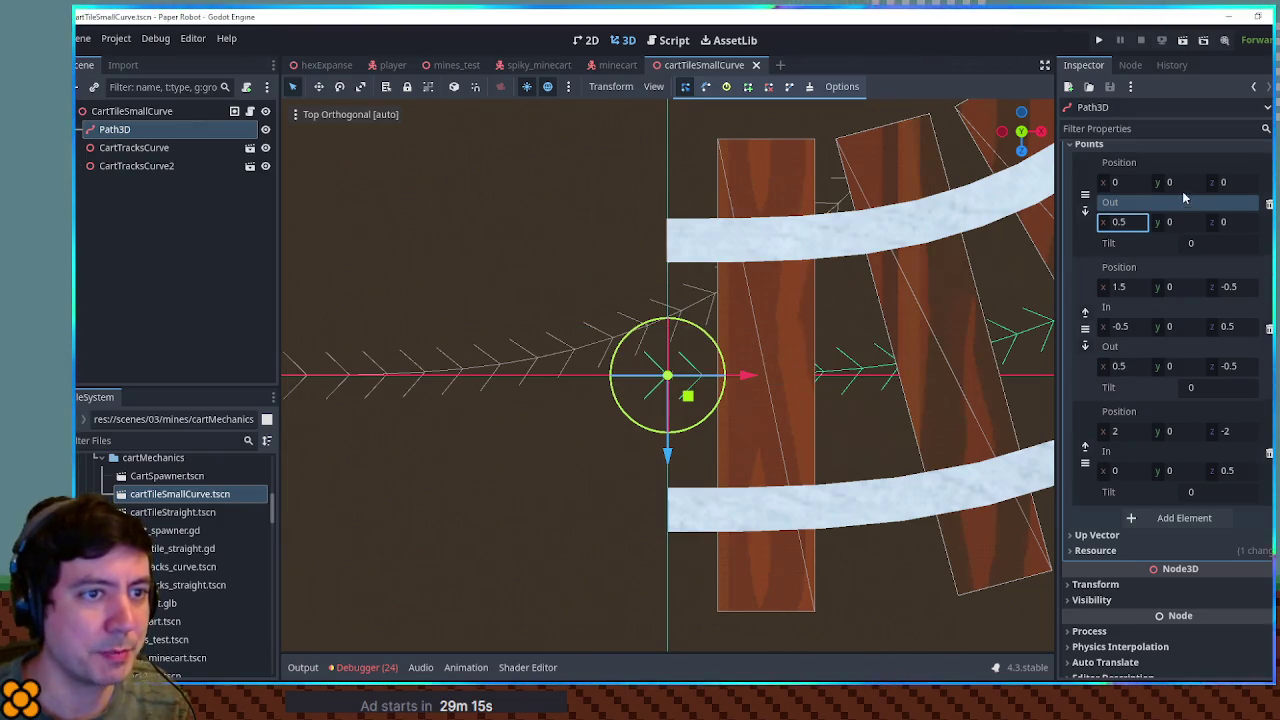
click(121, 111)
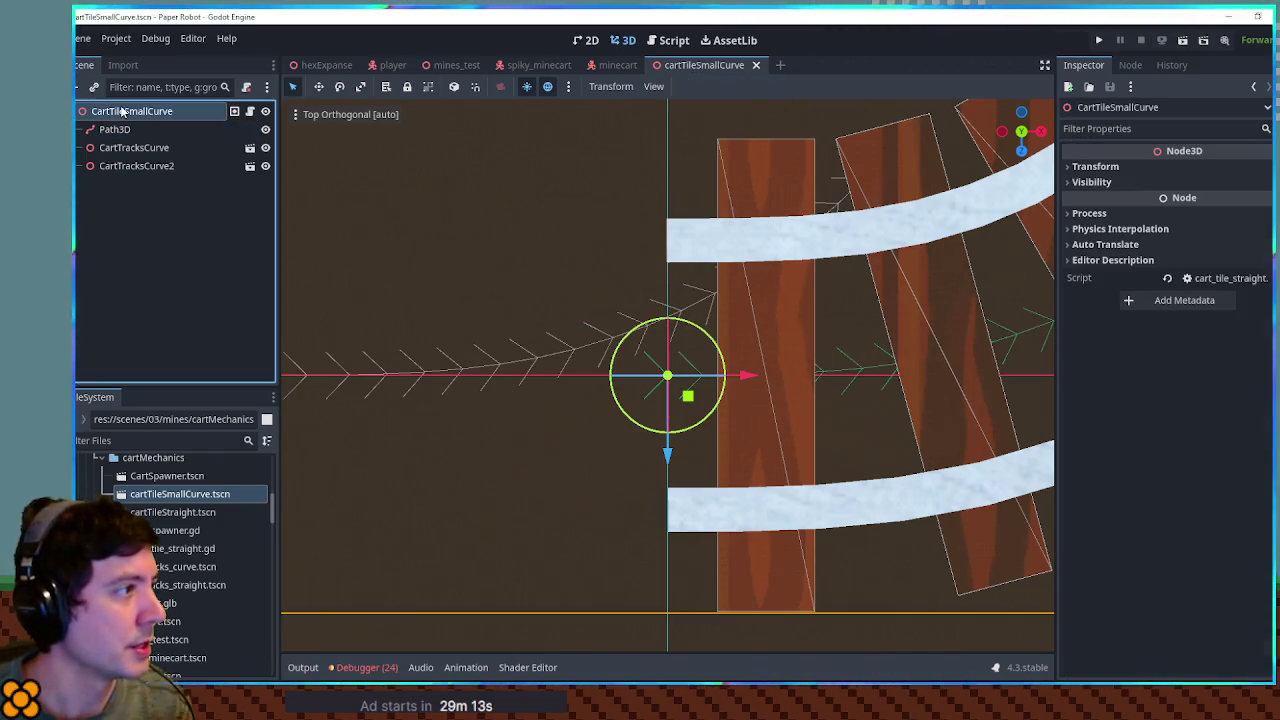
click(1146, 167)
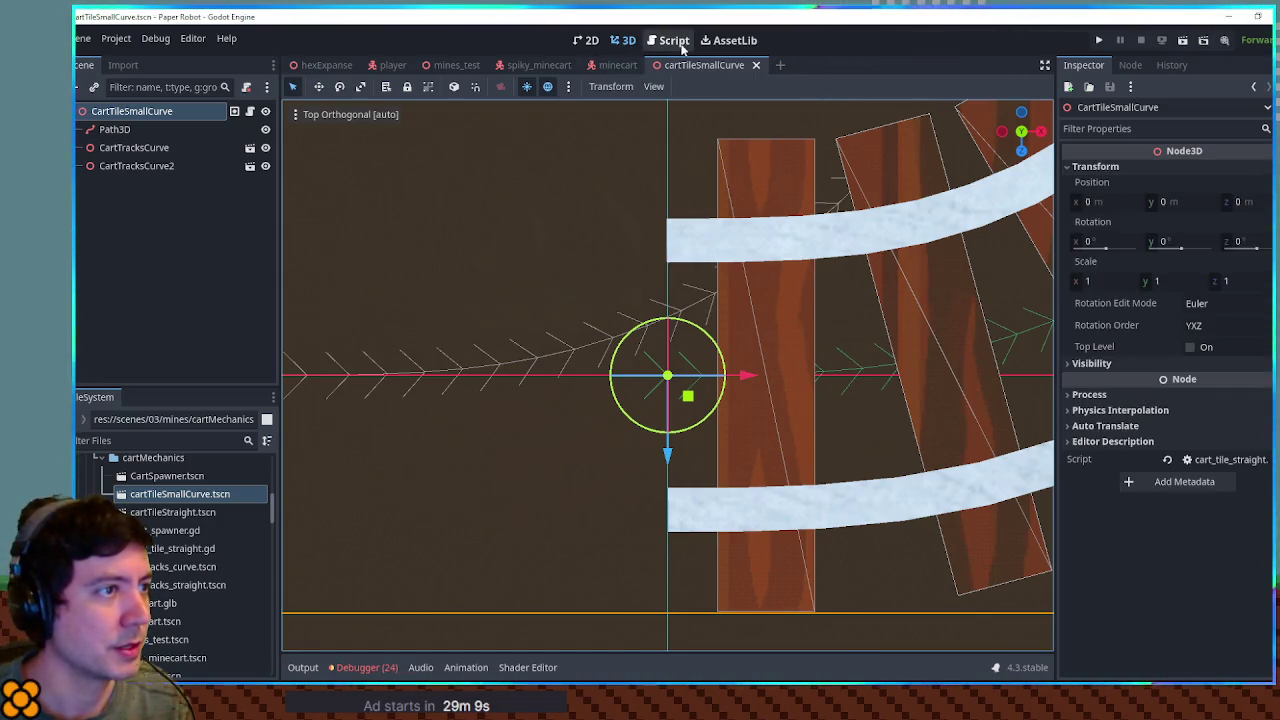
click(450, 65)
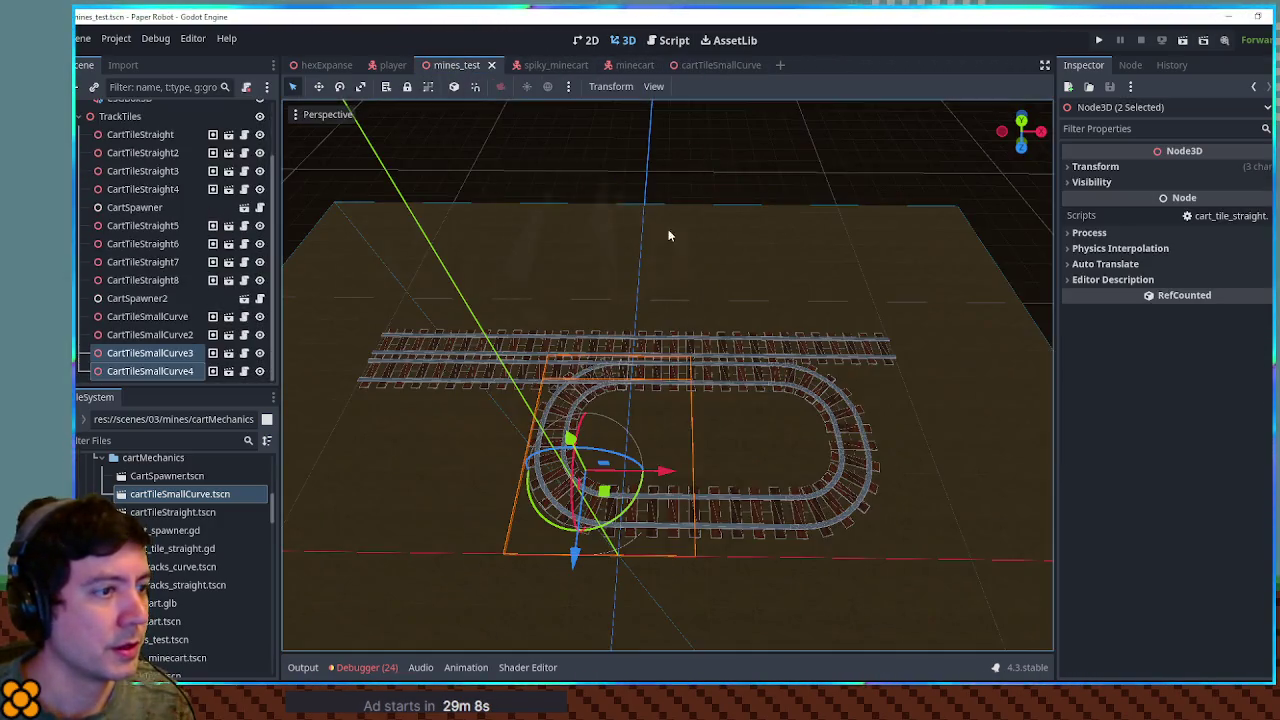
Step: Rotate CartTileStraight6 45° out of the upper straight track
click(811, 387)
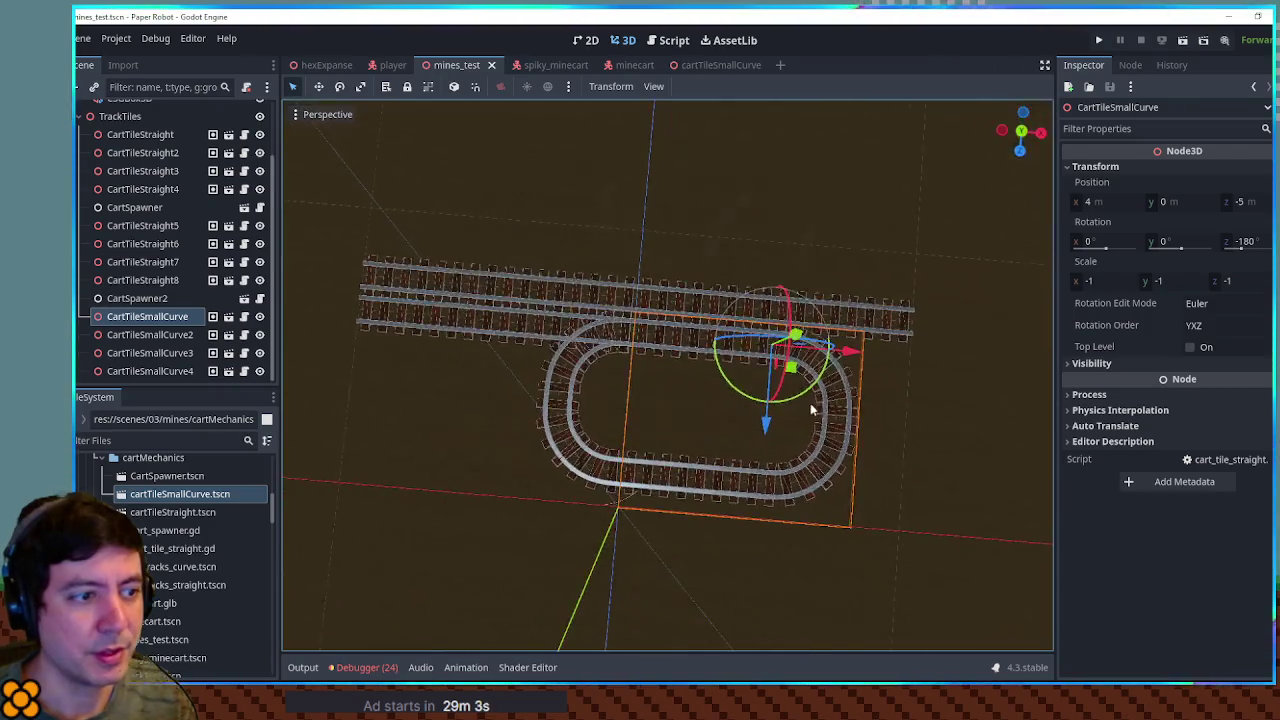
mouse_move(808, 408)
mouse_down()
mouse_move(790, 303)
mouse_move(800, 335)
mouse_move(760, 305)
mouse_move(790, 360)
mouse_move(770, 390)
mouse_up()
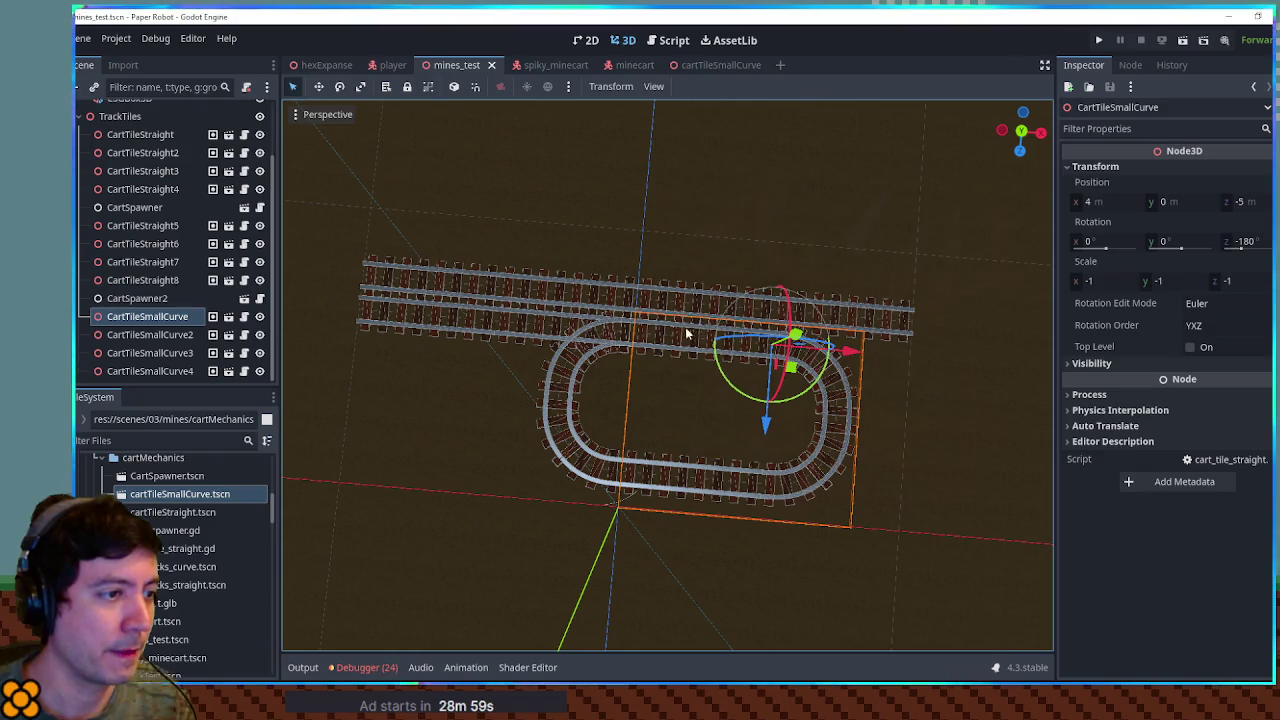
click(688, 332)
click(766, 297)
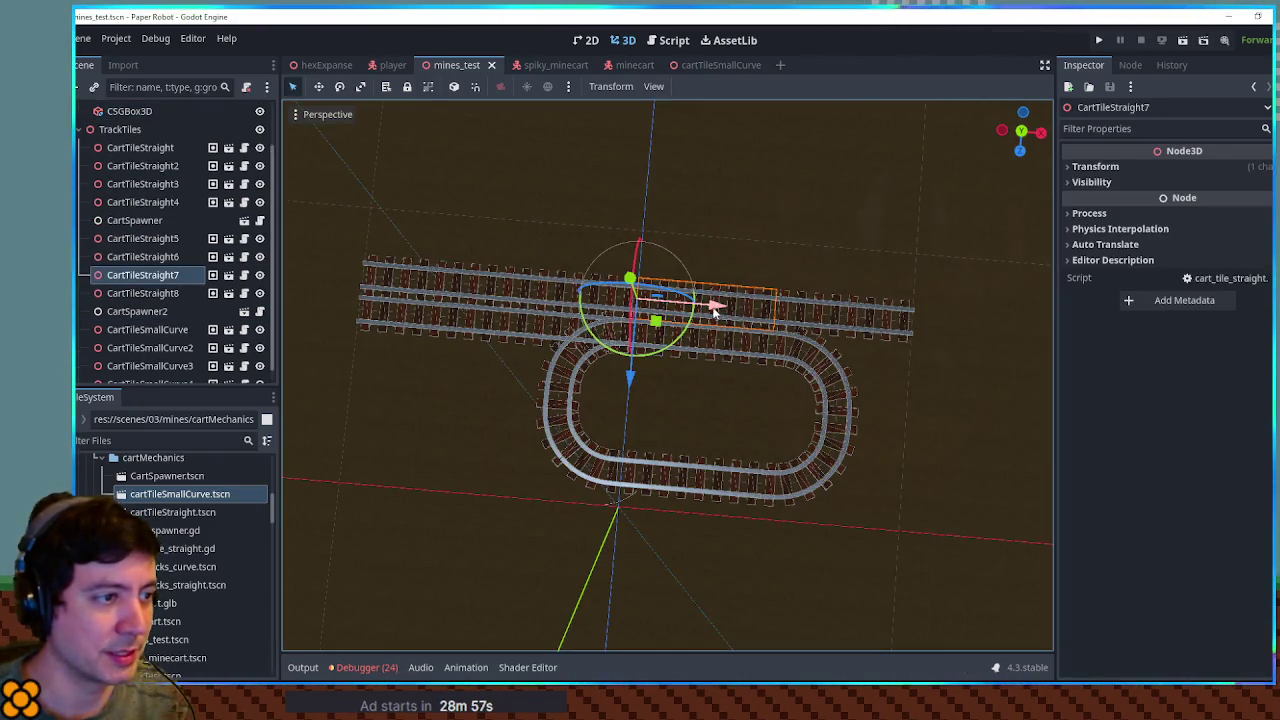
click(680, 288)
click(557, 295)
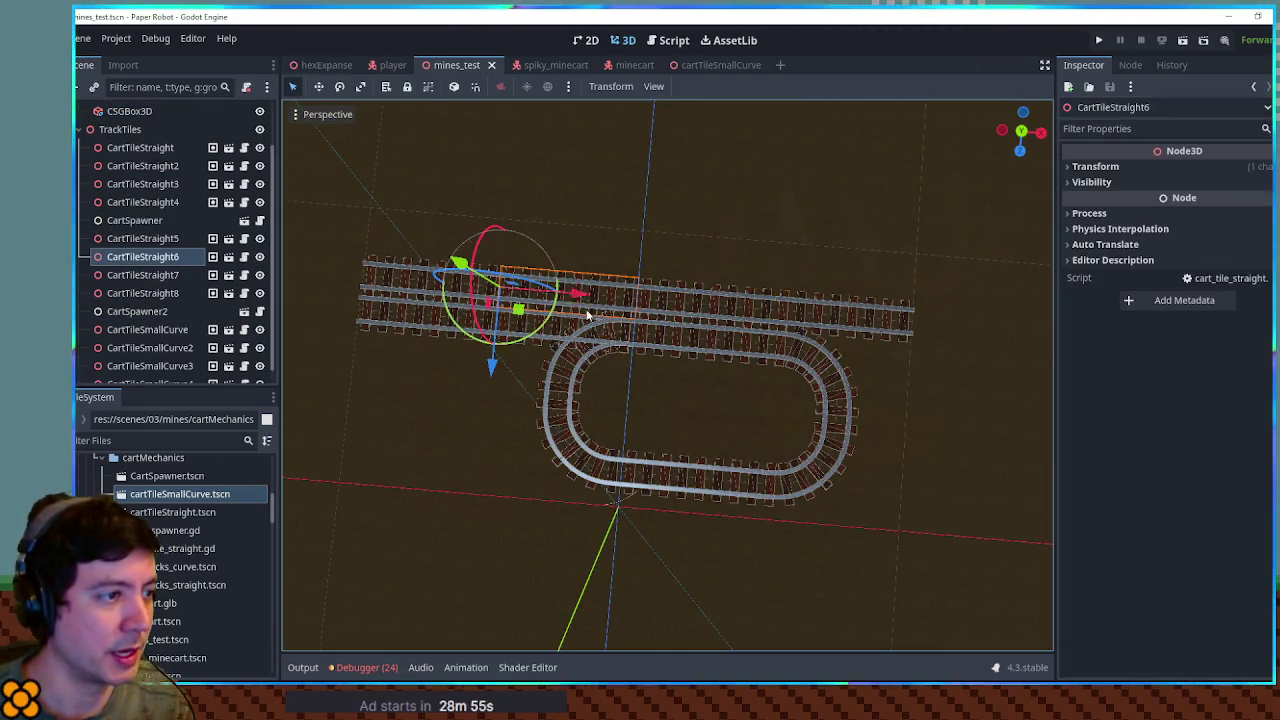
drag(560, 300, 607, 297)
Step: Save the scene and test-run the level with the angled track
key(ctrl+s)
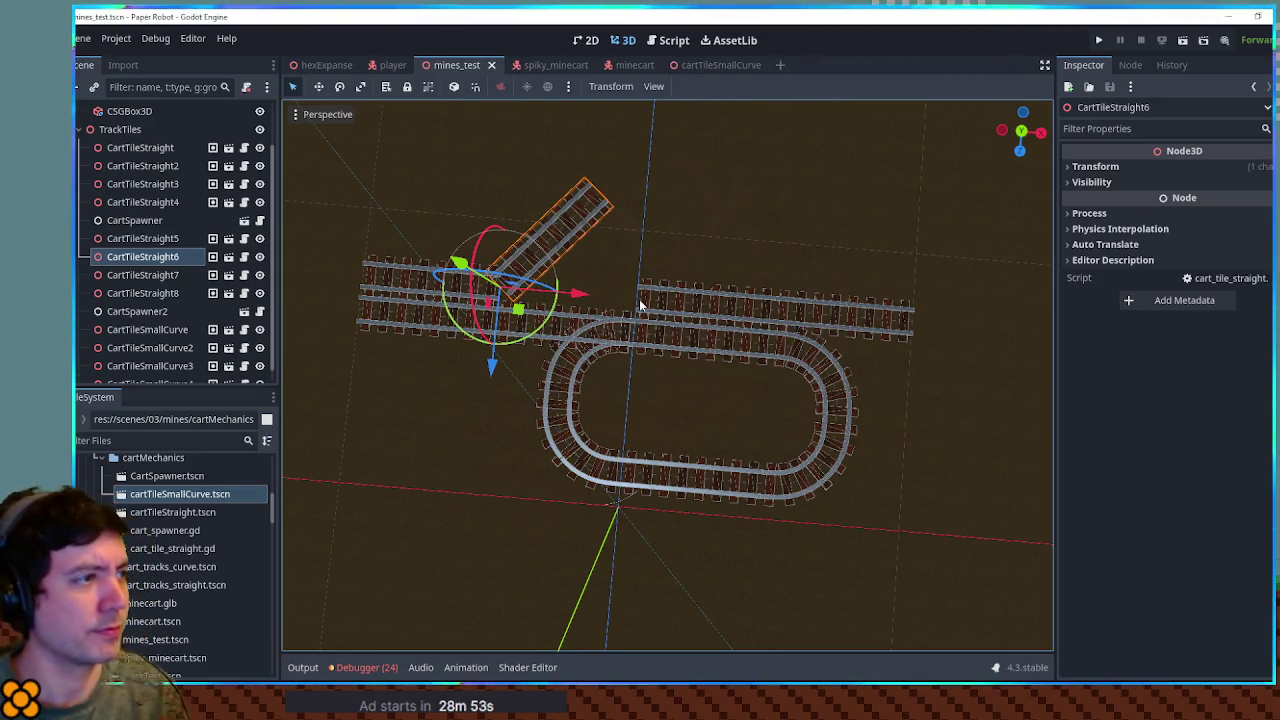
key(F6)
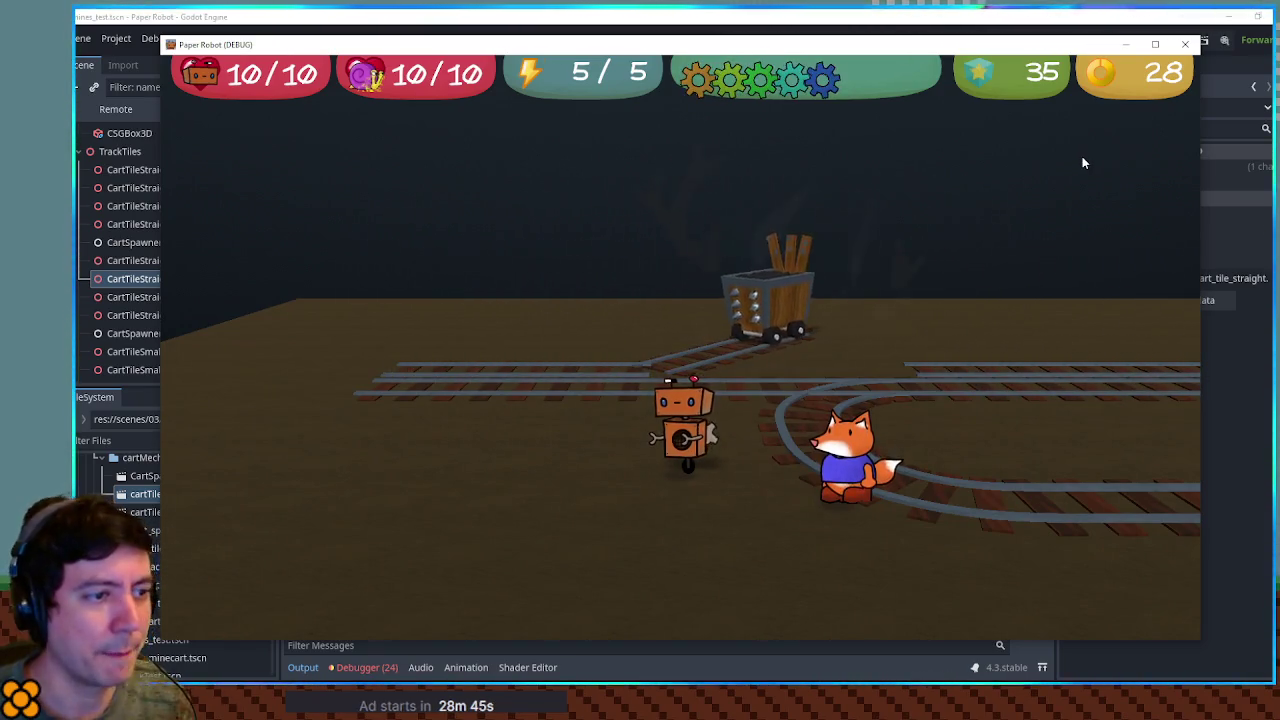
click(1185, 44)
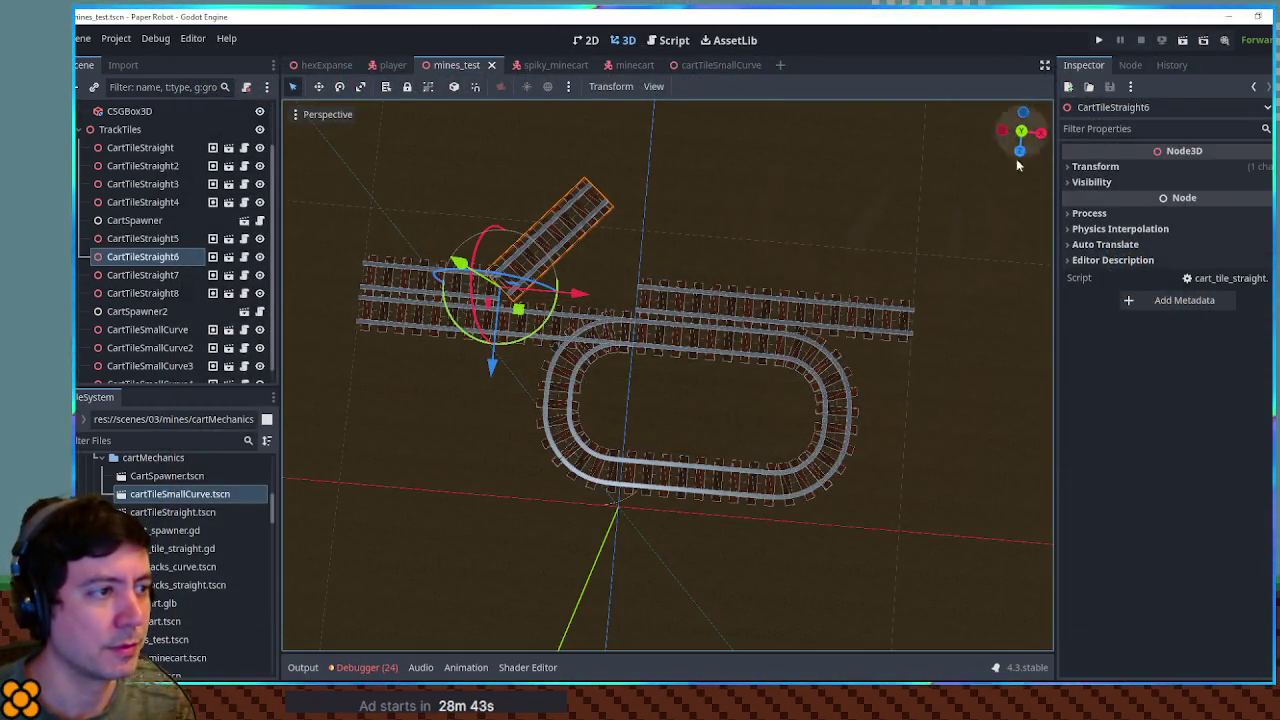
Step: Undo CartTileStraight6's 45° turn, then rotate CartTileStraight5–8 together to lie horizontal and save
key(ctrl+z)
key(ctrl+s)
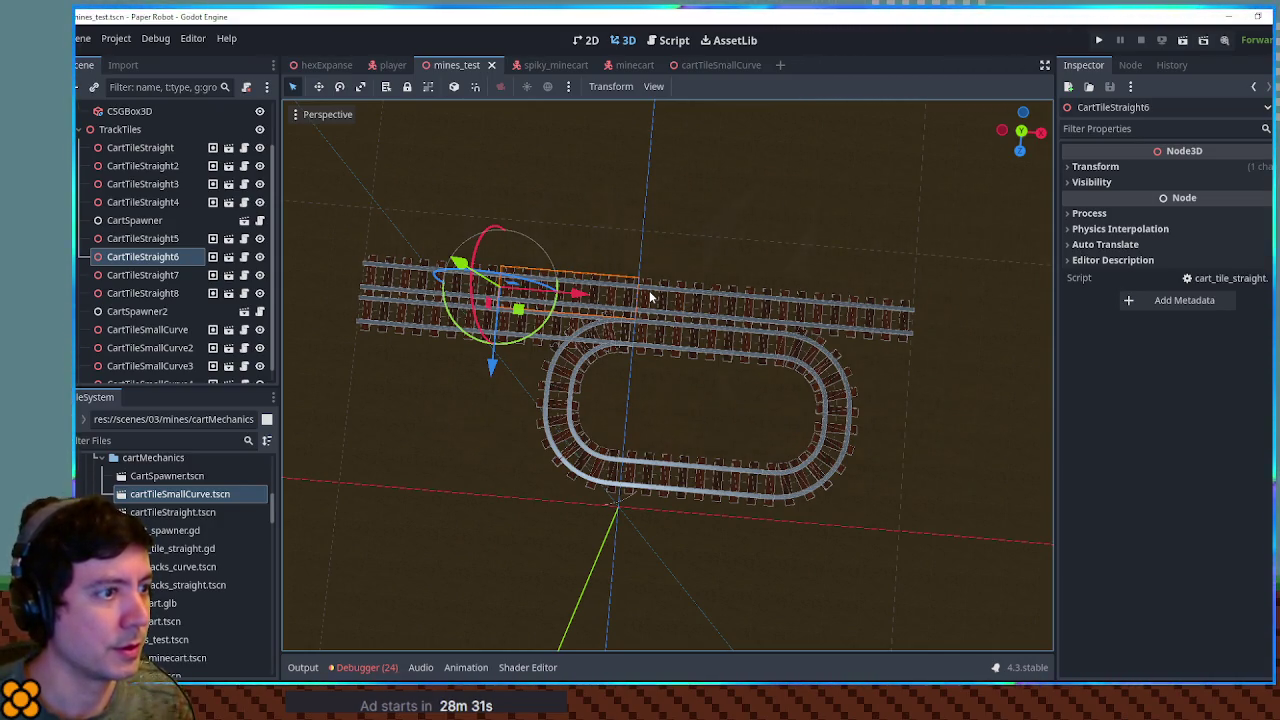
click(408, 282)
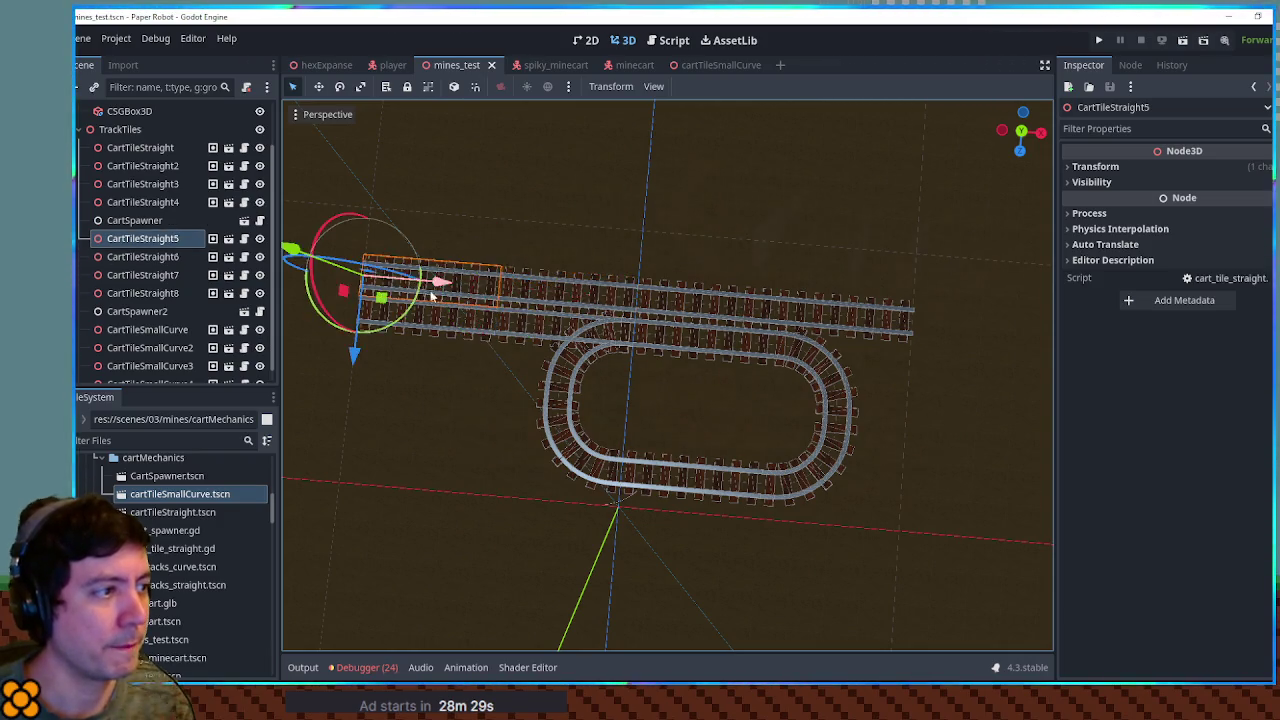
scroll(846, 304, up, 3)
scroll(636, 337, down, 2)
drag(636, 337, 578, 345)
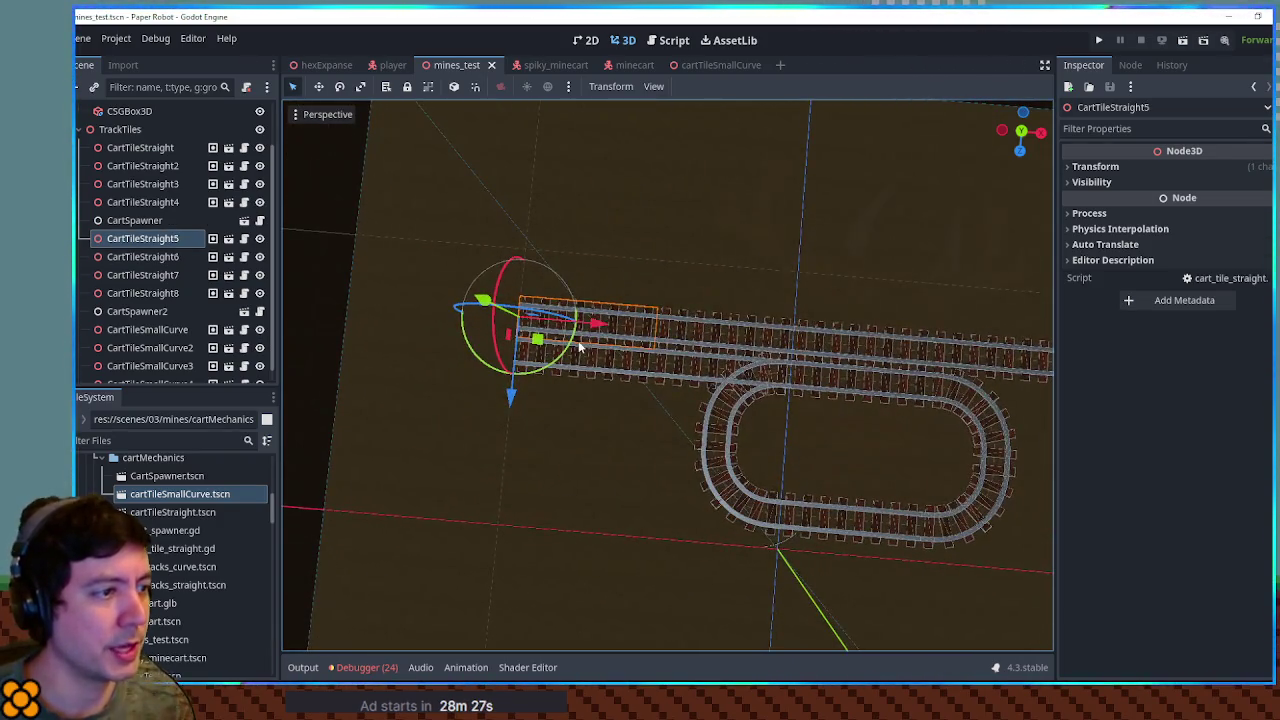
shift+click(716, 330)
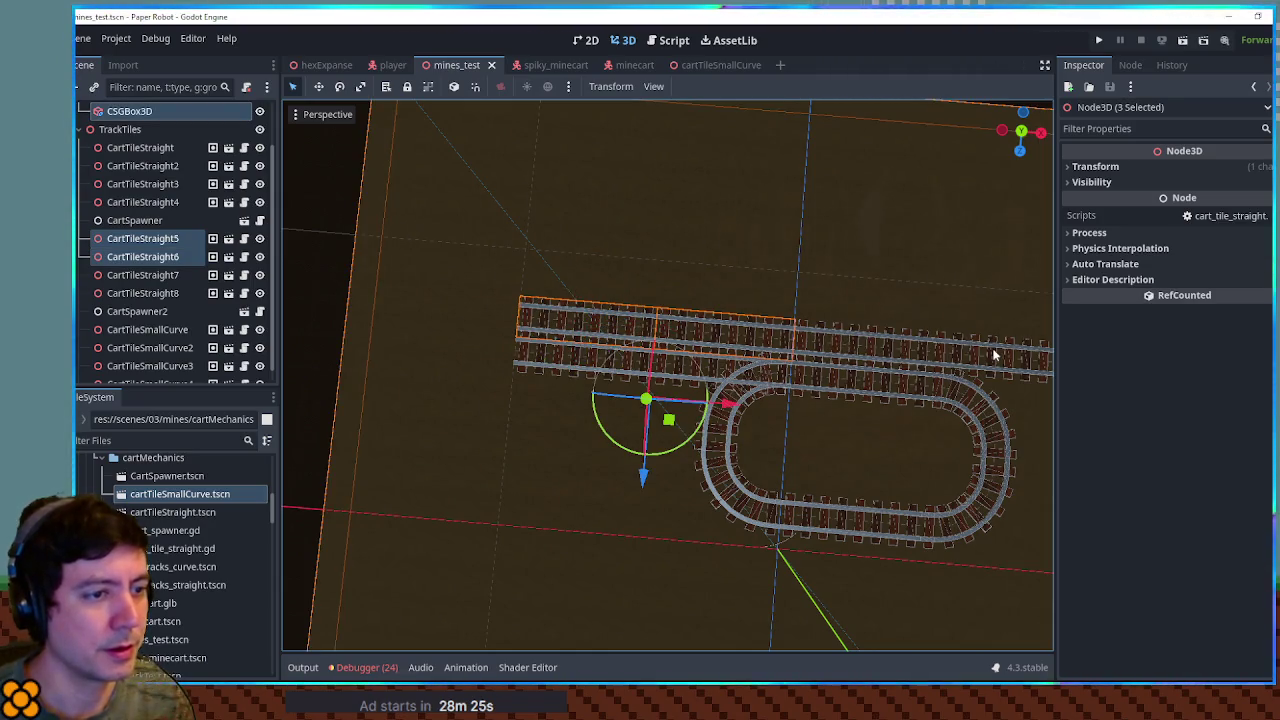
click(143, 238)
shift+click(143, 293)
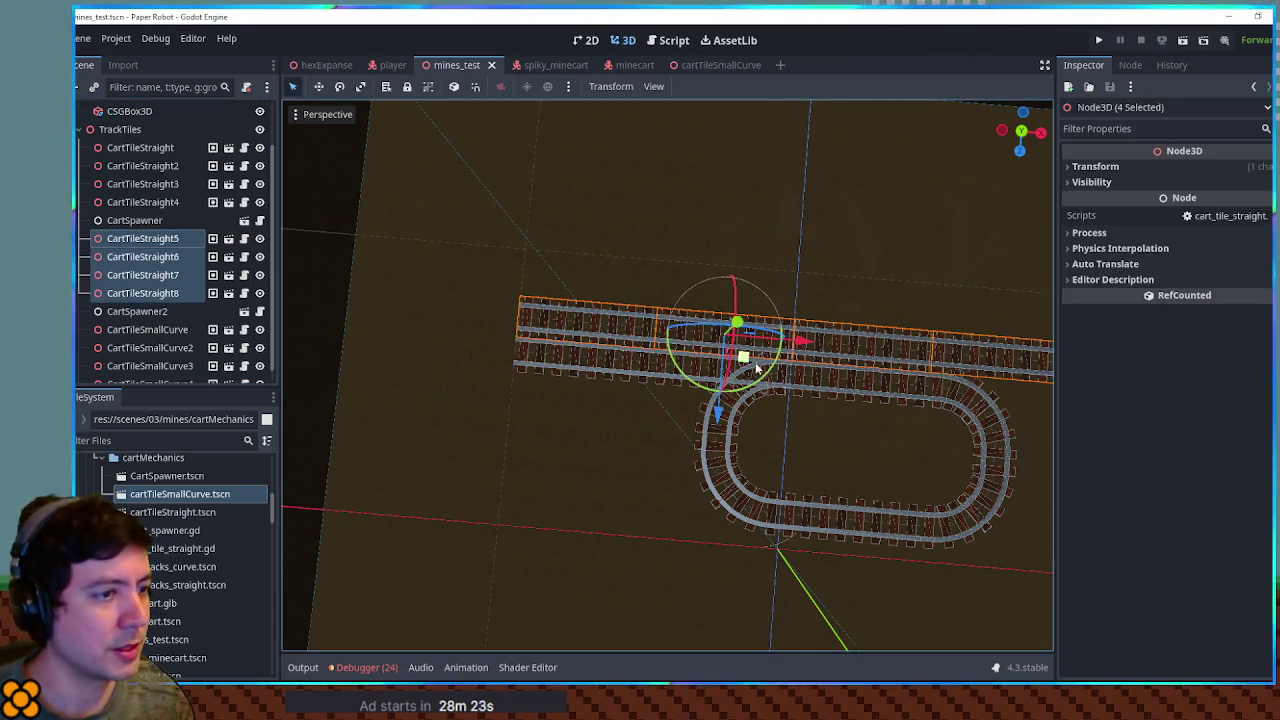
mouse_move(749, 362)
mouse_down()
mouse_move(726, 334)
mouse_move(689, 325)
mouse_move(700, 323)
mouse_up()
key(ctrl+s)
Step: Playtest the level, walking the robot left, then close the game window
key(F6)
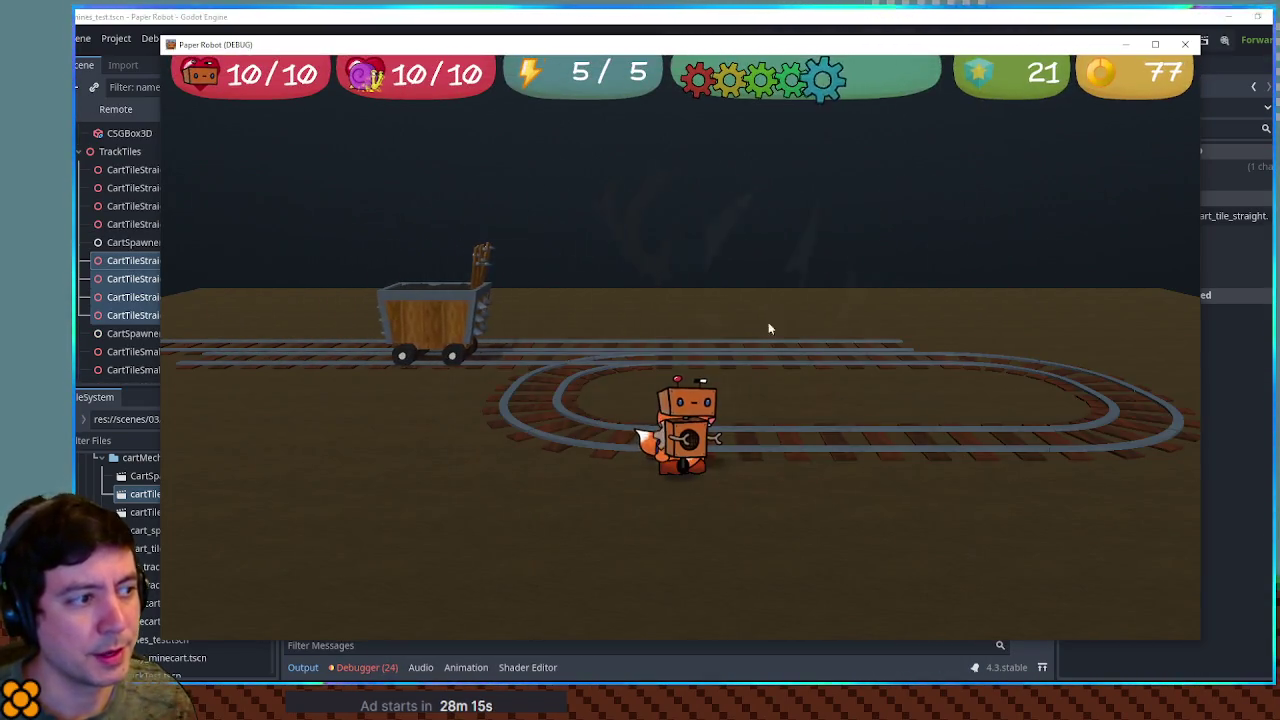
key(a)
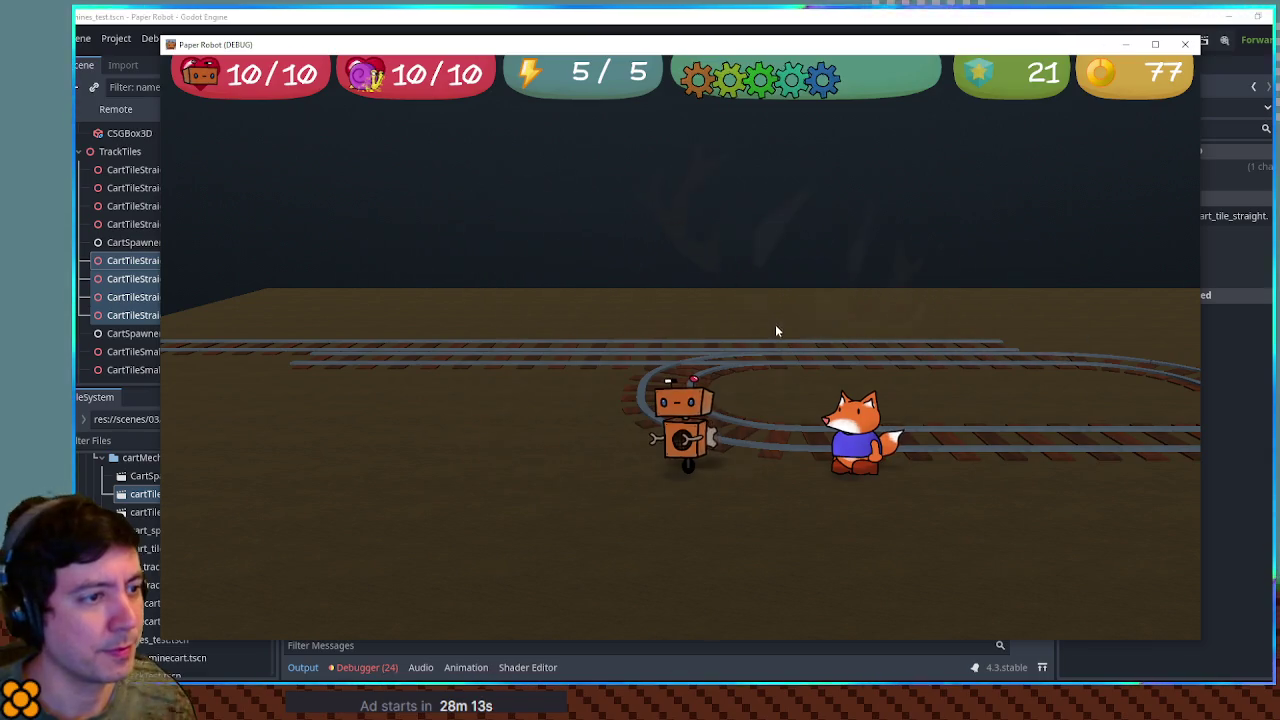
click(1184, 46)
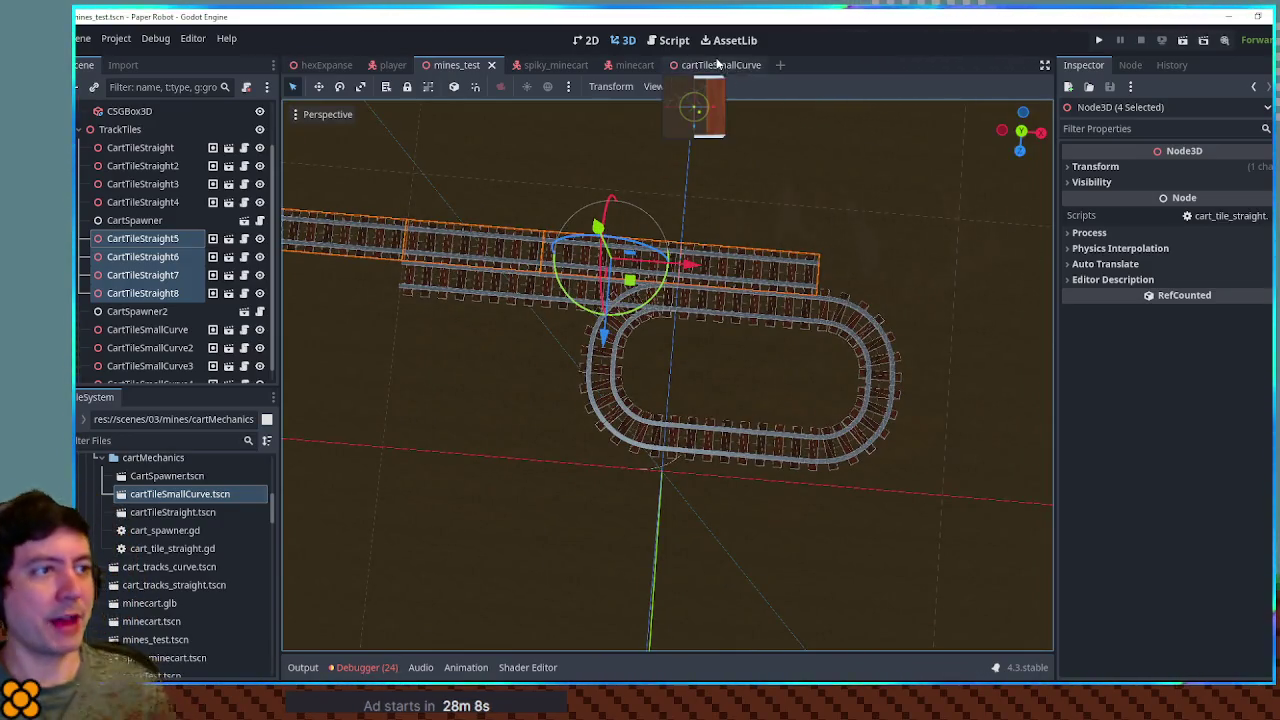
Step: In cart_spawner.gd, delete the print(terminationPoint) line and review the terminationPoint expression on line 38
click(674, 40)
scroll(828, 513, down, 5)
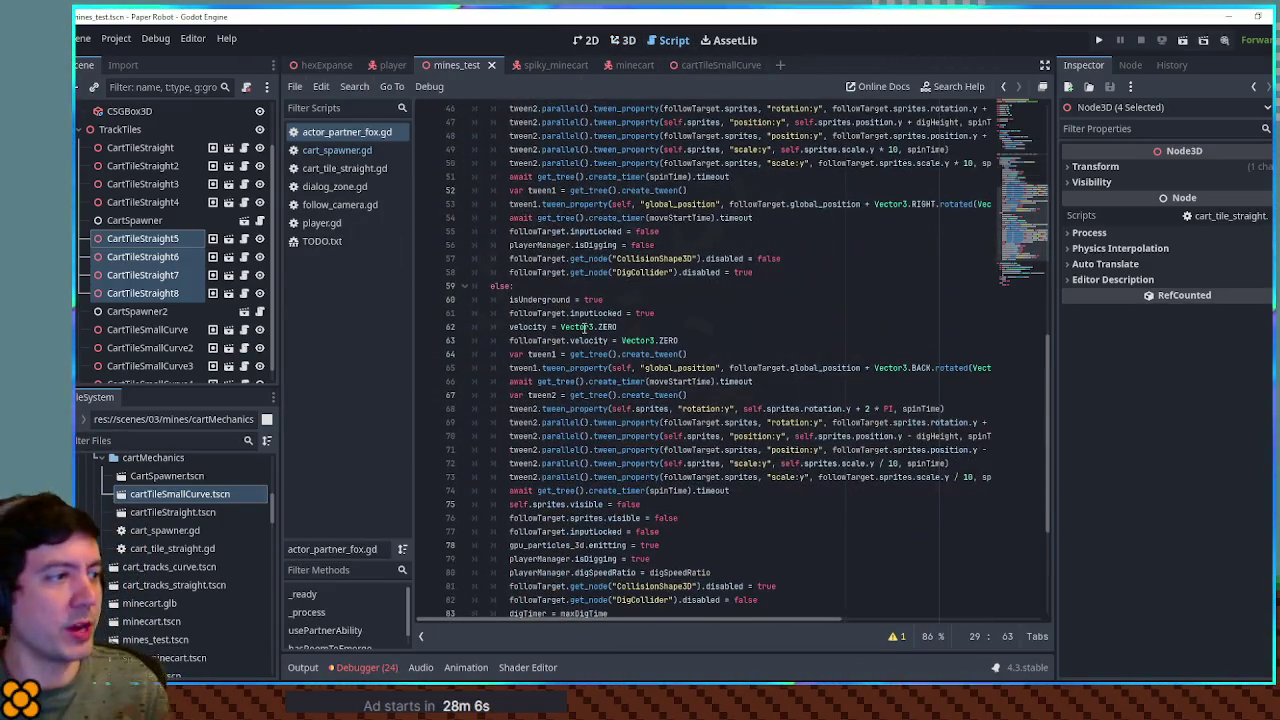
click(348, 153)
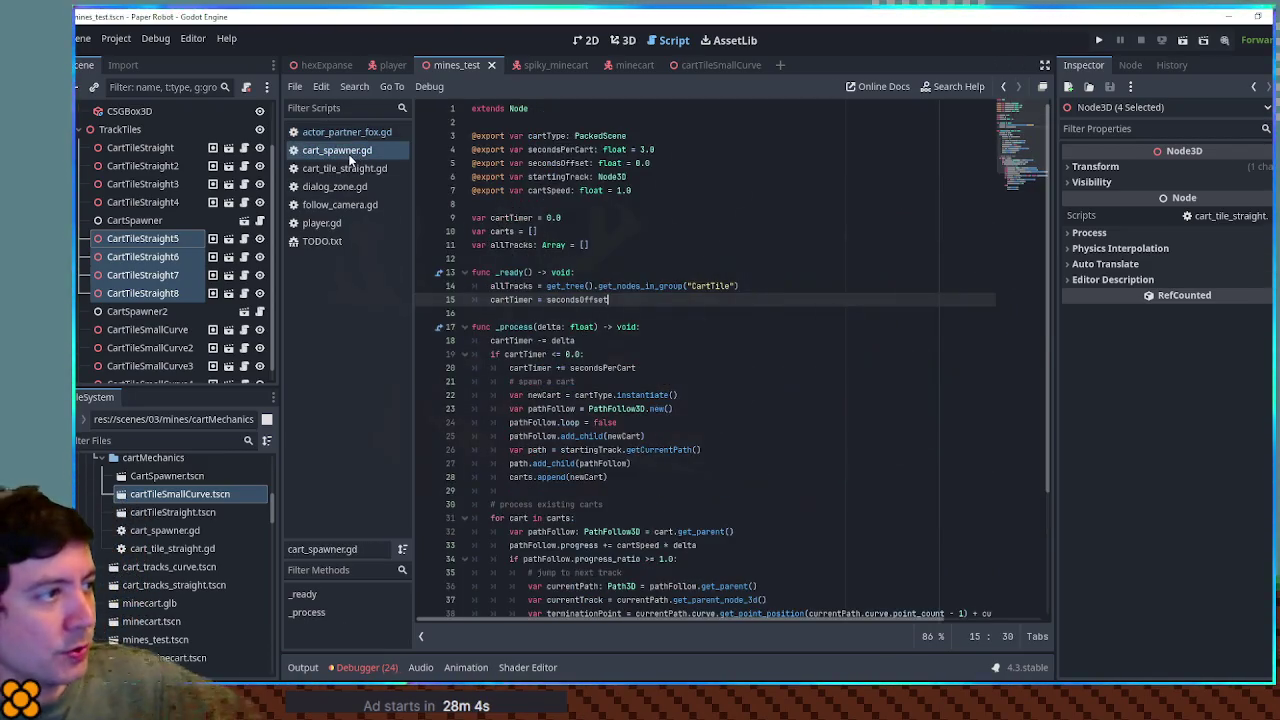
scroll(860, 435, down, 4)
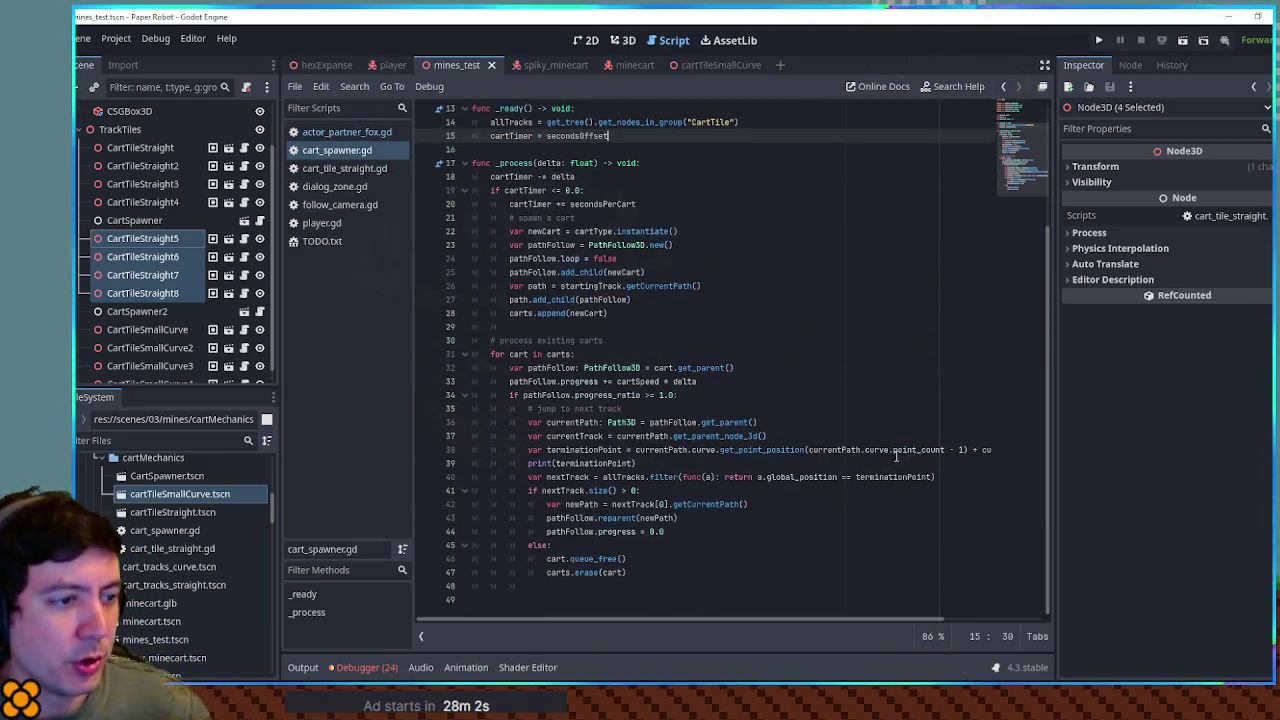
double_click(585, 450)
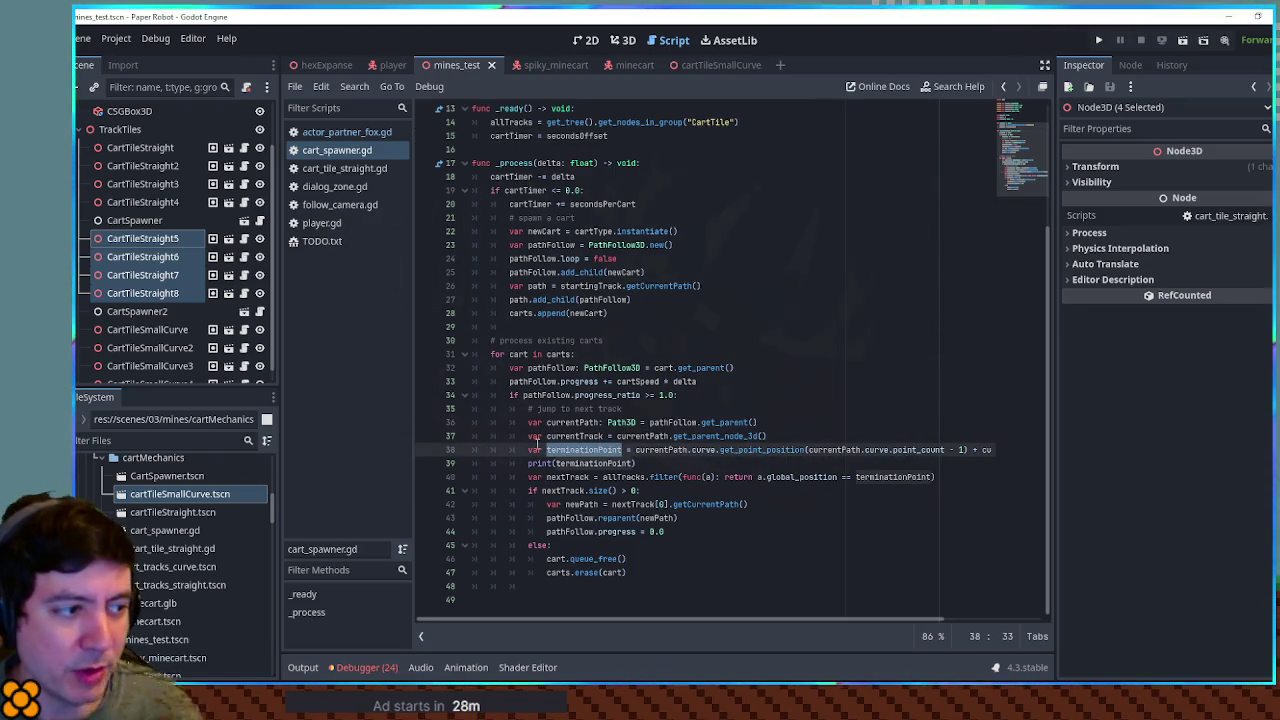
click(590, 463)
key(ctrl+shift+k)
mouse_move(720, 449)
mouse_down()
mouse_move(1003, 448)
mouse_move(960, 463)
mouse_up()
click(627, 463)
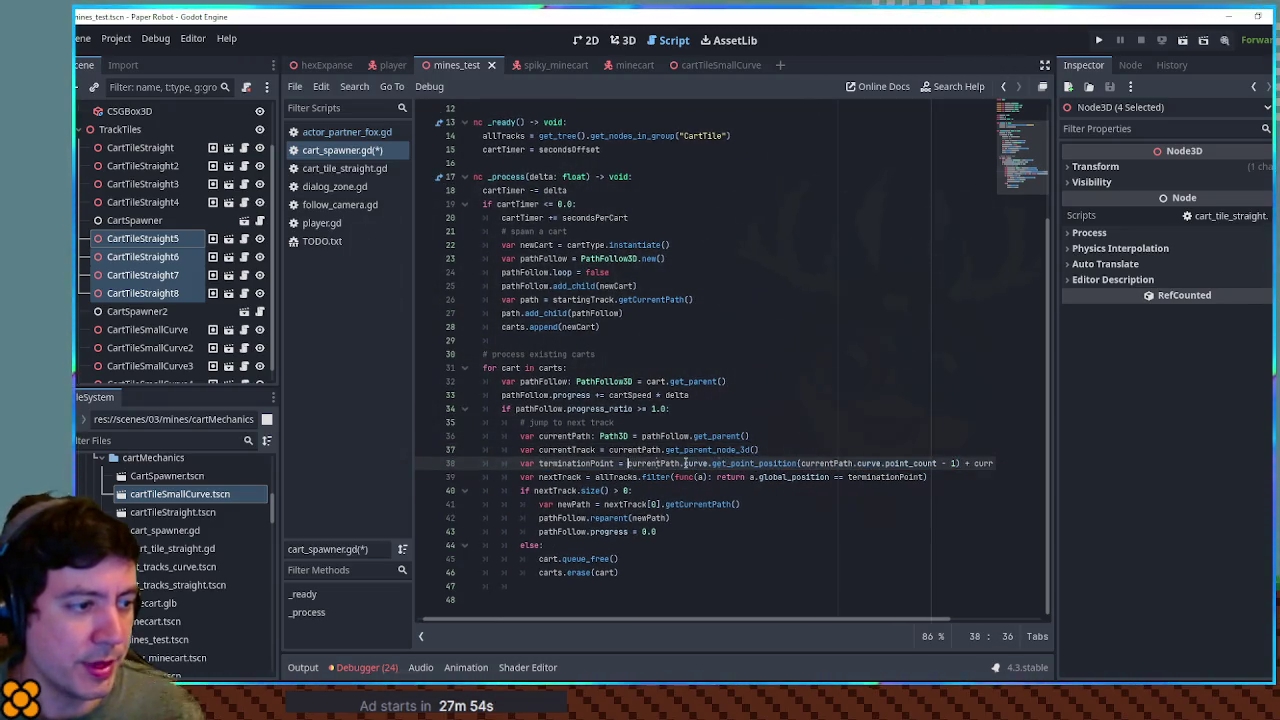
shift+click(960, 463)
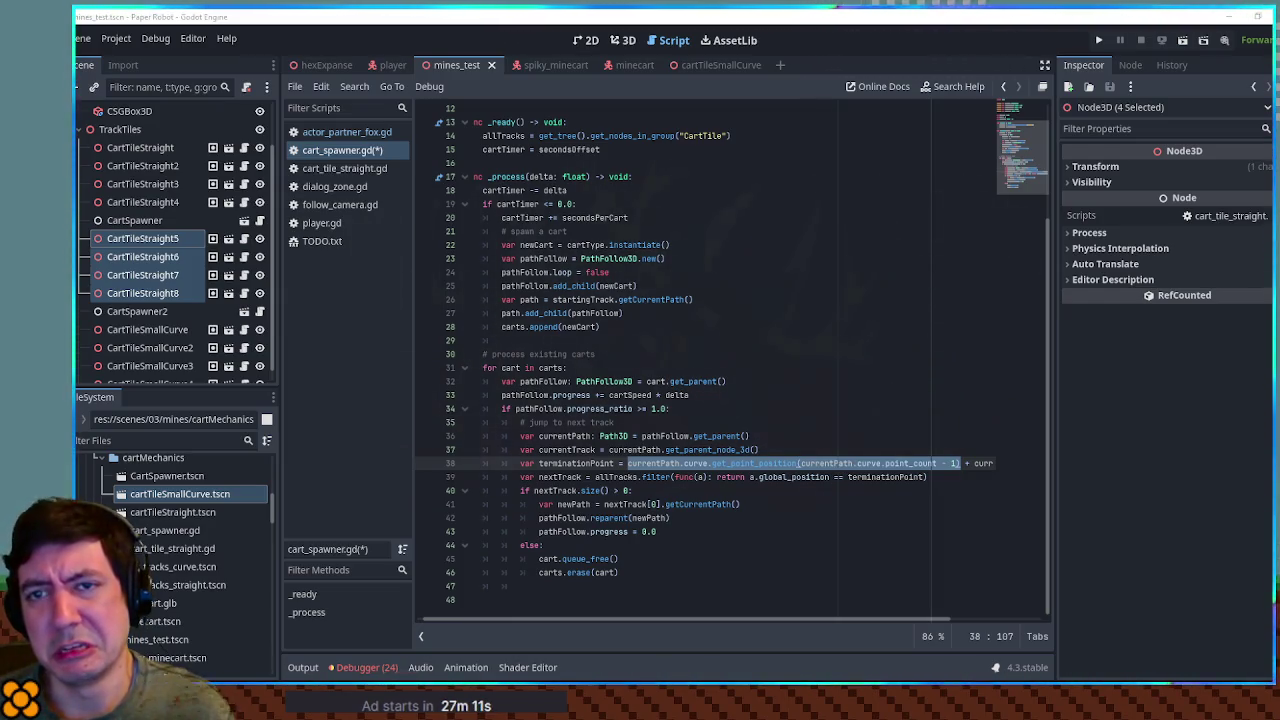
Step: Back in the 3D view, select the CartTileSmallCurve tile in mines_test
click(623, 45)
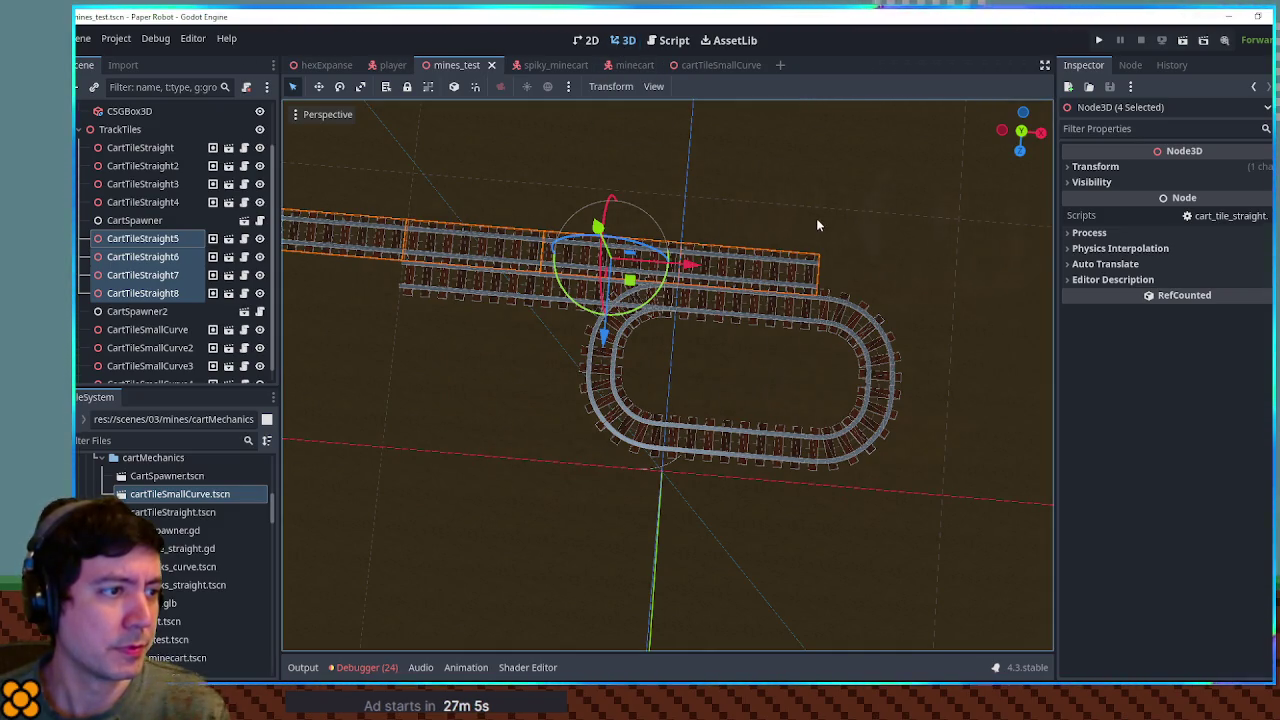
click(779, 257)
click(781, 260)
mouse_move(789, 266)
mouse_down()
mouse_move(786, 296)
mouse_move(795, 285)
mouse_move(800, 295)
mouse_move(726, 311)
mouse_up()
scroll(726, 311, up, 3)
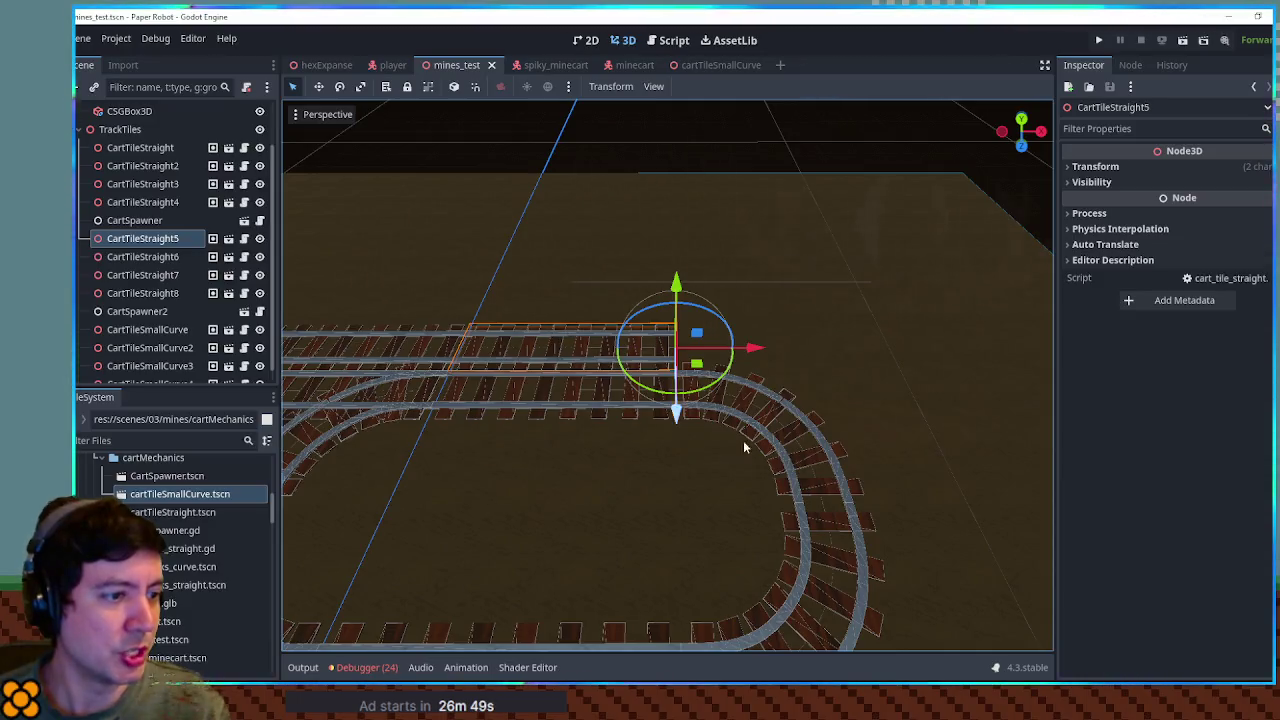
click(784, 429)
click(791, 408)
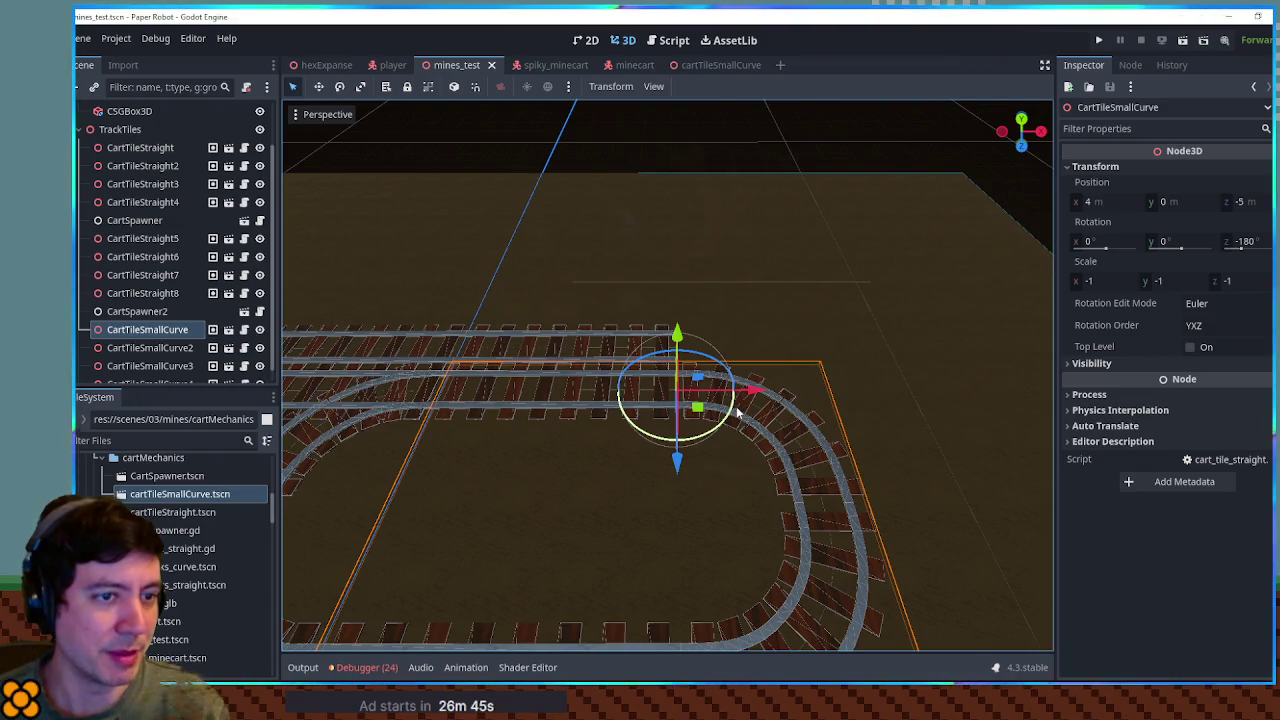
mouse_move(737, 420)
mouse_down()
mouse_move(963, 383)
mouse_move(780, 388)
mouse_up()
Step: Try stretching CartTileSmallCurve's x scale, undo it, then drag its z rotation
mouse_move(1077, 281)
mouse_down()
mouse_move(1016, 281)
mouse_move(1090, 281)
mouse_move(1035, 281)
mouse_move(1074, 283)
mouse_up()
key(ctrl+z)
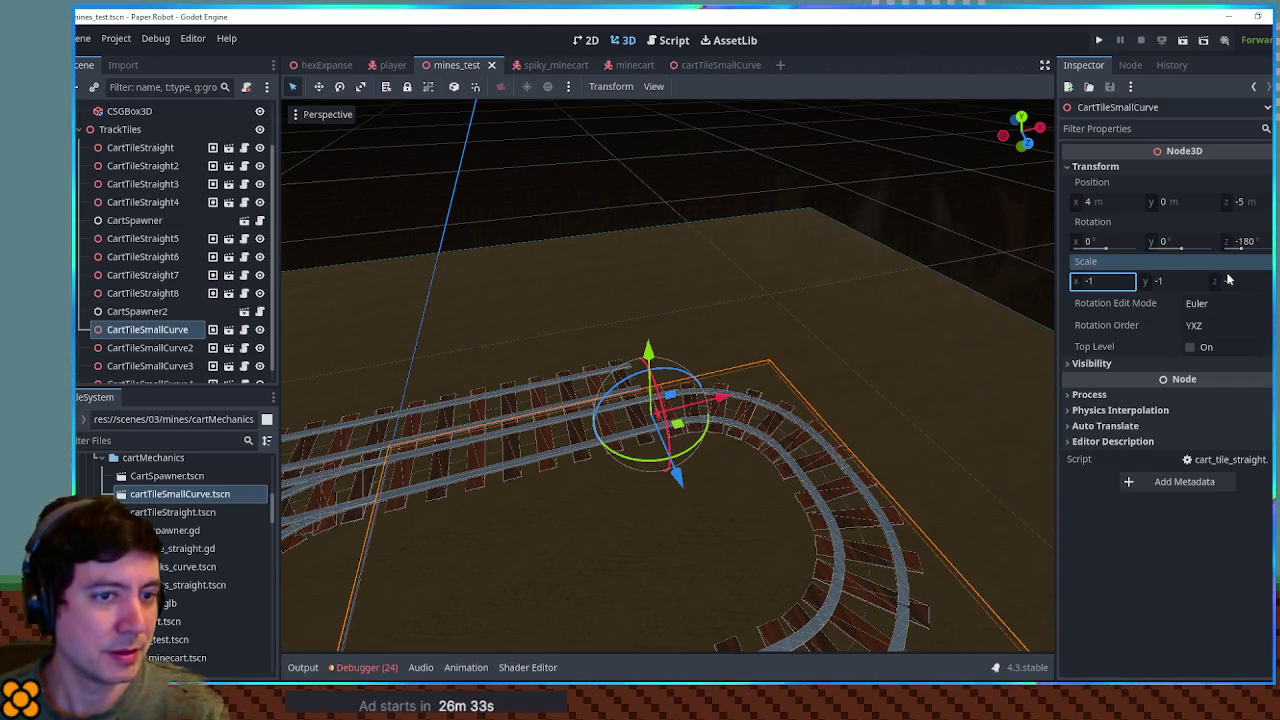
key(ctrl+z)
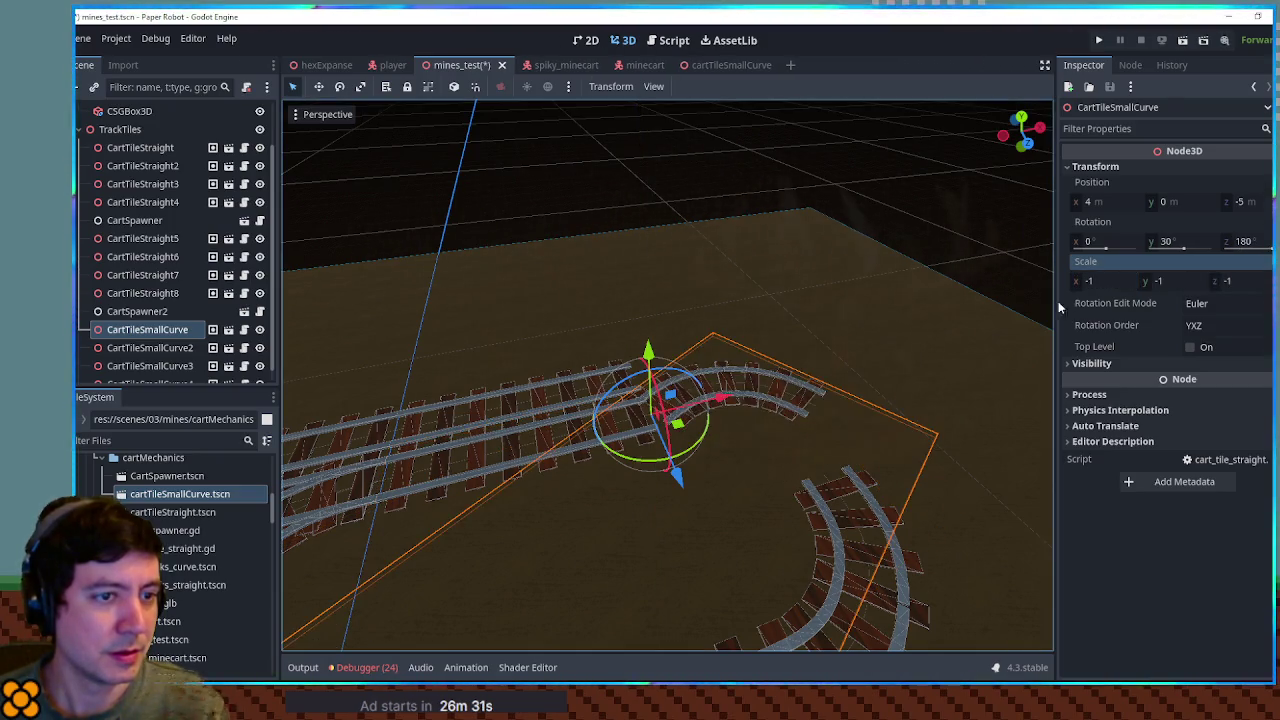
drag(1100, 281, 1102, 281)
mouse_move(906, 248)
mouse_down()
mouse_move(1115, 284)
mouse_move(1078, 276)
mouse_up()
click(1078, 276)
mouse_move(898, 344)
mouse_down()
mouse_move(873, 141)
mouse_move(882, 327)
mouse_up()
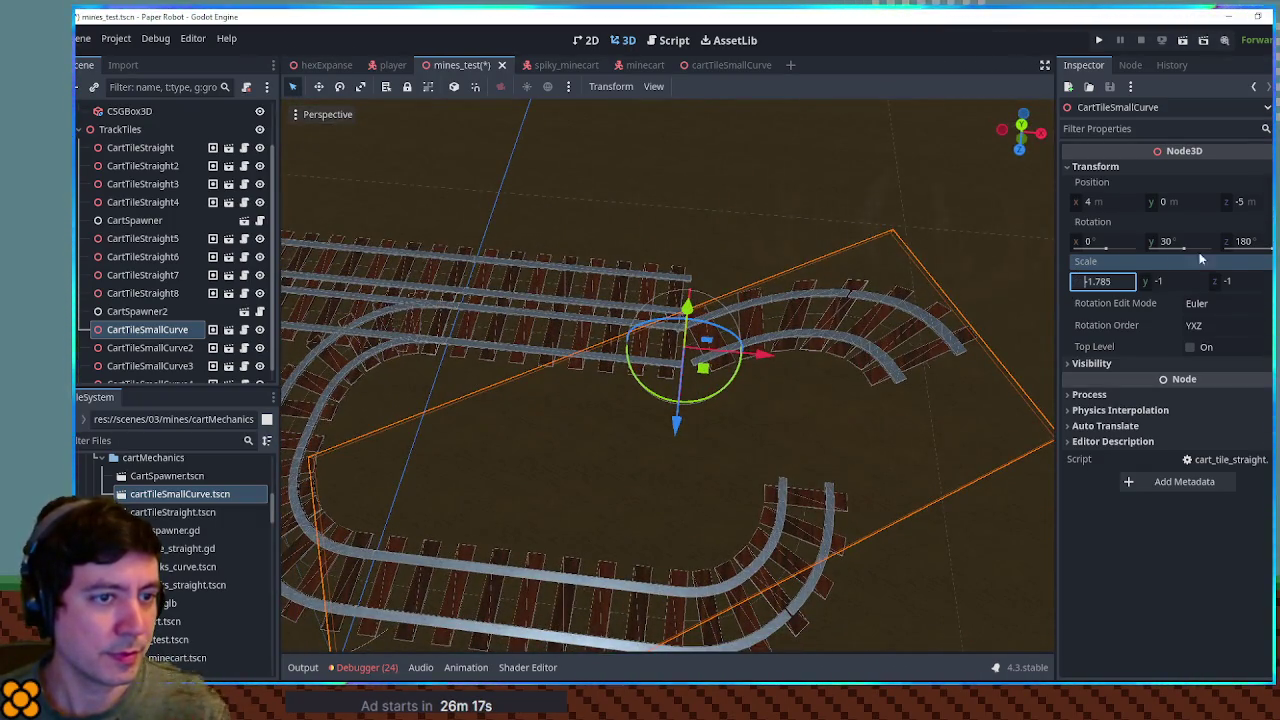
mouse_move(1232, 247)
mouse_down()
mouse_move(1130, 247)
mouse_move(1262, 266)
mouse_up()
text(-1)
click(1252, 282)
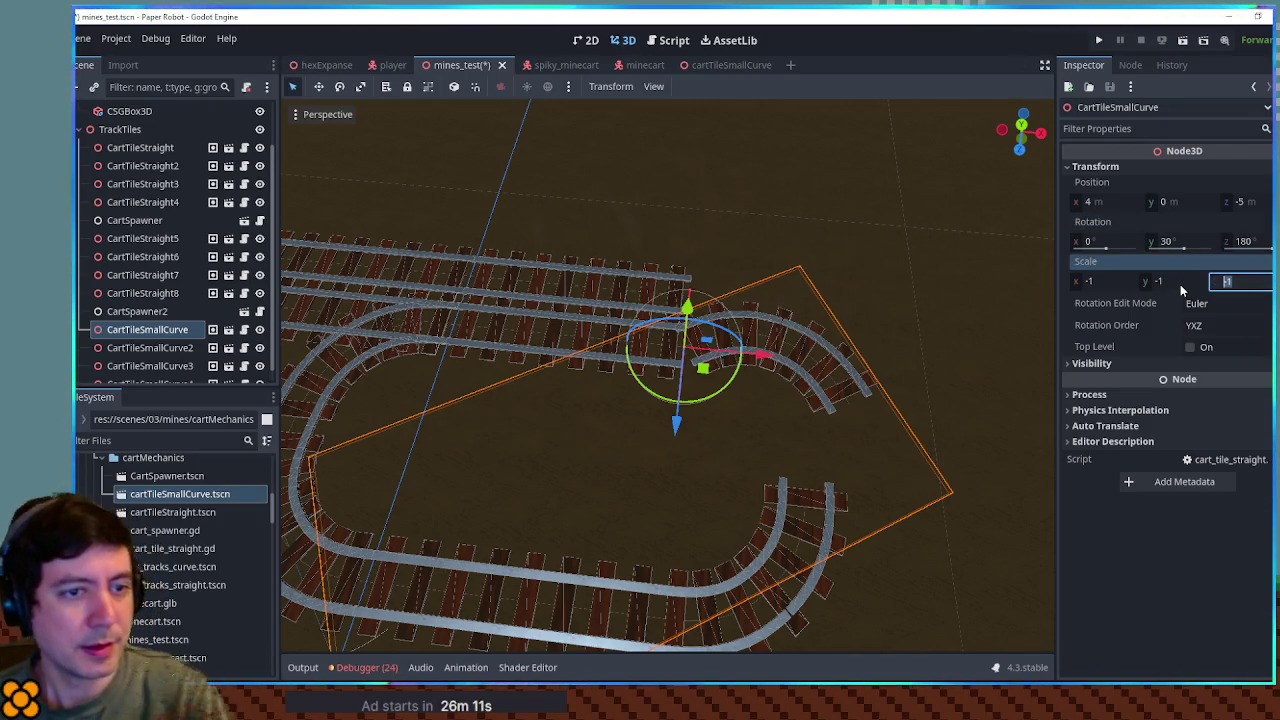
Step: Set CartTileSmallCurve's y and z scale to 1, z rotation to 0, keeping x scale -1
click(1178, 283)
text(1)
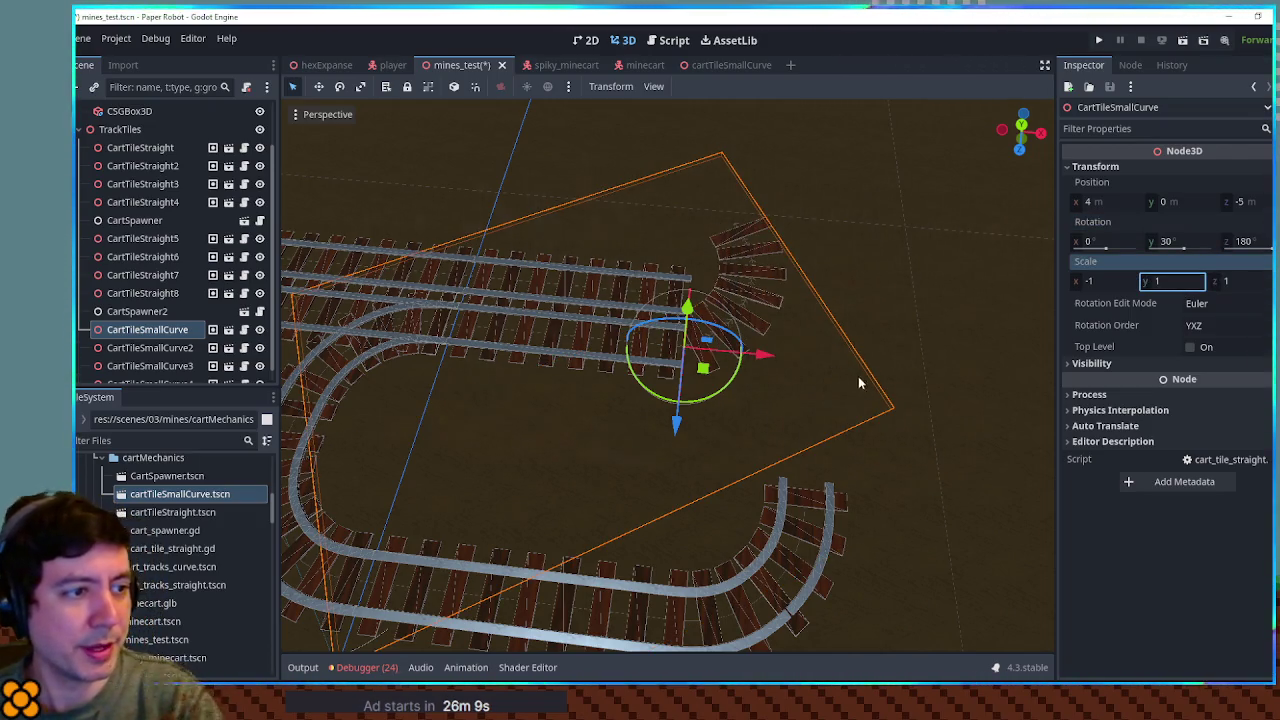
click(1097, 286)
text(1)
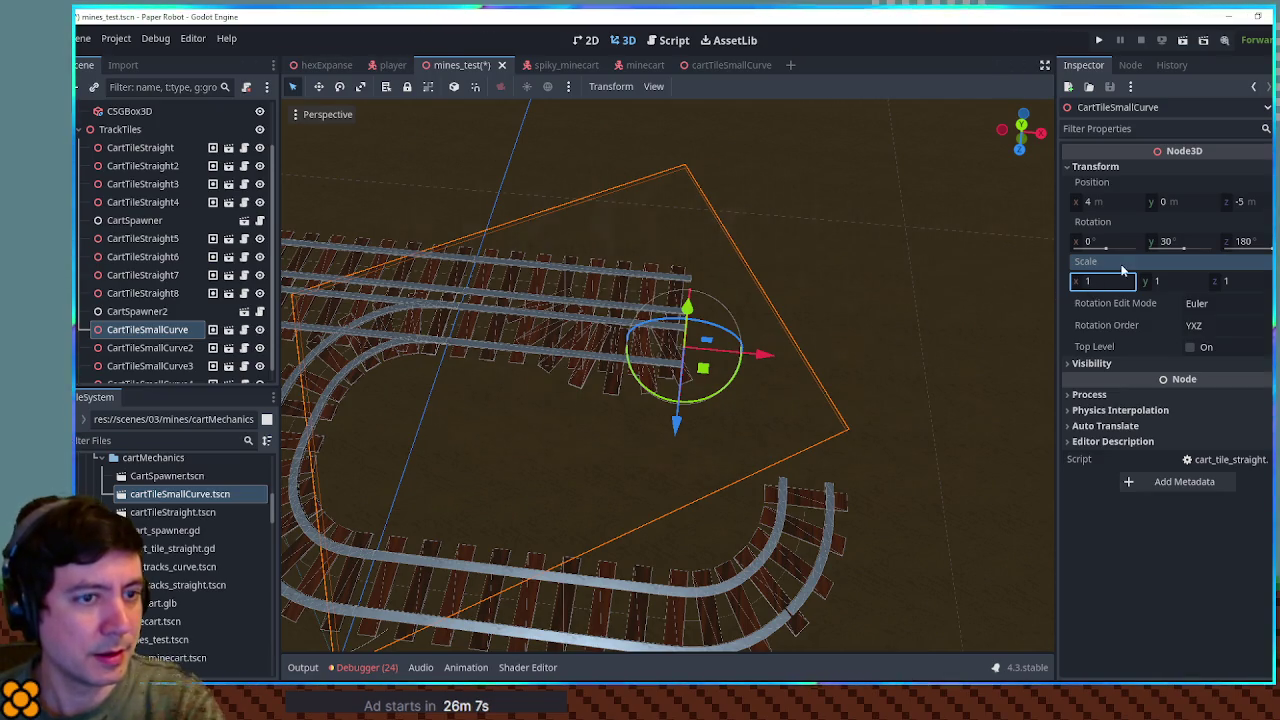
click(1236, 246)
text(0)
key(Return)
click(1109, 281)
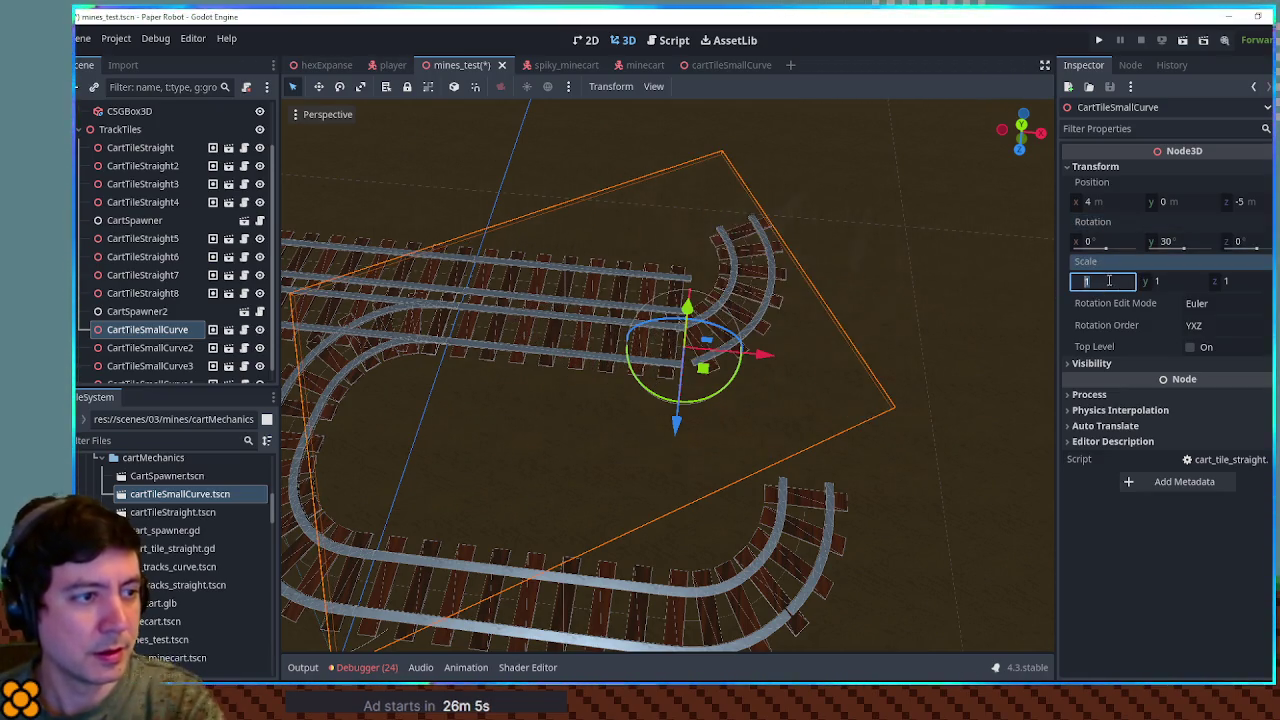
text(-1)
key(Return)
Step: Spin the curve tile, zero its y and z rotation, reset scale y/z to 1, then revert rotation to (0, 0, 0)
mouse_move(737, 363)
mouse_down()
mouse_move(757, 363)
mouse_move(670, 305)
mouse_move(655, 310)
mouse_up()
click(1187, 247)
text(0)
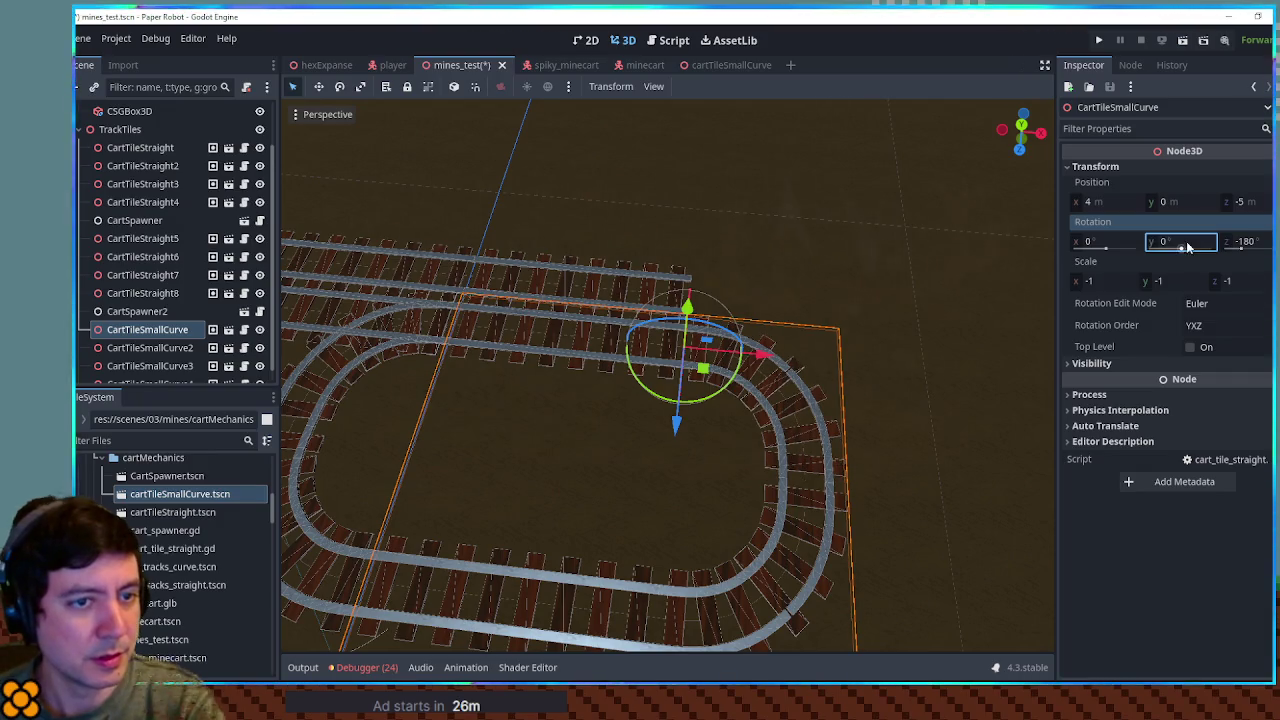
mouse_move(587, 318)
mouse_down()
mouse_move(799, 223)
mouse_move(715, 386)
mouse_up()
scroll(800, 427, up, 3)
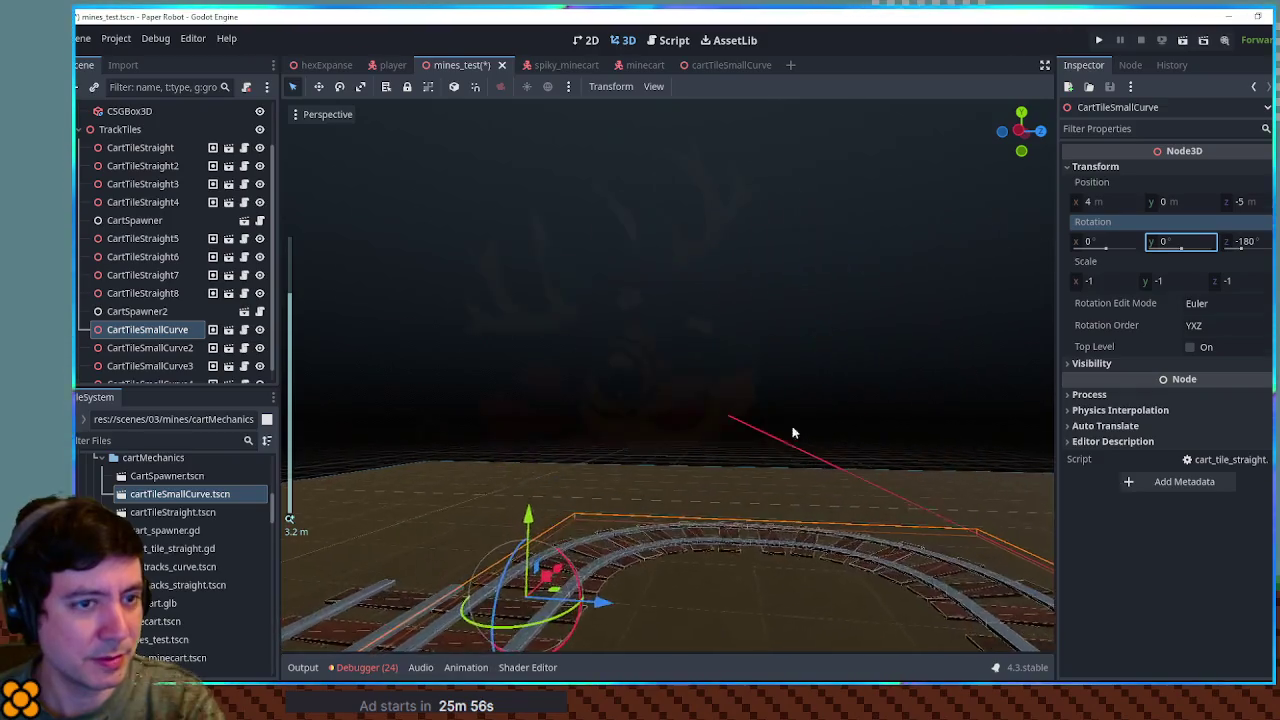
click(1245, 242)
text(0)
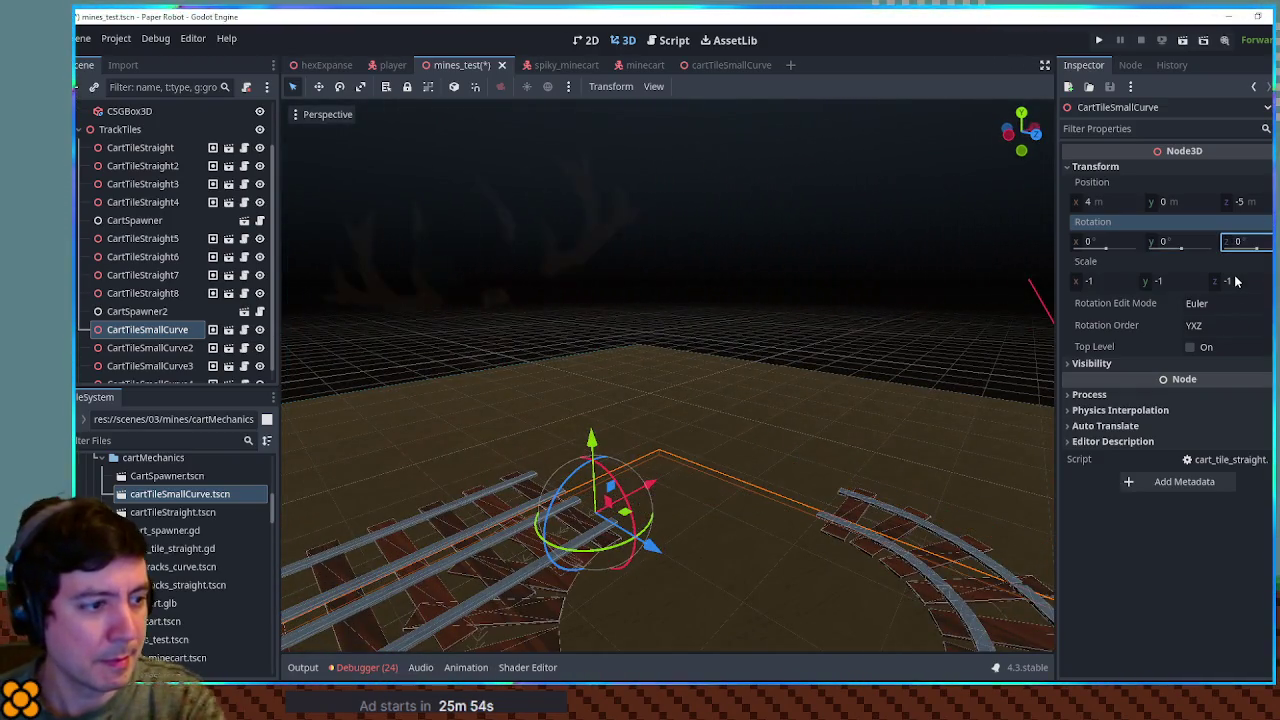
mouse_move(800, 427)
mouse_down()
mouse_move(778, 474)
mouse_move(686, 451)
mouse_move(700, 440)
mouse_up()
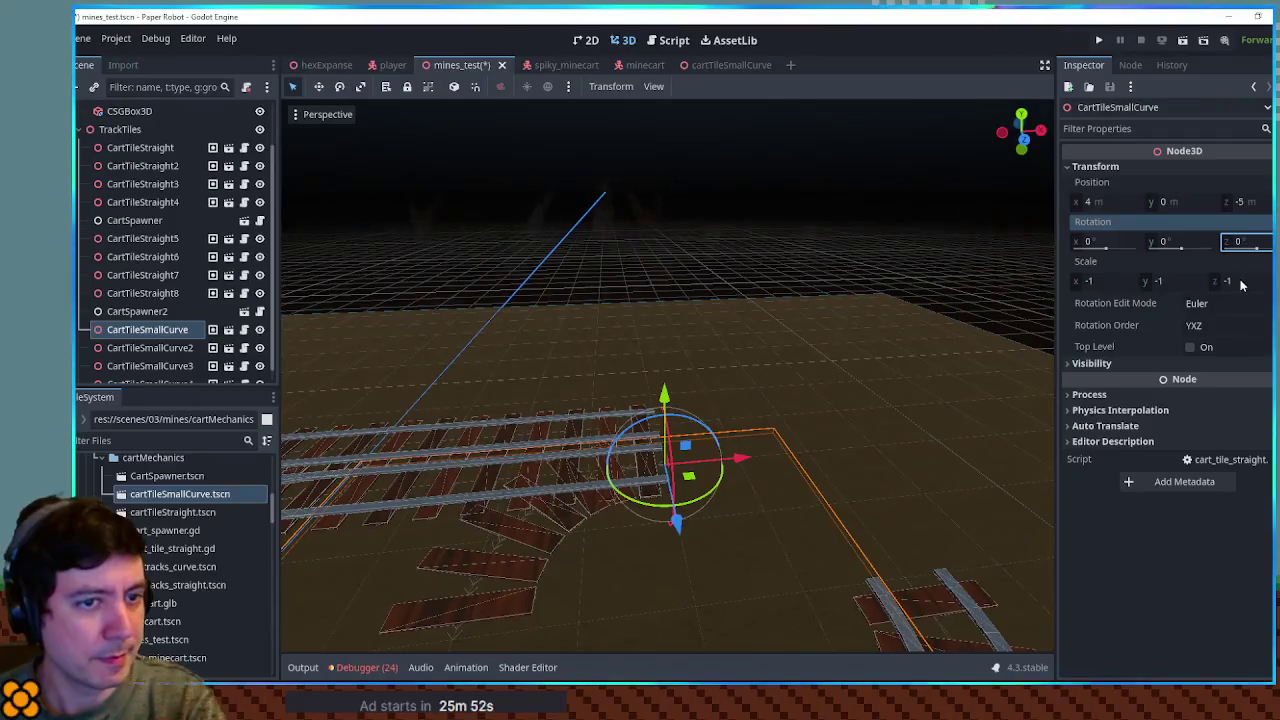
click(1232, 283)
text(1)
click(1172, 282)
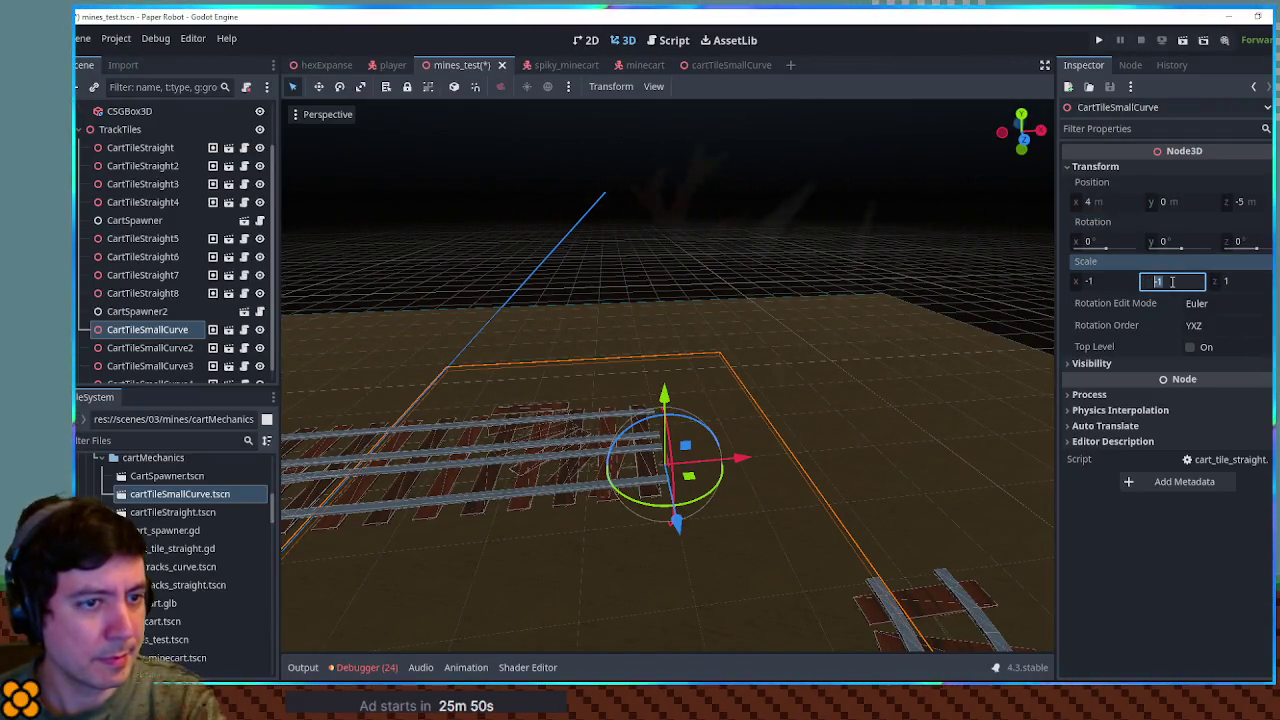
text(1)
mouse_move(716, 494)
mouse_down()
mouse_move(637, 404)
mouse_move(591, 429)
mouse_move(814, 373)
mouse_move(814, 451)
mouse_move(960, 429)
mouse_move(963, 392)
mouse_move(751, 391)
mouse_move(720, 420)
mouse_move(740, 433)
mouse_move(754, 418)
mouse_move(694, 380)
mouse_move(721, 393)
mouse_up()
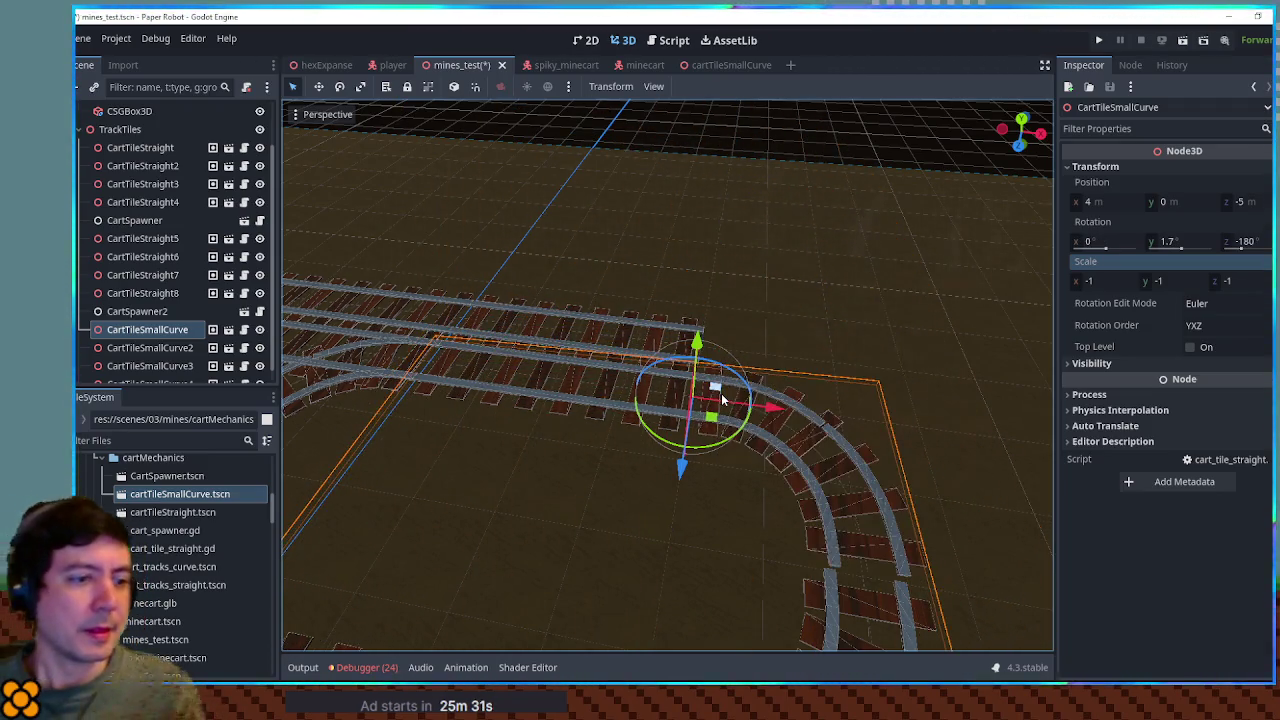
click(1266, 231)
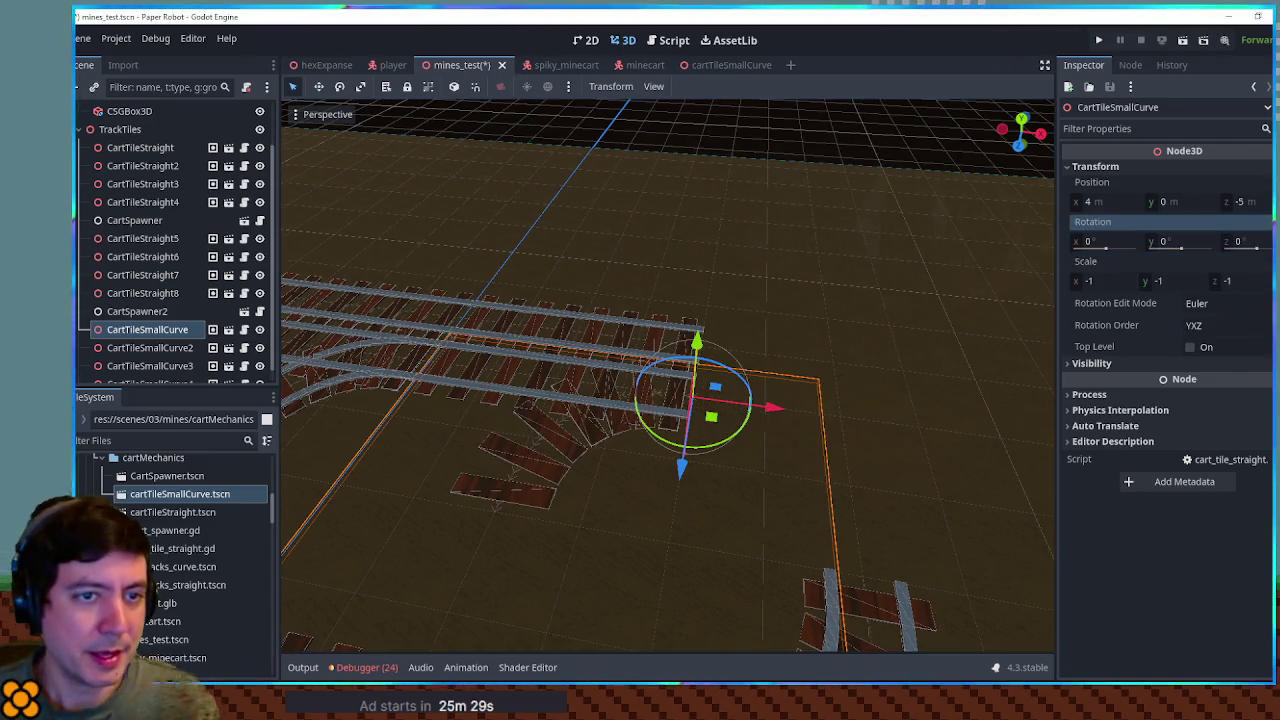
Step: Reset the curve tile's scale, mirror it with x scale -1, turn it 180°, and save mines_test
click(1266, 268)
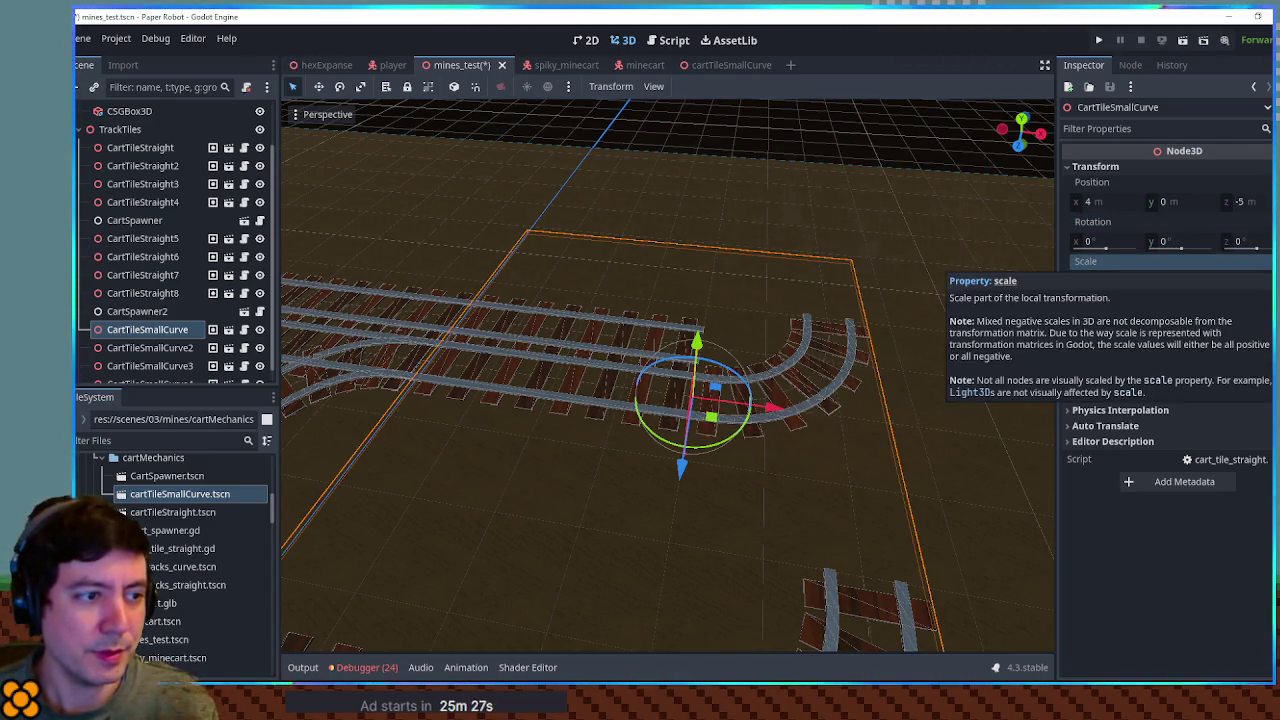
scroll(758, 321, down, 3)
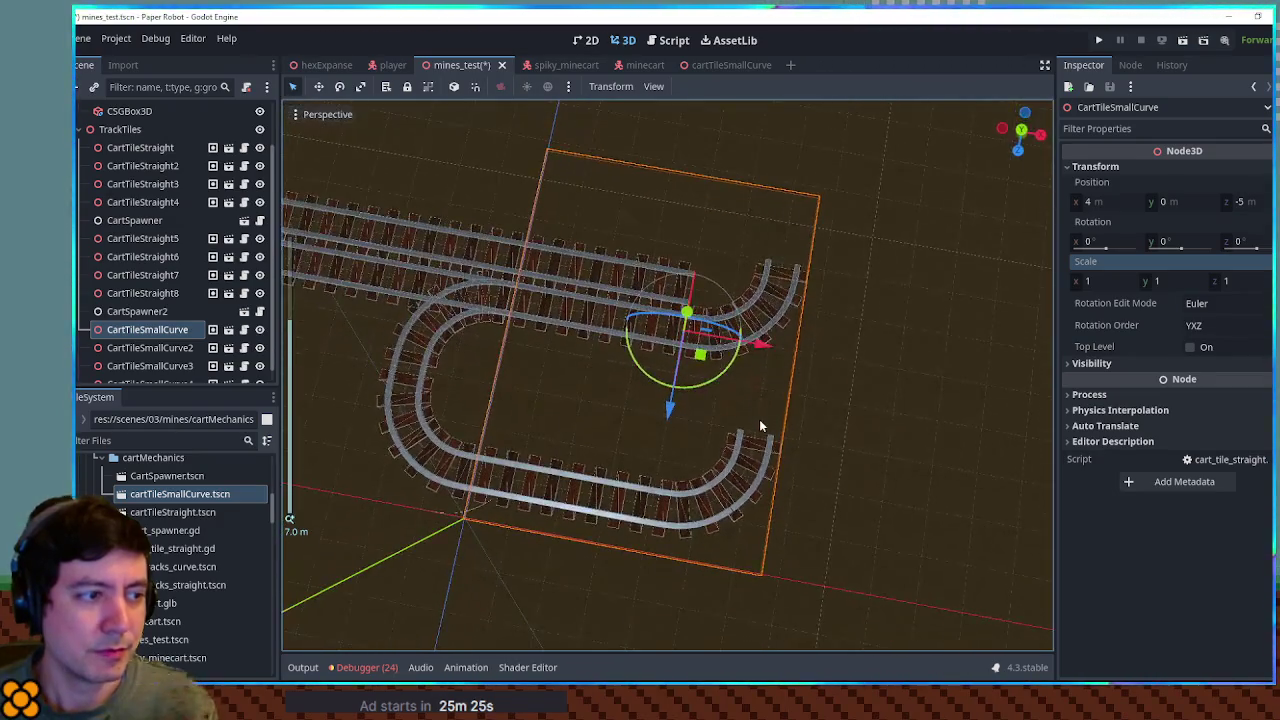
scroll(762, 380, up, 5)
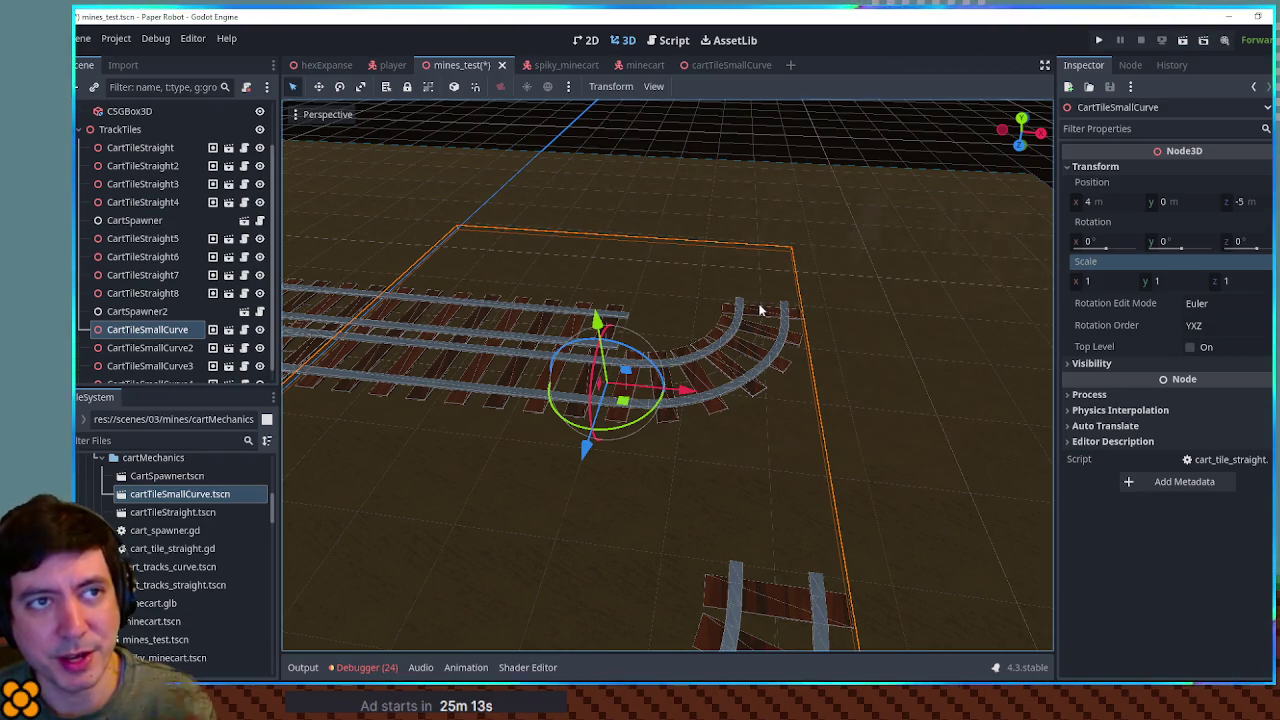
click(1097, 288)
text(-1)
key(Return)
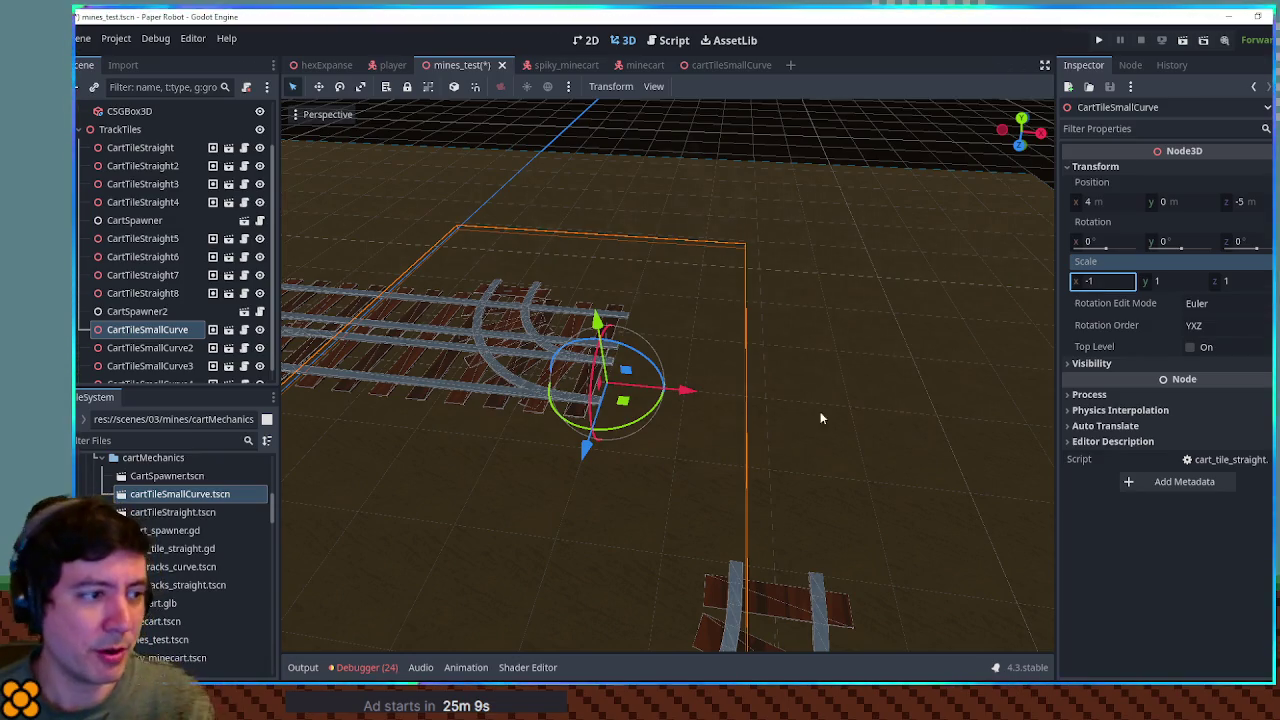
mouse_move(695, 400)
mouse_down()
mouse_move(570, 385)
mouse_move(548, 346)
mouse_up()
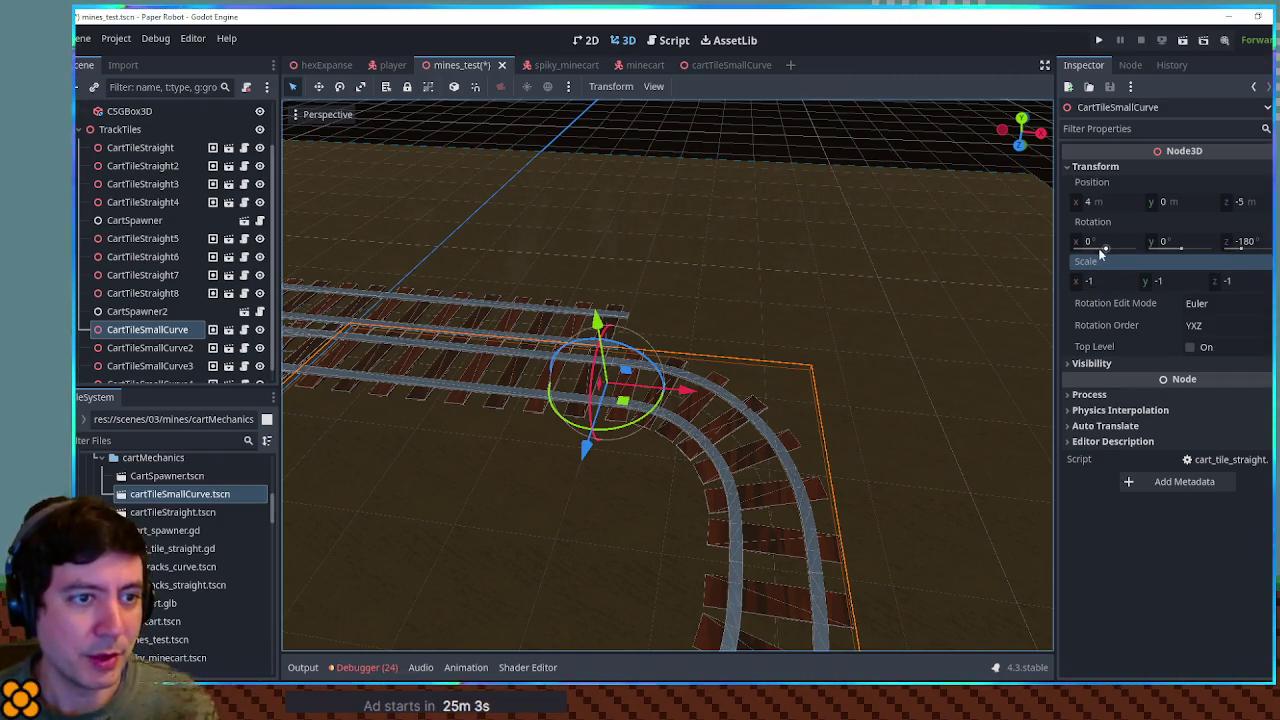
mouse_move(655, 407)
mouse_down()
mouse_move(636, 418)
mouse_move(655, 400)
mouse_up()
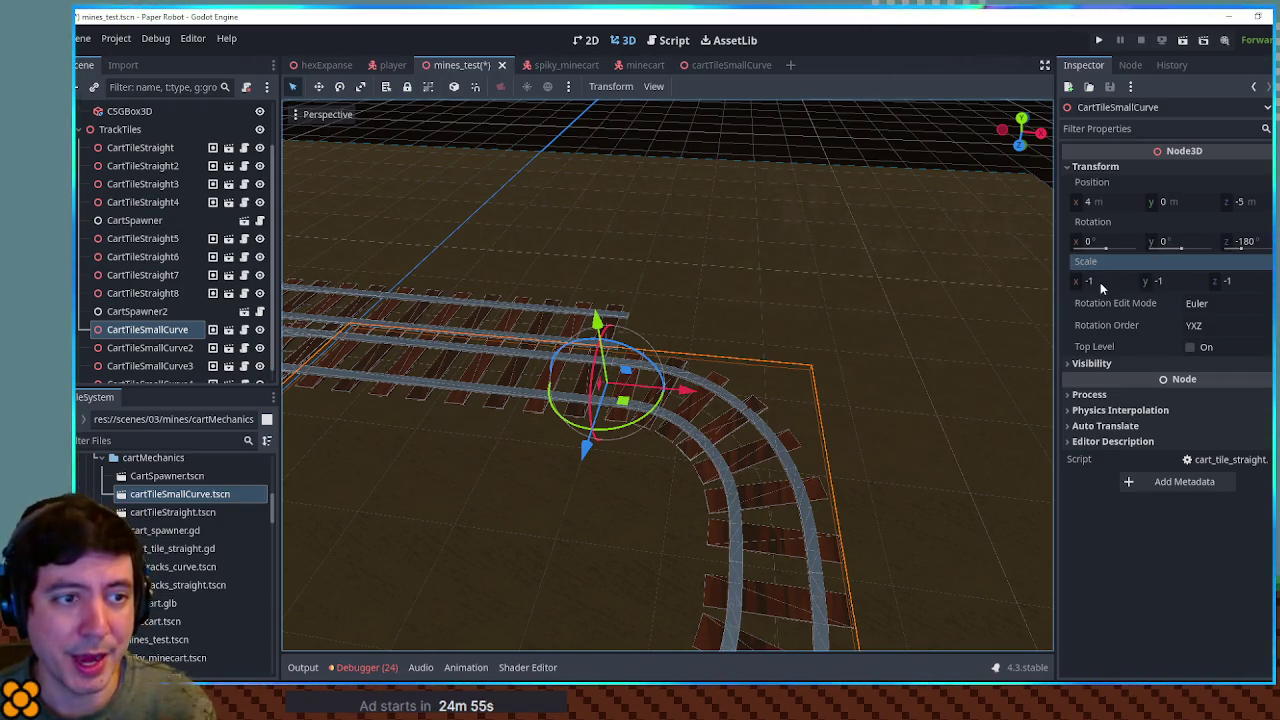
key(ctrl+s)
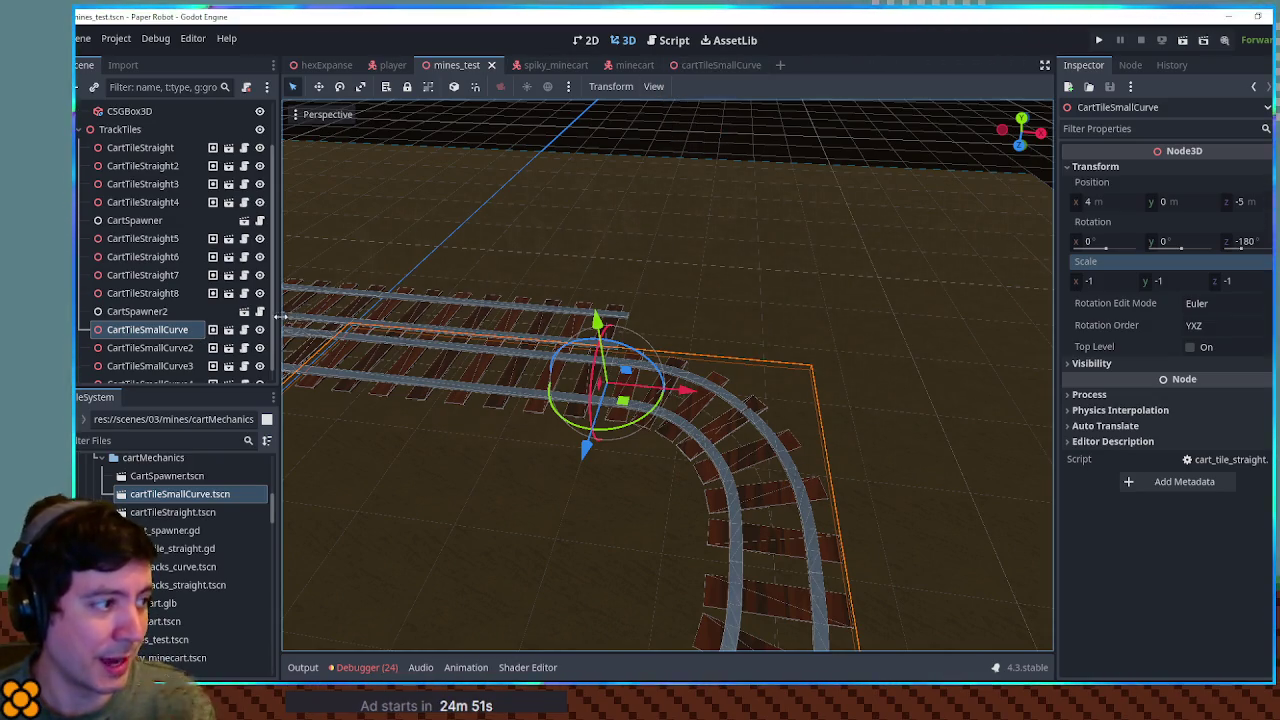
click(244, 329)
Step: Close cart_tile_straight.gd and add print(cart.global_position) under the progress_ratio check in cart_spawner.gd
middle_click(352, 170)
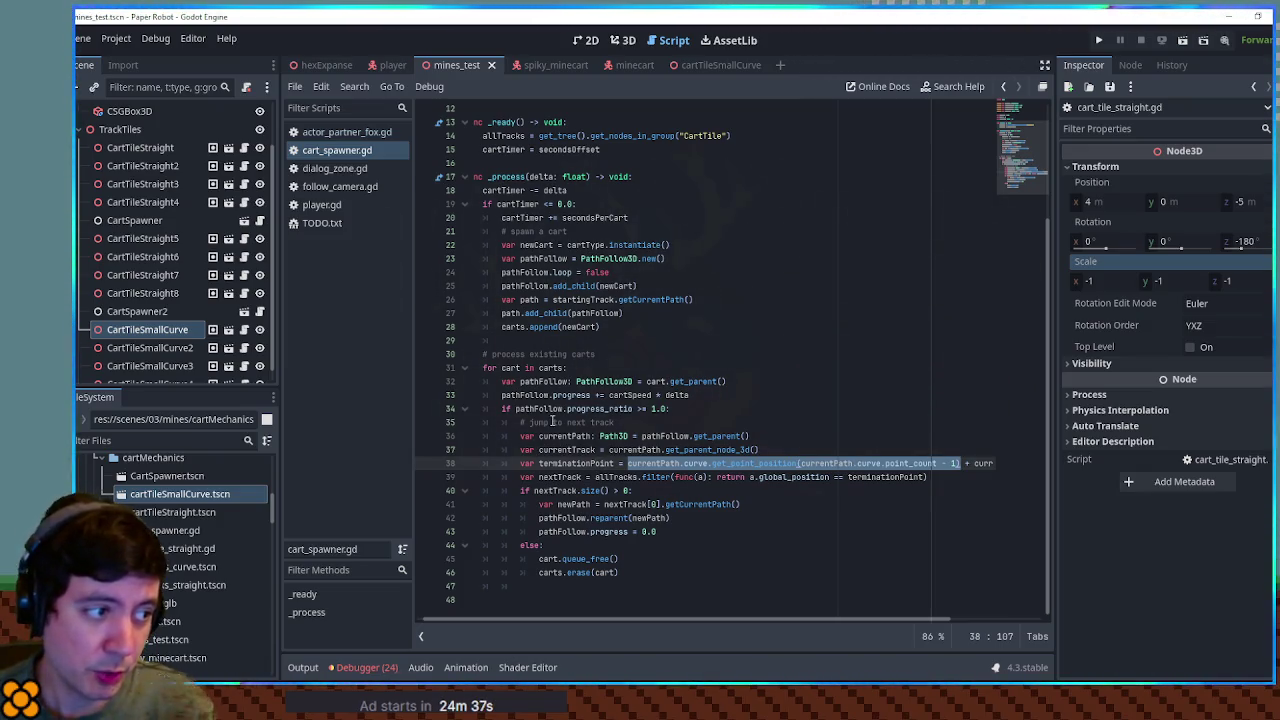
double_click(545, 409)
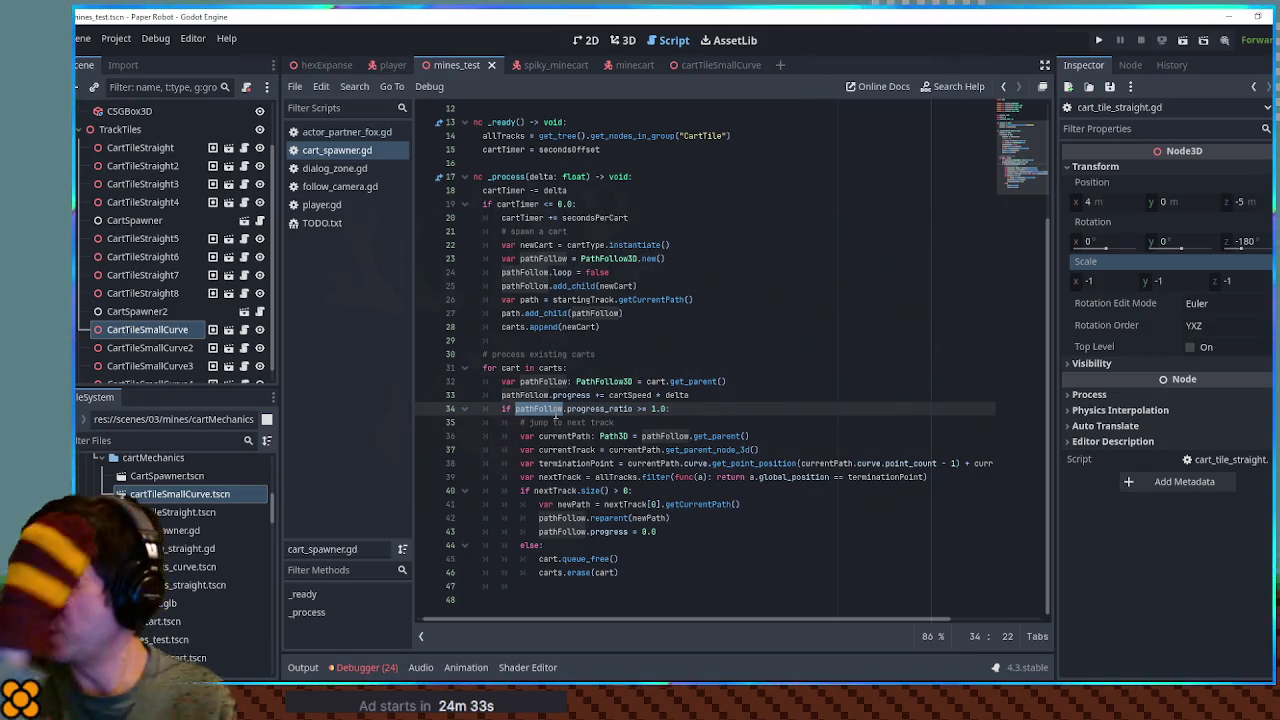
double_click(656, 381)
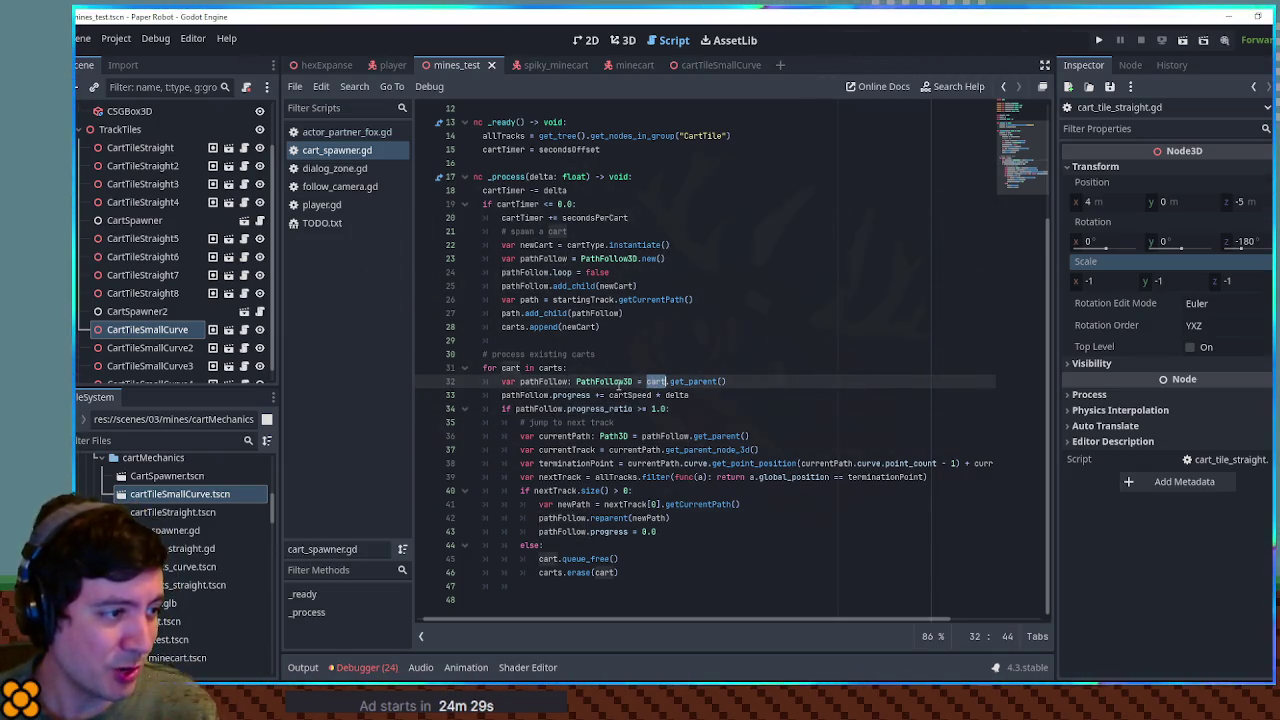
click(690, 409)
key(Return)
text(print(ca)
text(rt.g)
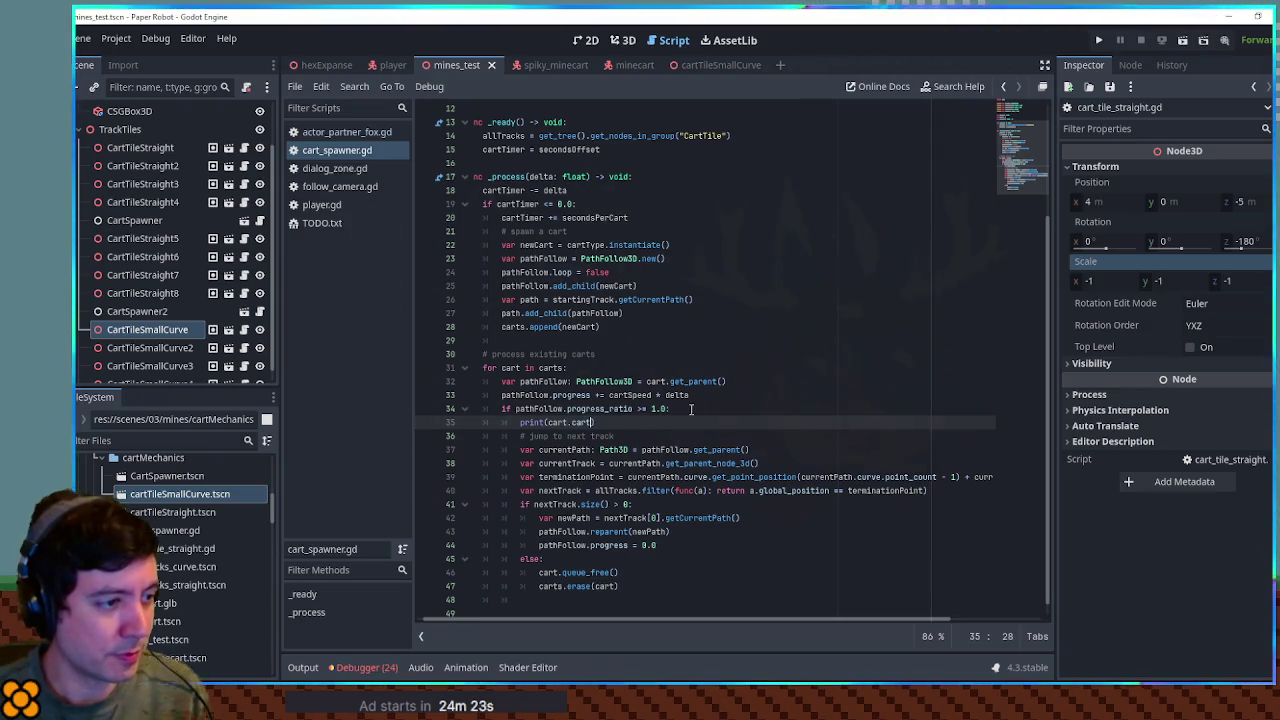
text(lobal_position)
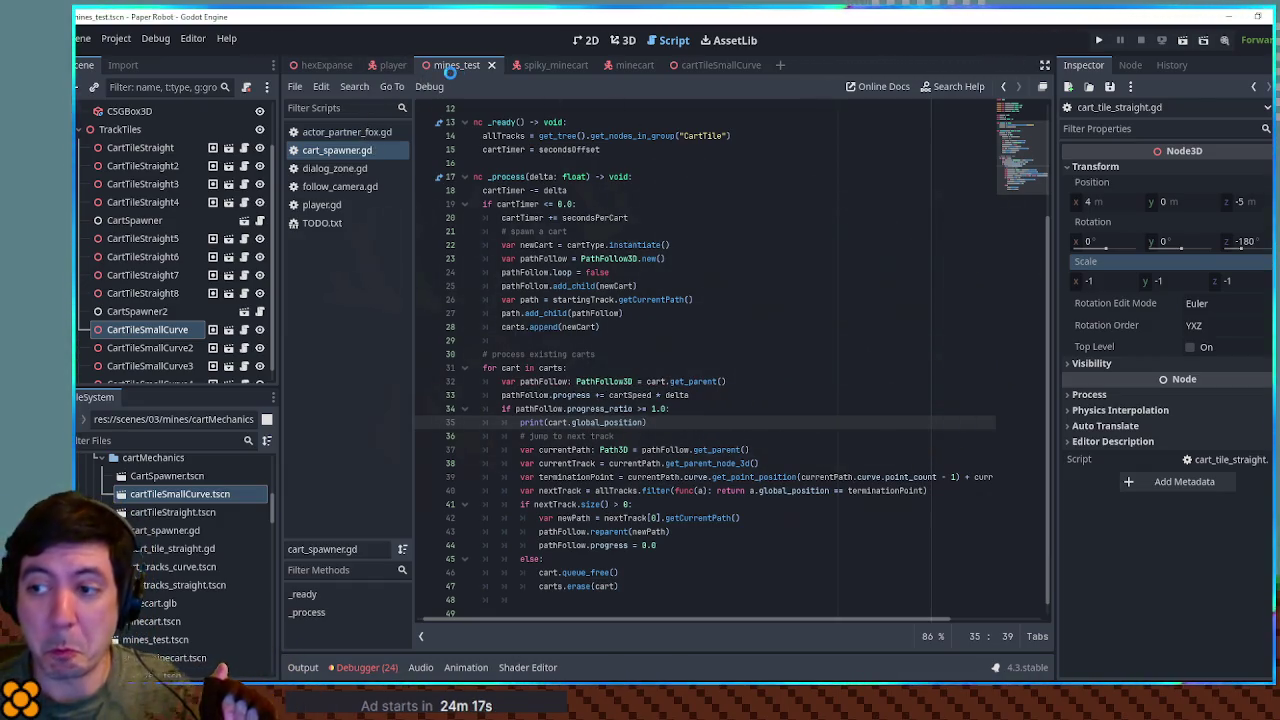
Step: Run the scene, close it, and read the logged cart end positions in the Output panel
key(F6)
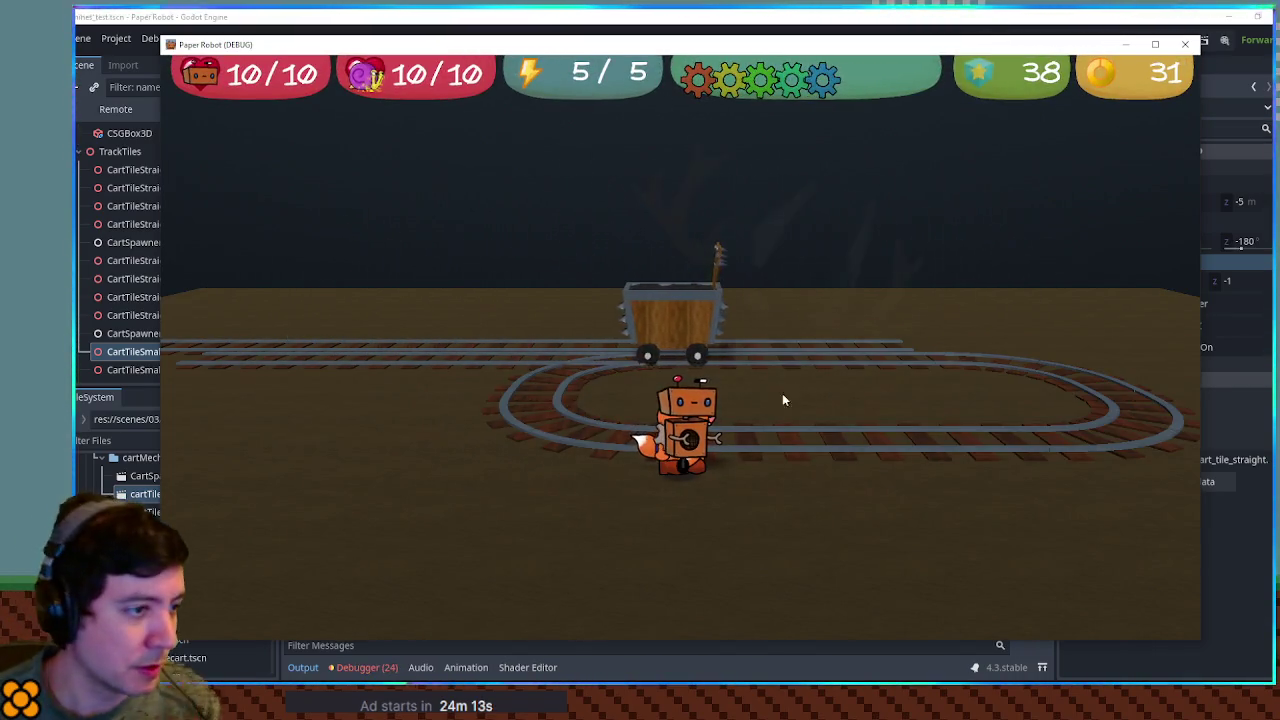
click(1187, 45)
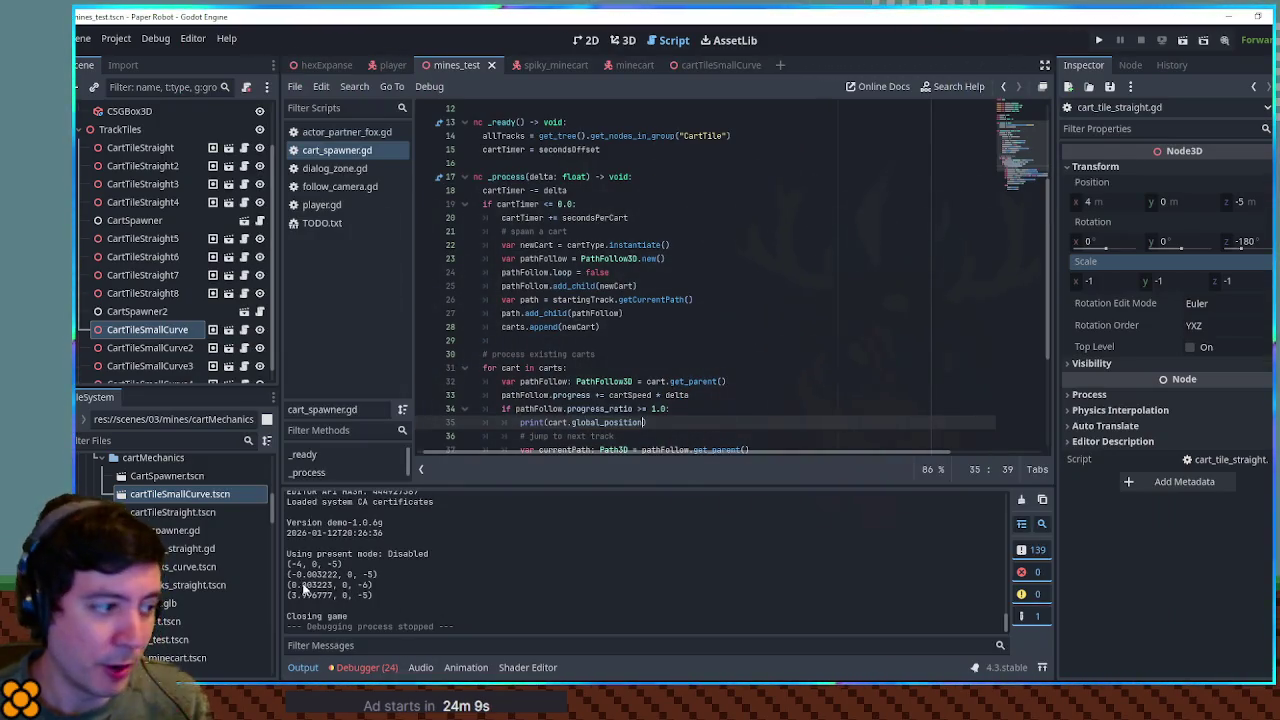
drag(297, 575, 357, 577)
click(363, 583)
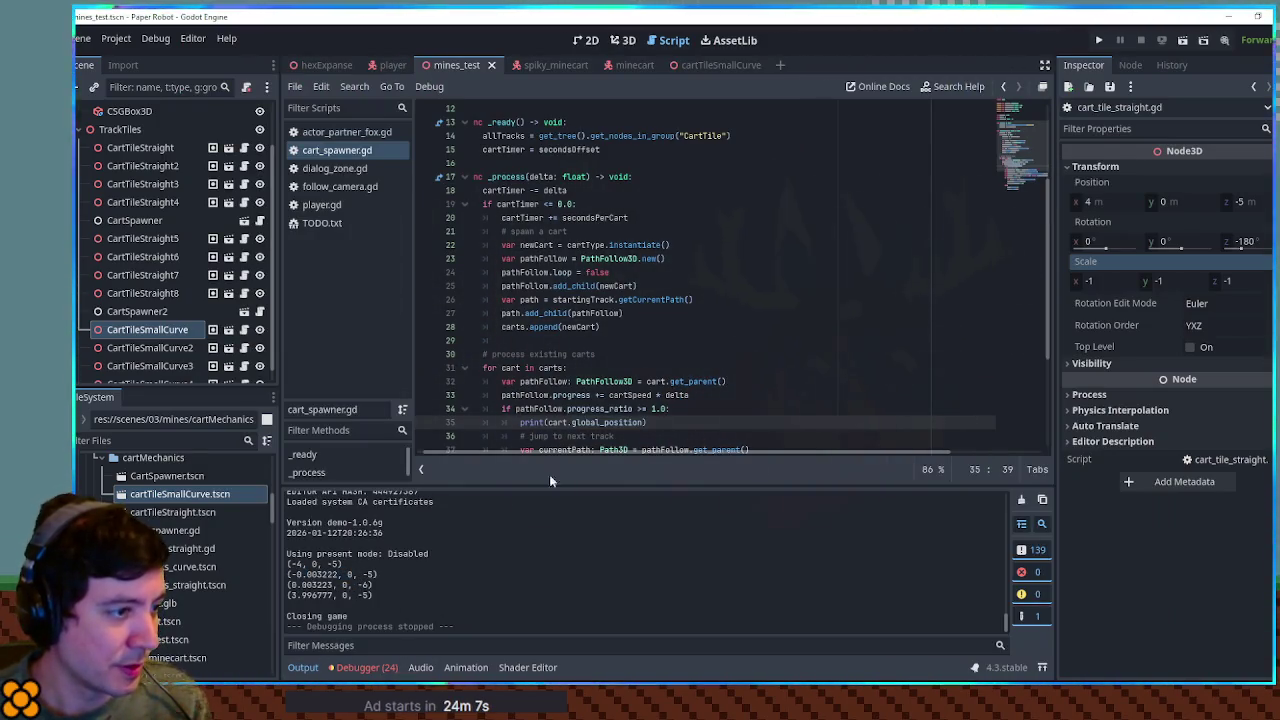
scroll(551, 322, down, 3)
Step: Delete the temporary print(cart.global_position) line from cart_spawner.gd
click(548, 300)
scroll(611, 381, up, 7)
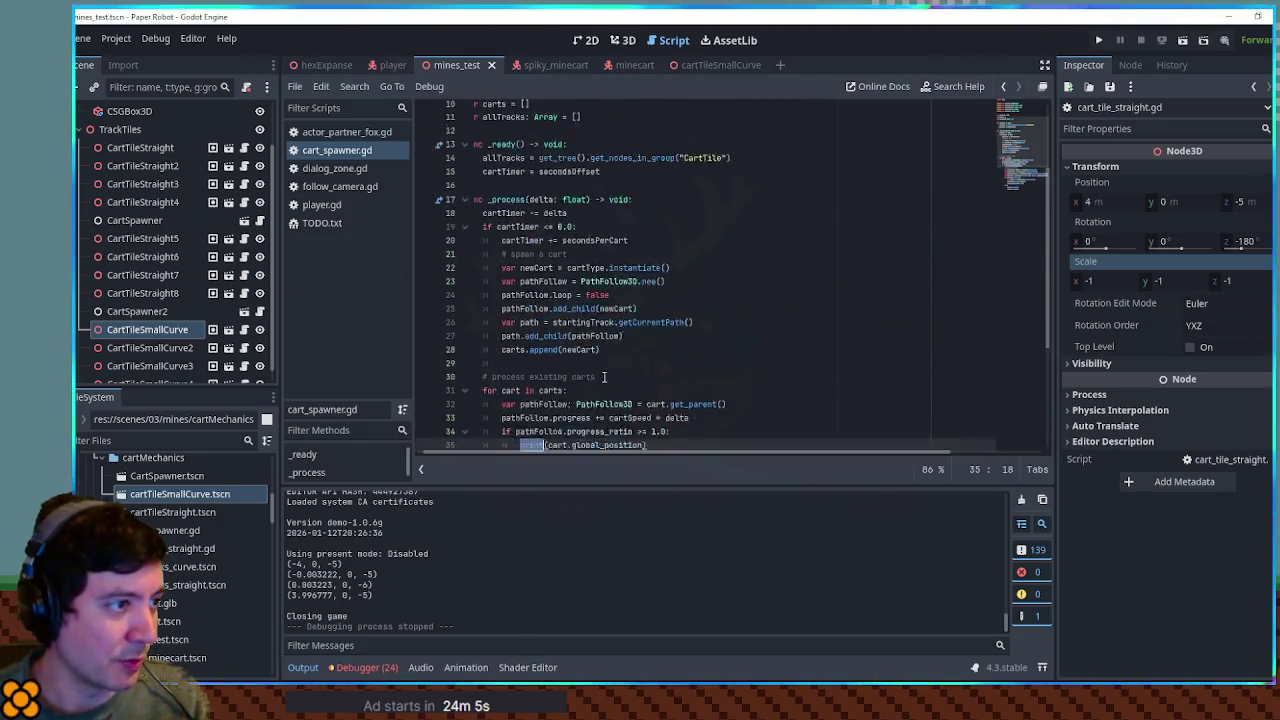
scroll(611, 381, down, 8)
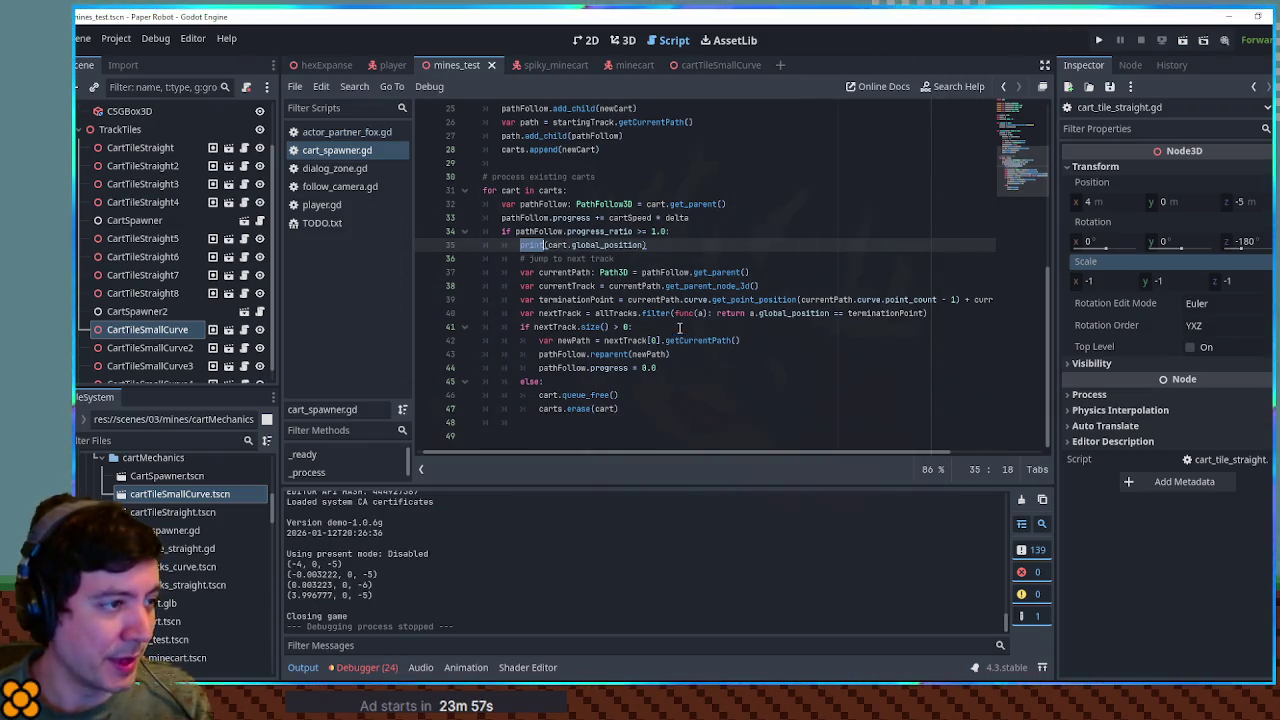
drag(669, 245, 694, 233)
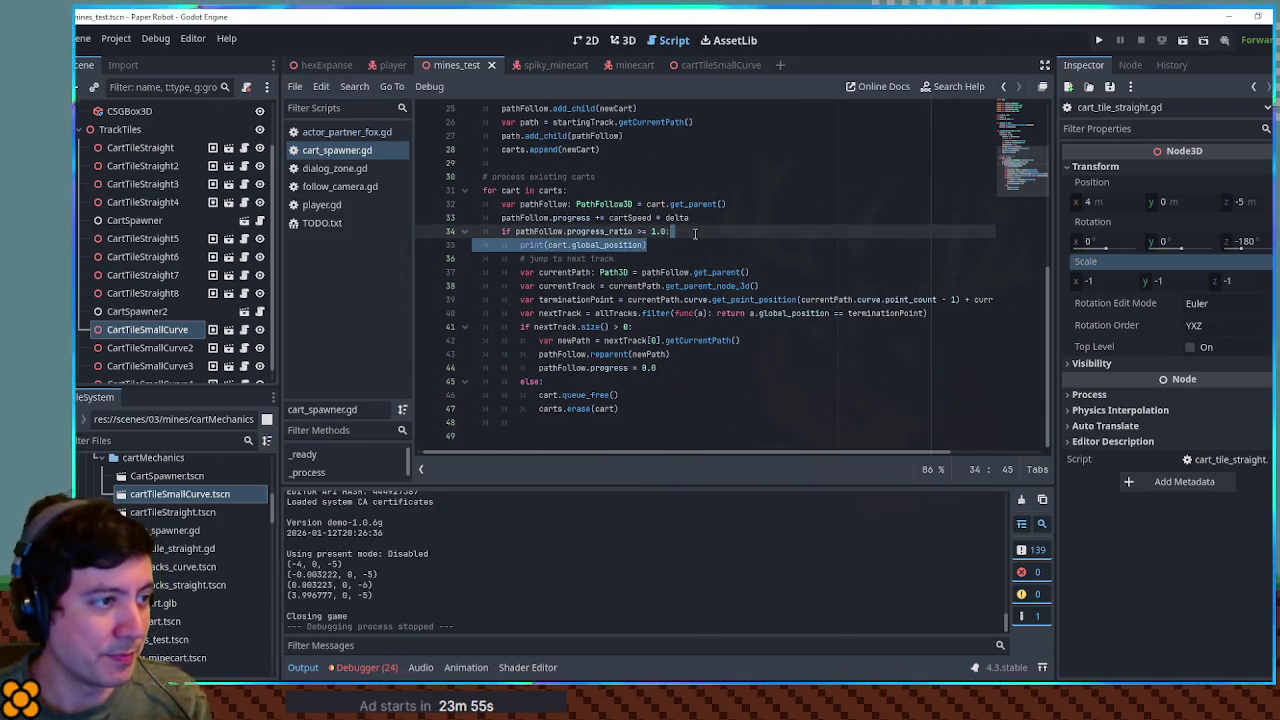
key(BackSpace)
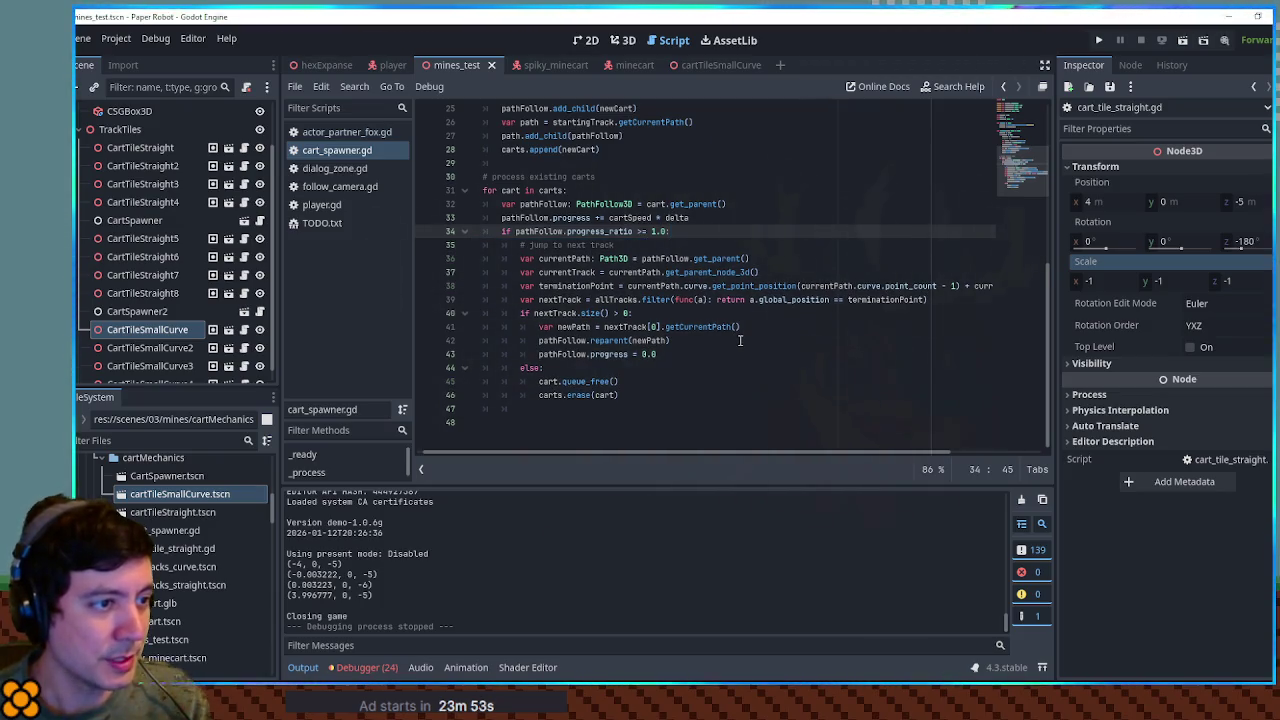
Step: Move the get_point_position call into a new curveOffset variable above the terminationPoint line
click(799, 273)
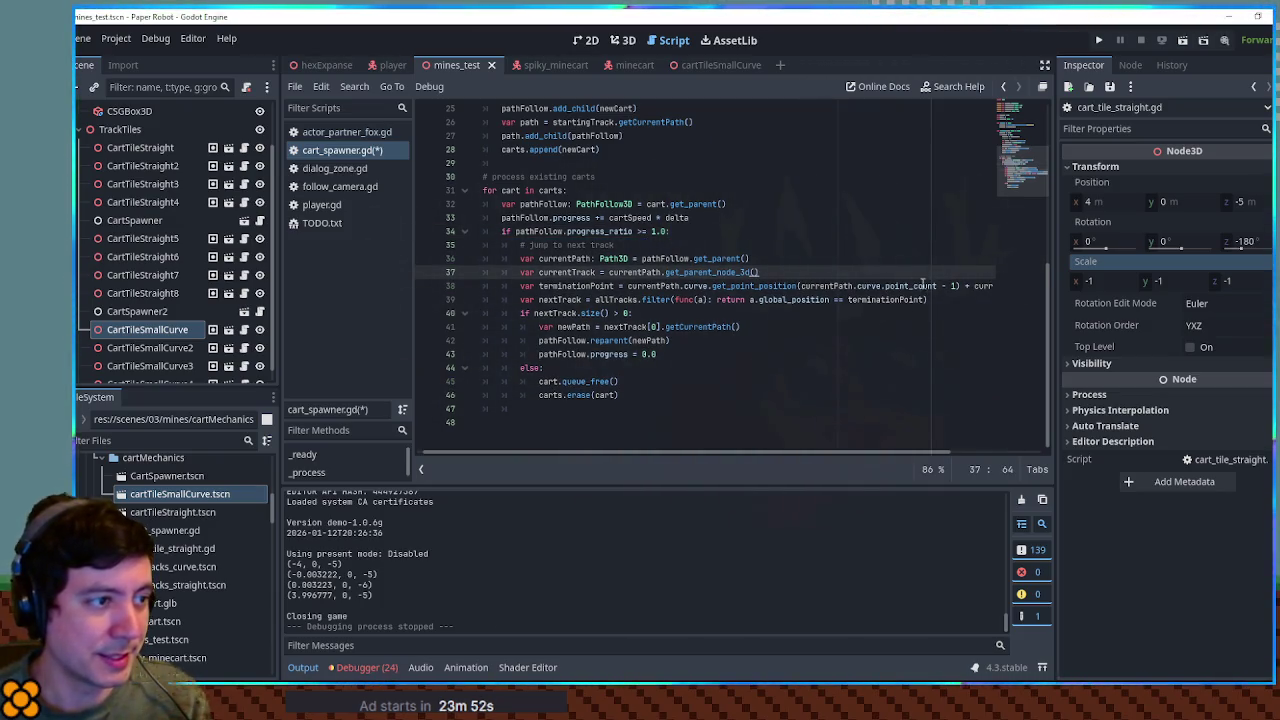
drag(628, 286, 968, 286)
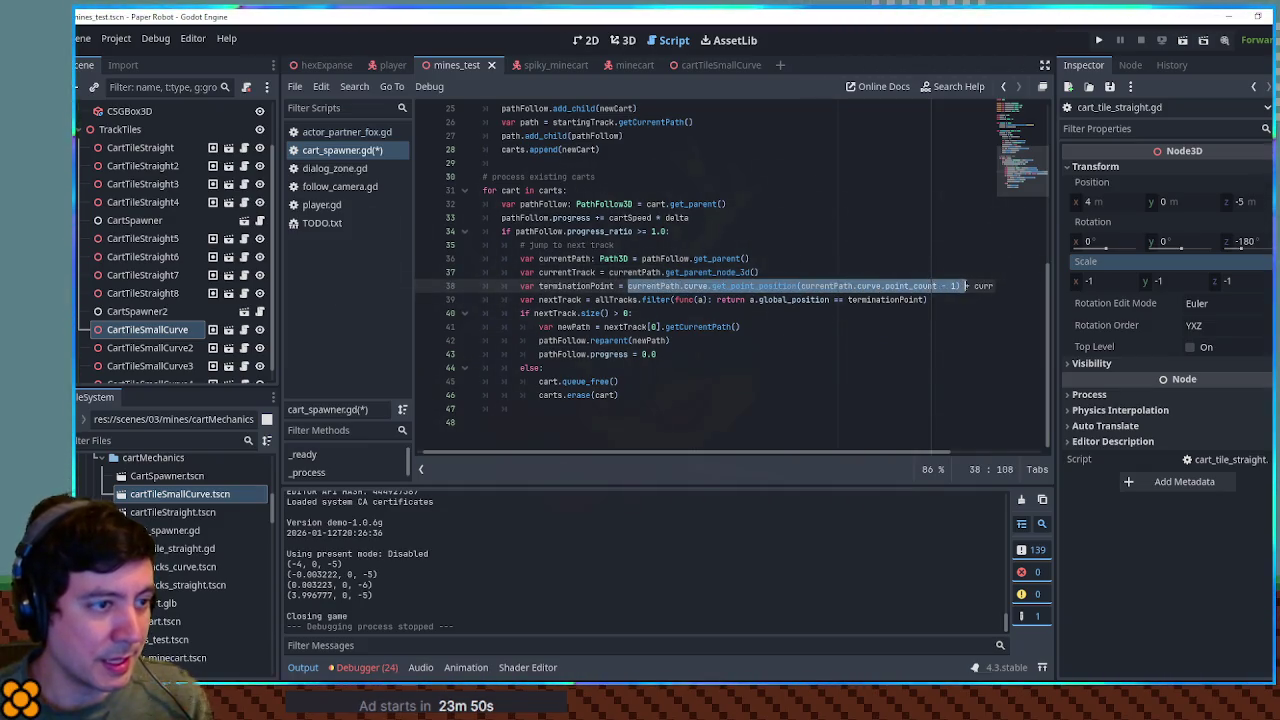
click(887, 272)
key(Return)
text(var )
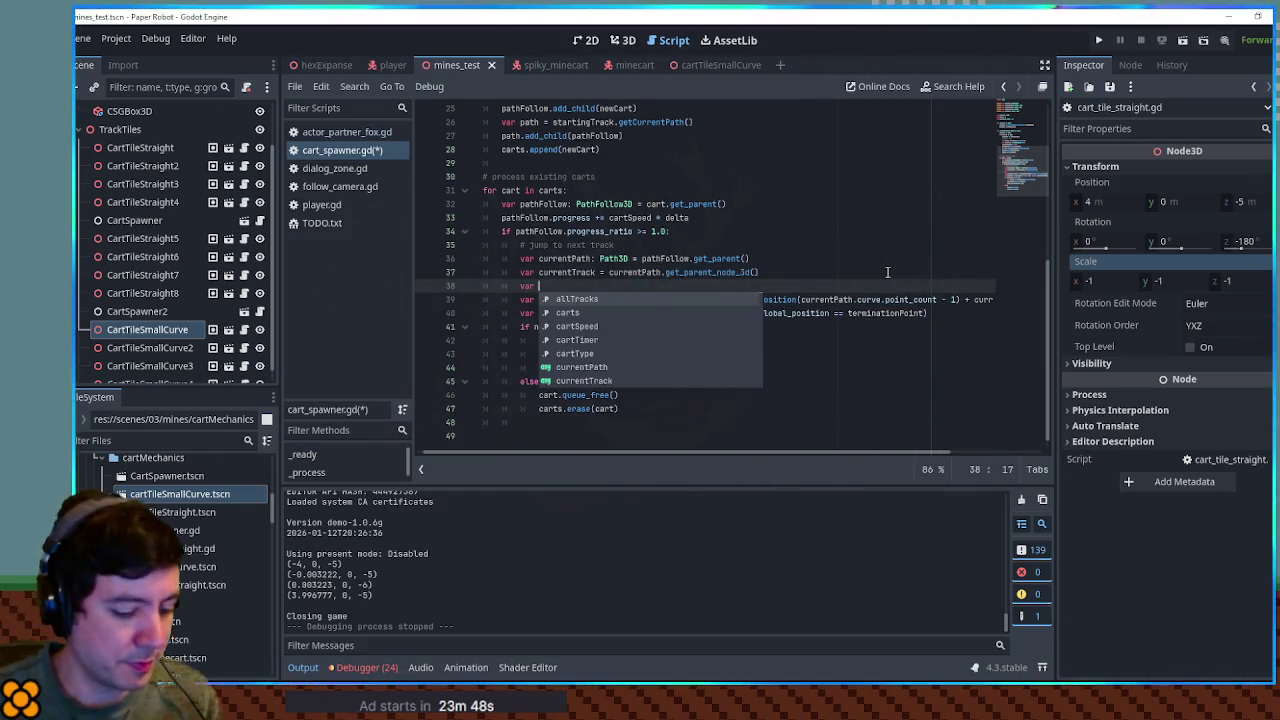
text(curveOffset )
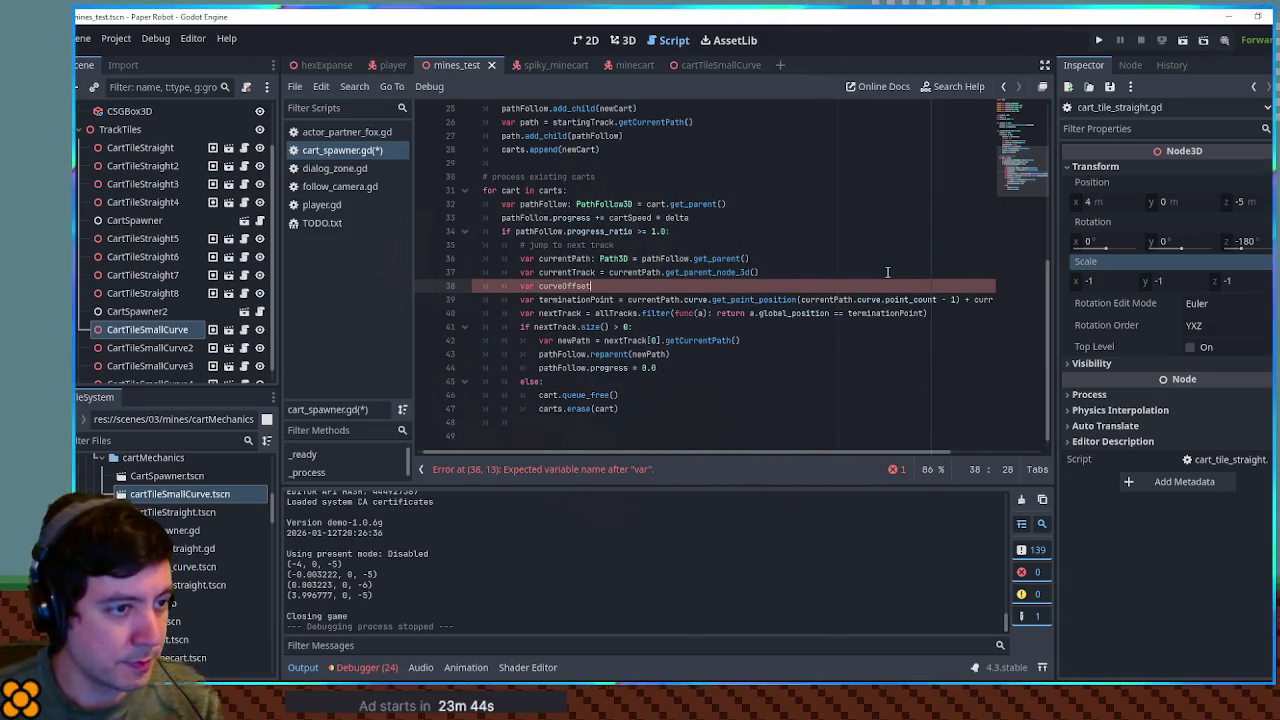
text(=)
click(650, 258)
drag(628, 299, 943, 299)
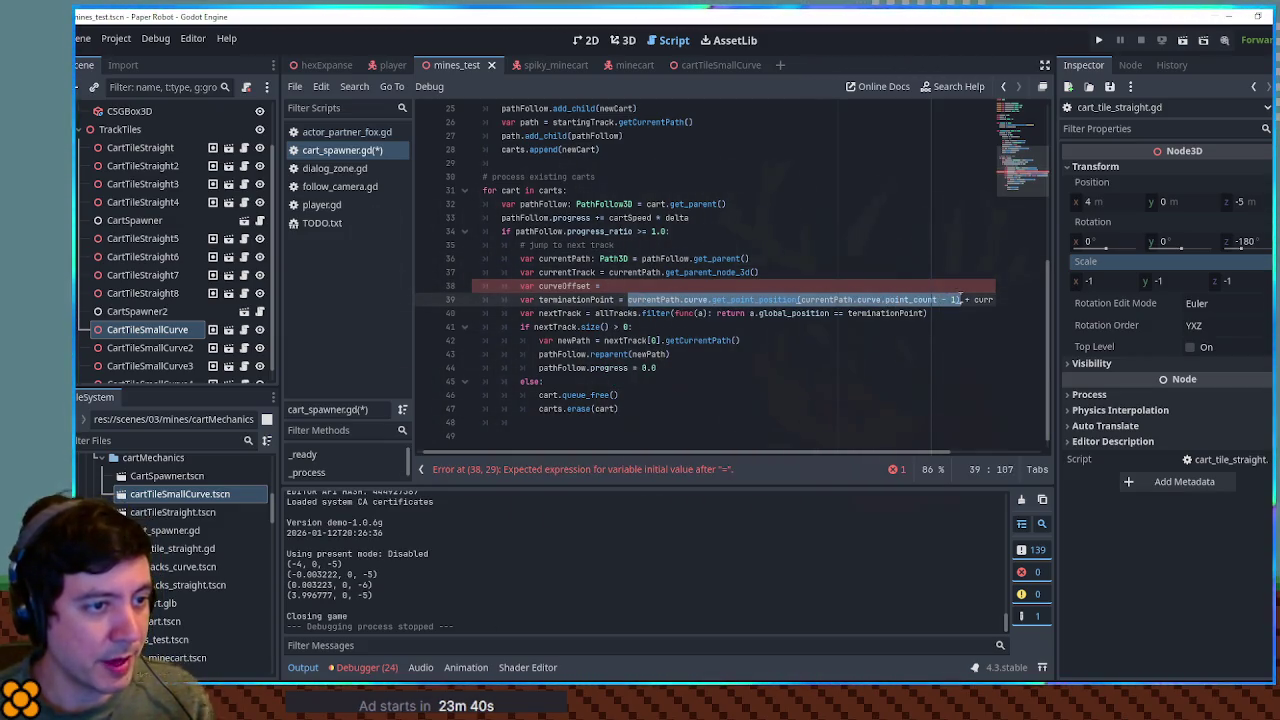
key(ctrl+x)
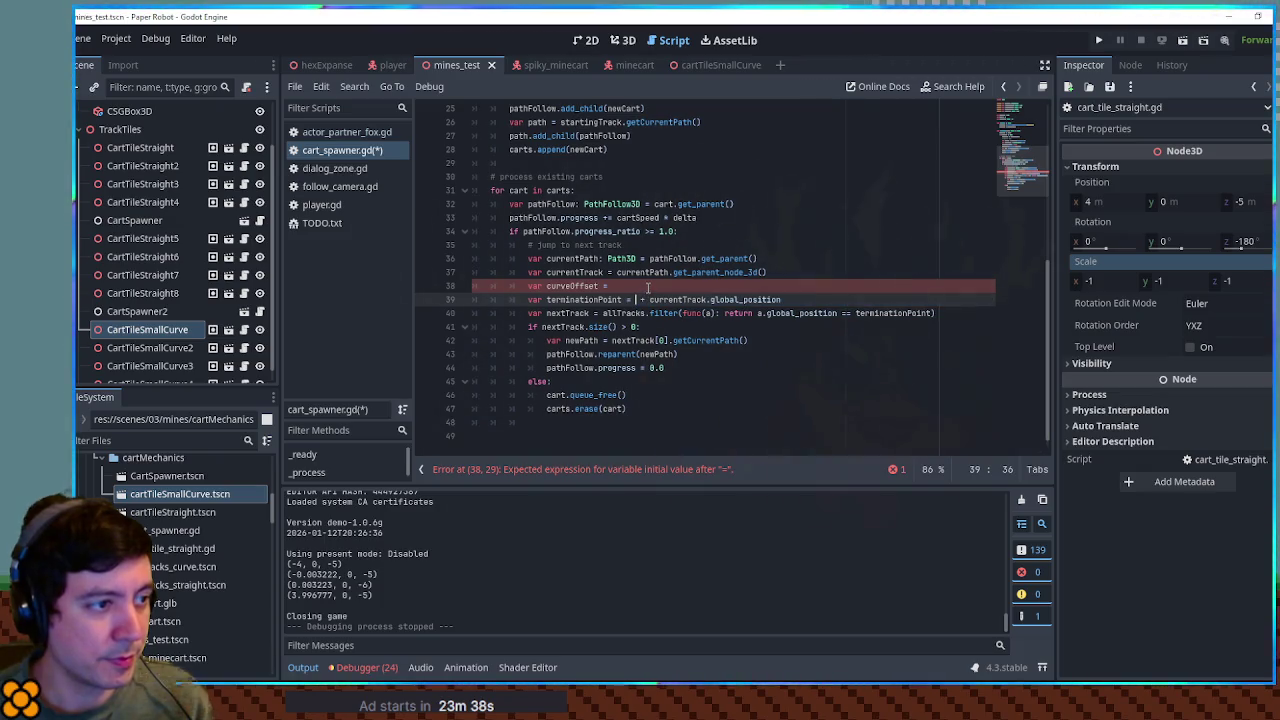
click(648, 287)
key(ctrl+v)
Step: Rename the curveOffset variable to curveLocalPosition
double_click(600, 287)
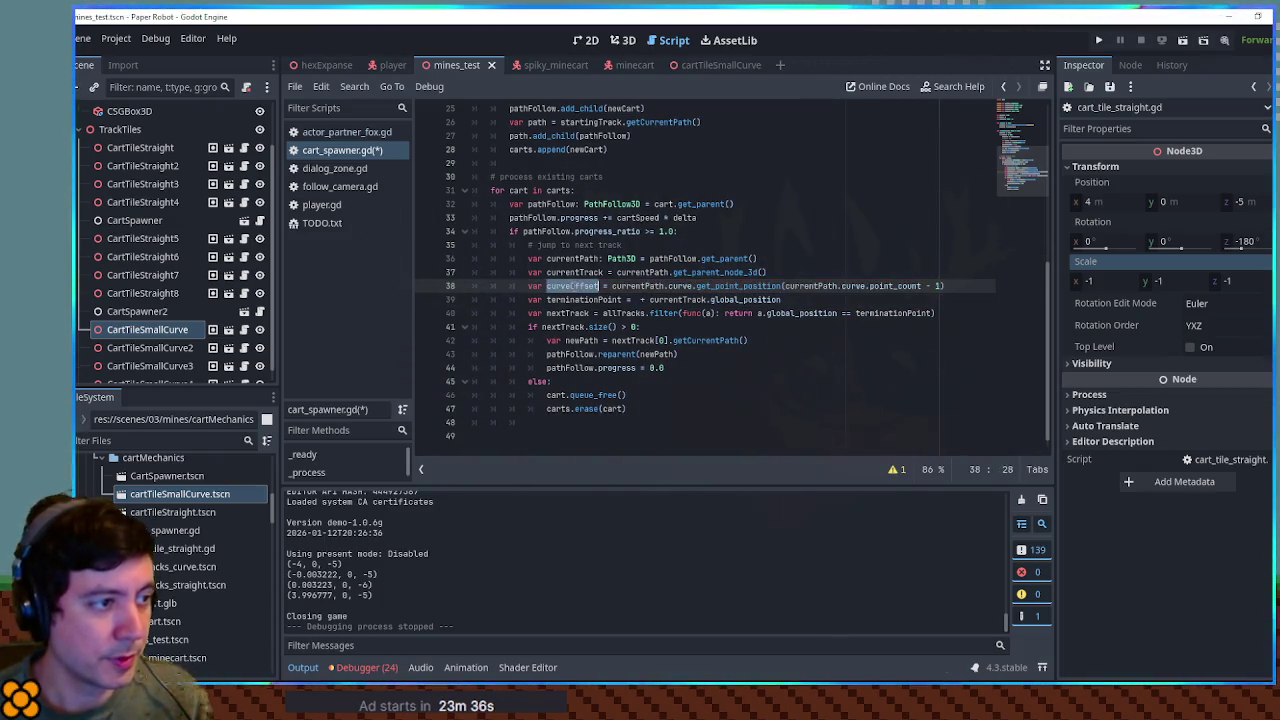
text(curveLocal)
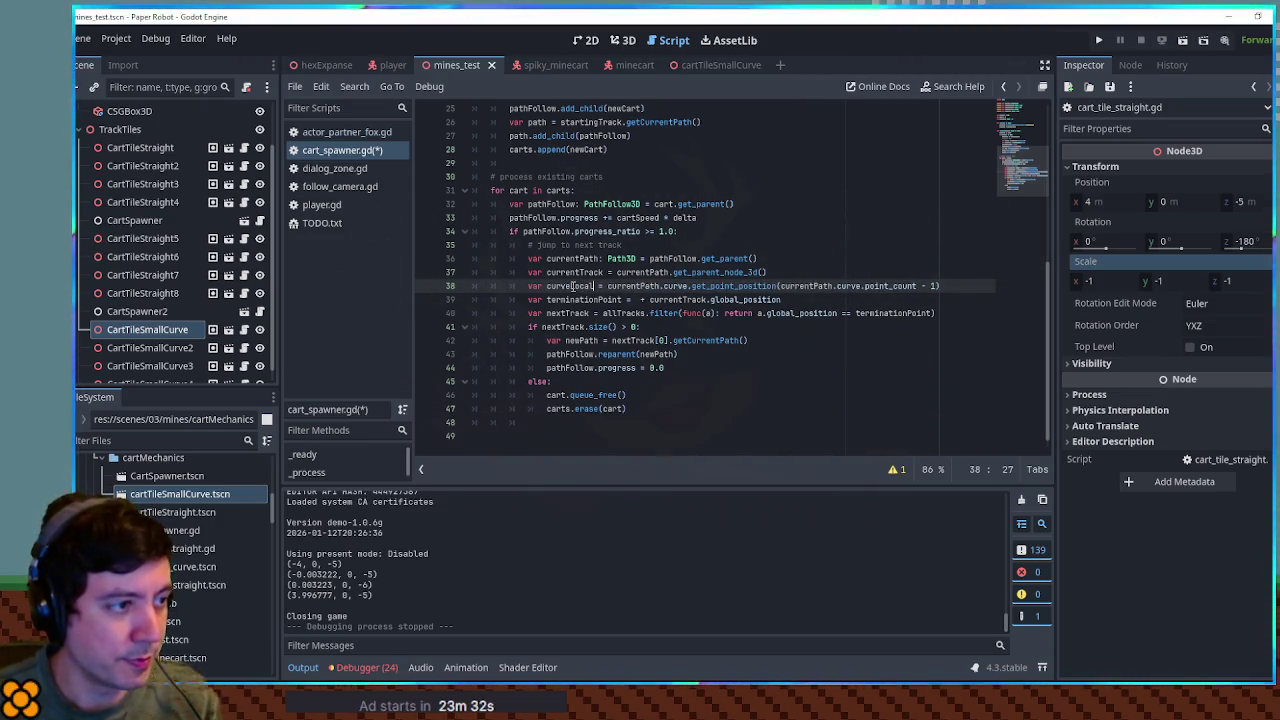
text(Point)
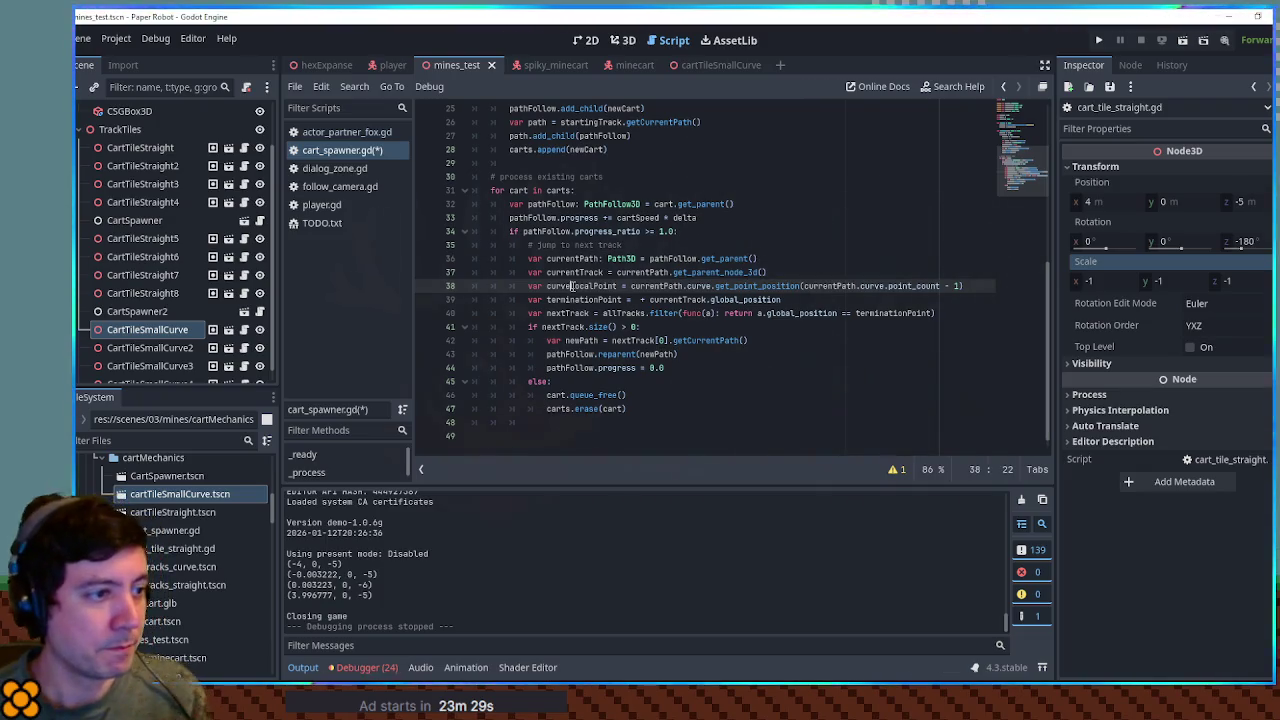
double_click(572, 287)
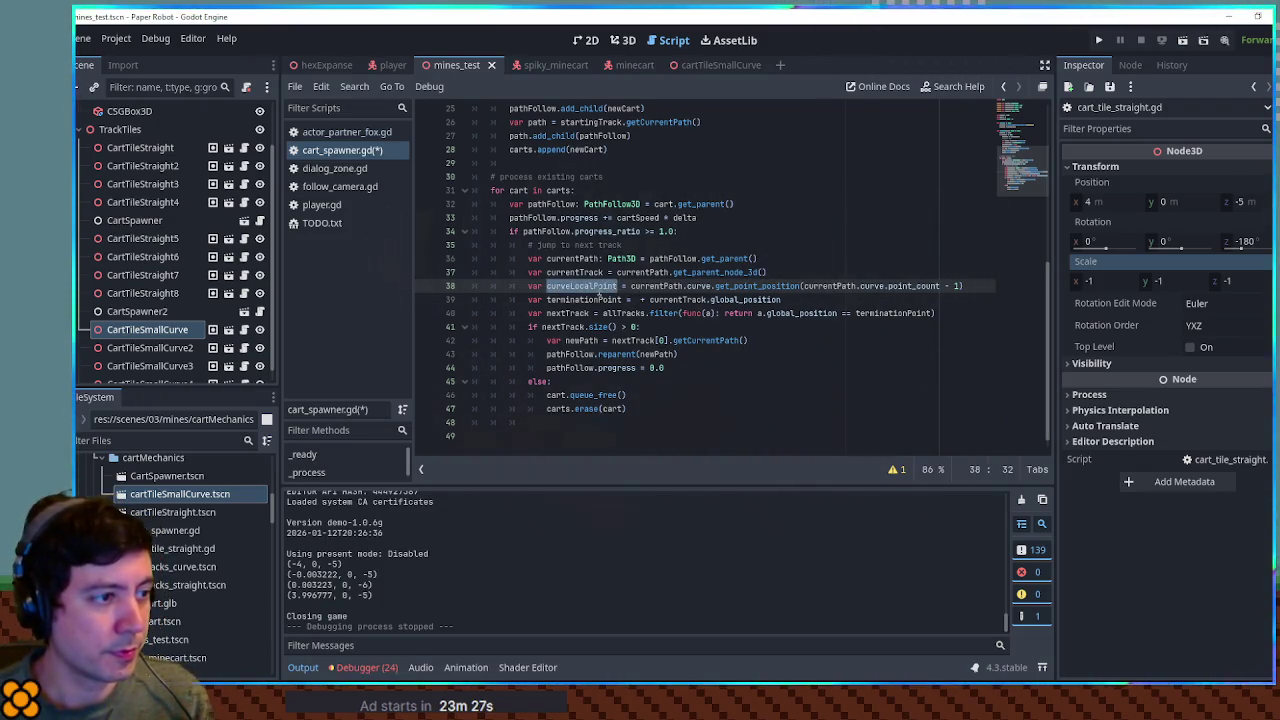
click(605, 287)
text(sition)
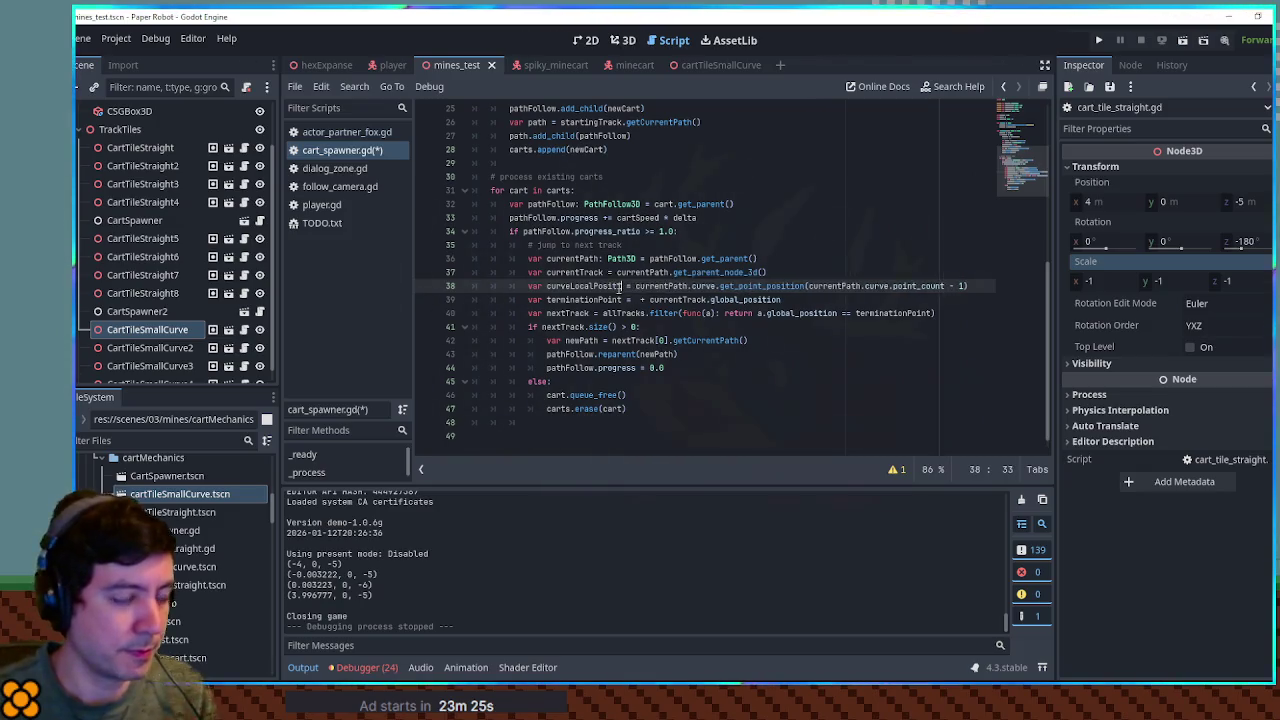
Step: Add 'var curveRotatedPosition = curveLocalPoint' and use curveRotatedPosition in the terminationPoint expression
key(Return)
text(var curveRotatedPos)
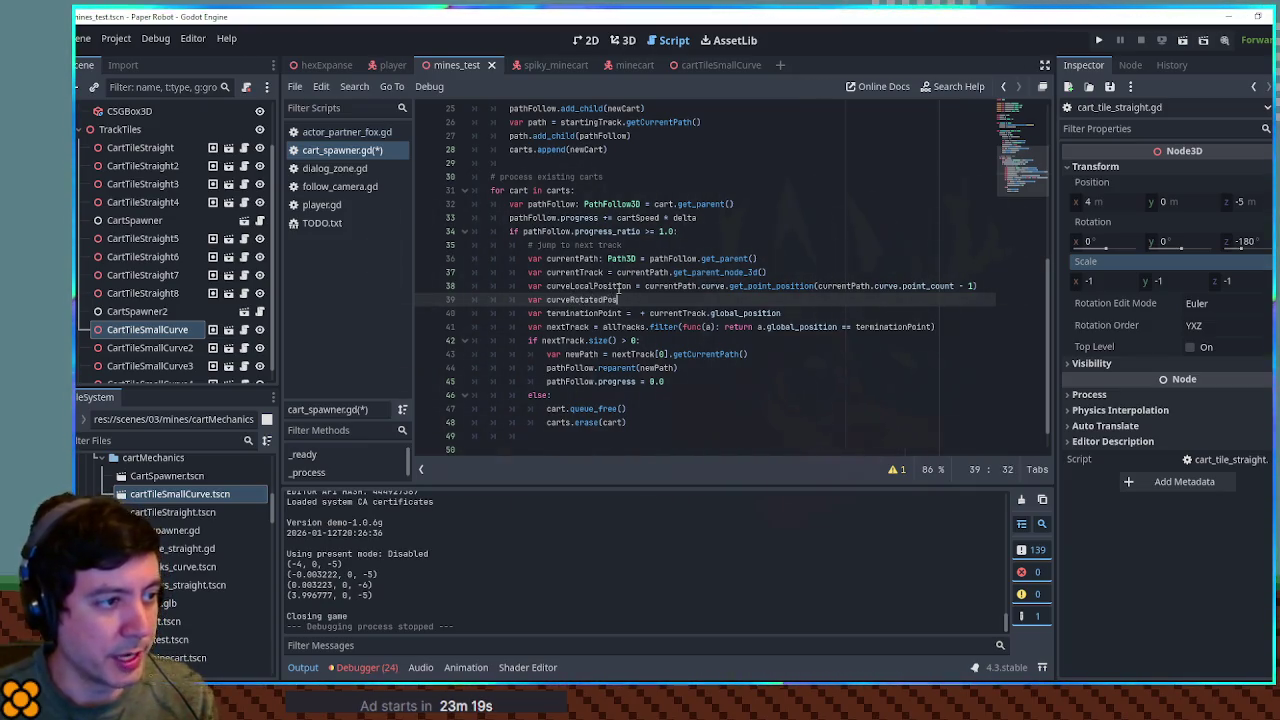
text(ition = )
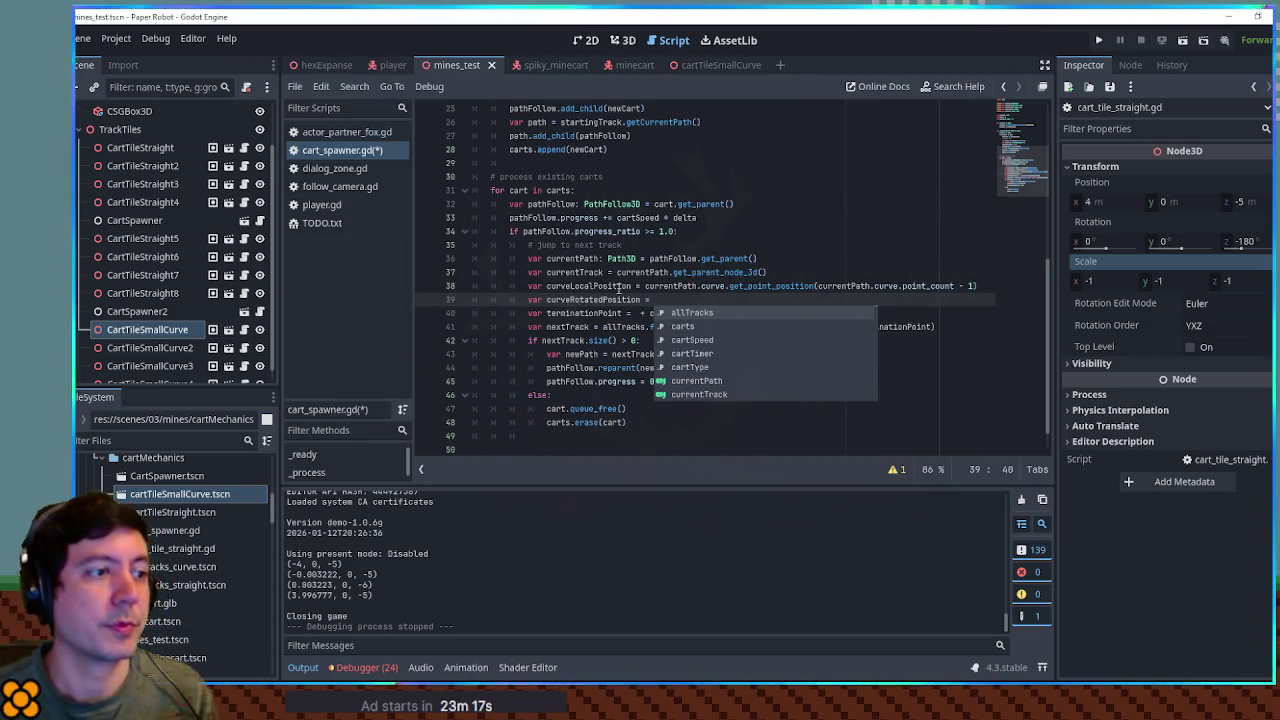
text(curveLocalPoint)
double_click(620, 299)
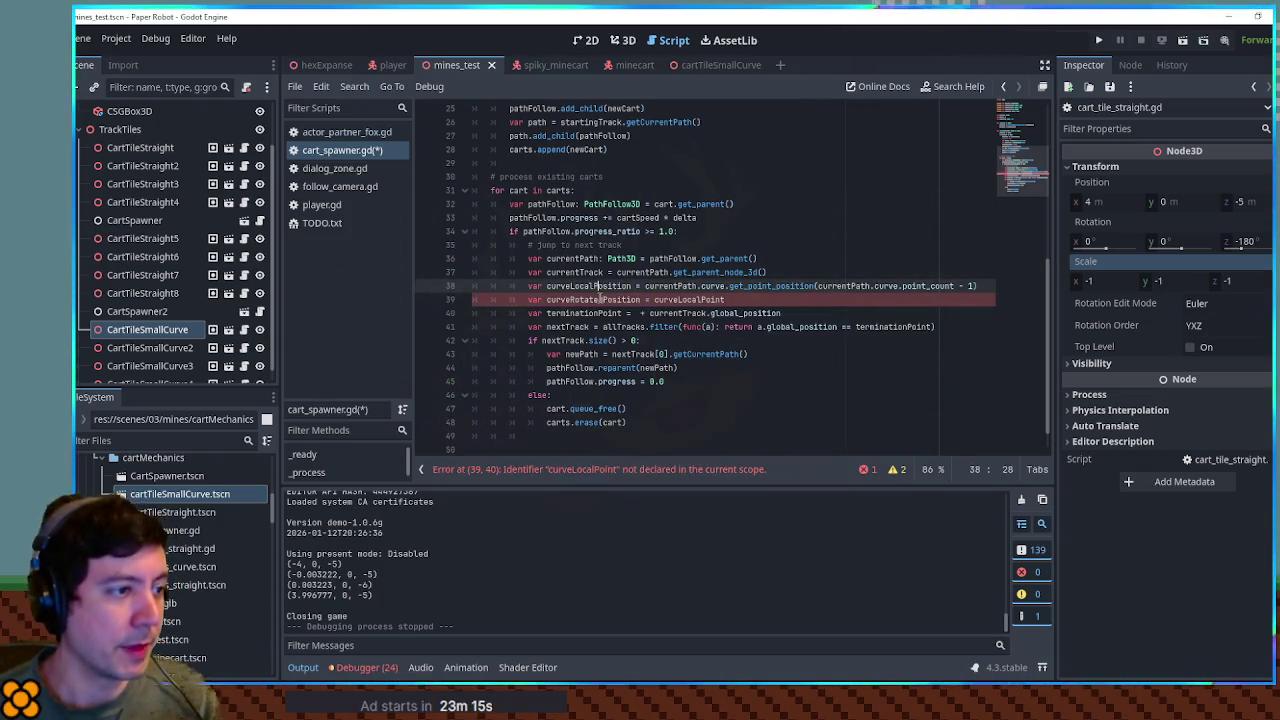
click(636, 313)
key(ctrl+v)
click(778, 300)
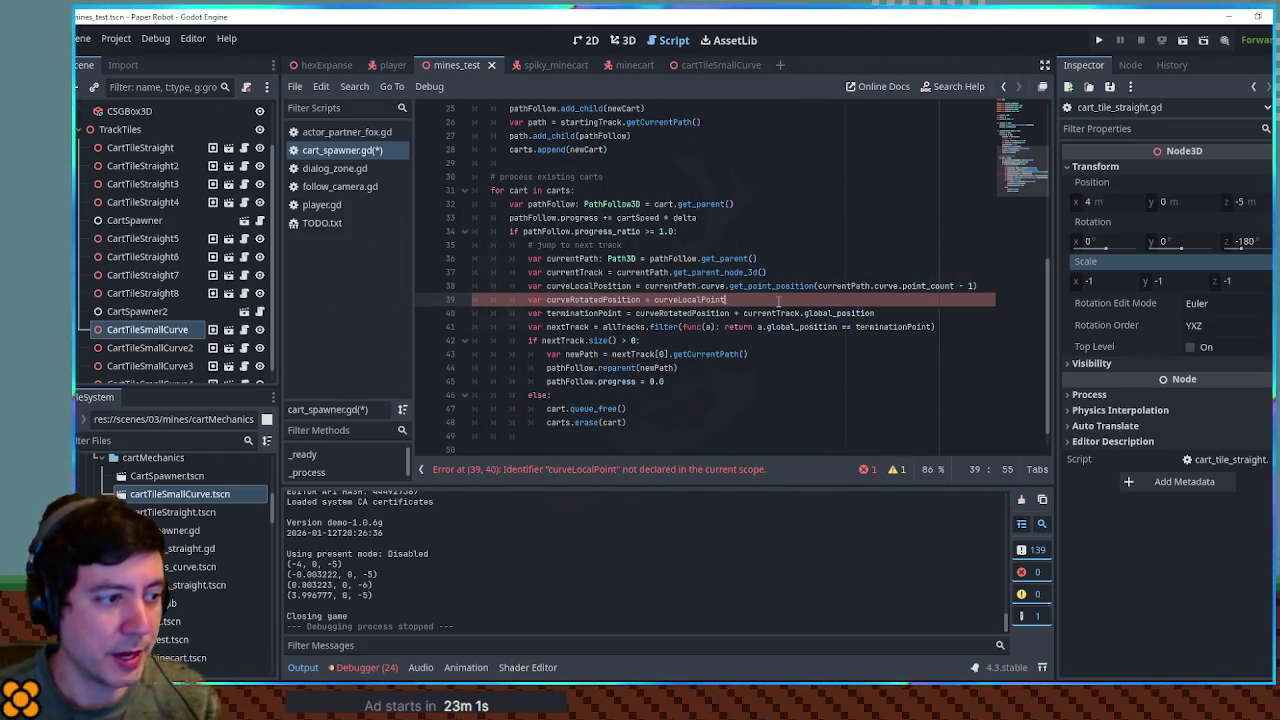
Step: Make line 39 rotate curveLocalPosition around Vector3.UP by global_rotation.y, plus PI when scale.x == -1
click(592, 286)
click(688, 299)
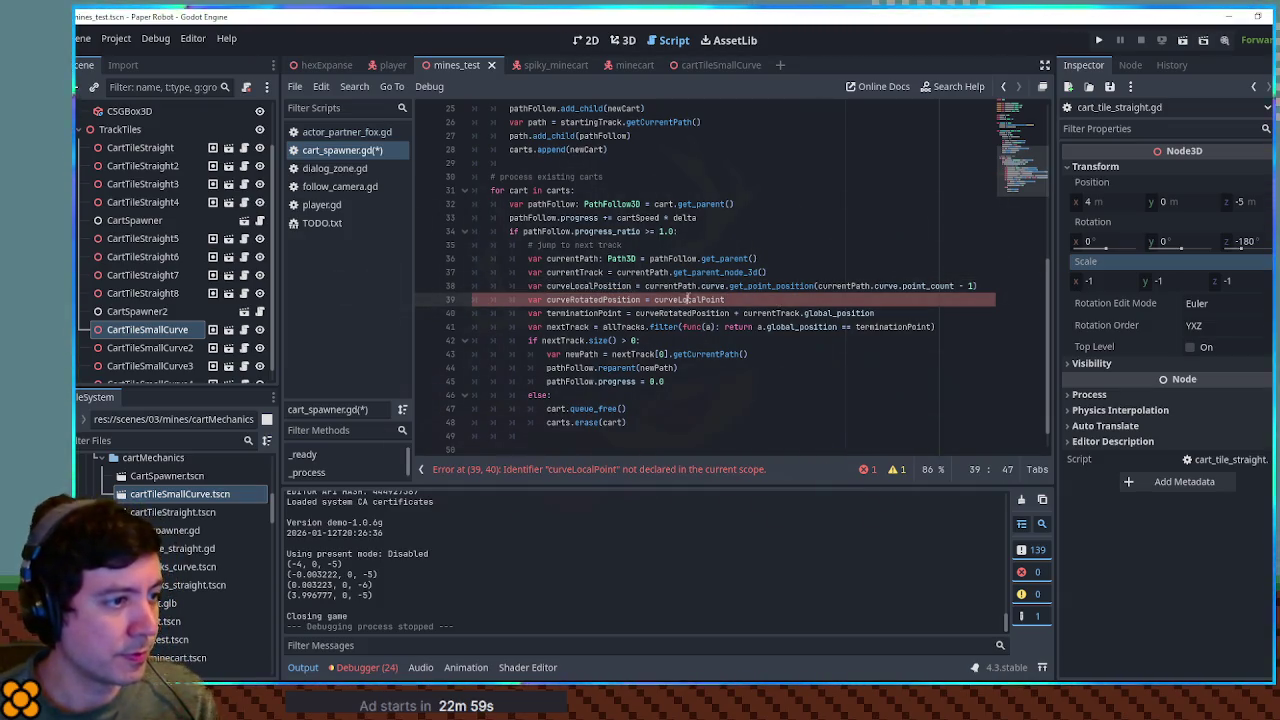
text(sition.rotated)
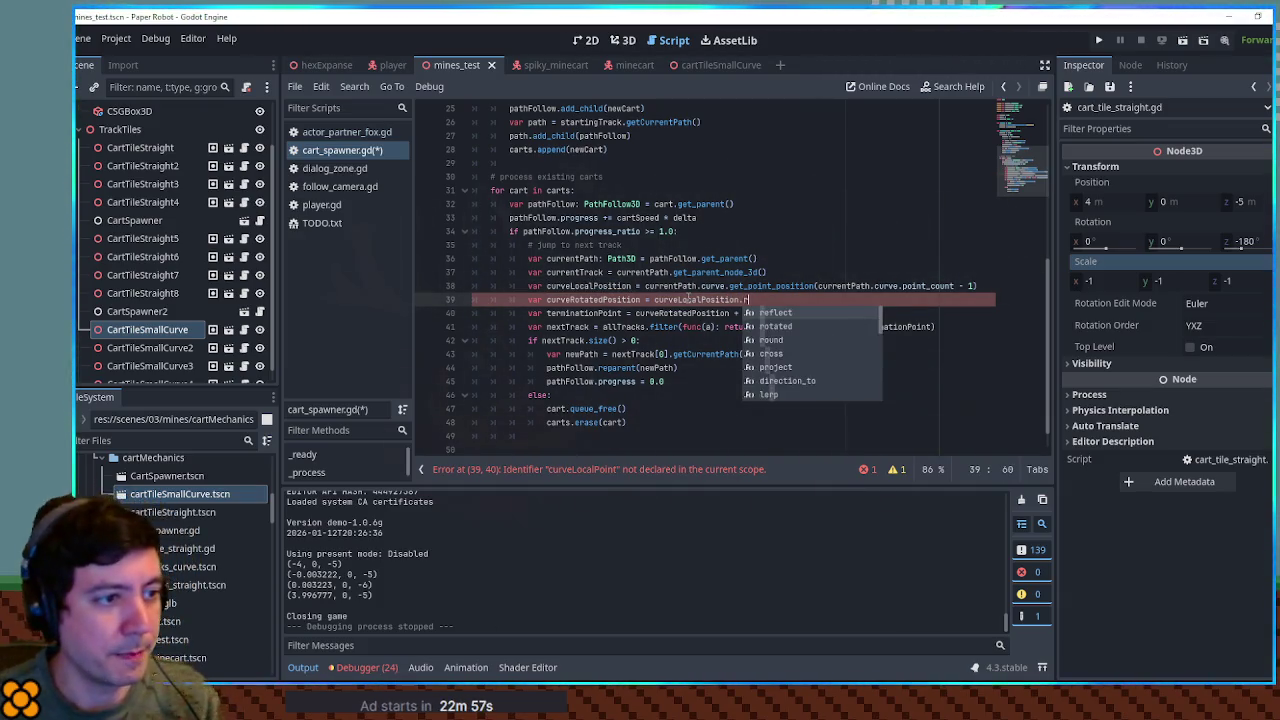
text((Vector)
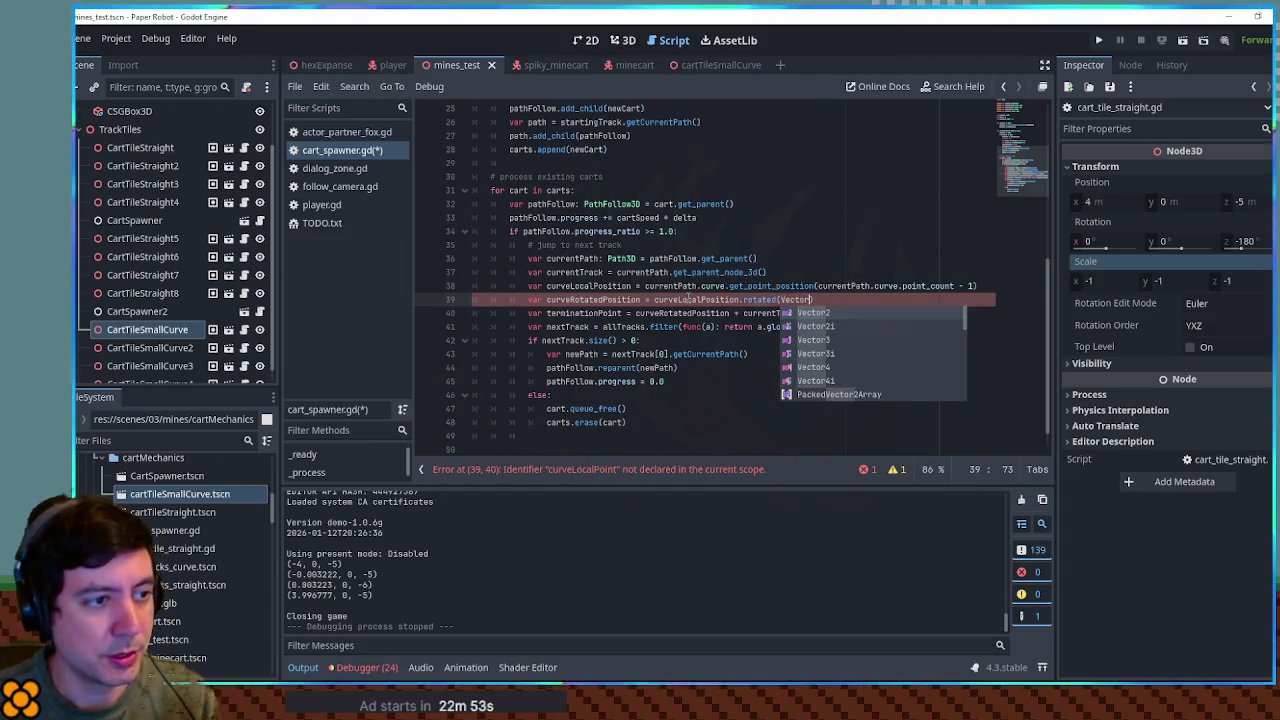
text(3.UP,)
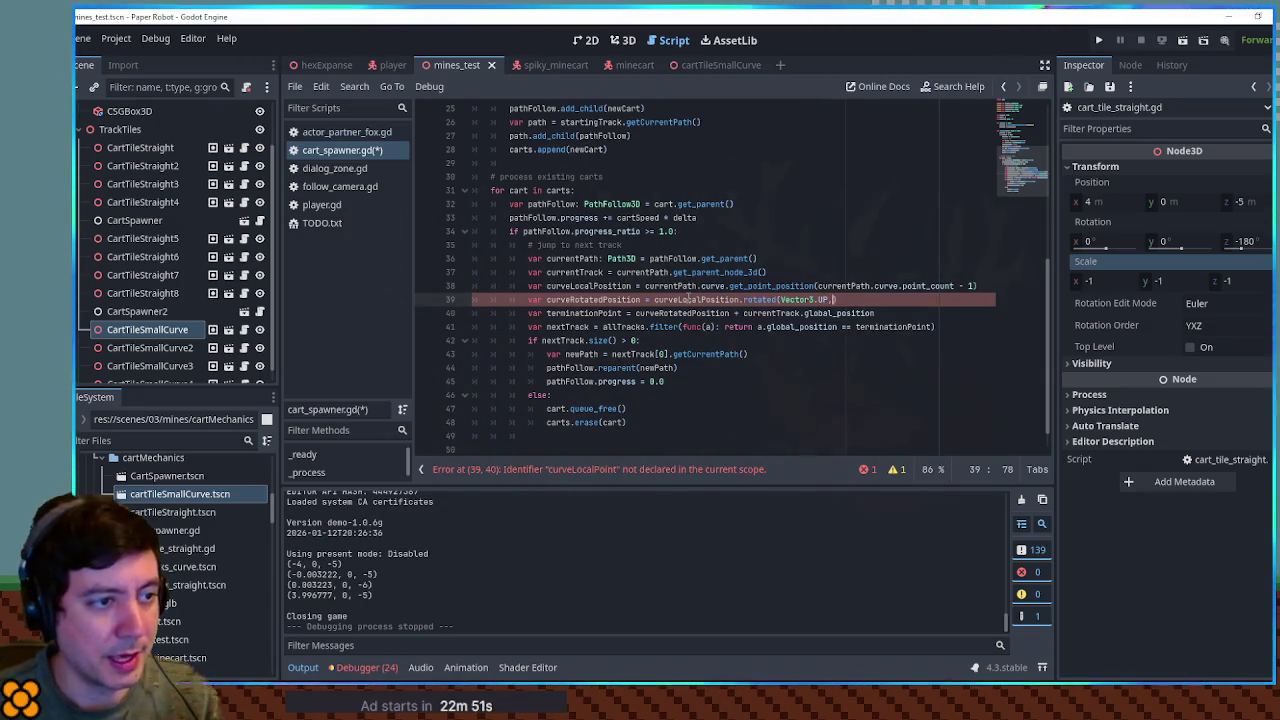
text( current)
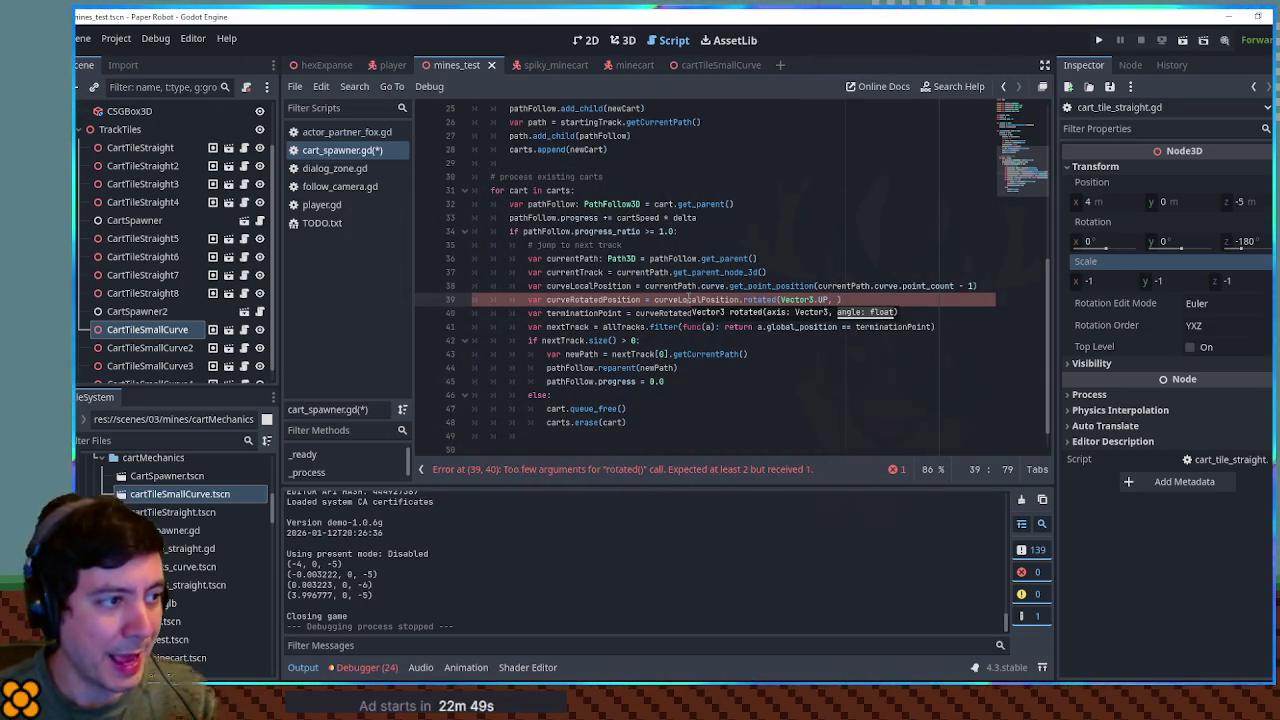
text(Track.ro)
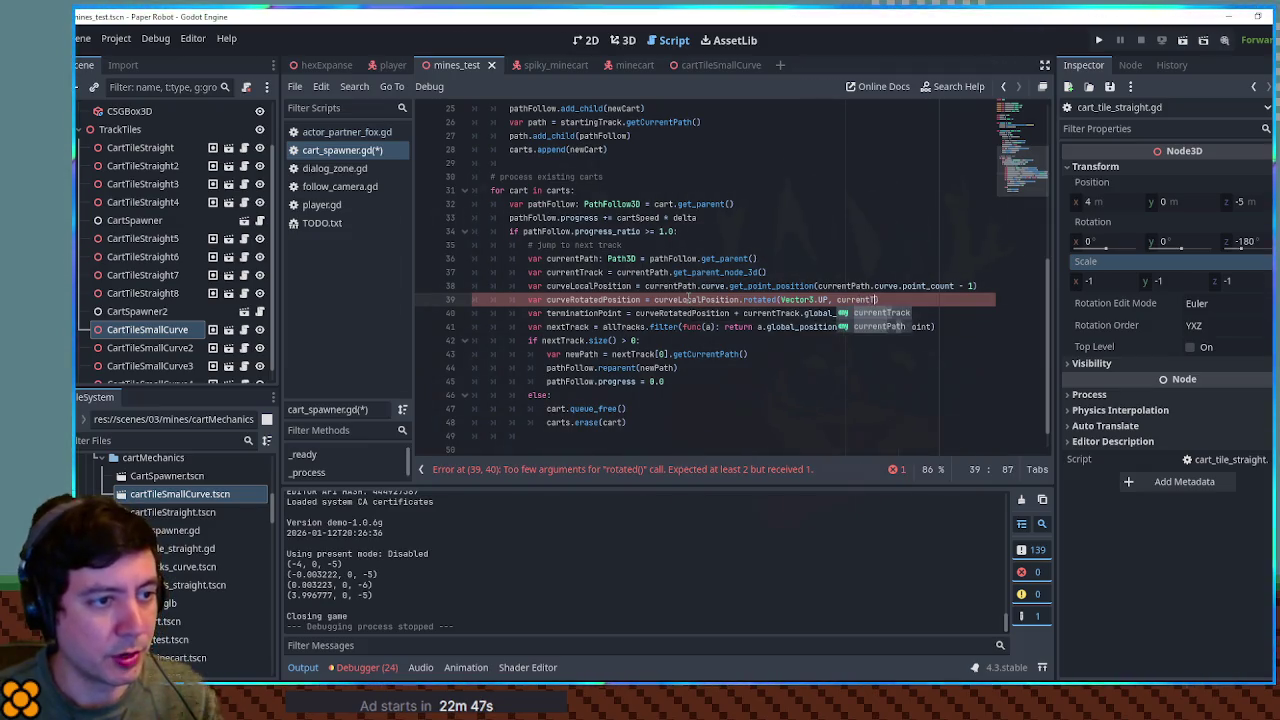
text(tation)
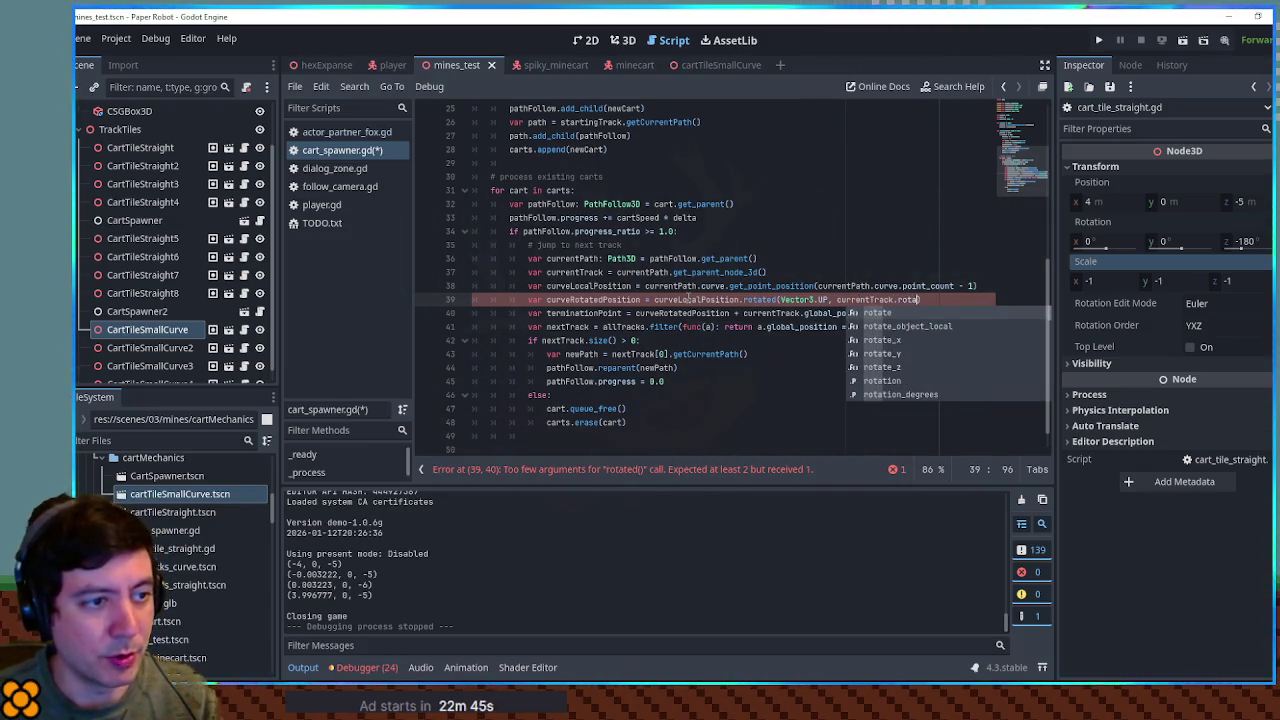
key(ctrl+BackSpace)
text(gl)
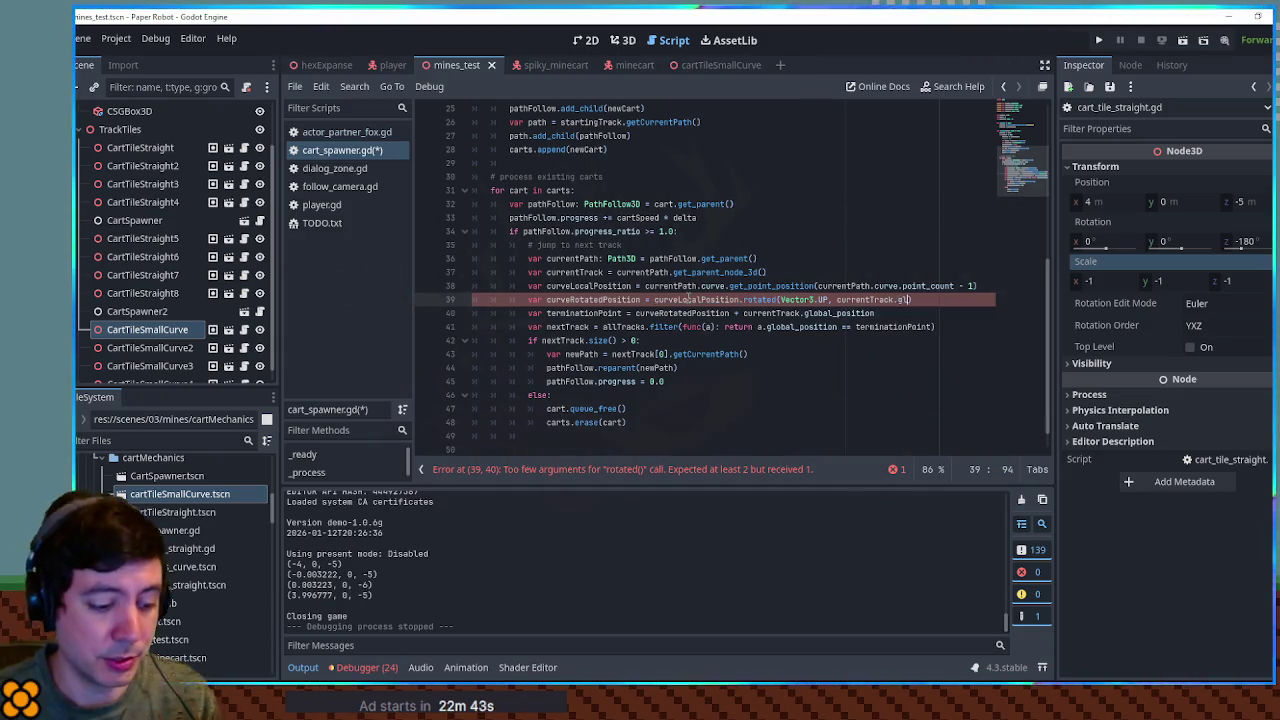
text(obal_ro)
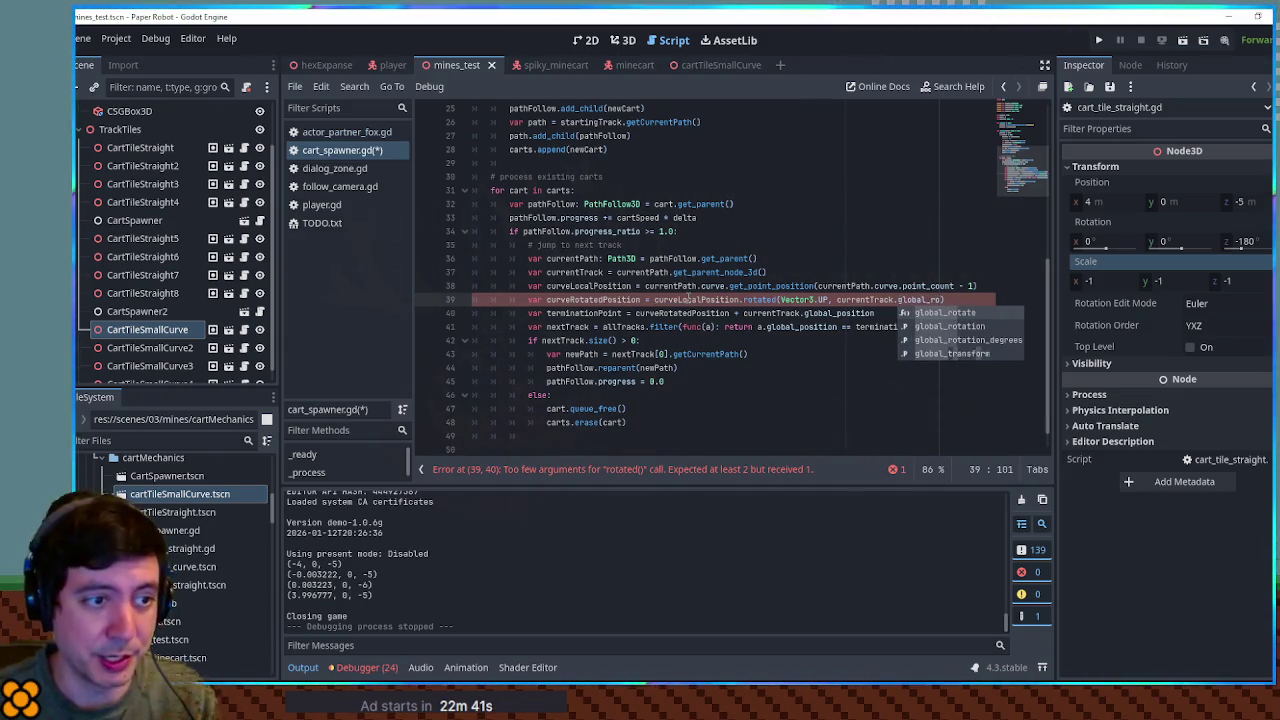
text(tation.y )
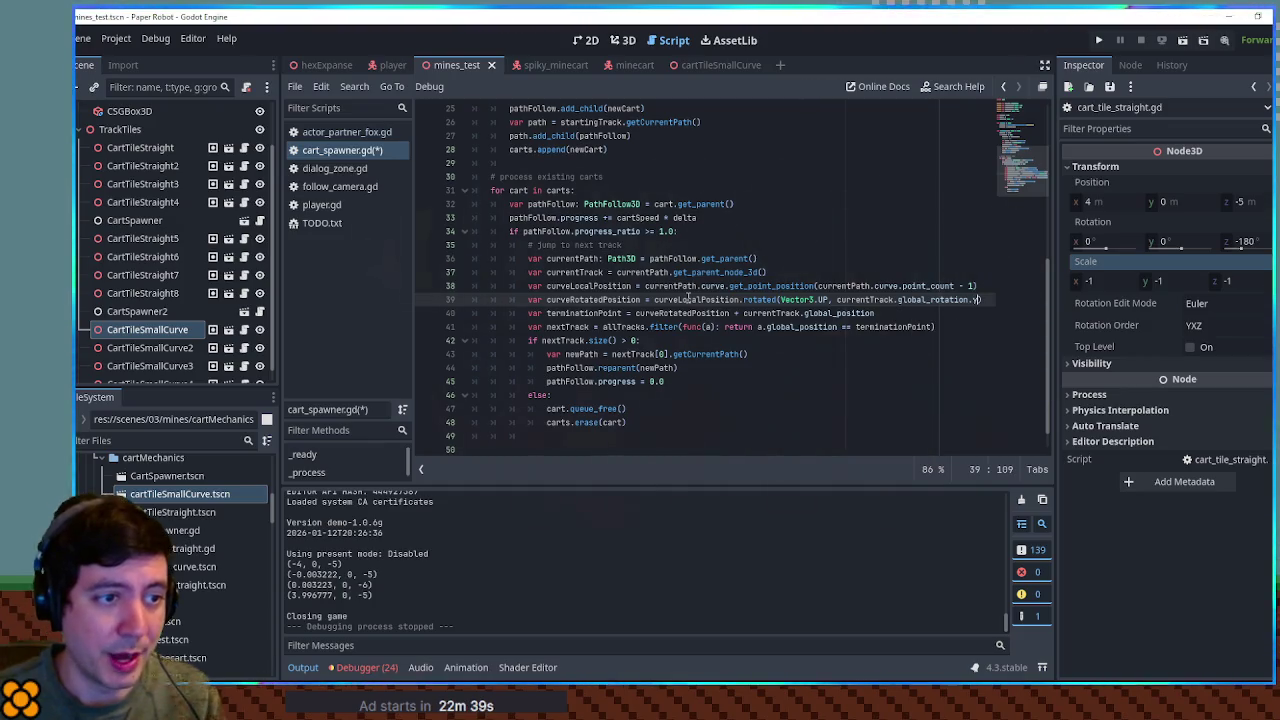
text(+ ()
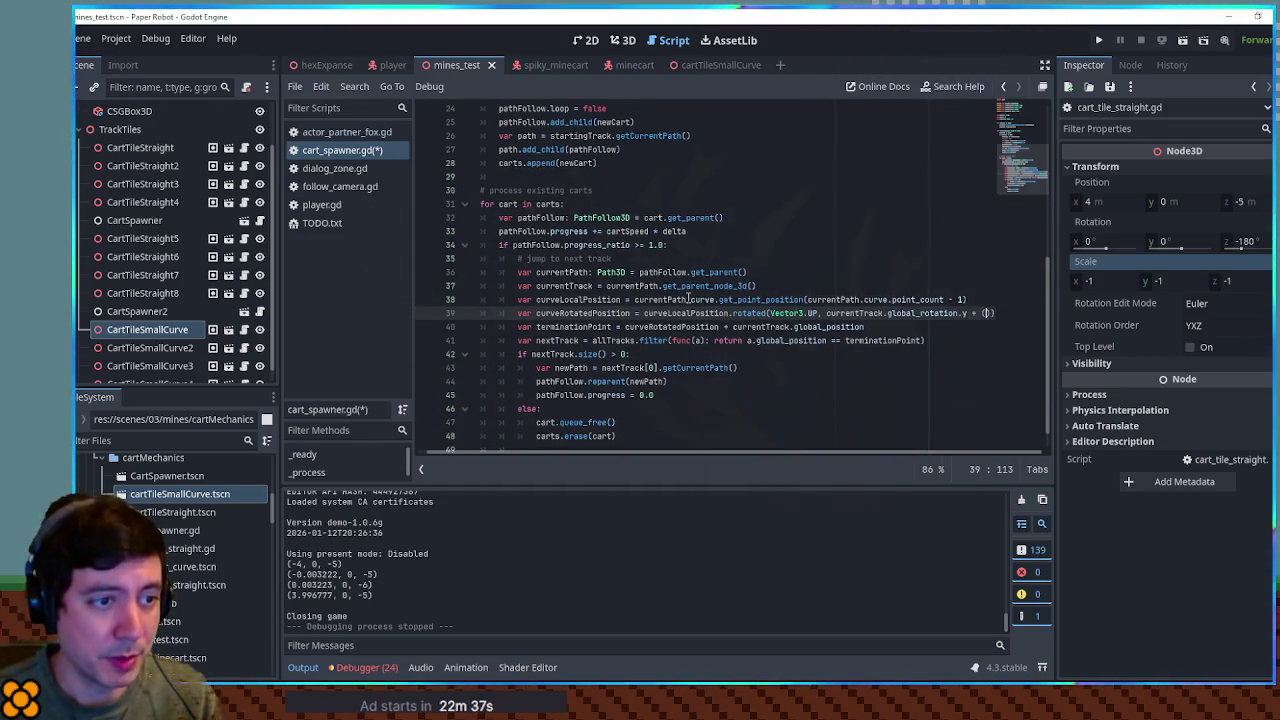
text(PI i)
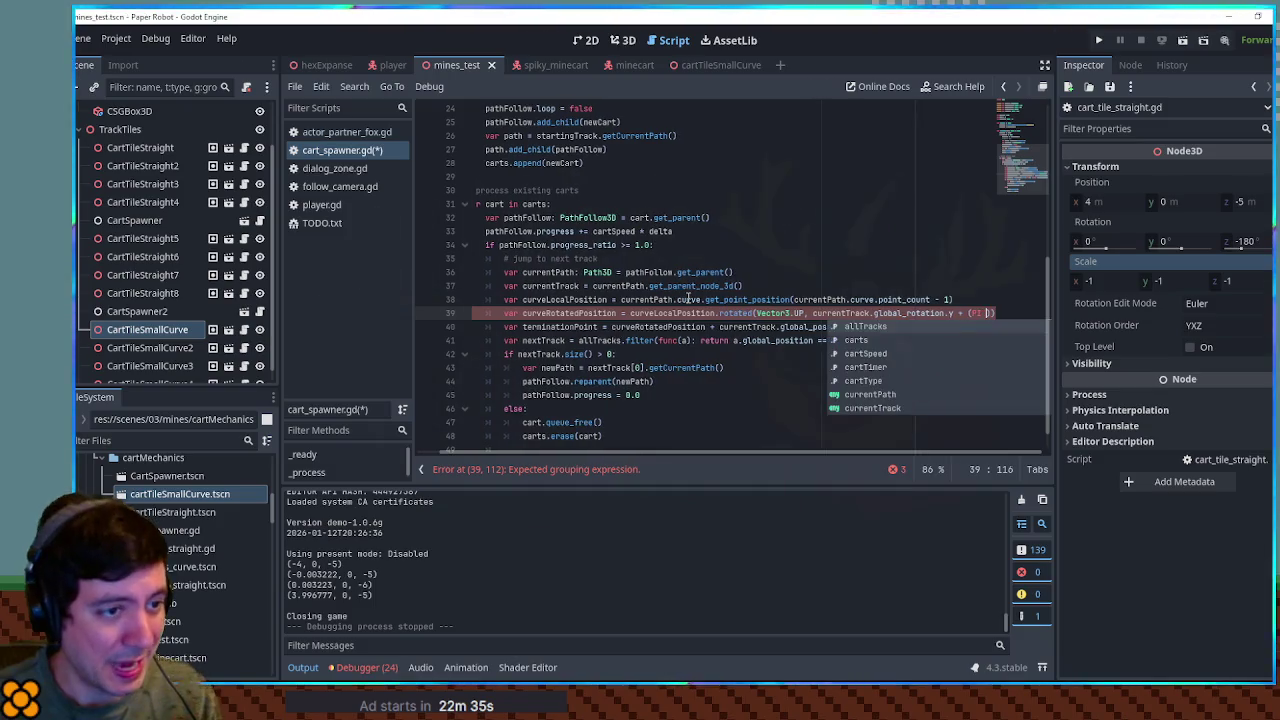
text(f )
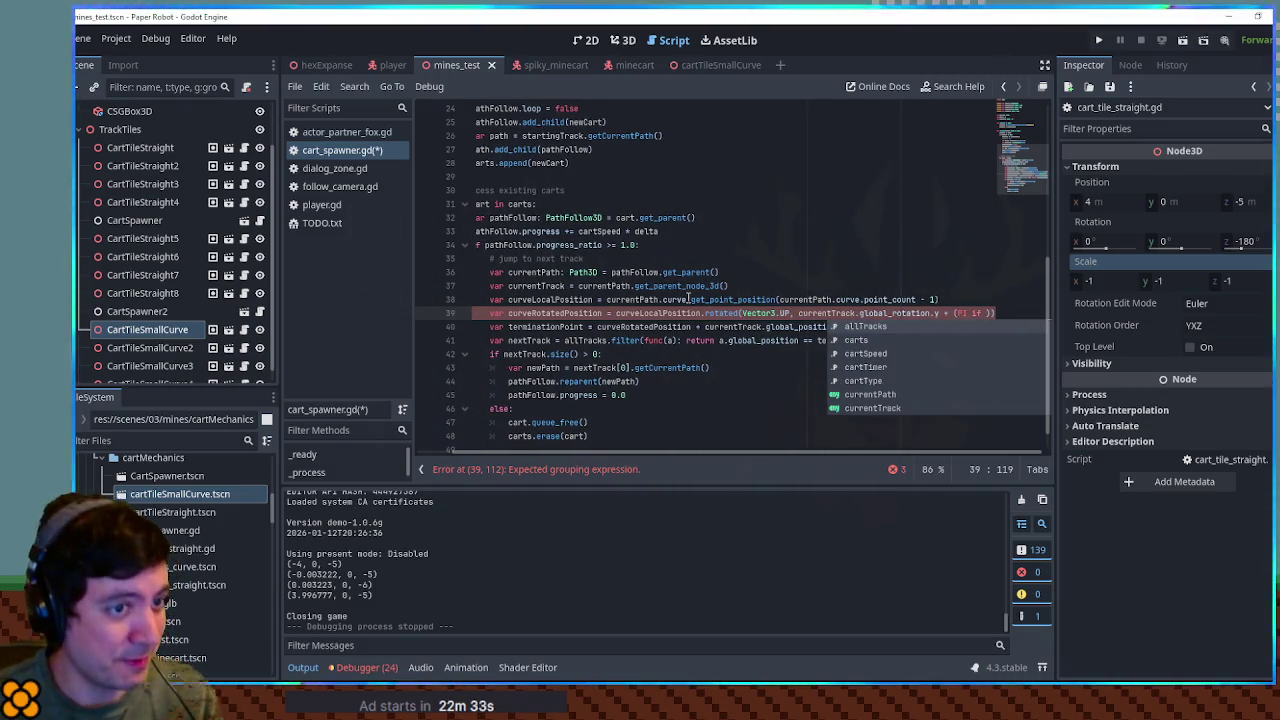
text(currentTrack.scal)
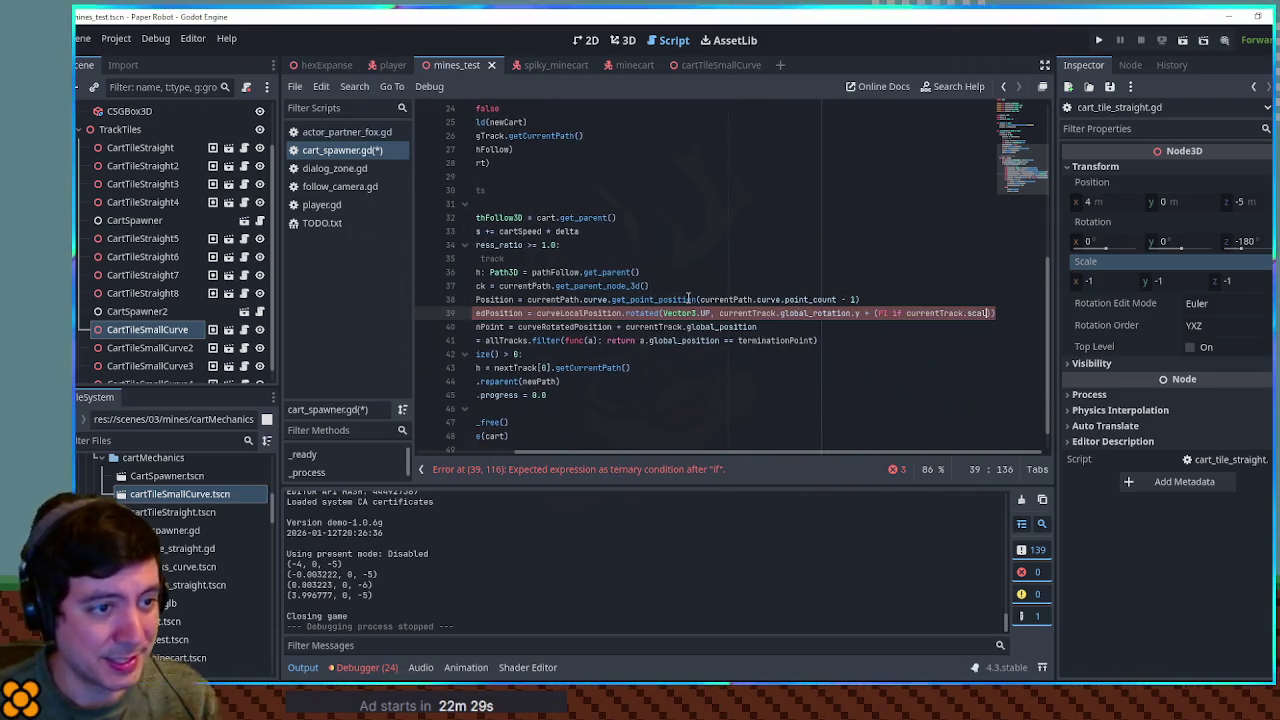
text(e)
key(BackSpace)
key(BackSpace)
key(BackSpace)
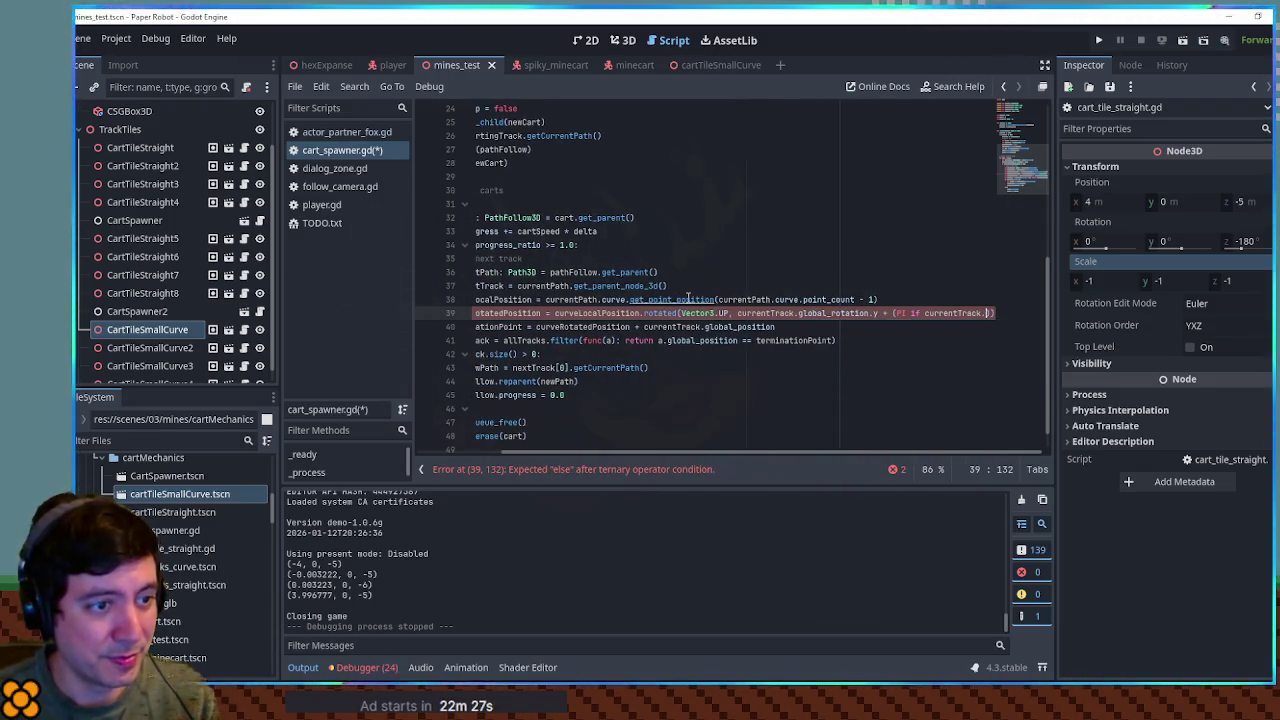
text(glob)
text(al_s)
key(Return)
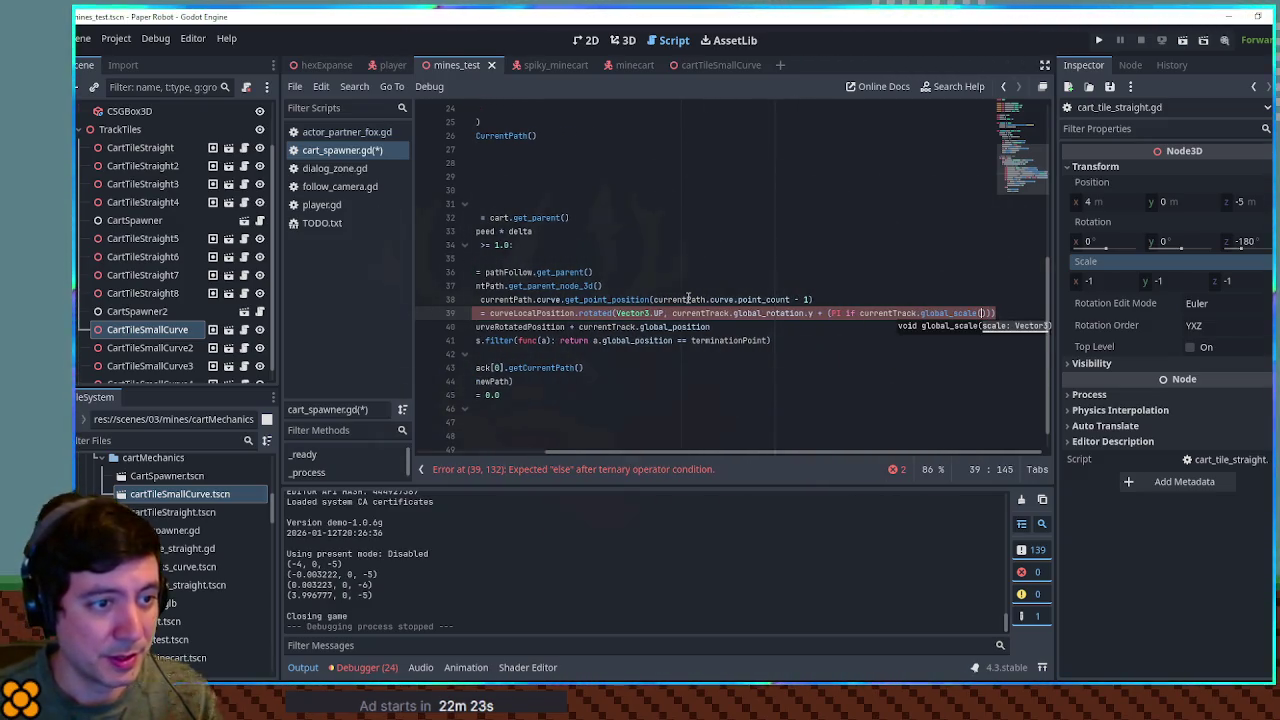
key(BackSpace)
key(BackSpace)
key(BackSpace)
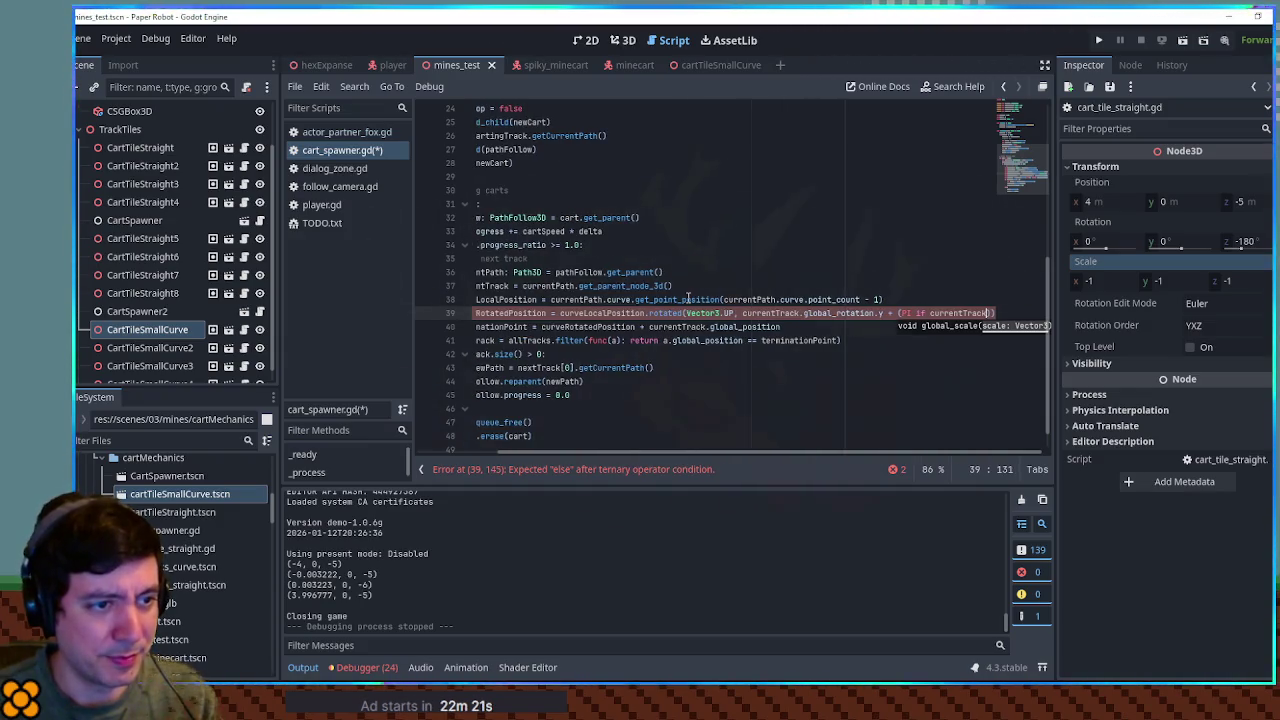
text(scale)
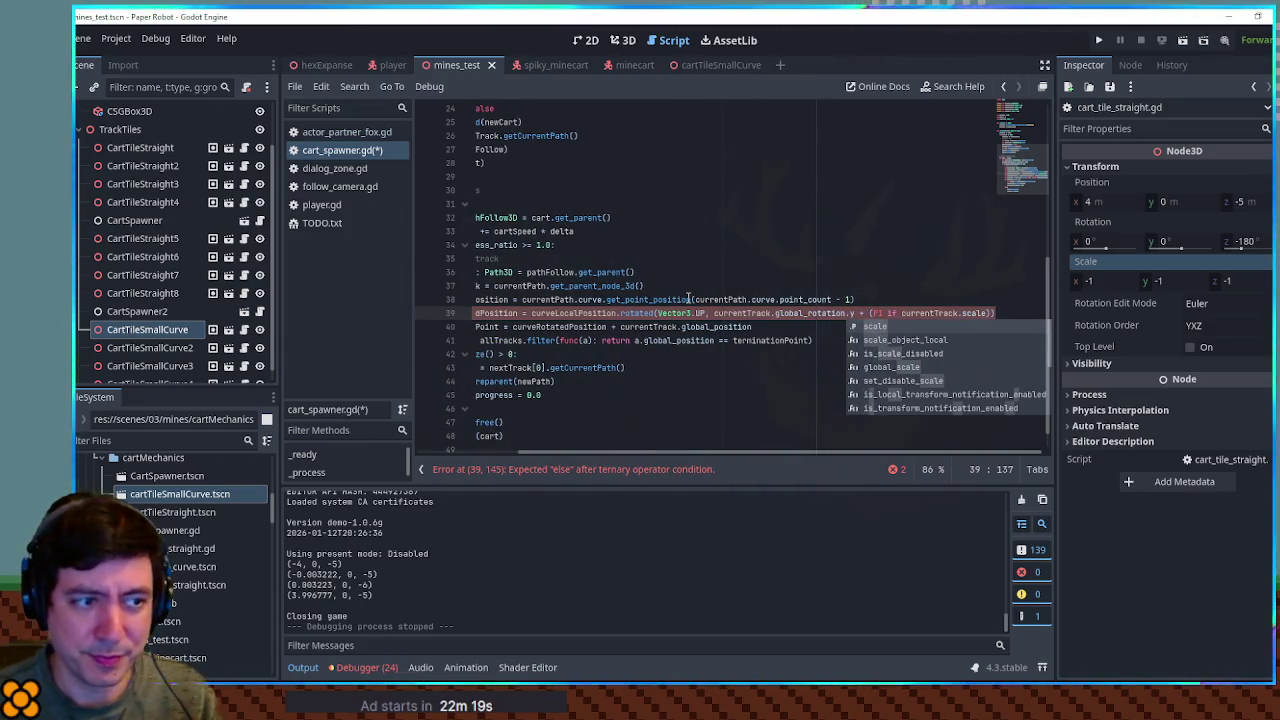
text(.x == -1)
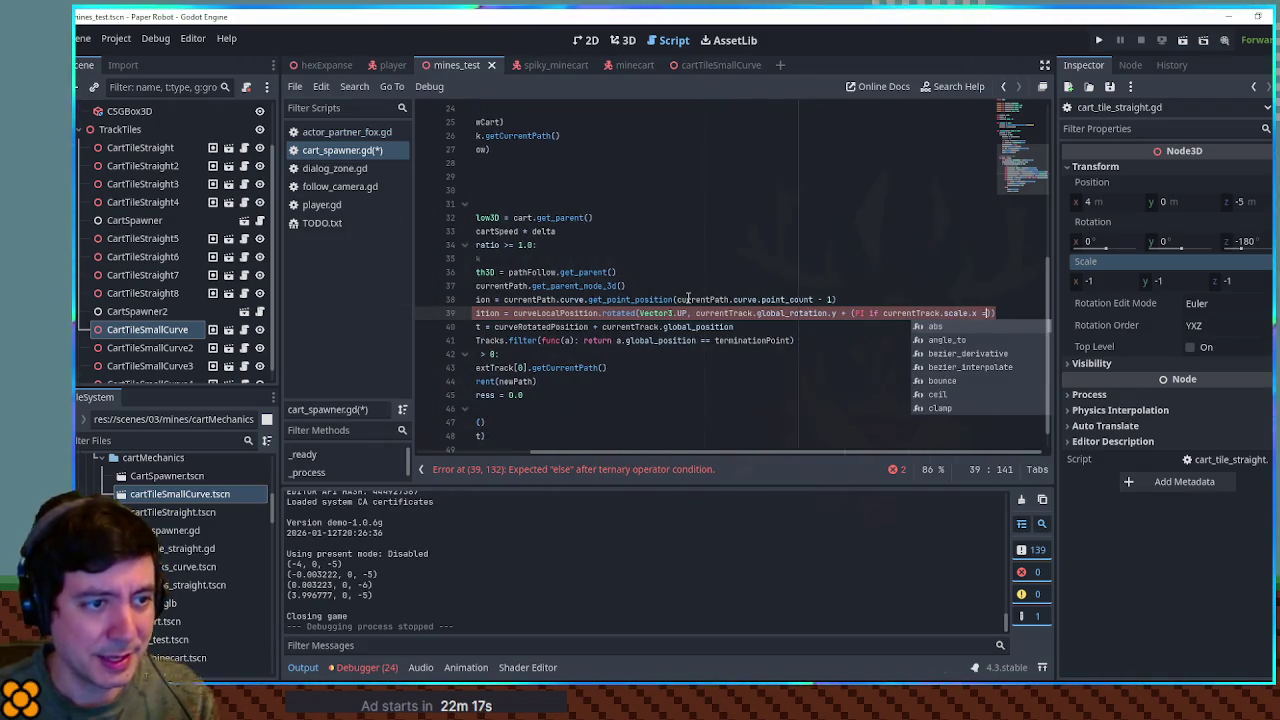
text( else 0)
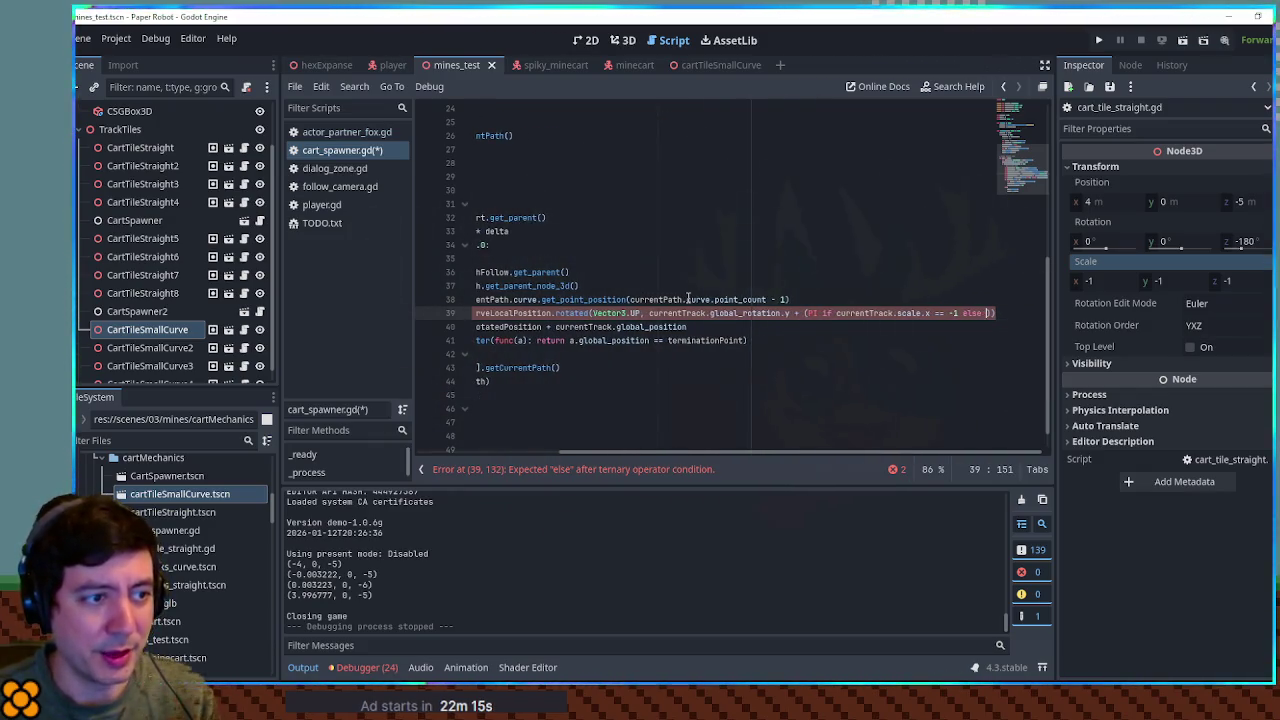
text())
Step: Save cart_spawner.gd and run the game
key(Home)
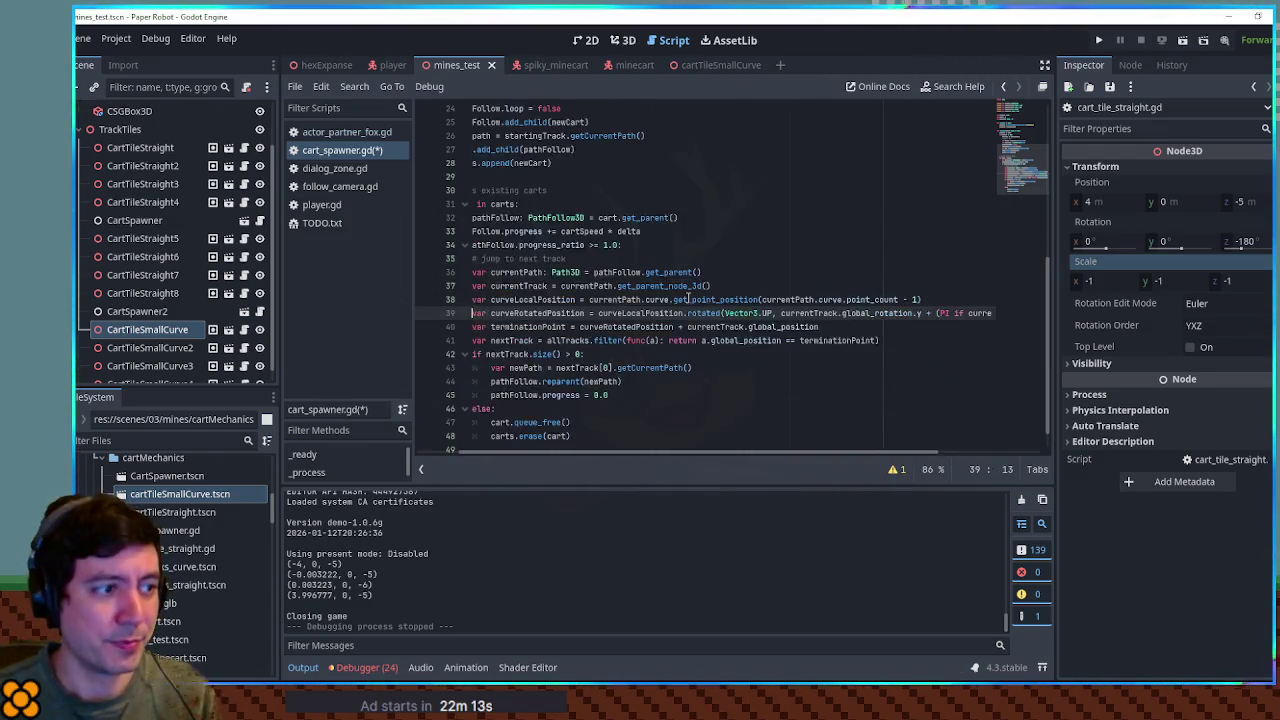
key(ctrl+s)
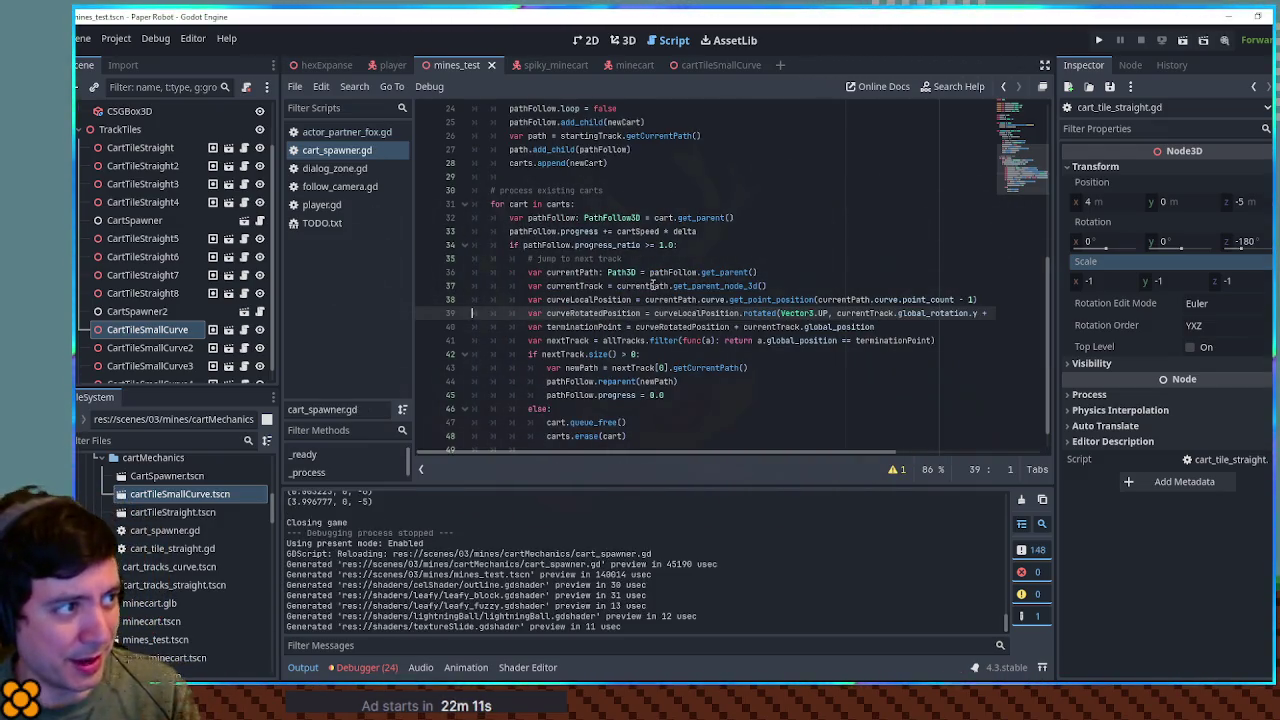
key(F5)
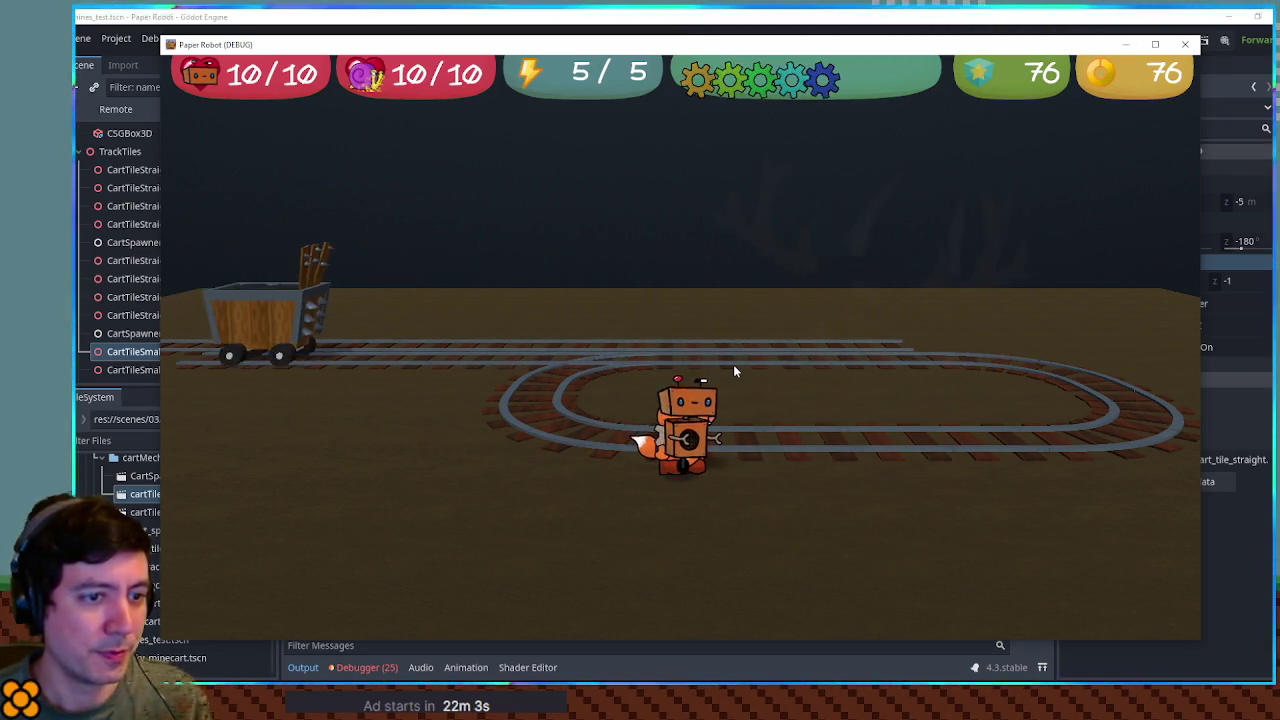
Step: Close the running game and delete the CartSpawner2 node from the scene
click(1189, 45)
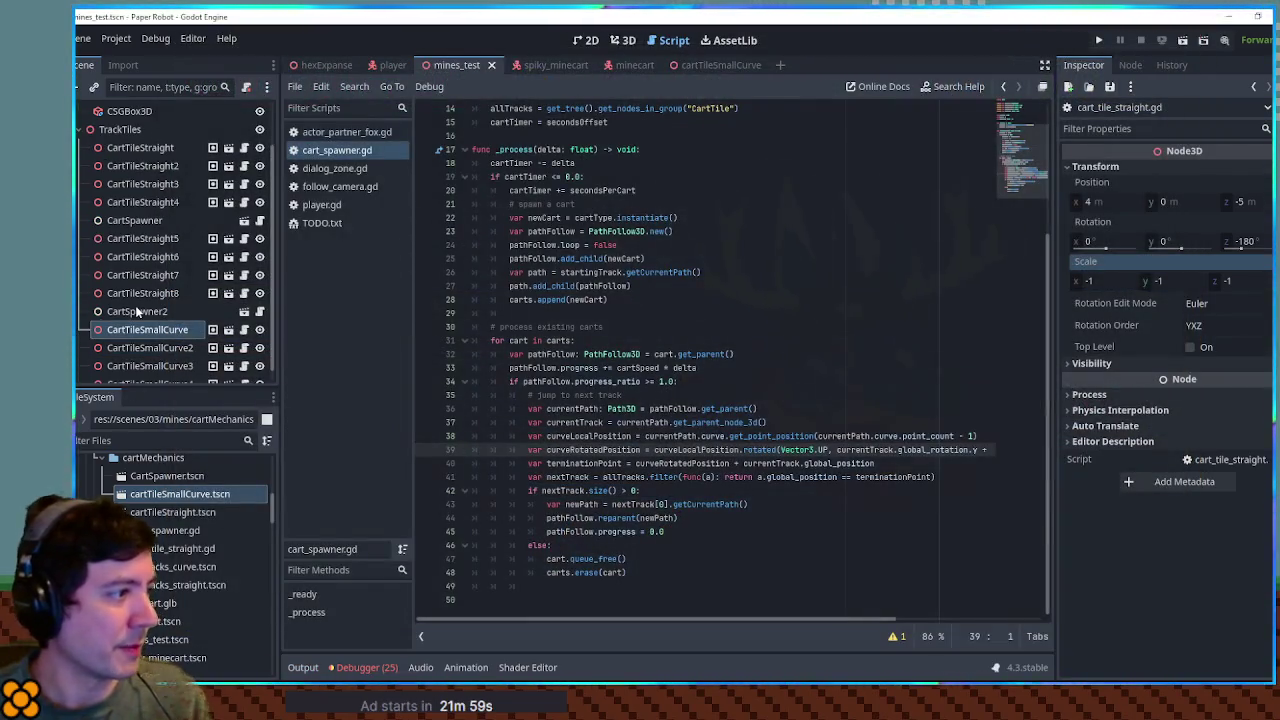
click(137, 311)
key(Delete)
key(Return)
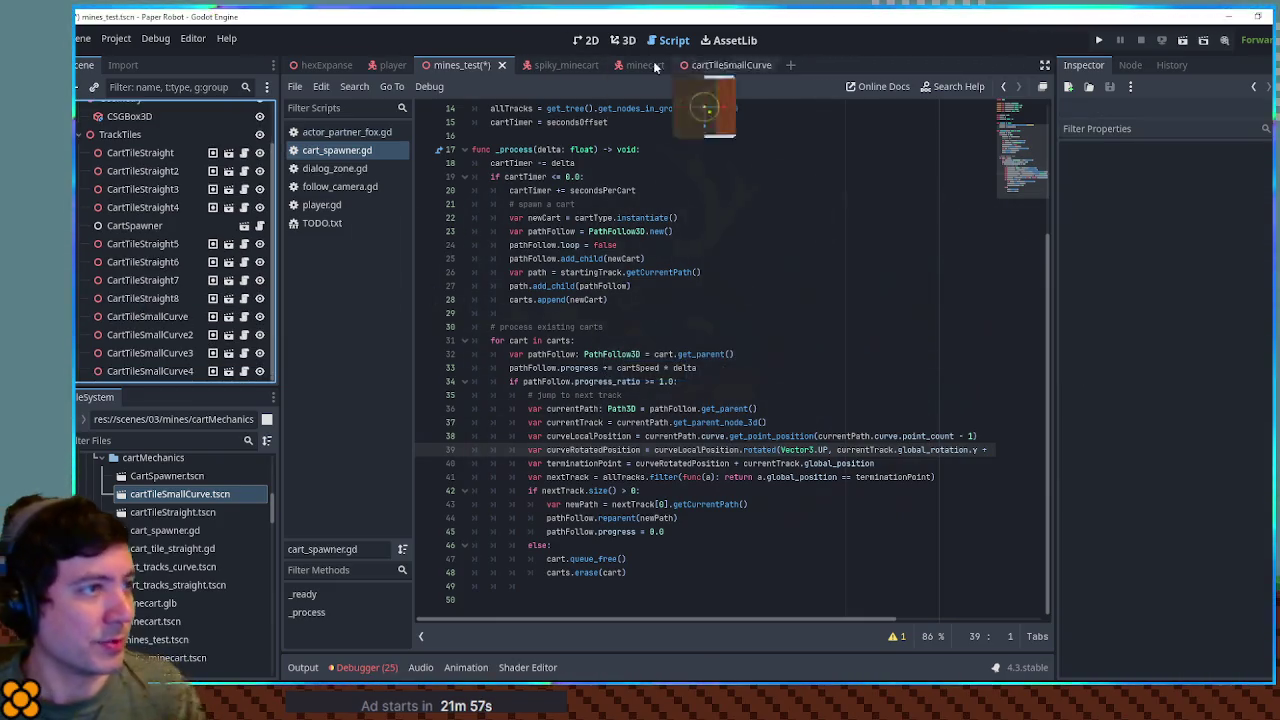
Step: Set CartSpawner's Starting Track to CartTileStraight3
click(623, 40)
scroll(531, 367, up, 3)
scroll(531, 367, down, 3)
mouse_move(551, 371)
mouse_down()
mouse_move(629, 400)
mouse_move(706, 377)
mouse_move(693, 378)
mouse_up()
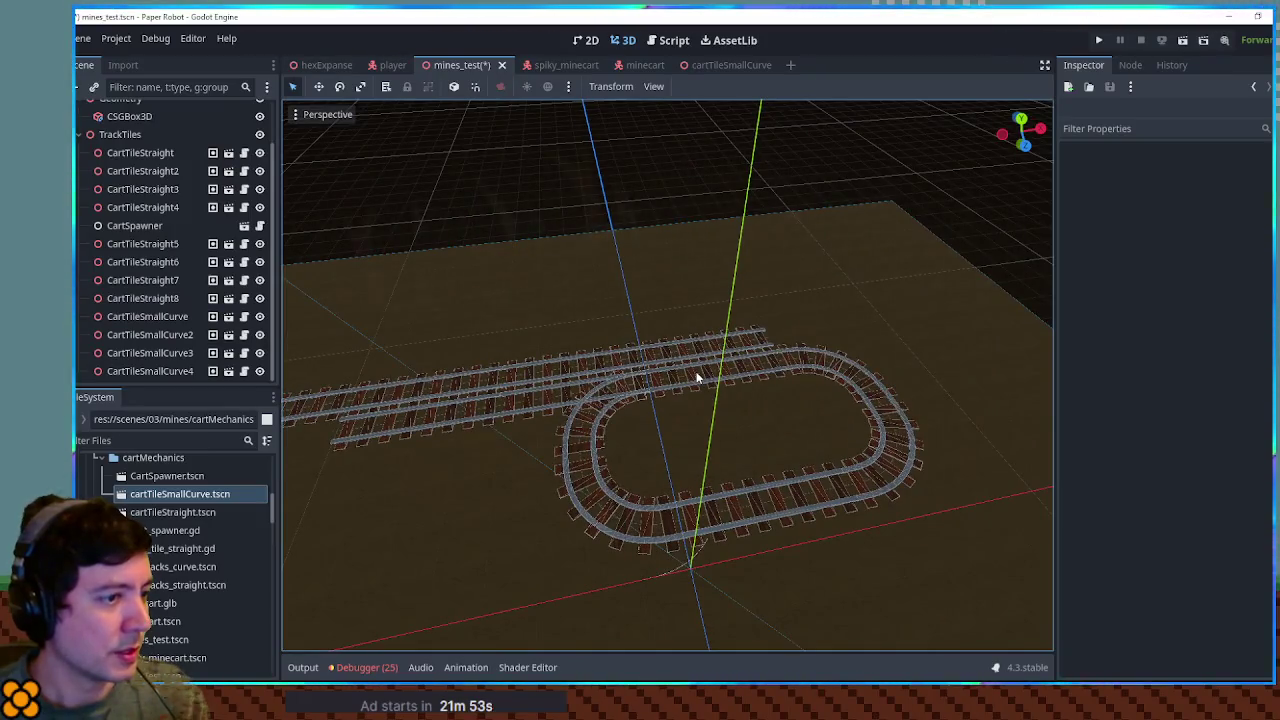
click(484, 341)
click(151, 225)
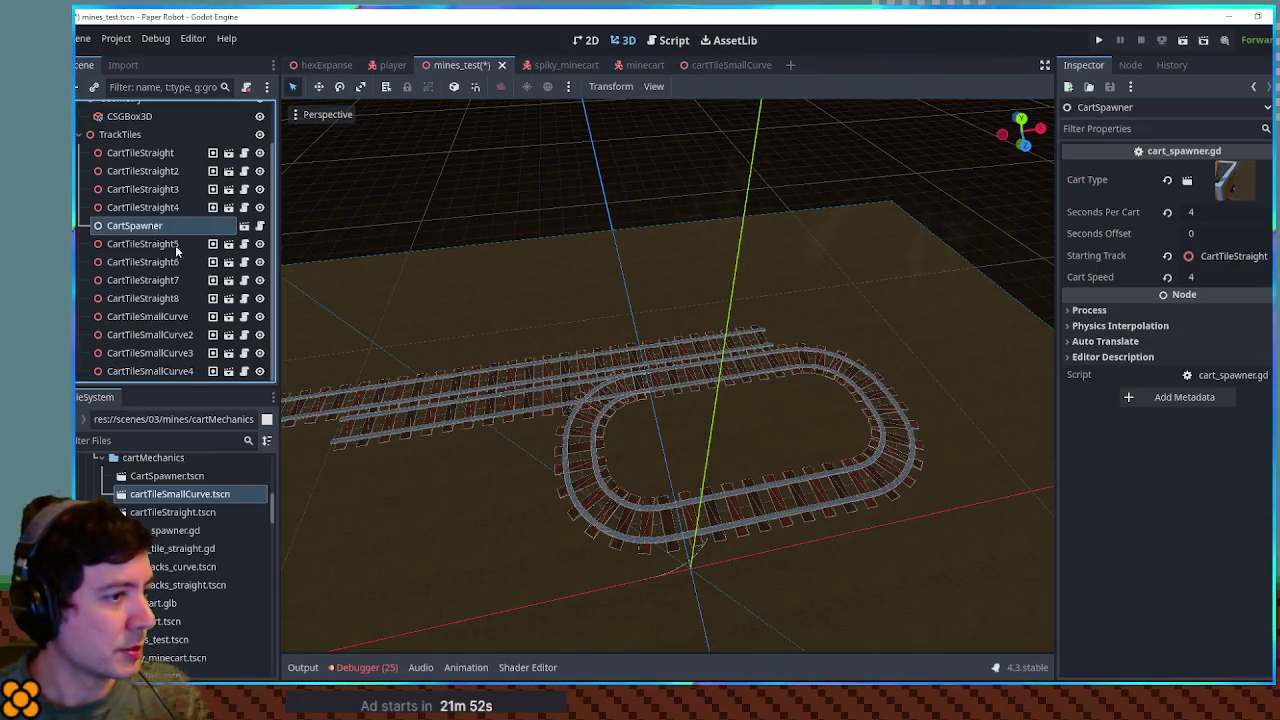
click(699, 381)
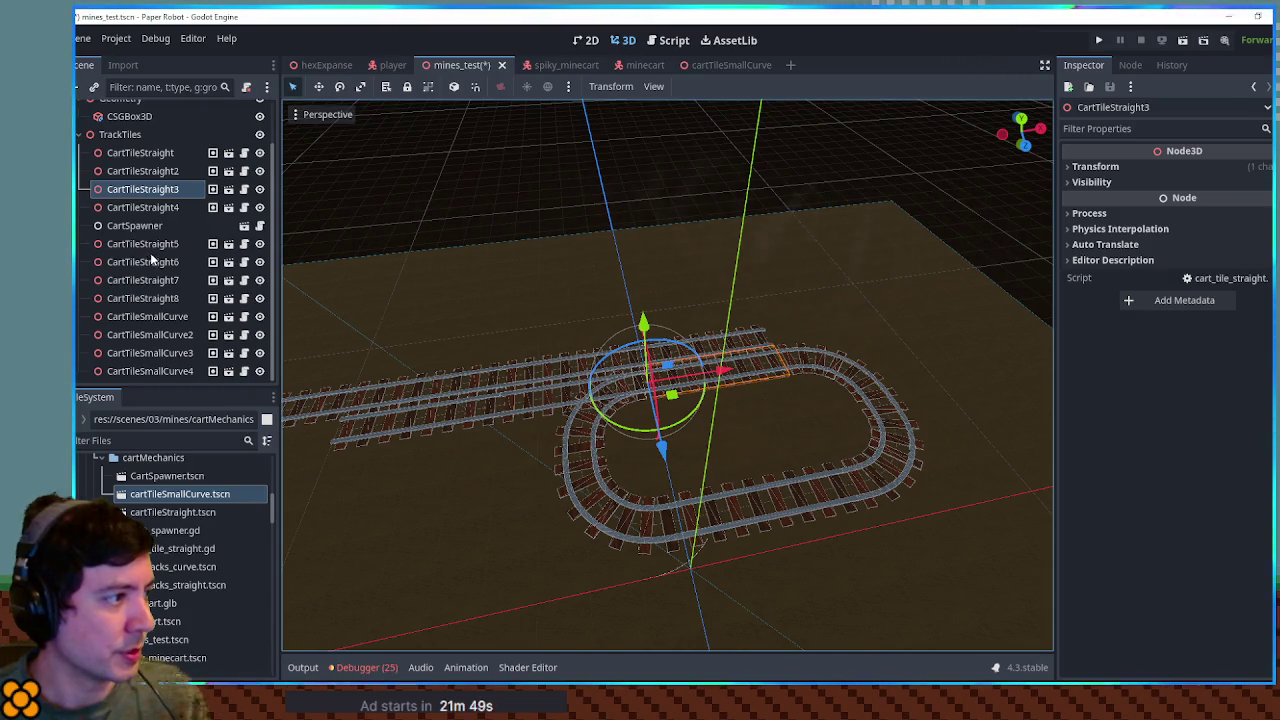
click(142, 226)
mouse_move(143, 189)
mouse_down()
mouse_move(1250, 211)
mouse_move(1195, 255)
mouse_move(1210, 255)
mouse_up()
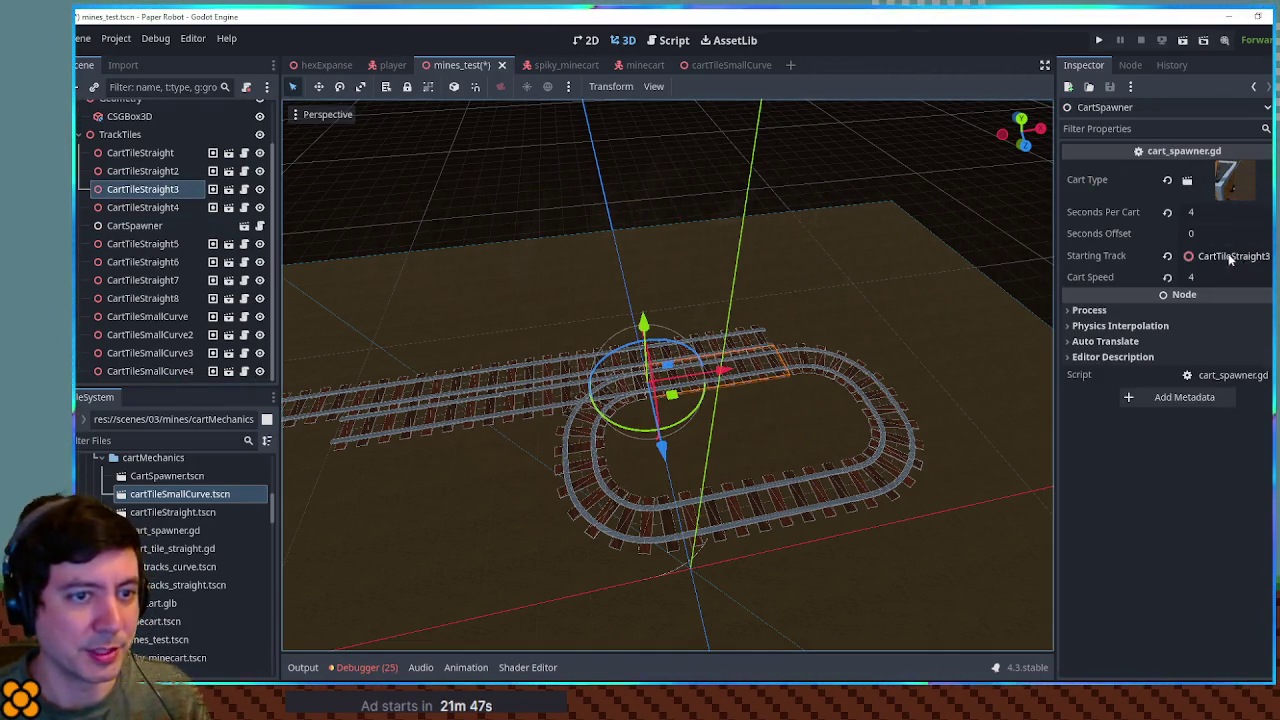
Step: Delete the CartTileStraight and CartTileStraight2 track tiles from the level
click(155, 172)
click(162, 153)
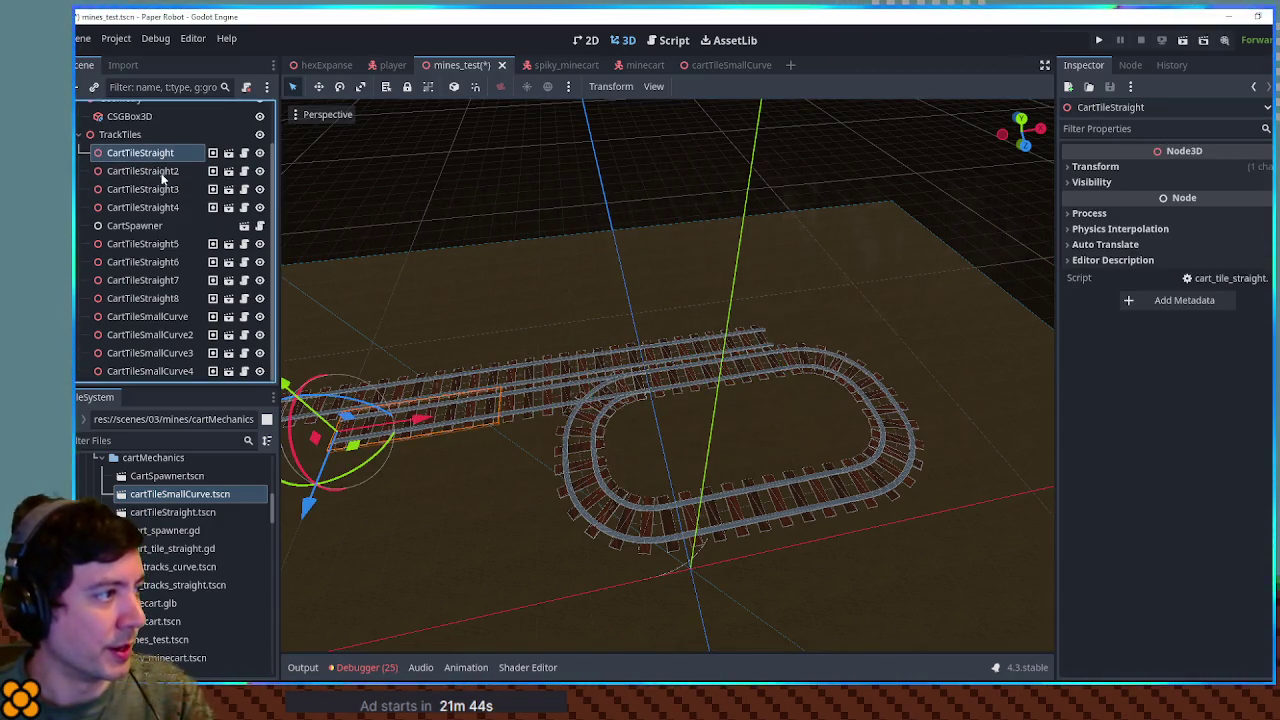
shift+click(160, 171)
key(Delete)
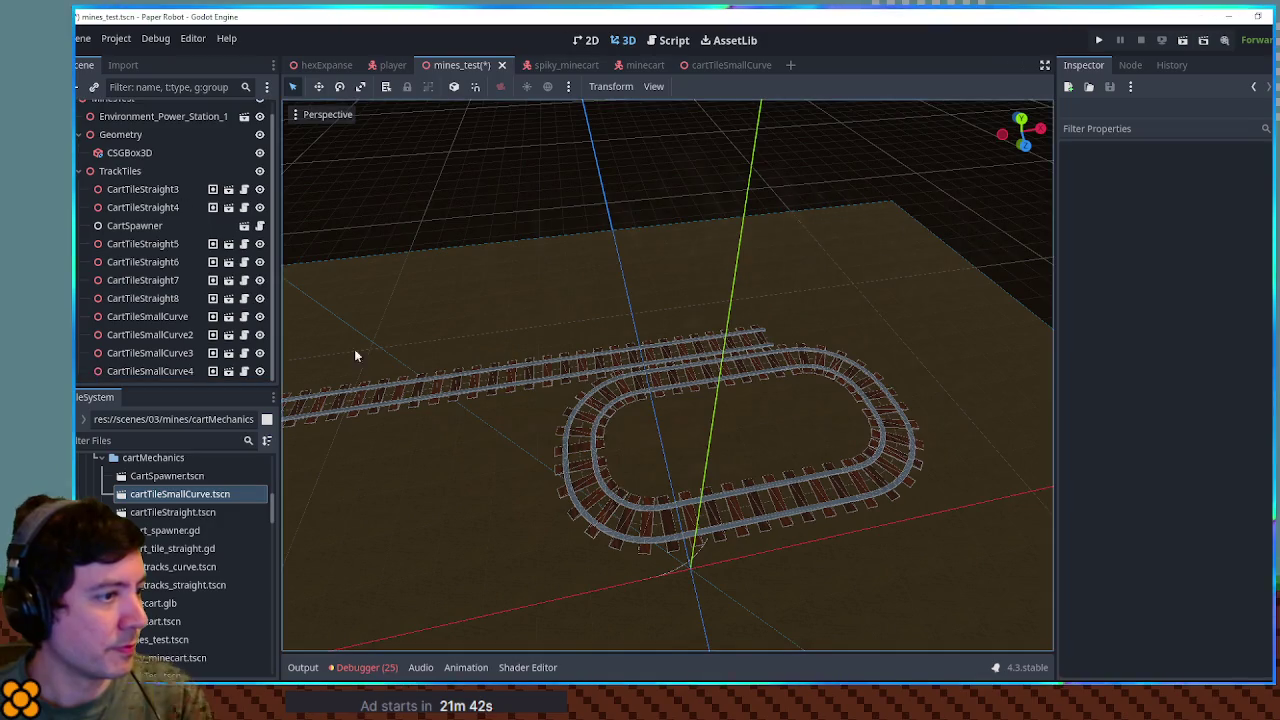
Step: Inspect the CartTileStraight5 joint in the 3D view and save the level scene
click(157, 245)
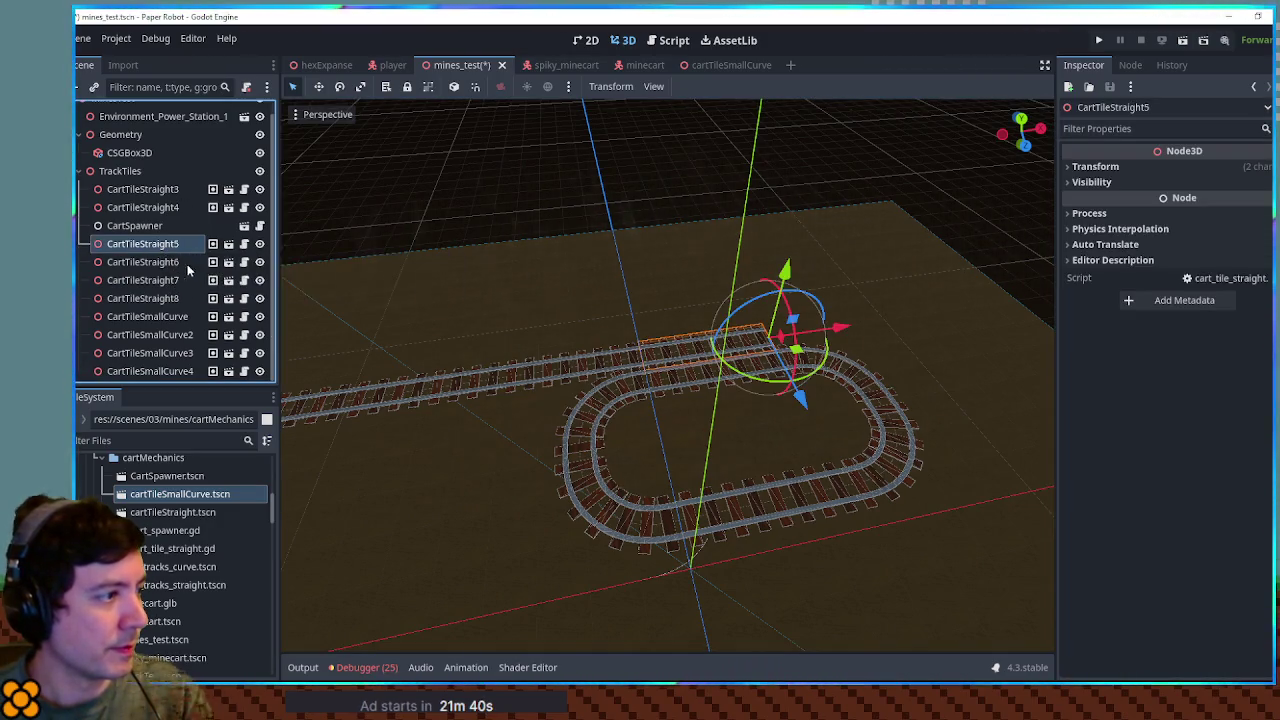
scroll(495, 302, down, 3)
scroll(700, 348, up, 5)
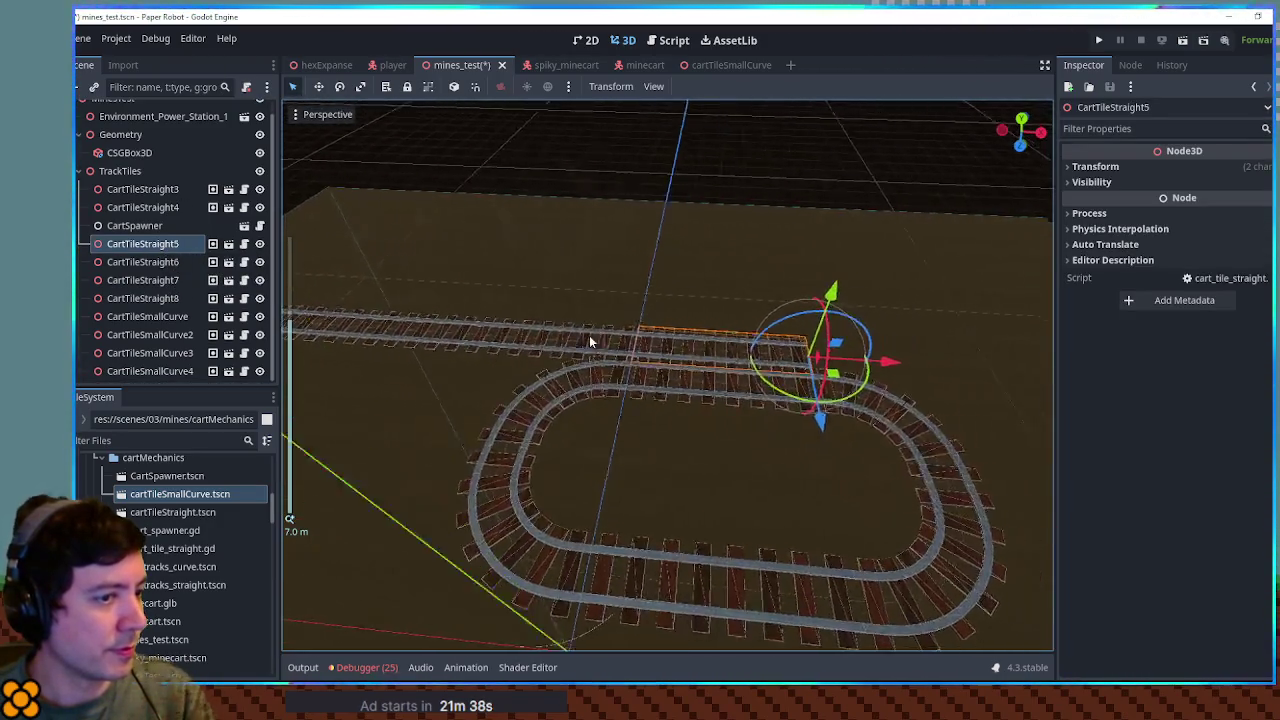
drag(538, 346, 524, 370)
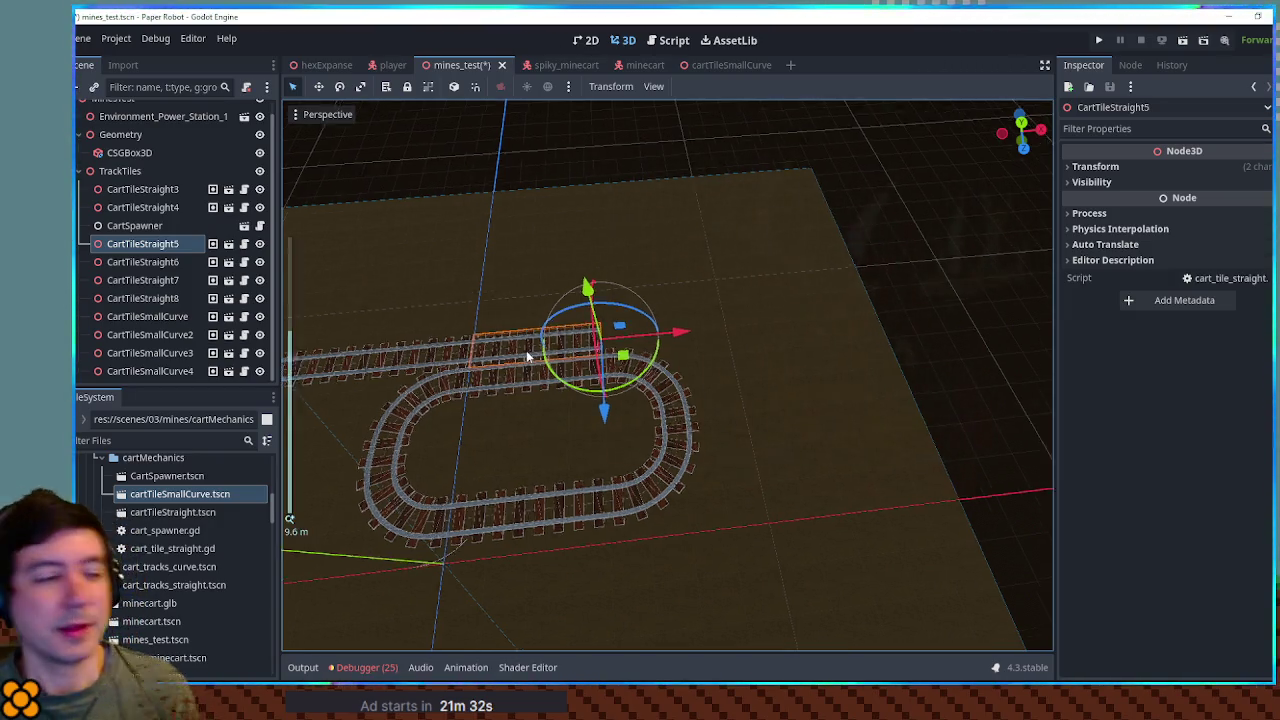
scroll(527, 356, up, 5)
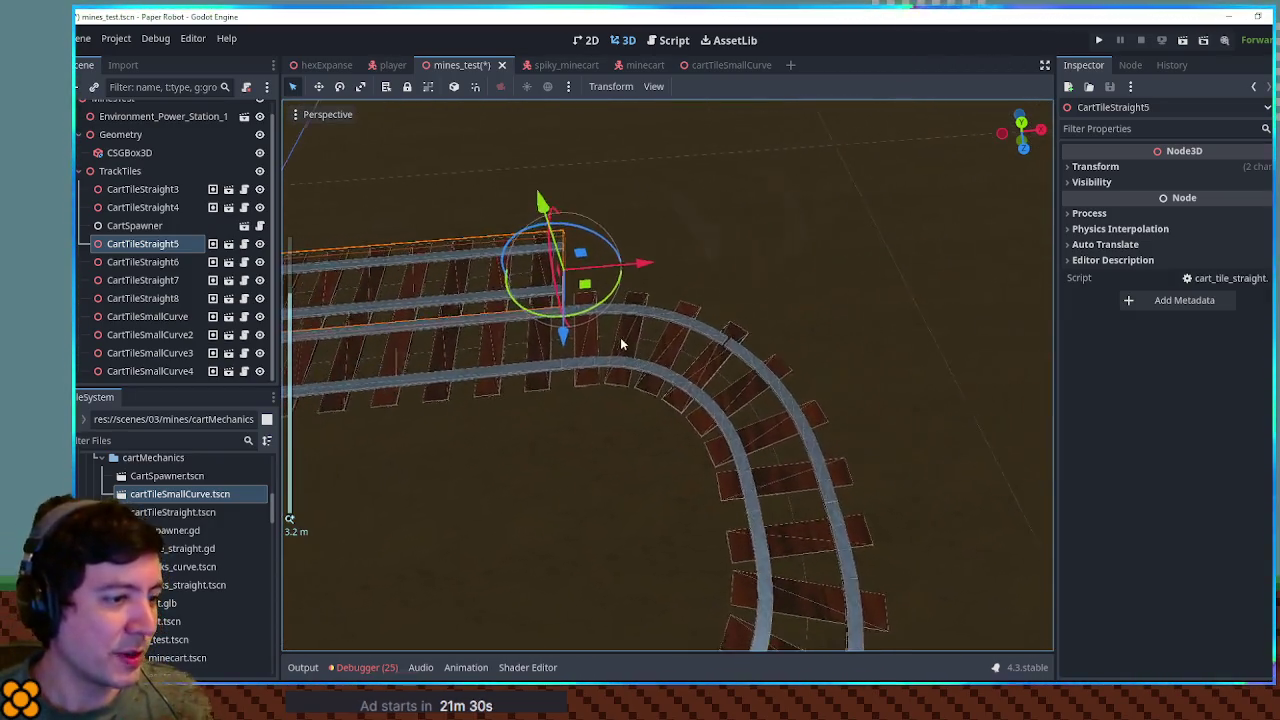
mouse_move(620, 343)
mouse_down()
mouse_move(609, 337)
mouse_move(586, 440)
mouse_move(531, 417)
mouse_move(615, 352)
mouse_move(614, 320)
mouse_move(646, 363)
mouse_move(804, 343)
mouse_up()
scroll(615, 352, down, 3)
key(f)
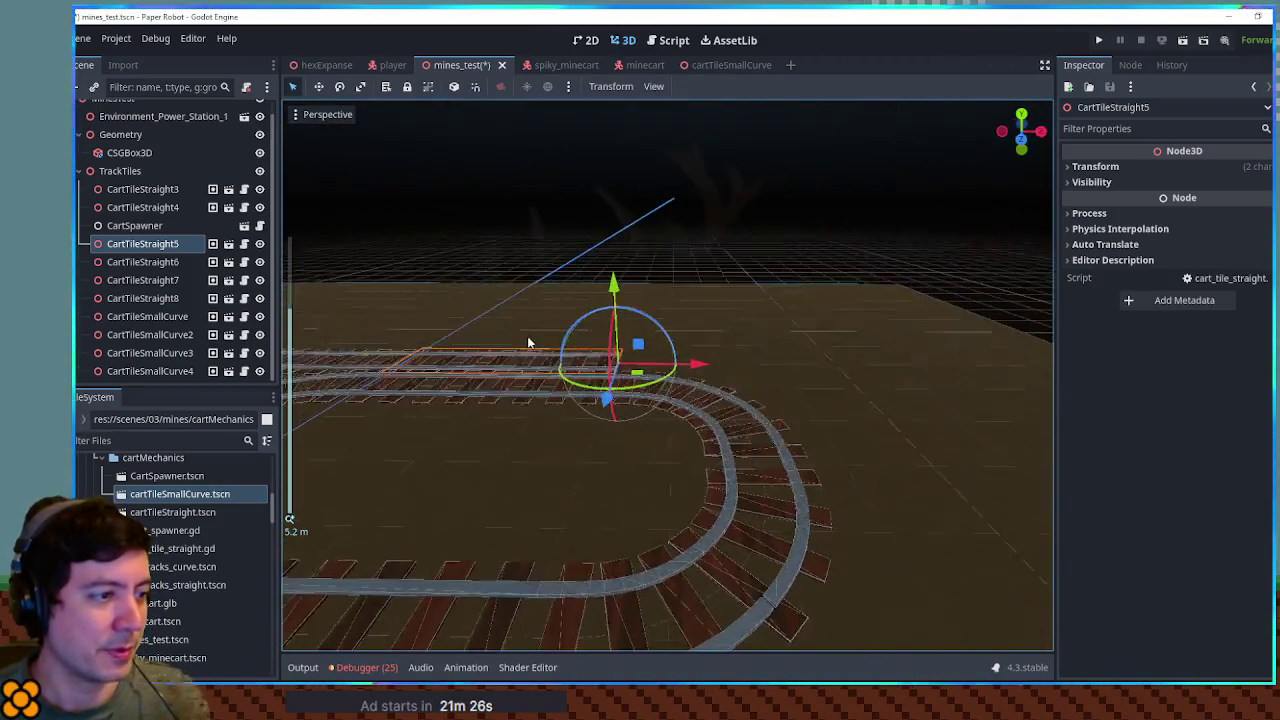
drag(528, 337, 609, 356)
key(ctrl+s)
click(674, 42)
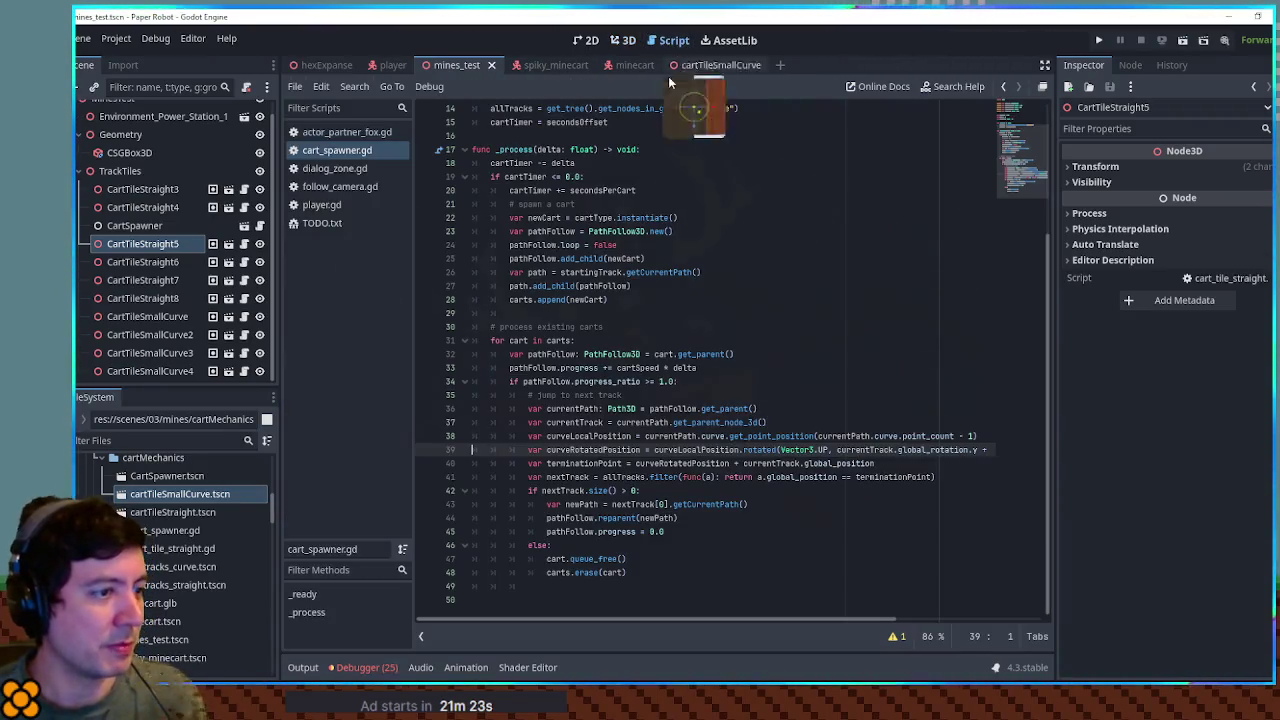
Step: Add print(curveRotatedPosition) on line 40 of cart_spawner.gd and save it
double_click(577, 450)
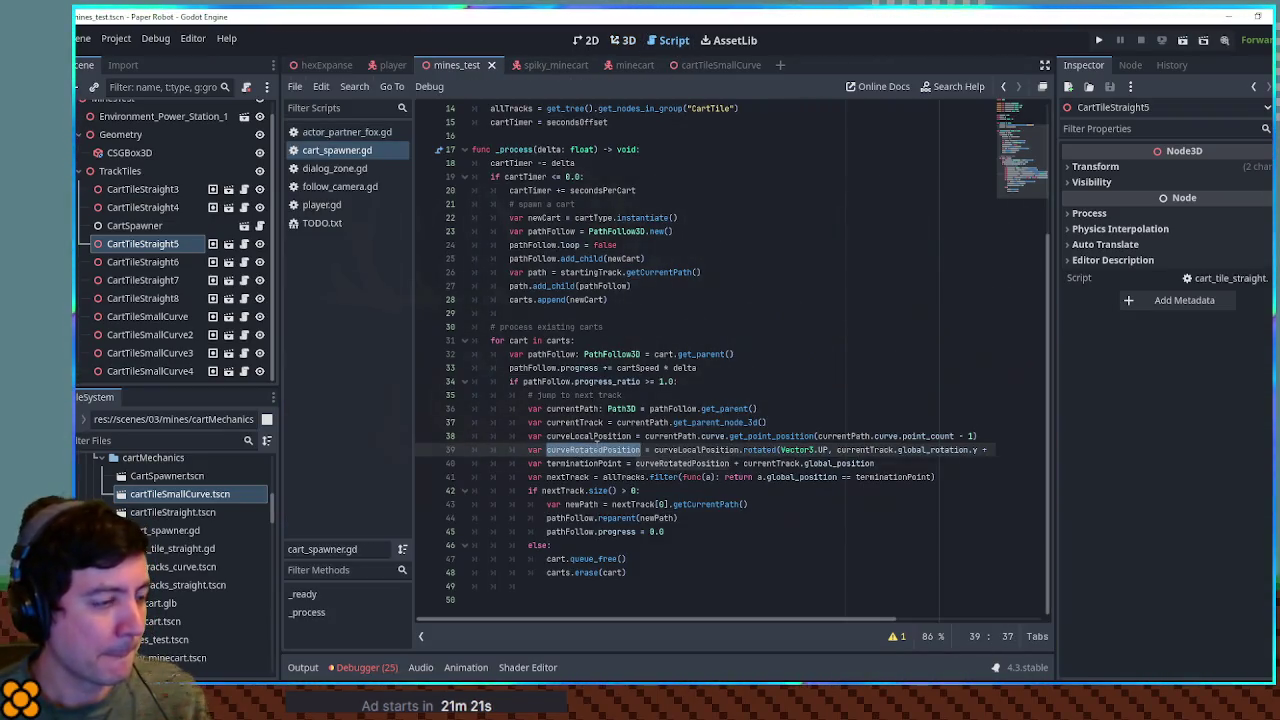
click(693, 449)
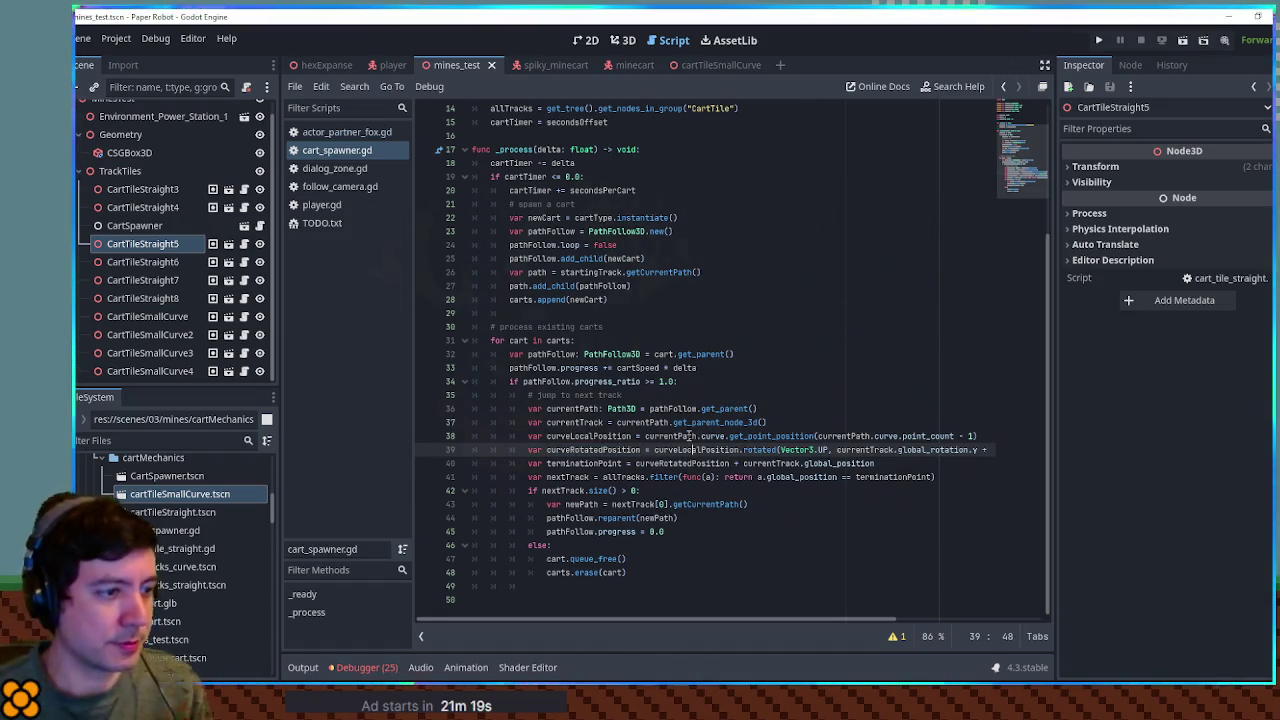
key(End)
key(Down)
key(Up)
key(Return)
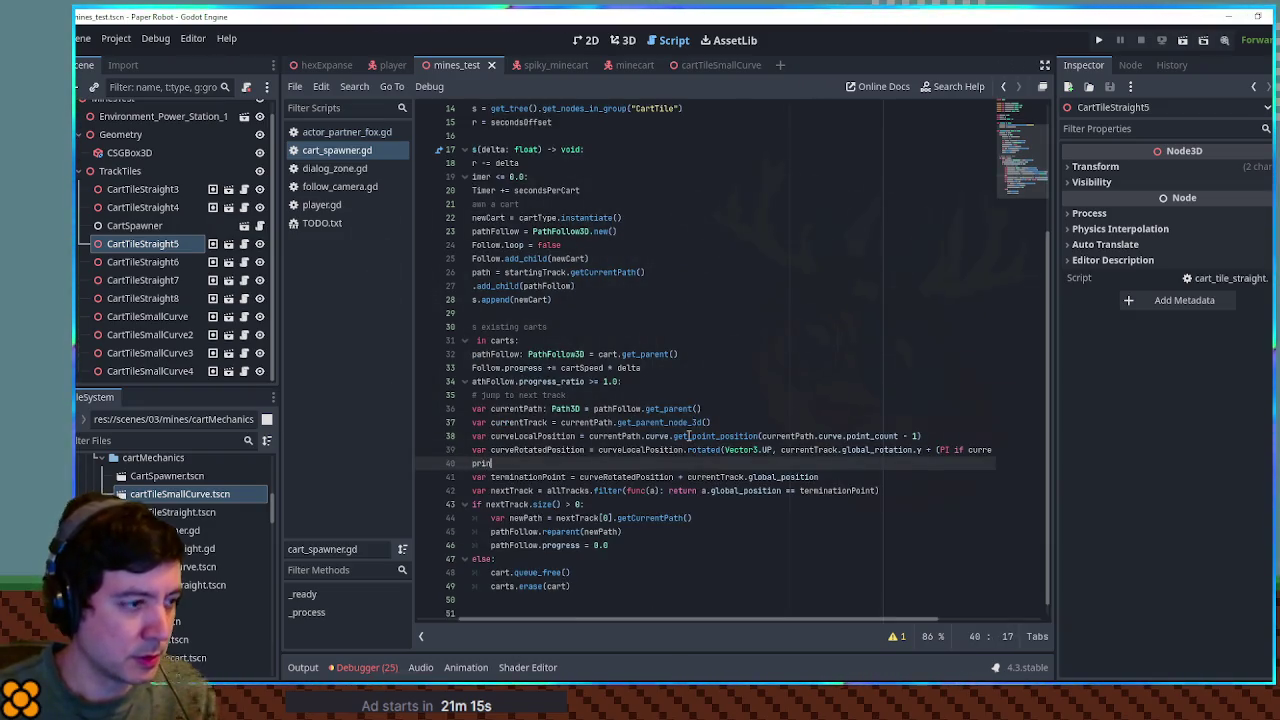
double_click(537, 449)
key(ctrl+c)
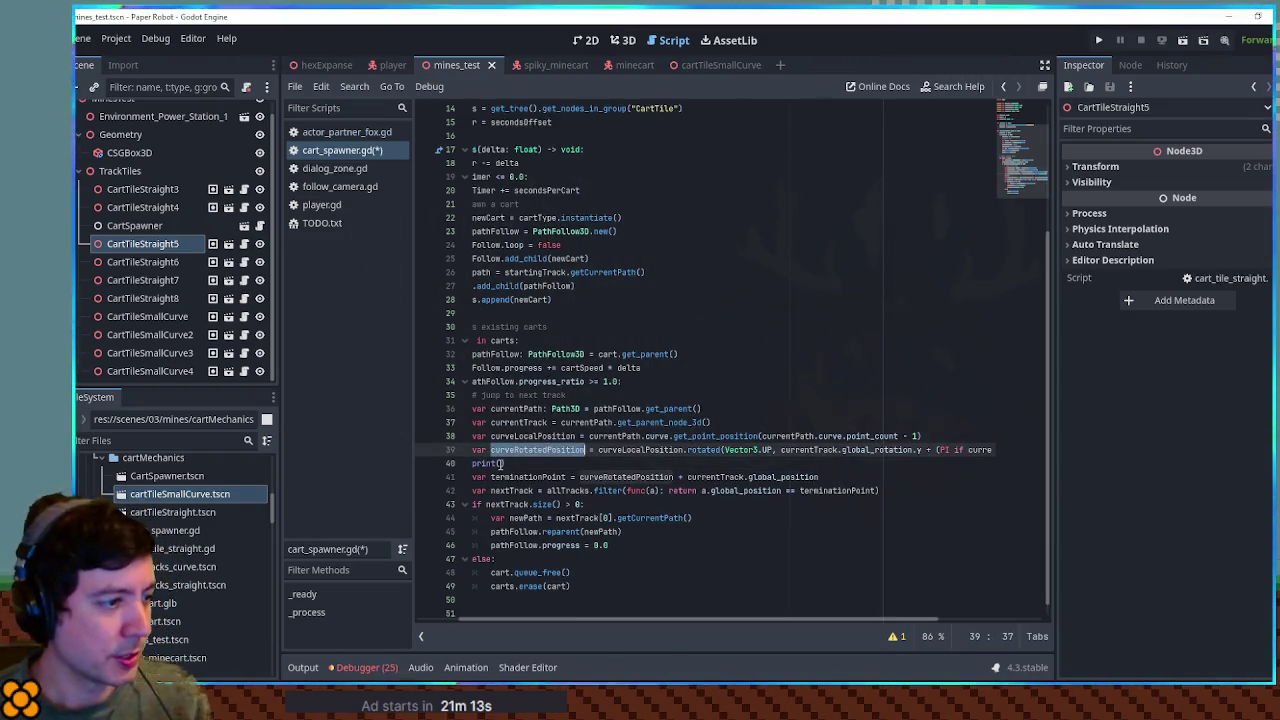
click(500, 463)
key(ctrl+v)
key(ctrl+s)
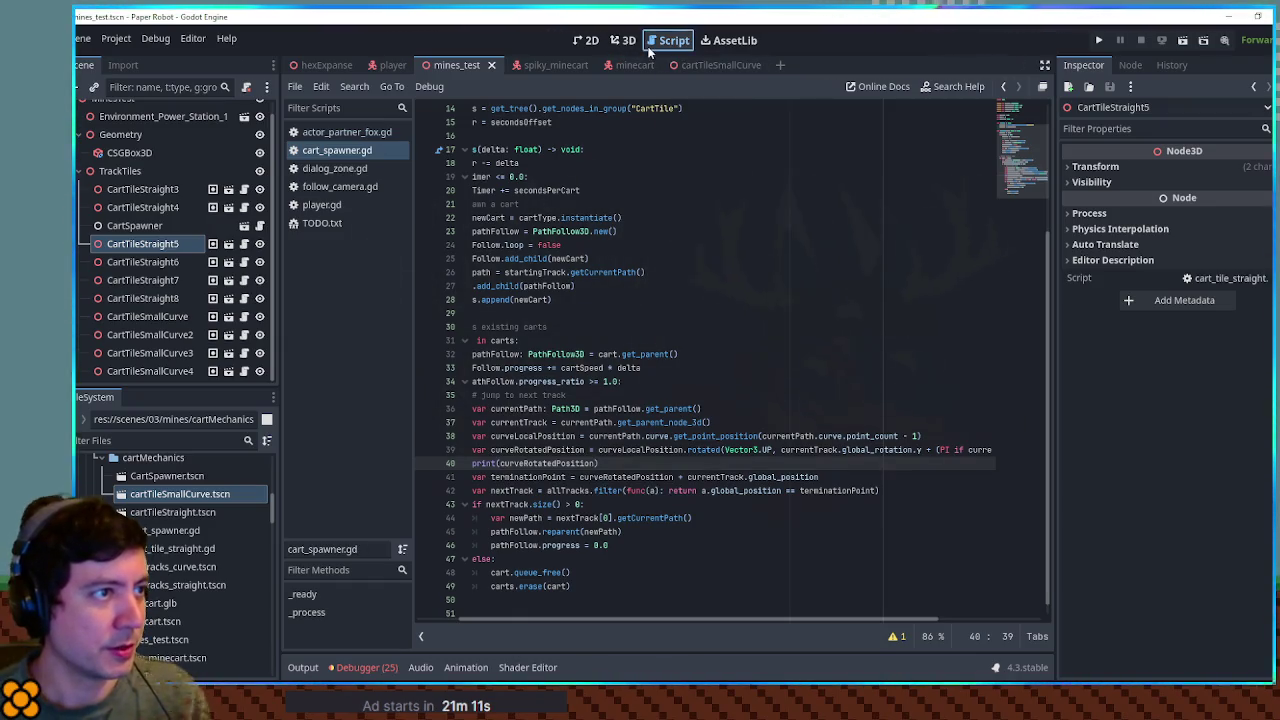
Step: Close the CartTileSmallCurve, minecart and spiky_minecart scene tabs, then run the scene
click(705, 65)
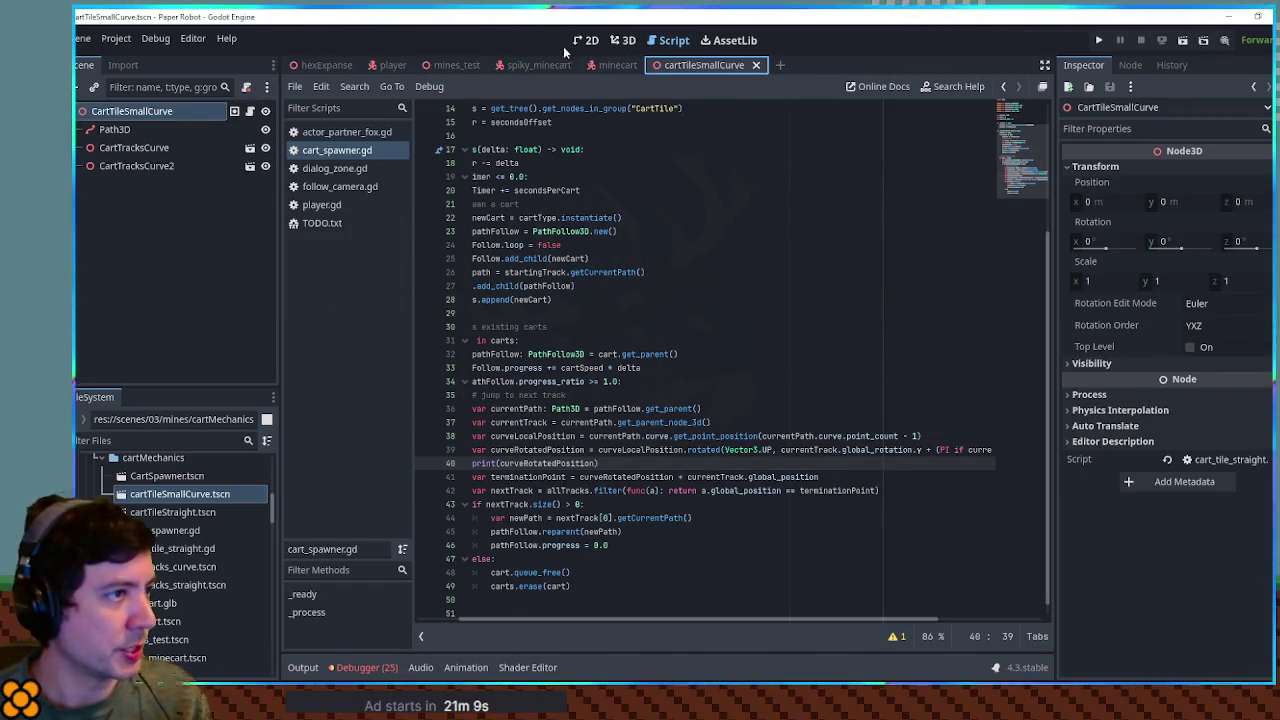
click(623, 40)
scroll(715, 350, down, 5)
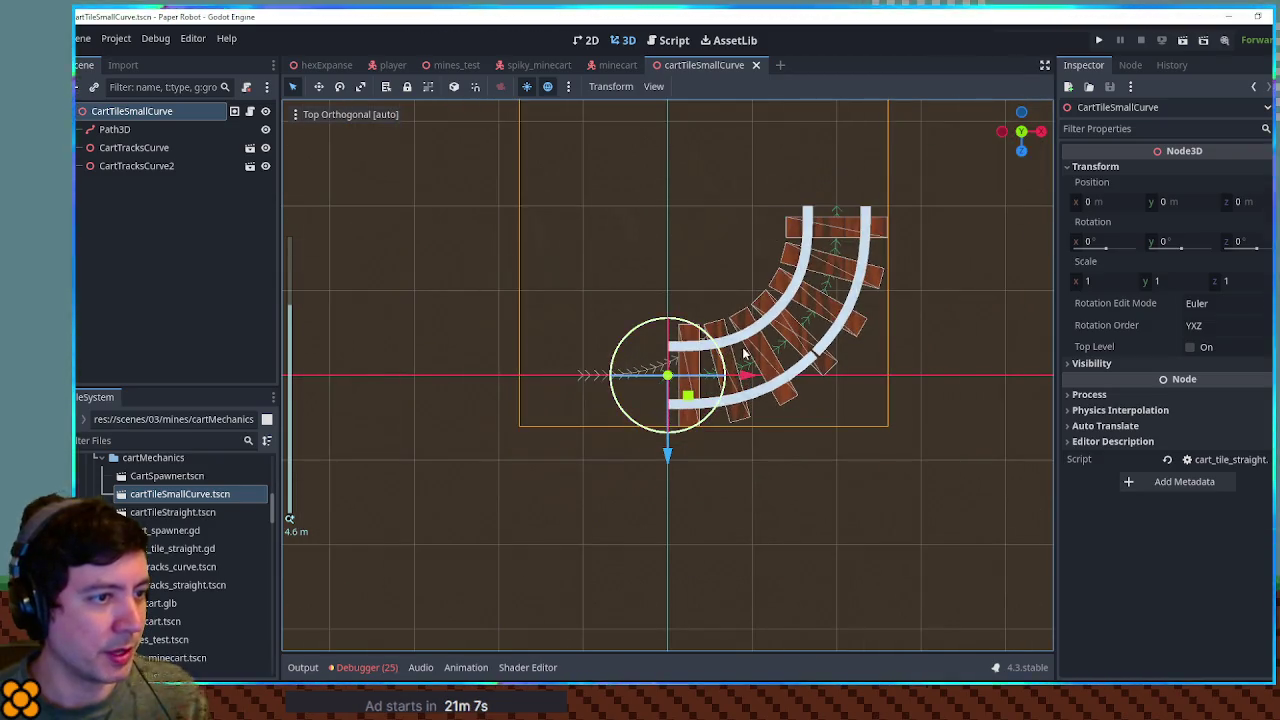
middle_click(676, 65)
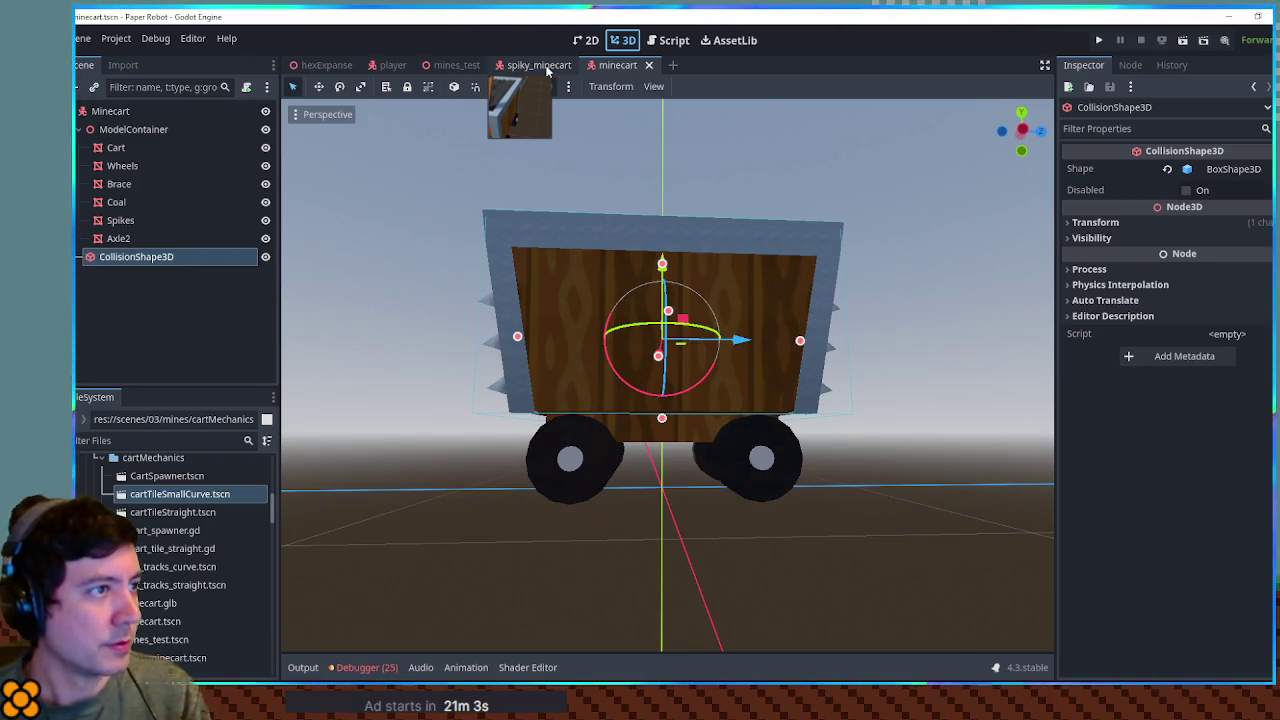
click(547, 65)
middle_click(628, 65)
middle_click(549, 65)
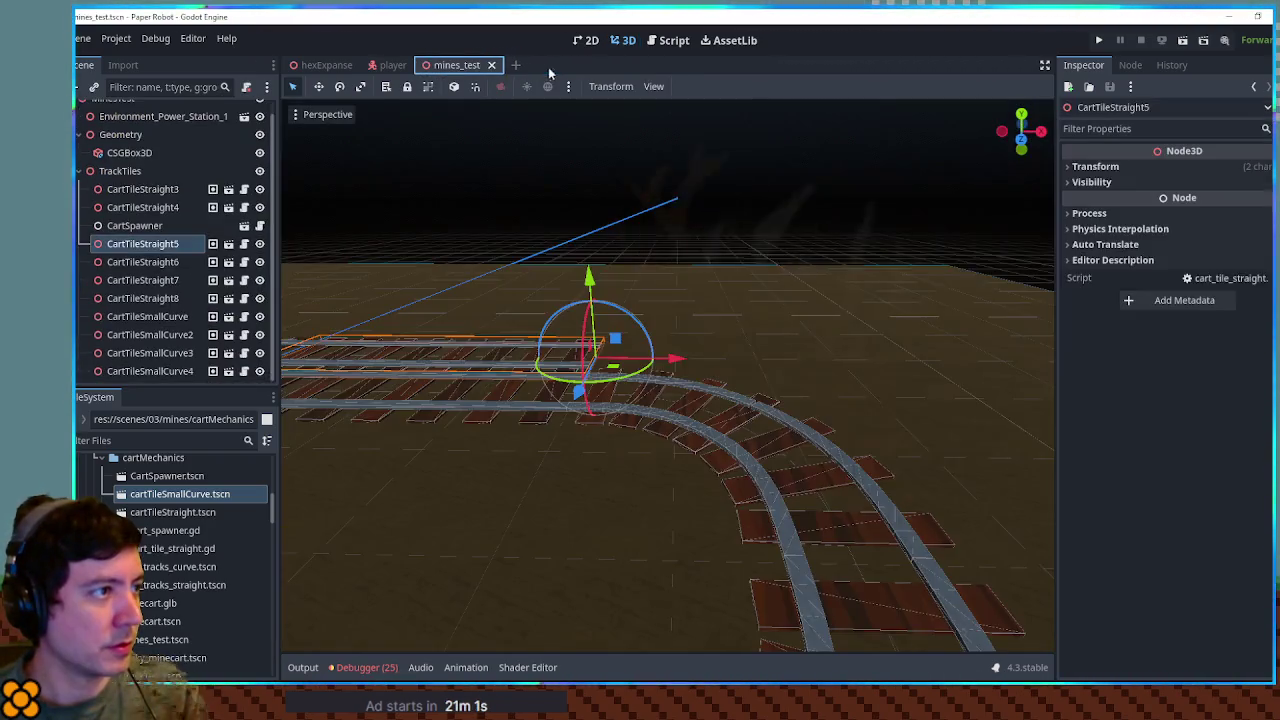
key(F6)
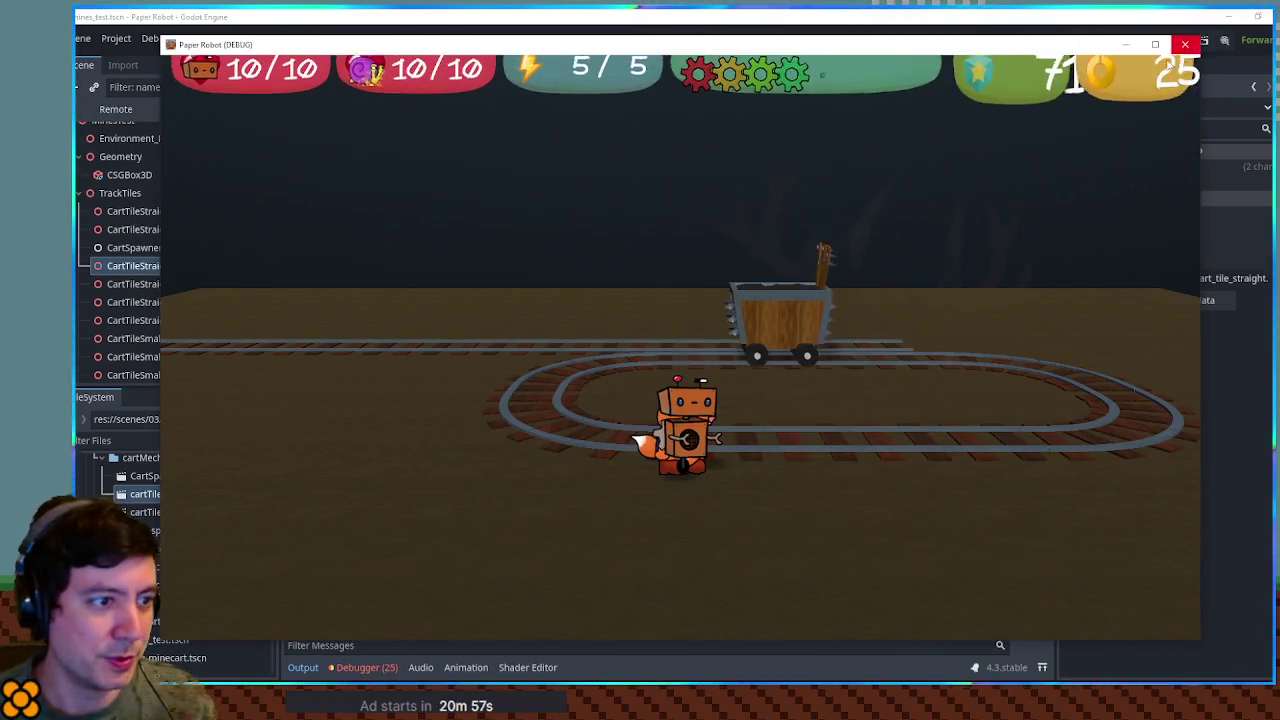
Step: Stop the game, check the logged curveRotatedPosition values in Output, and return to cart_spawner.gd
click(1185, 44)
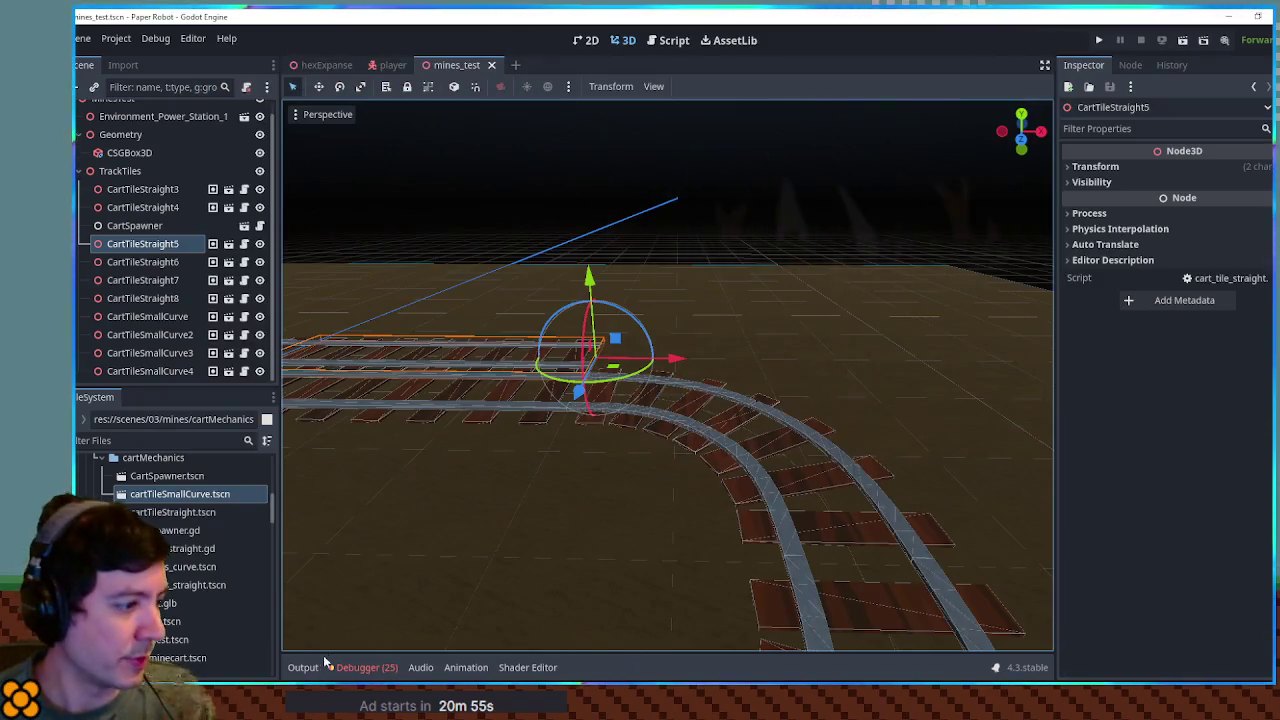
click(325, 665)
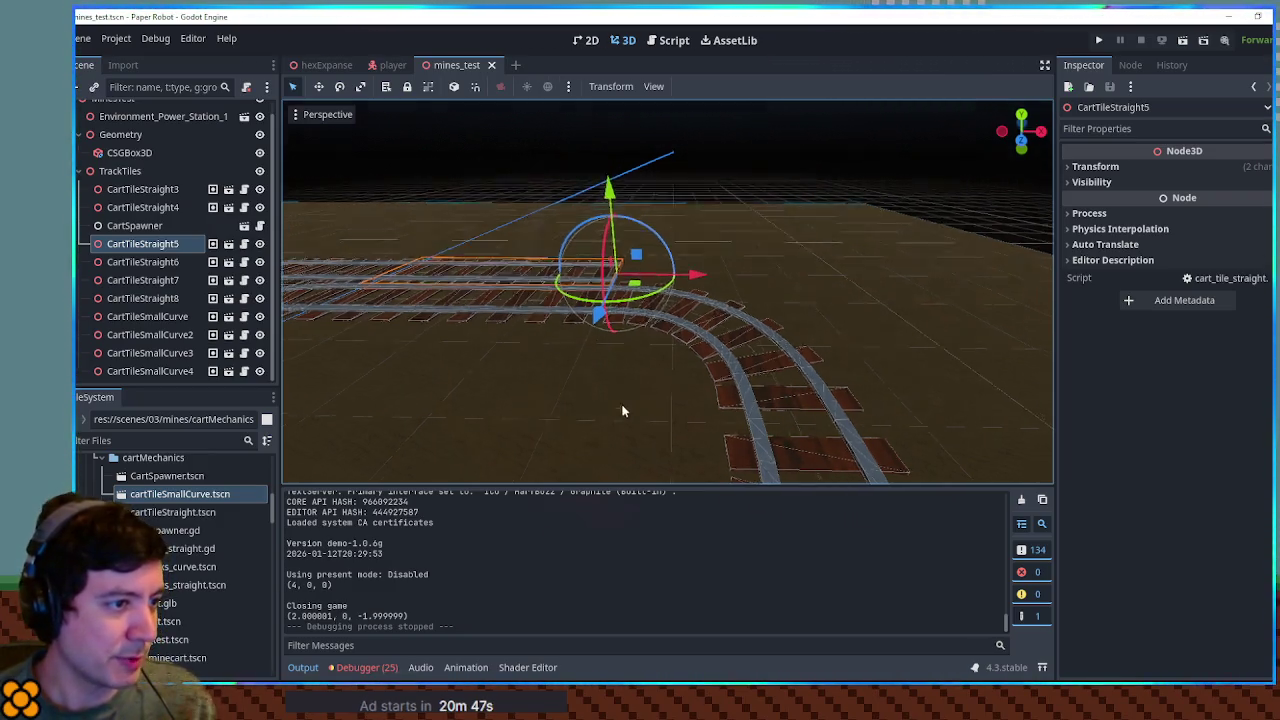
drag(621, 395, 606, 318)
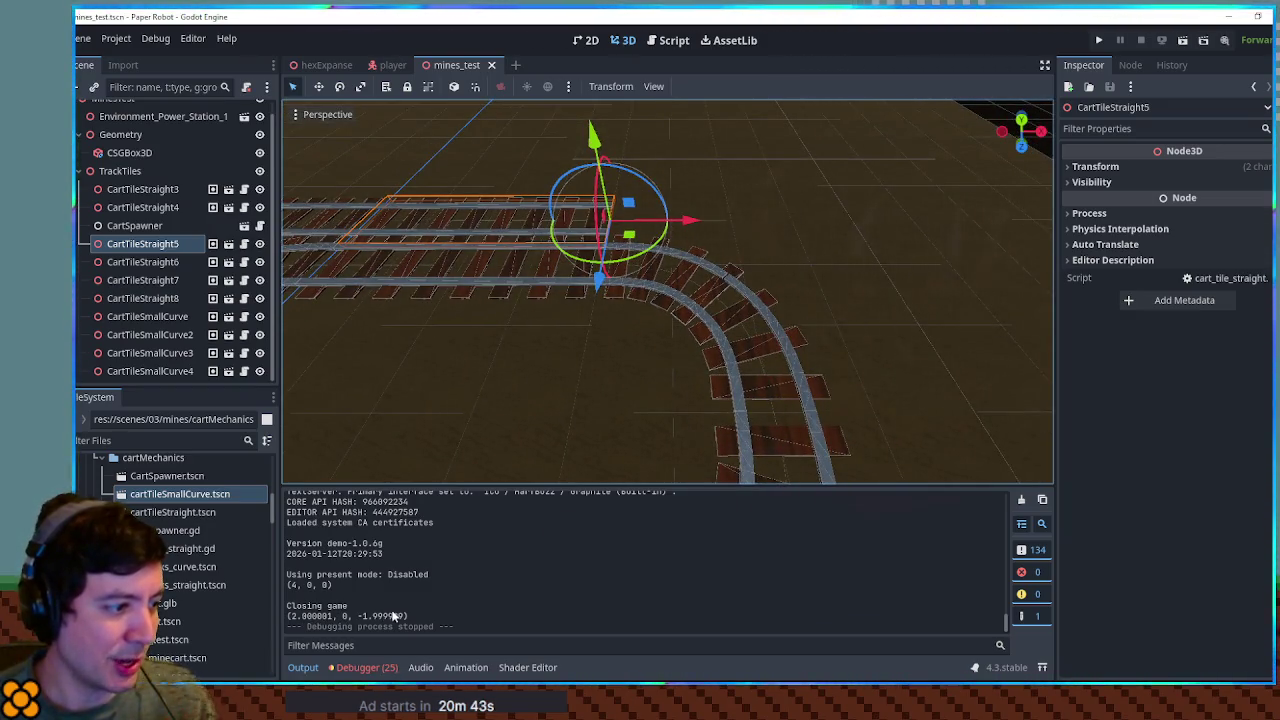
click(668, 41)
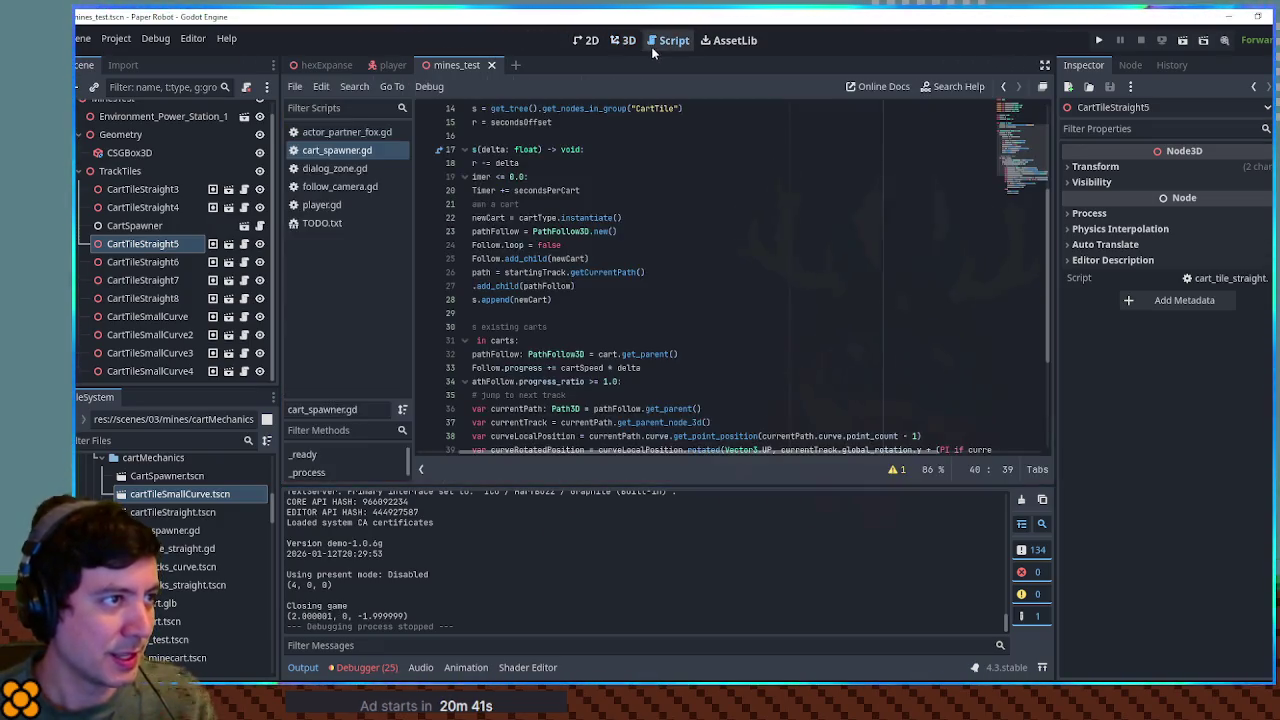
Step: Start a new line 40 assigning curveRotatedPosition = Vector3(...)
scroll(639, 191, down, 5)
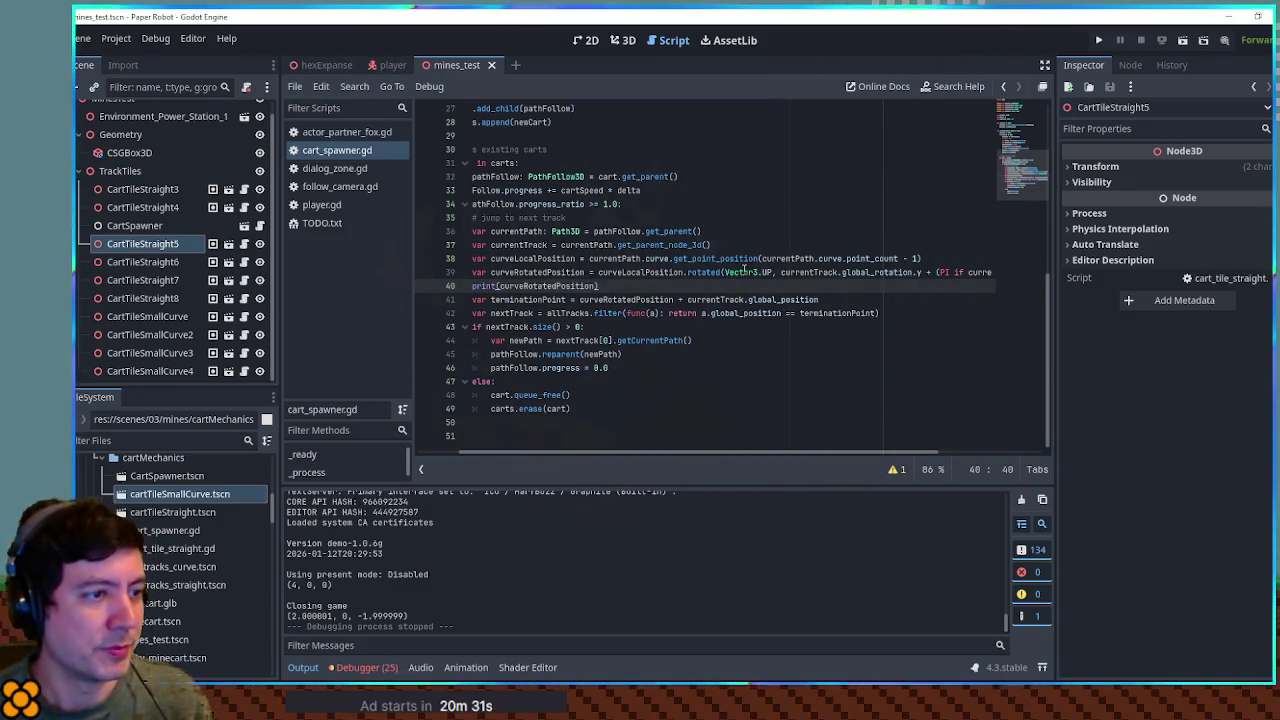
key(Up)
key(End)
key(Return)
key(Return)
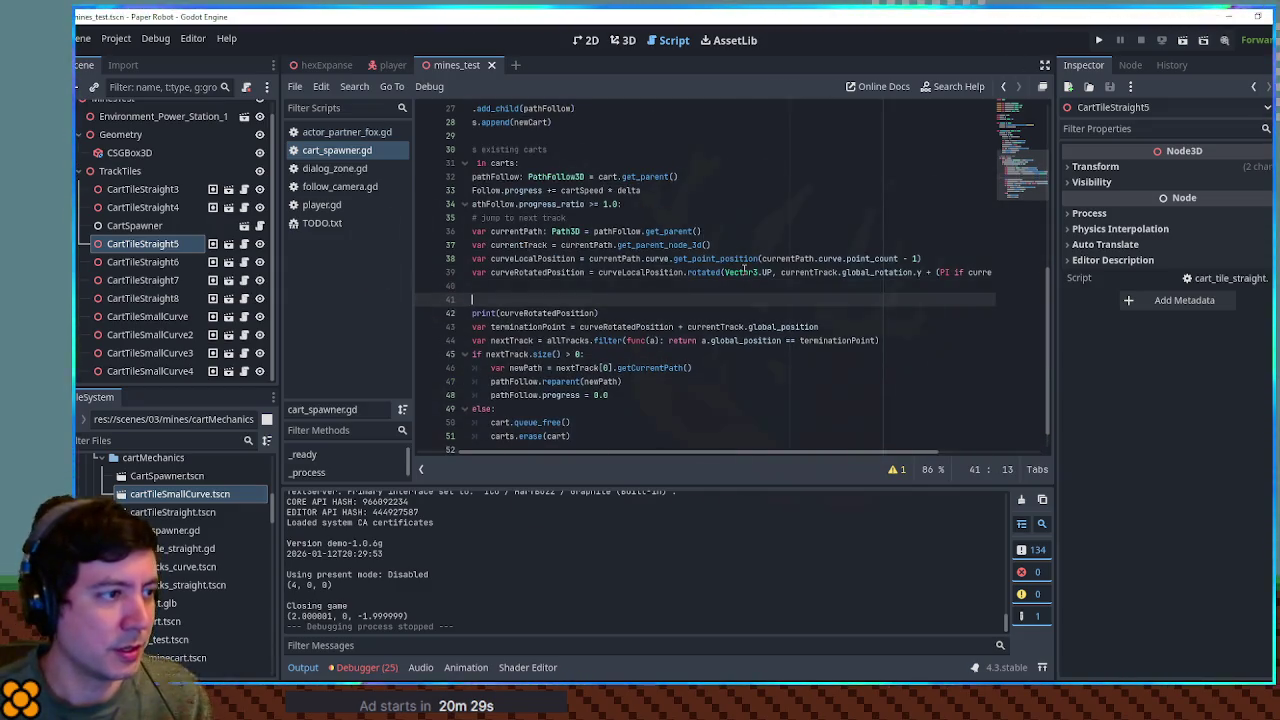
double_click(512, 272)
middle_click(493, 287)
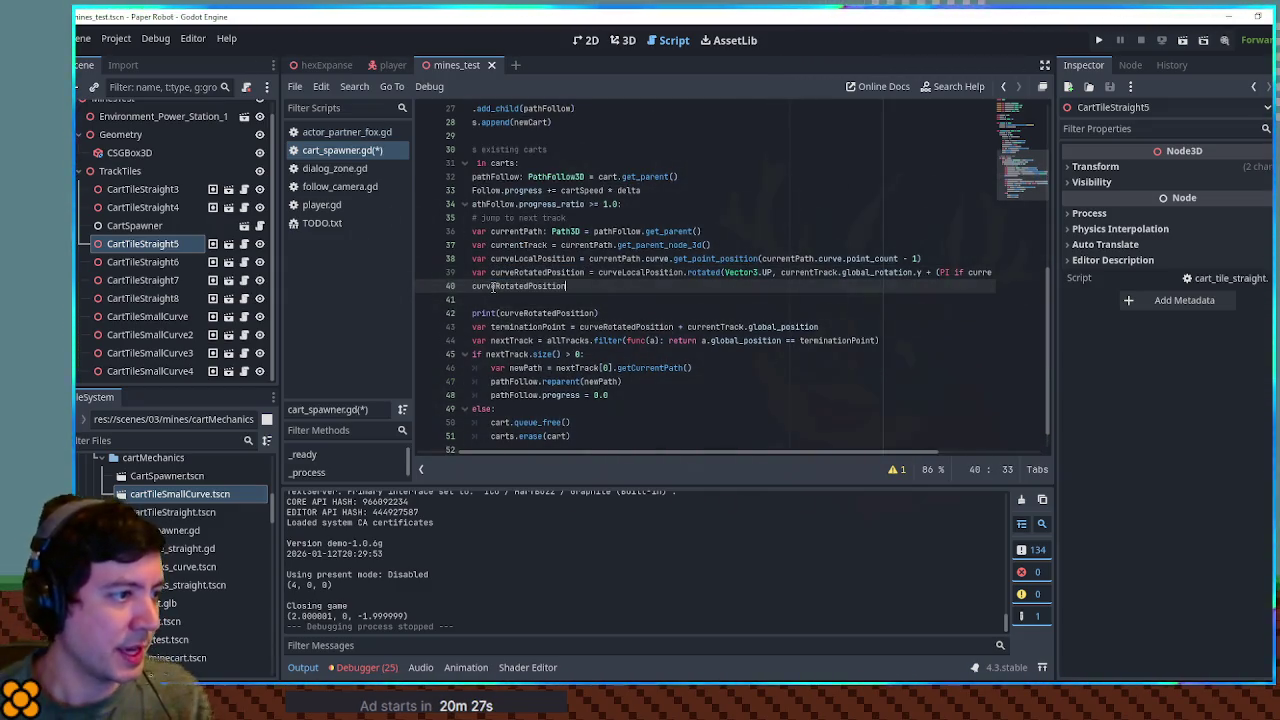
text(= curveRotatedPosition)
key(ctrl+BackSpace)
text(3(roun)
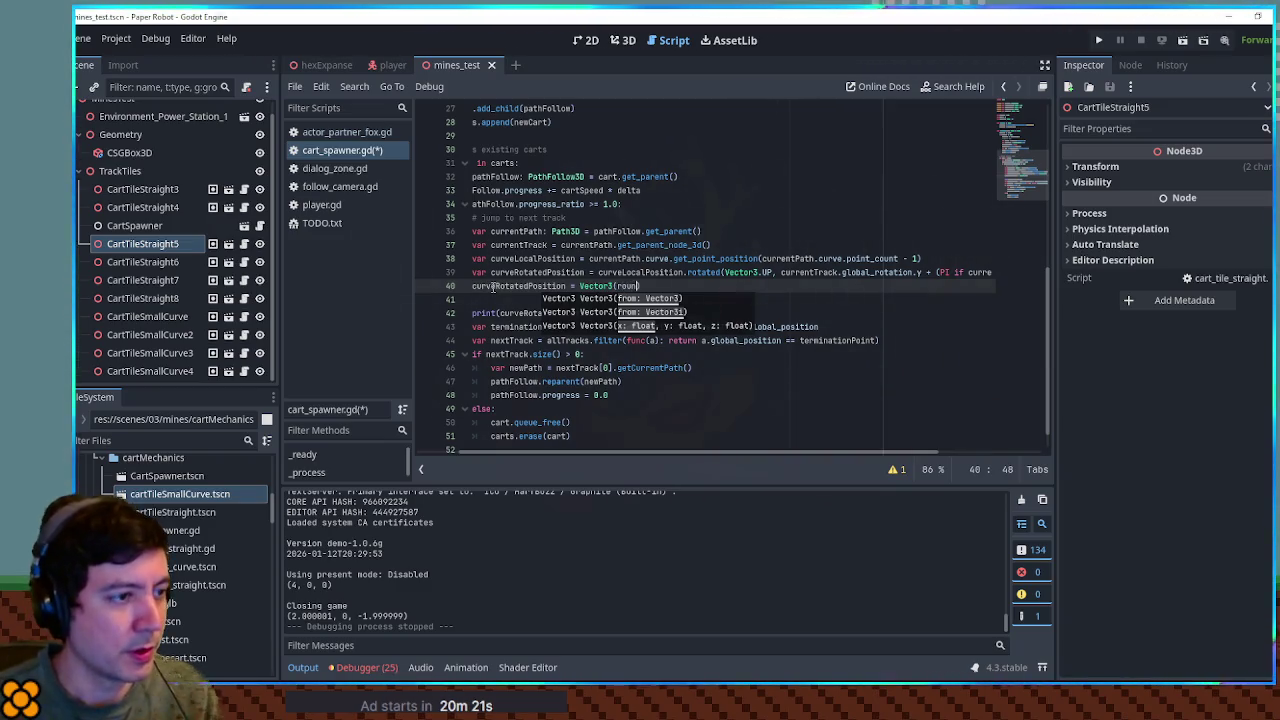
Step: Fill the Vector3 with roundf of curveRotatedPosition.x, .y and .z, and save the script
key(Down)
key(Return)
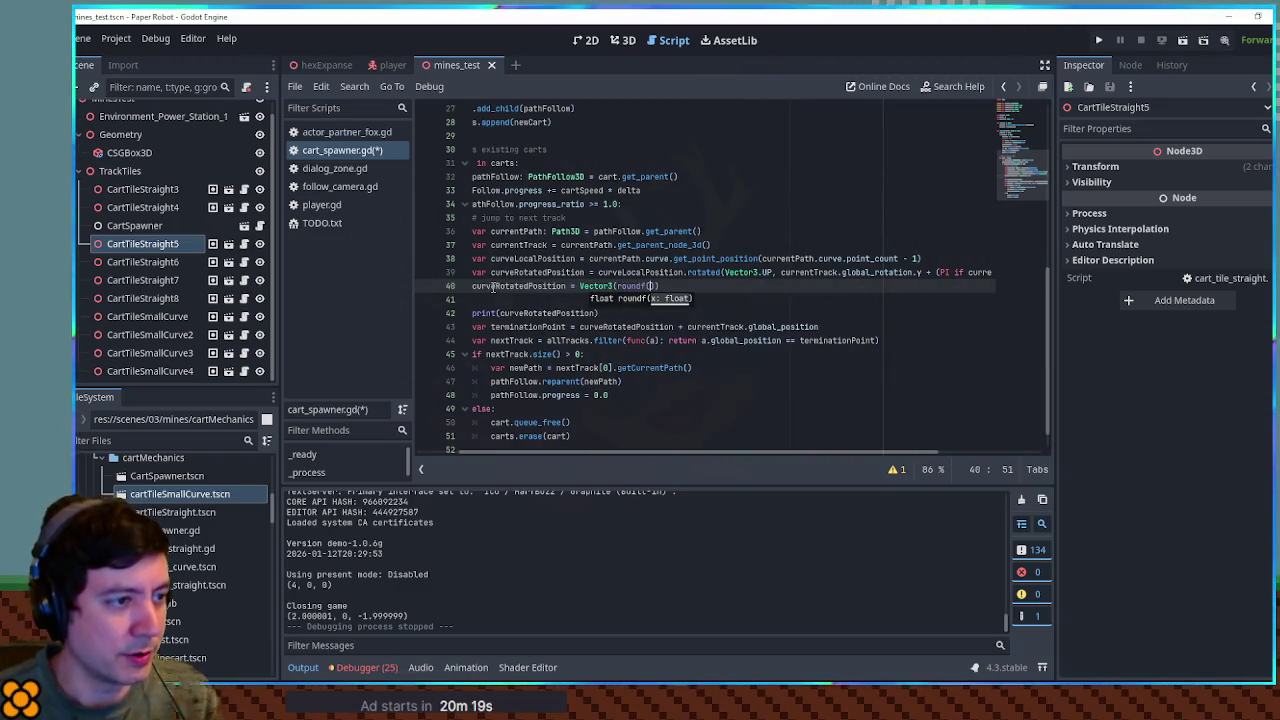
text(curveRotatedPosition)
text(,)
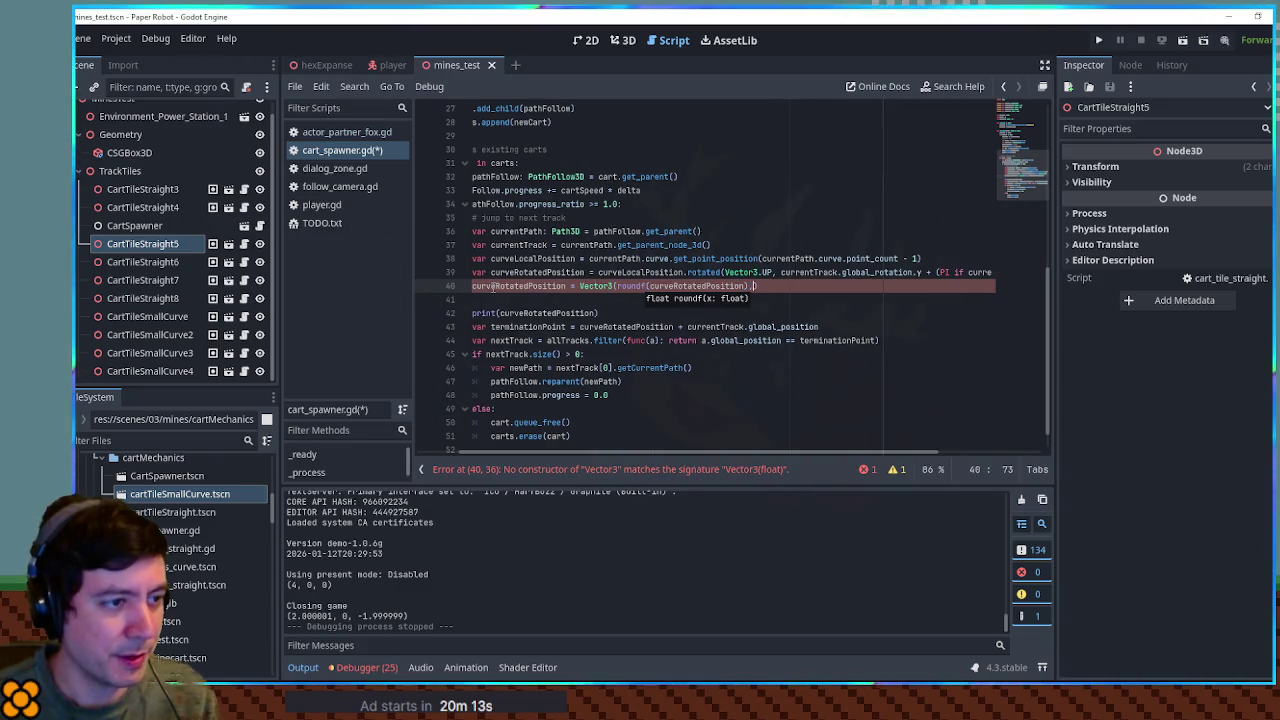
key(BackSpace)
text(x,)
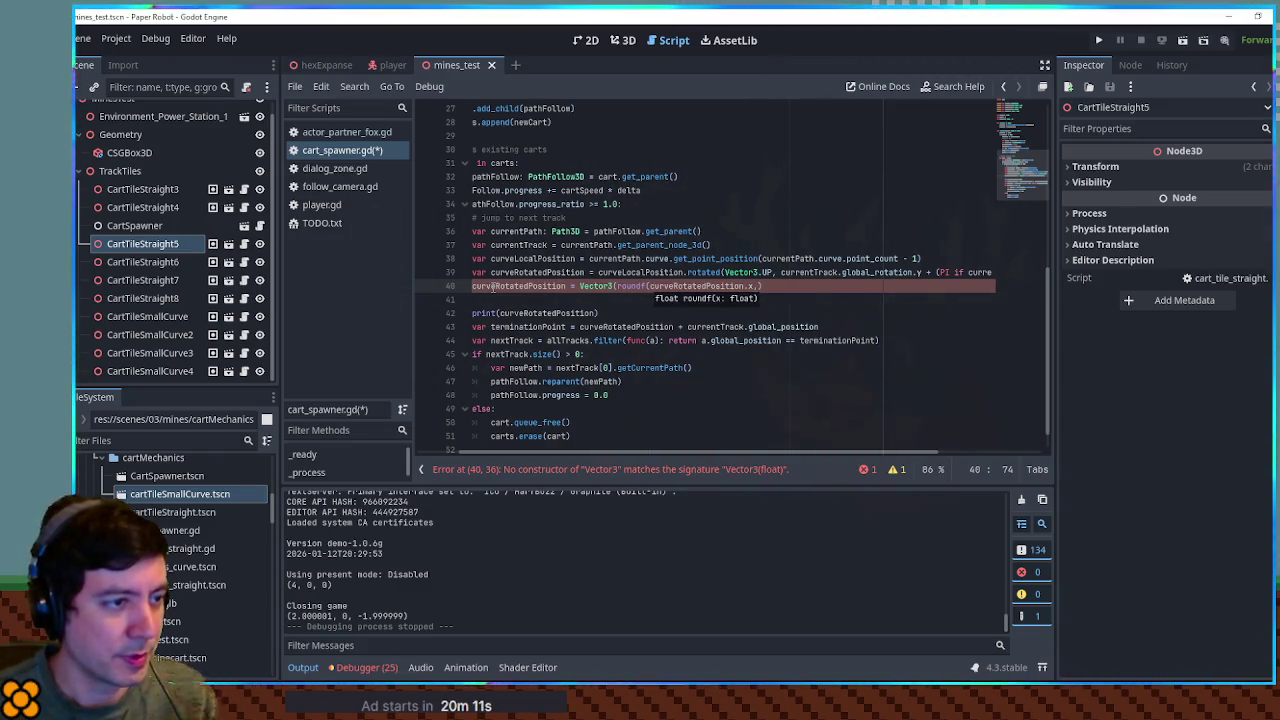
text(),)
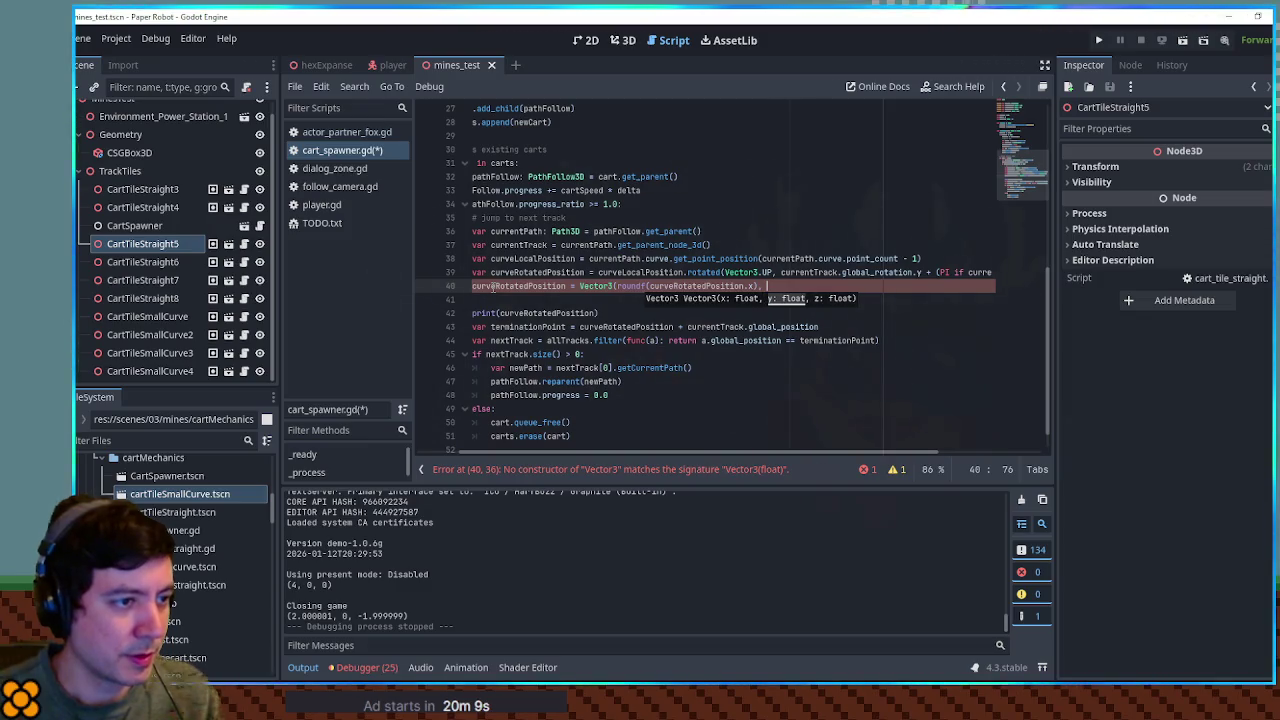
key(ctrl+BackSpace)
key(ctrl+BackSpace)
key(ctrl+BackSpace)
key(ctrl+BackSpace)
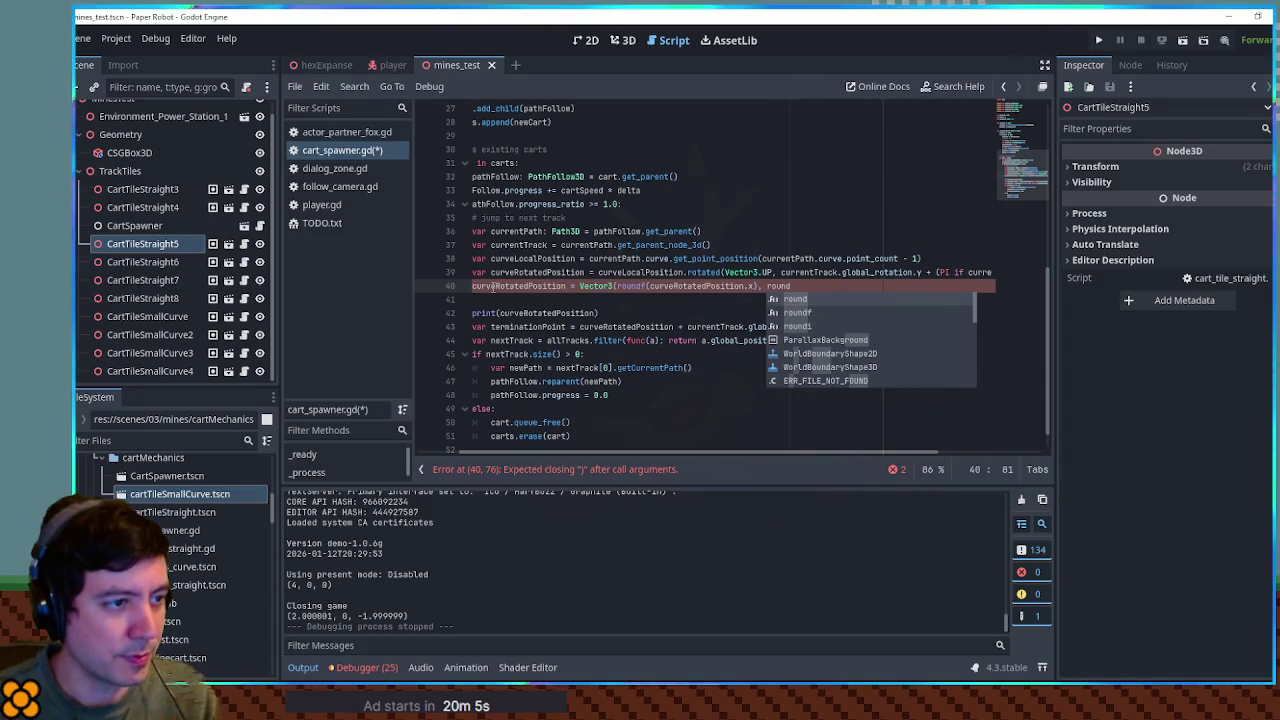
key(BackSpace)
text(.x), roundf)
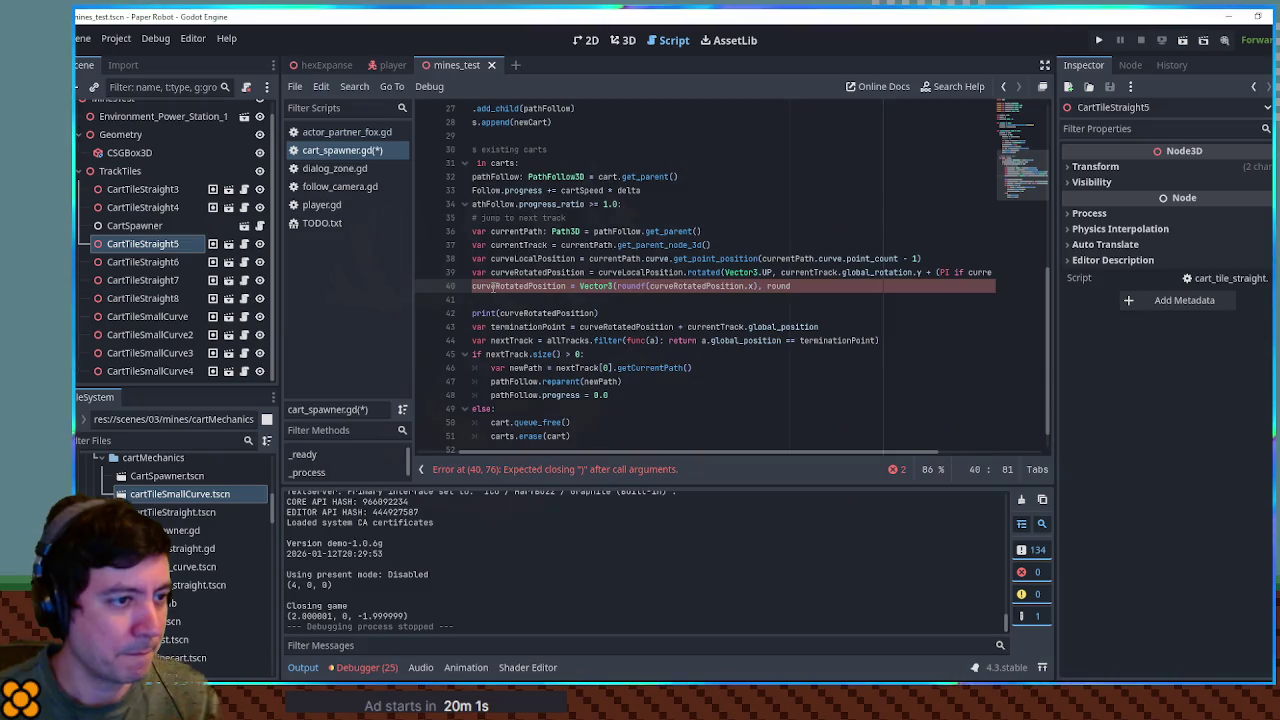
text((curveRotatedPosition.y))
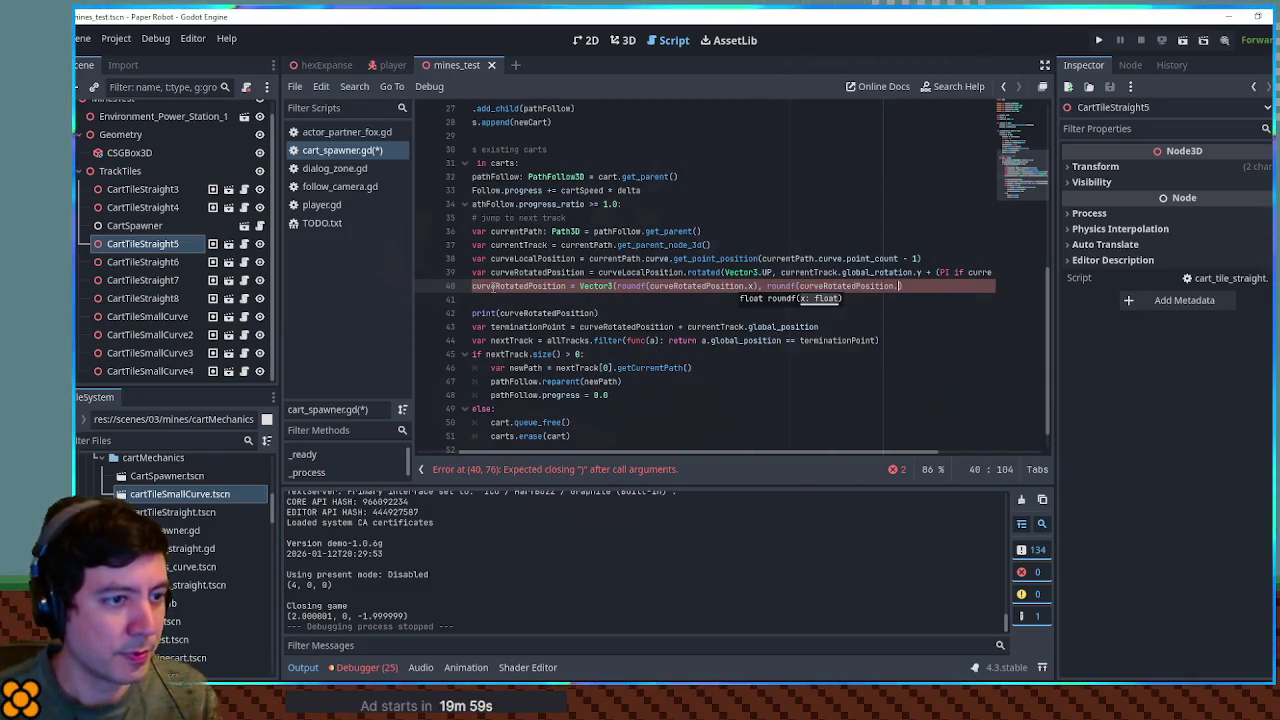
text(, rou)
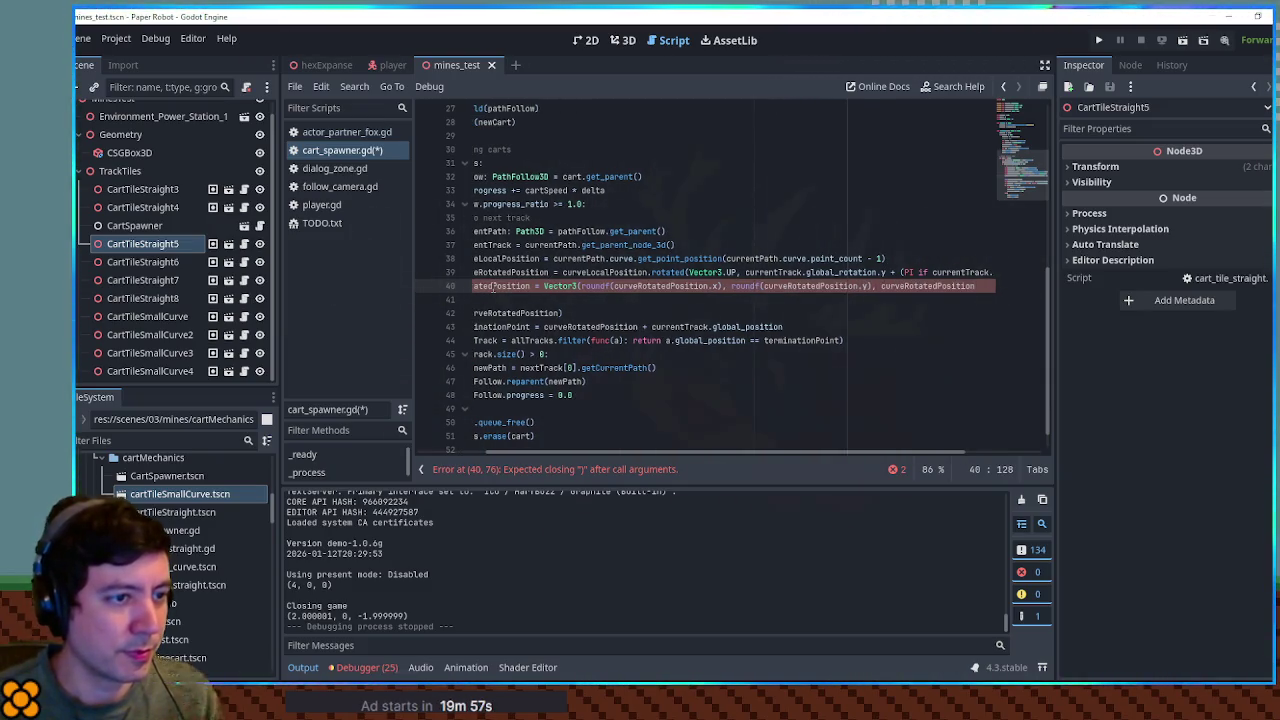
text(ndf(curveRotatedPosition)
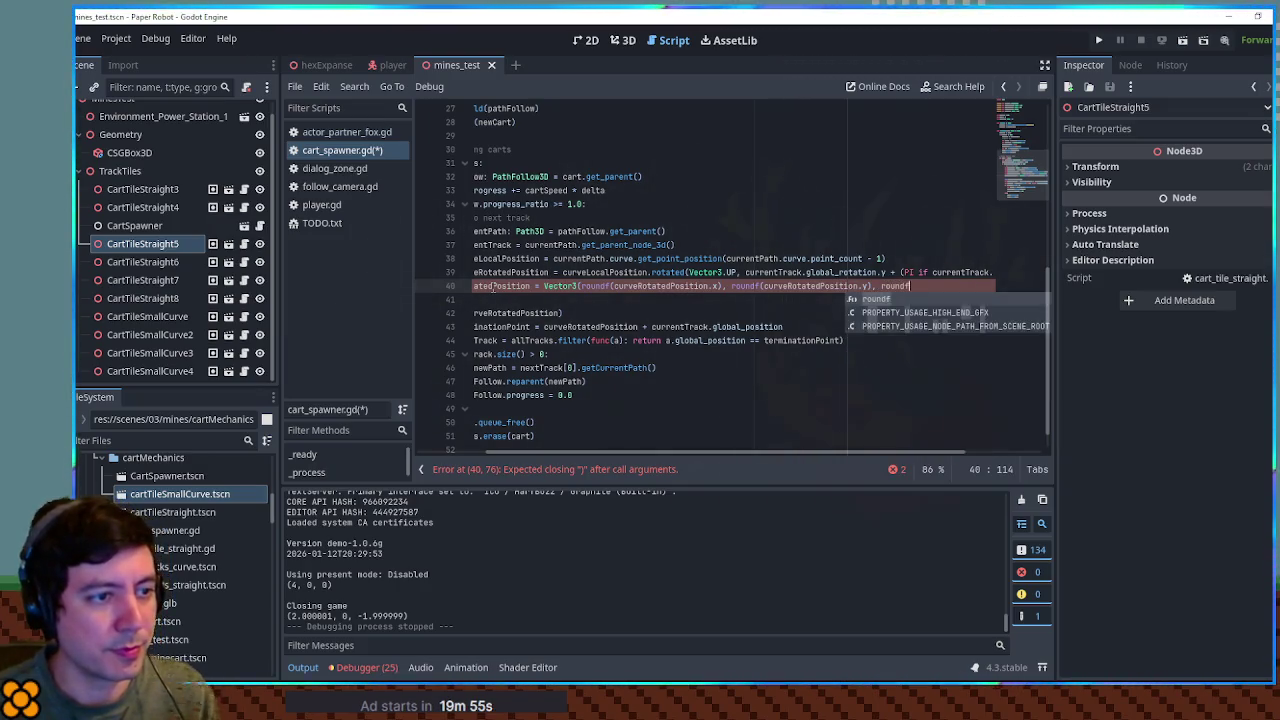
text(.z)))
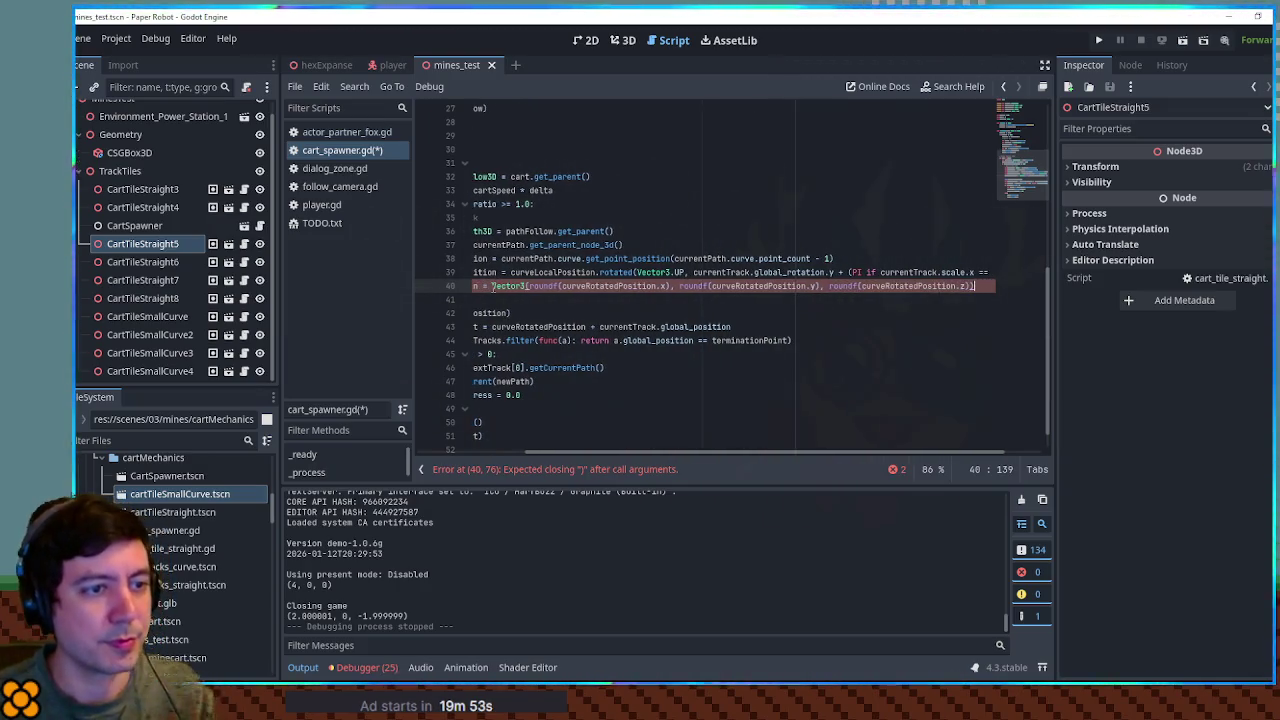
key(Home)
key(ctrl+s)
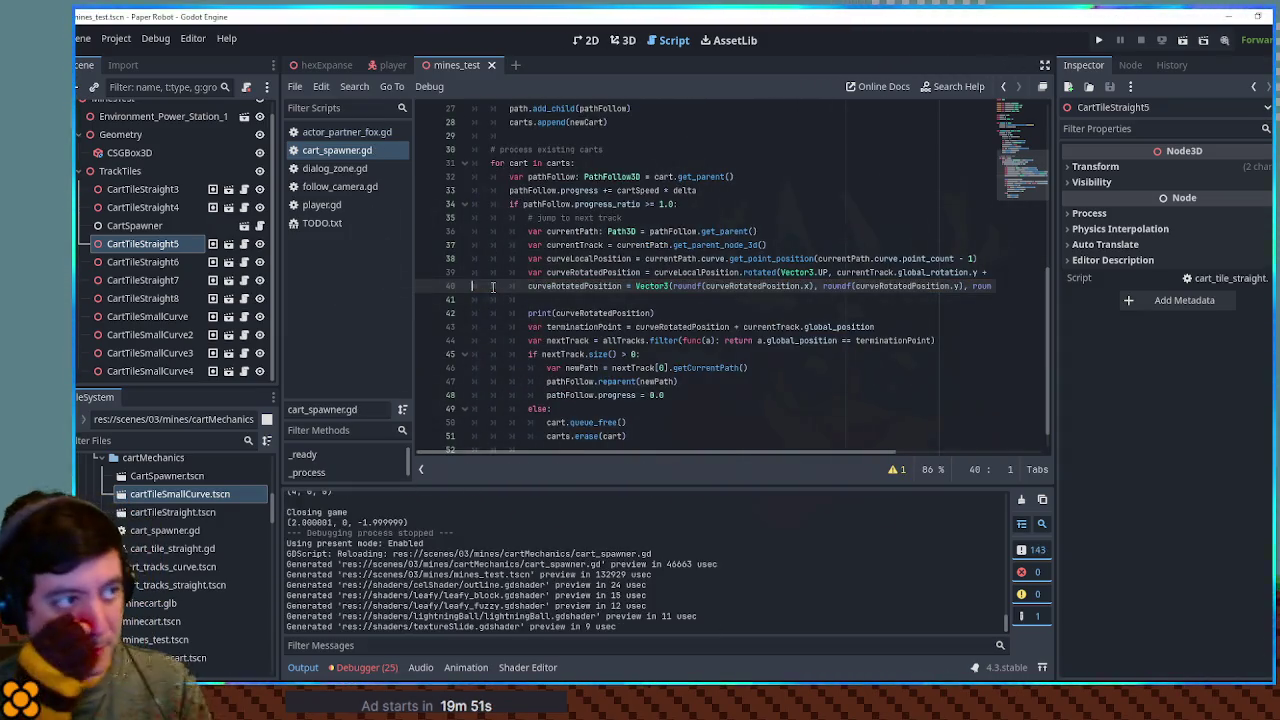
Step: Run the game to test the cart loop, then close it
key(F5)
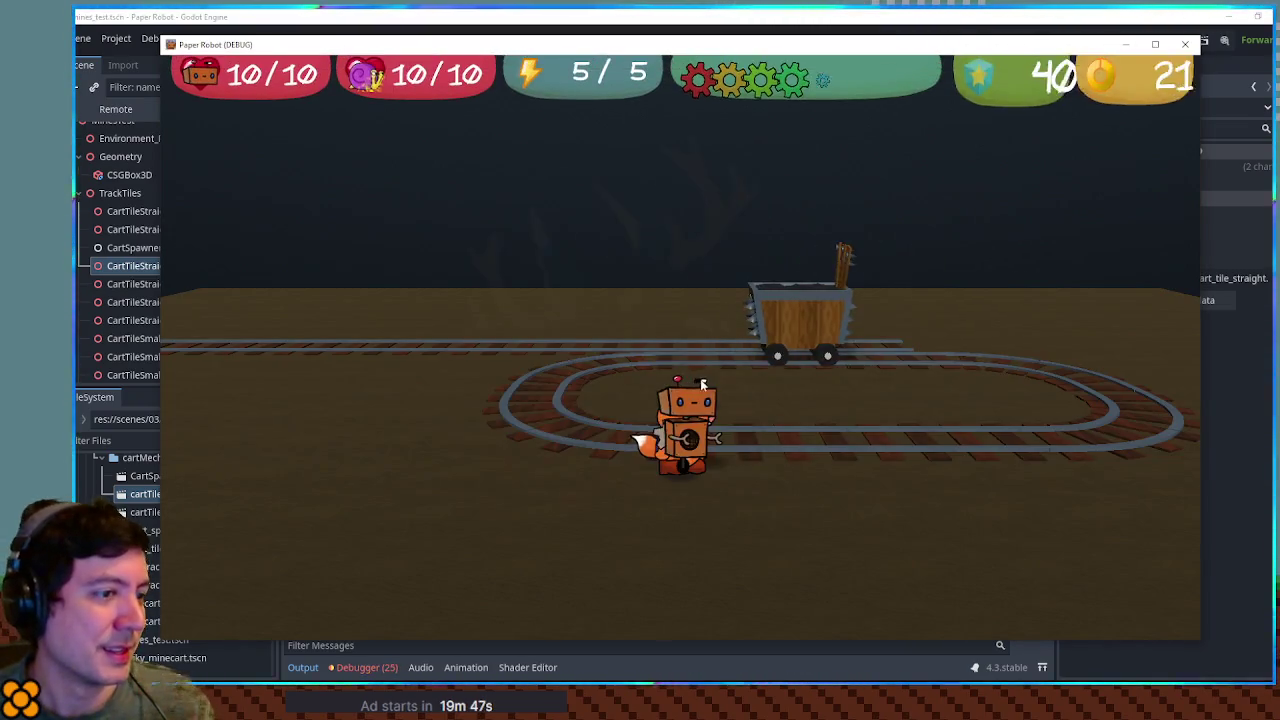
click(1185, 44)
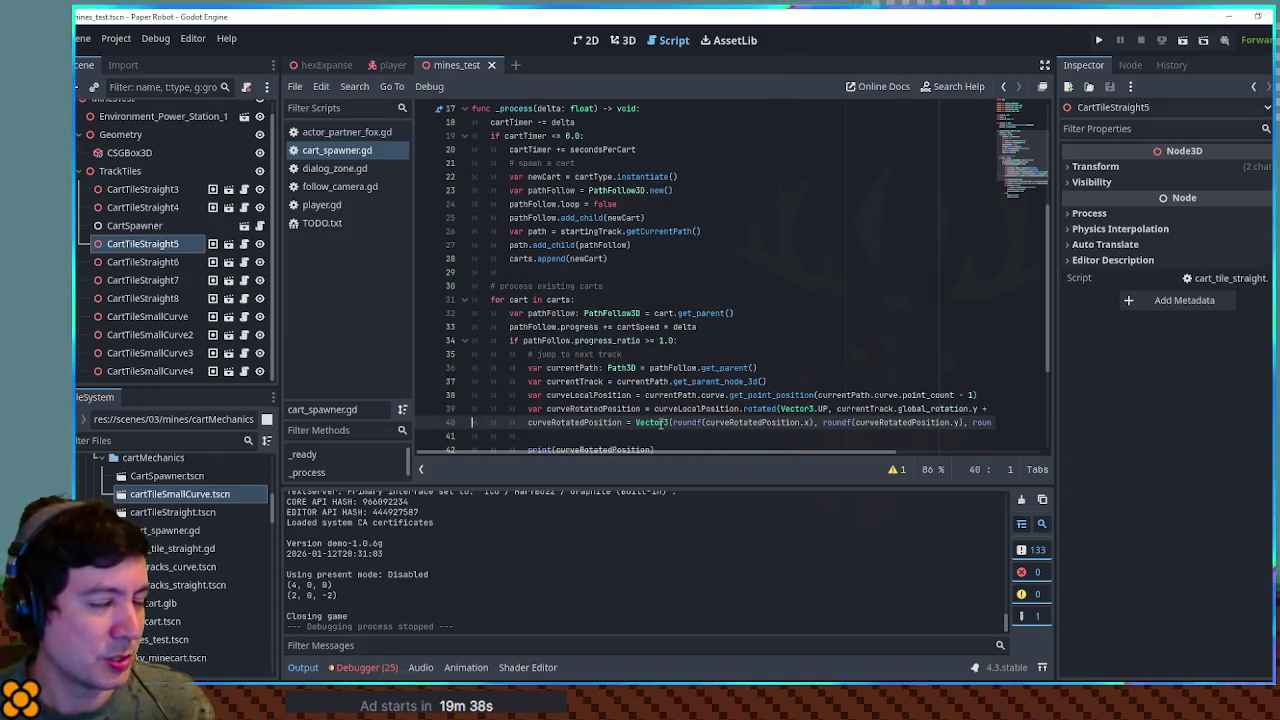
scroll(700, 445, down, 2)
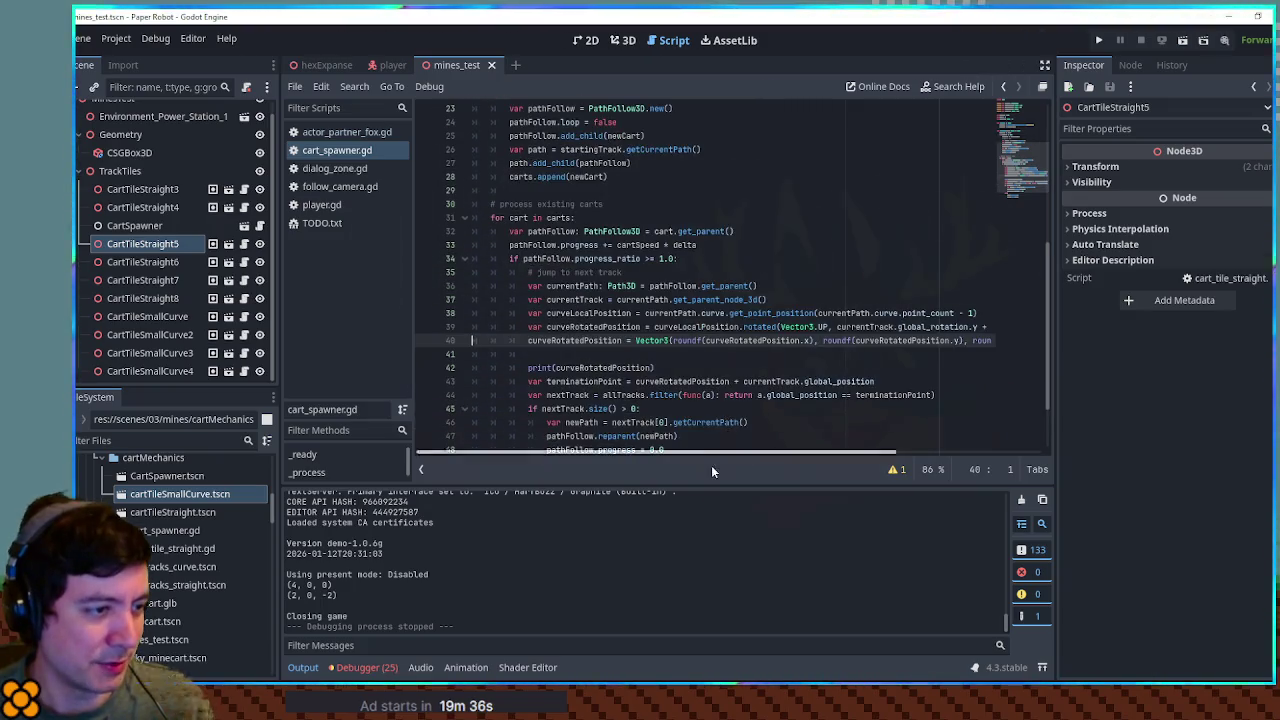
Step: Review the rotation and rounding lines 39–42, then select CartTileSmallCurve in the 3D view
click(632, 367)
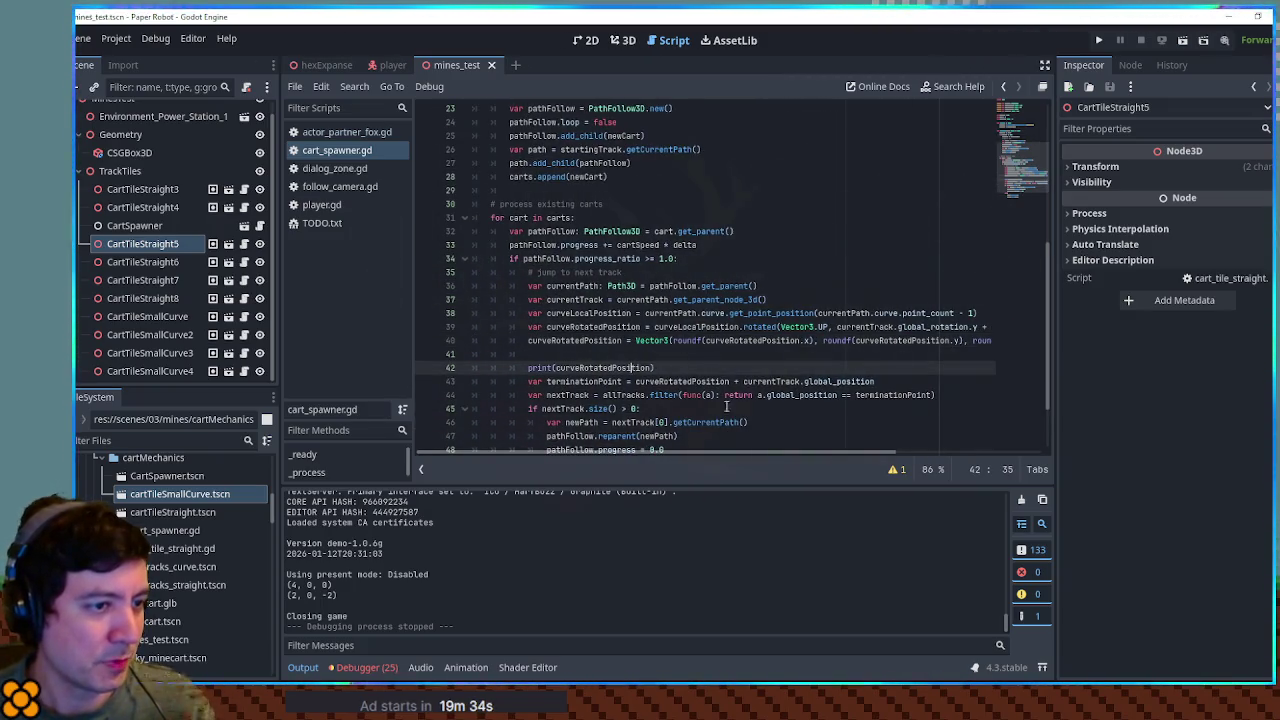
mouse_move(709, 457)
mouse_down()
mouse_move(895, 455)
mouse_move(762, 450)
mouse_up()
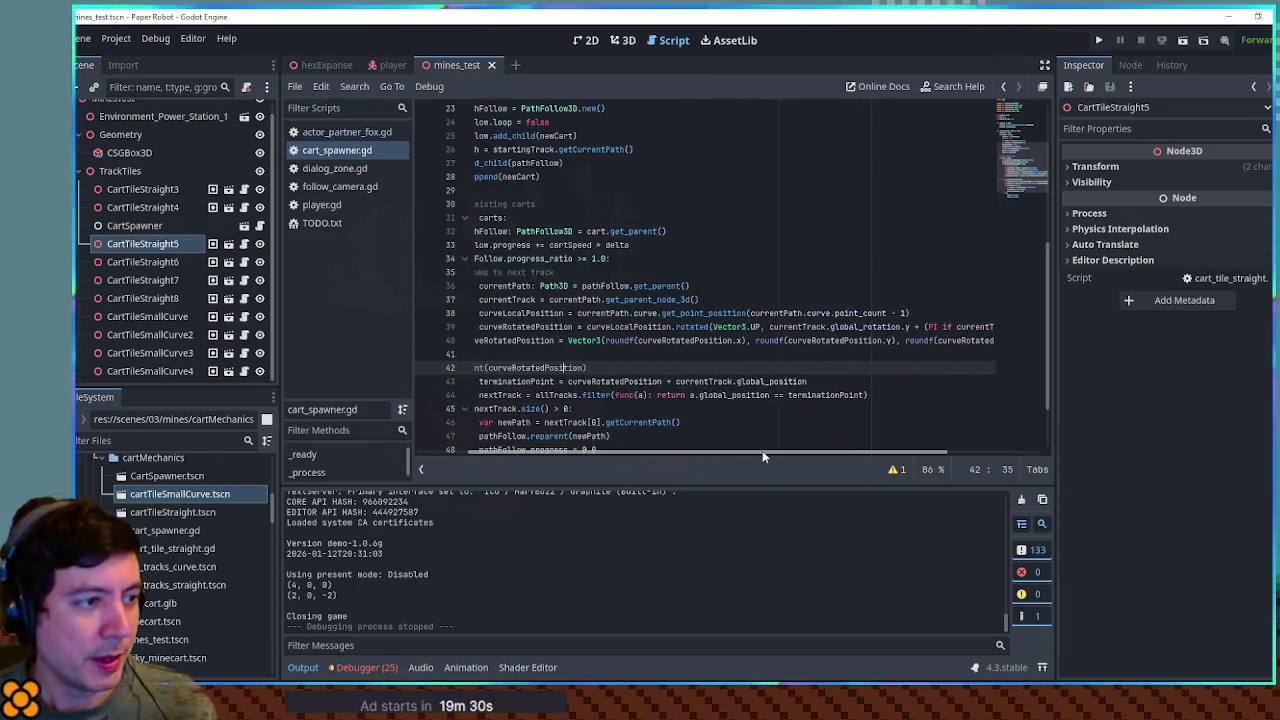
double_click(845, 340)
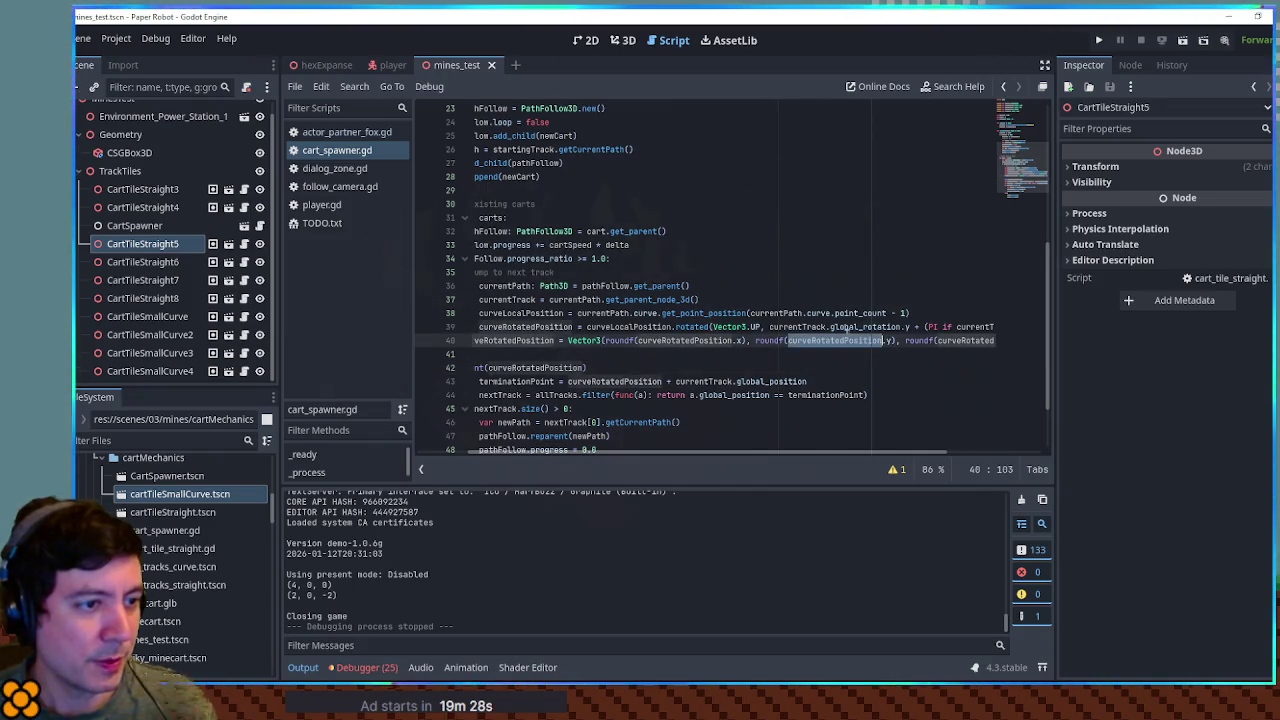
double_click(848, 327)
mouse_move(856, 456)
mouse_down()
mouse_move(950, 456)
mouse_move(650, 452)
mouse_up()
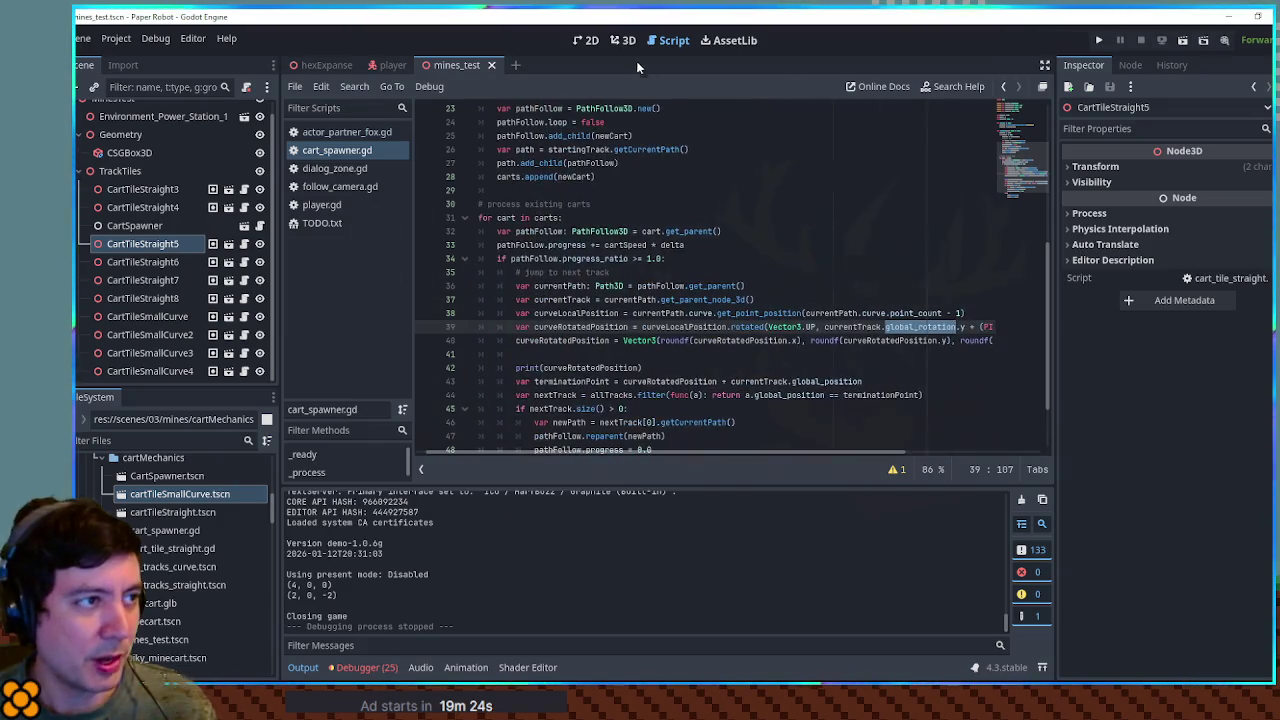
click(623, 40)
click(737, 295)
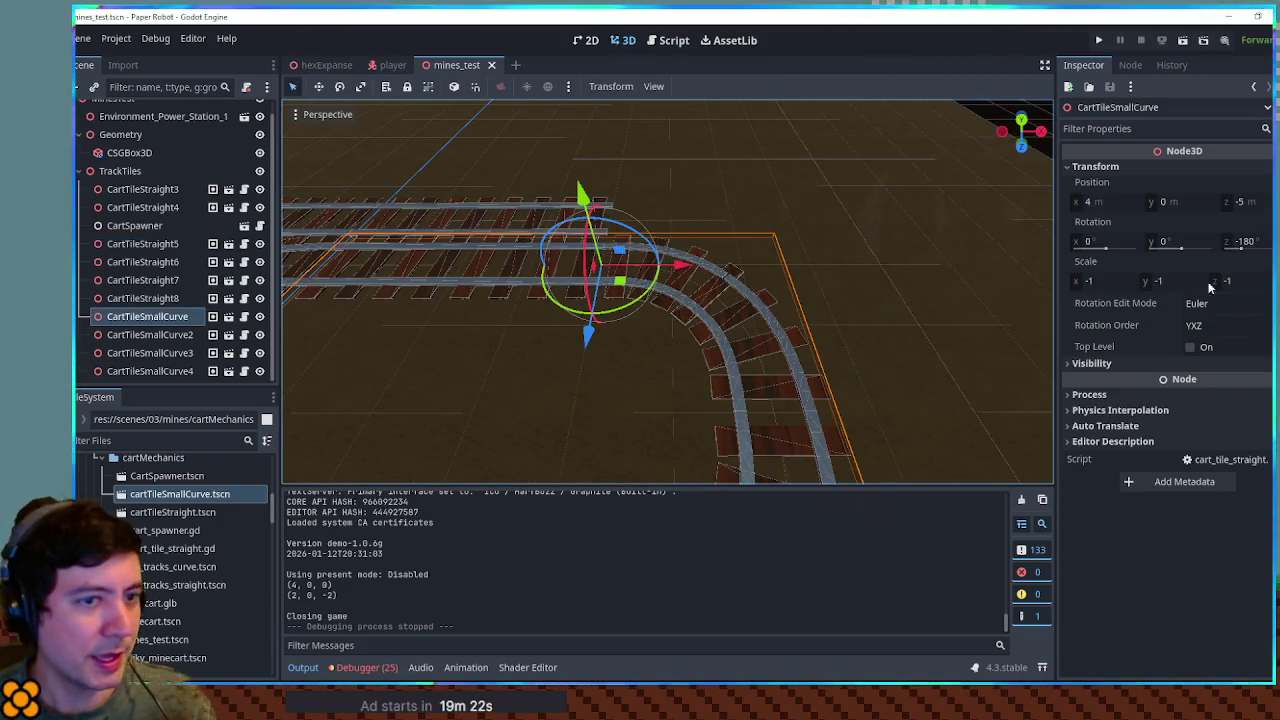
Step: Unflip the CartTileSmallCurve tile with x scale 1, rotate it to face the other way, and save
click(1117, 284)
text(1)
key(Return)
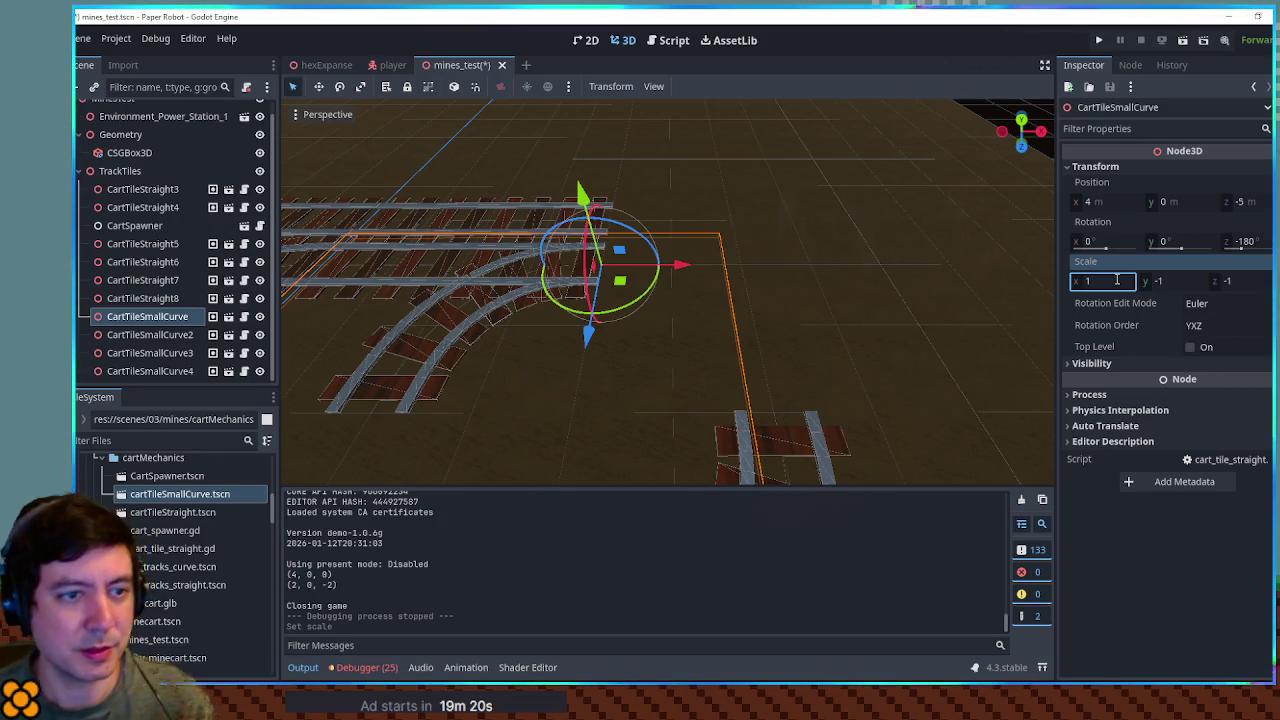
mouse_move(640, 312)
mouse_down()
mouse_move(585, 320)
mouse_move(570, 280)
mouse_move(588, 232)
mouse_move(667, 258)
mouse_up()
key(ctrl+s)
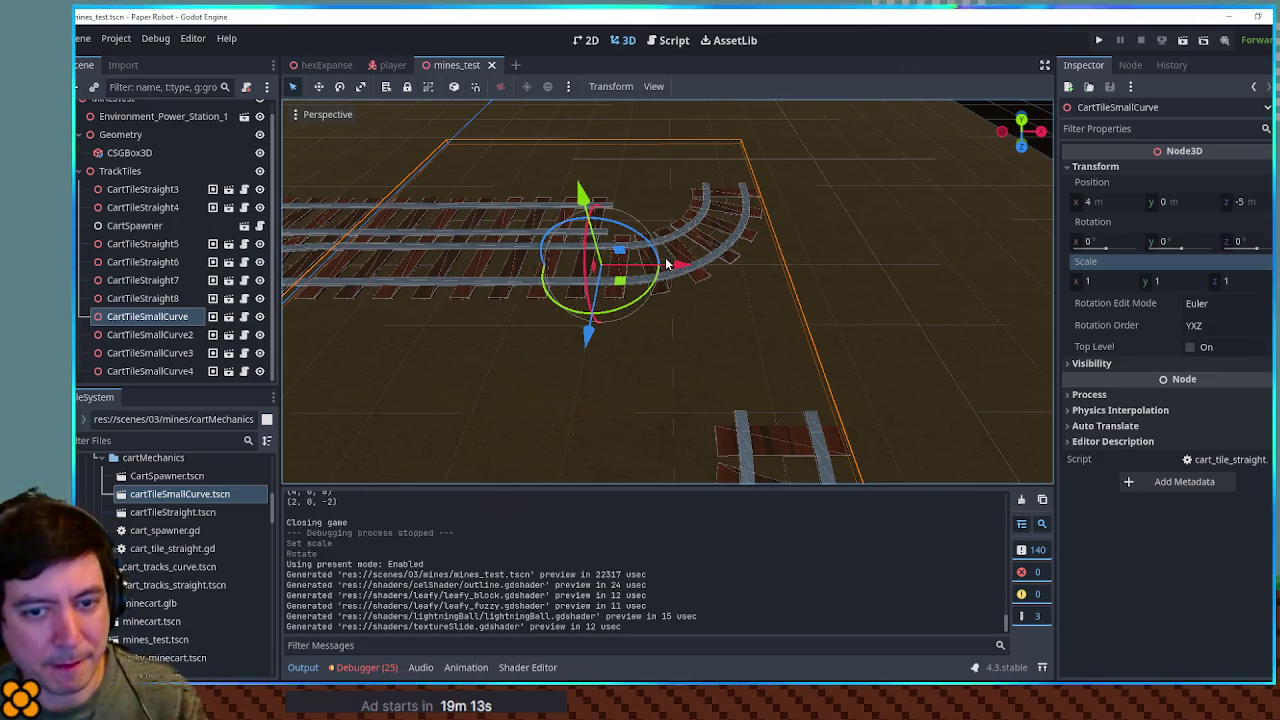
Step: Add two rotated copies of the curve tile to extend the track, then run the scene to test it
scroll(762, 298, up, 3)
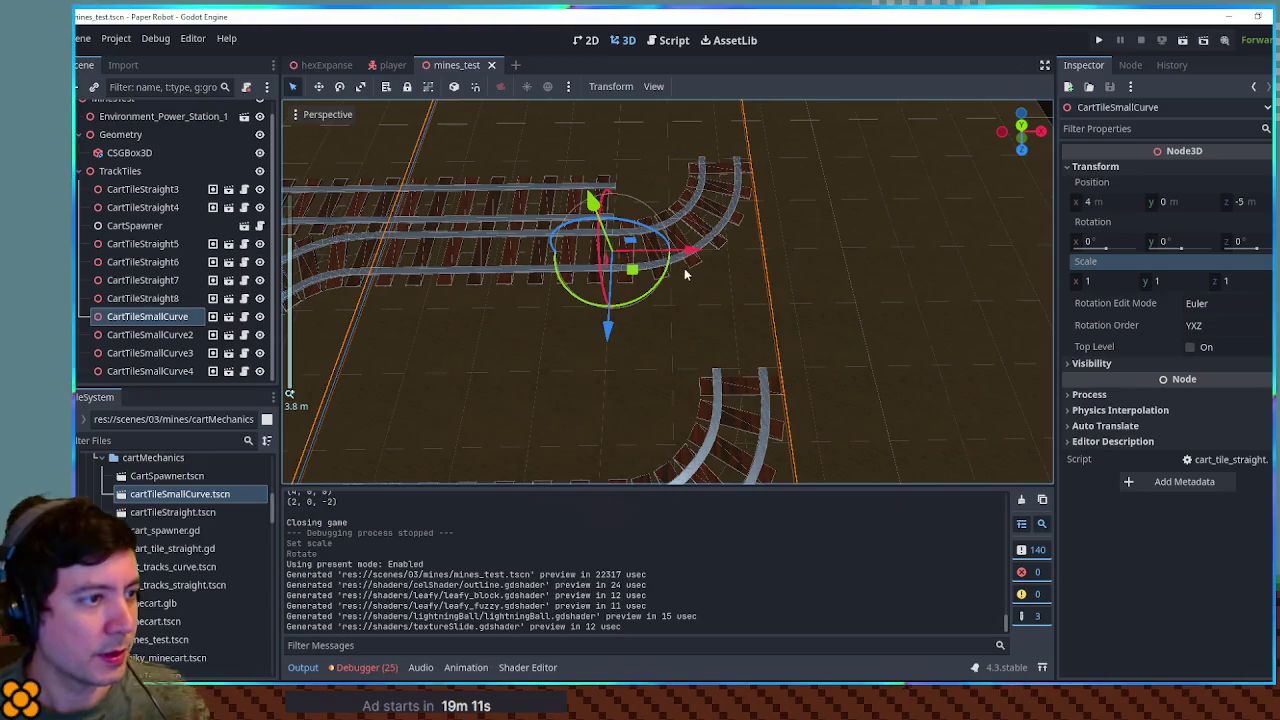
scroll(700, 363, down, 3)
scroll(680, 390, up, 2)
key(ctrl+d)
mouse_move(660, 345)
mouse_down()
mouse_move(624, 322)
mouse_move(768, 205)
mouse_move(657, 213)
mouse_move(630, 180)
mouse_move(640, 185)
mouse_up()
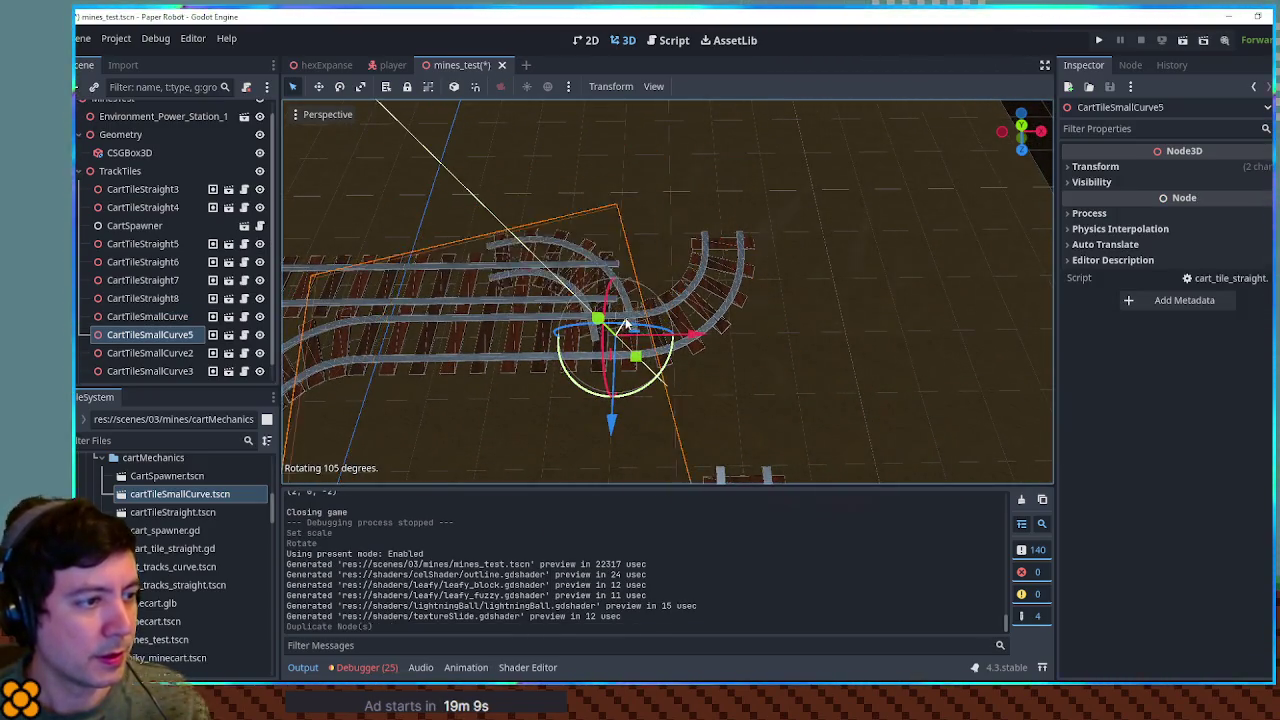
key(ctrl+d)
key(F6)
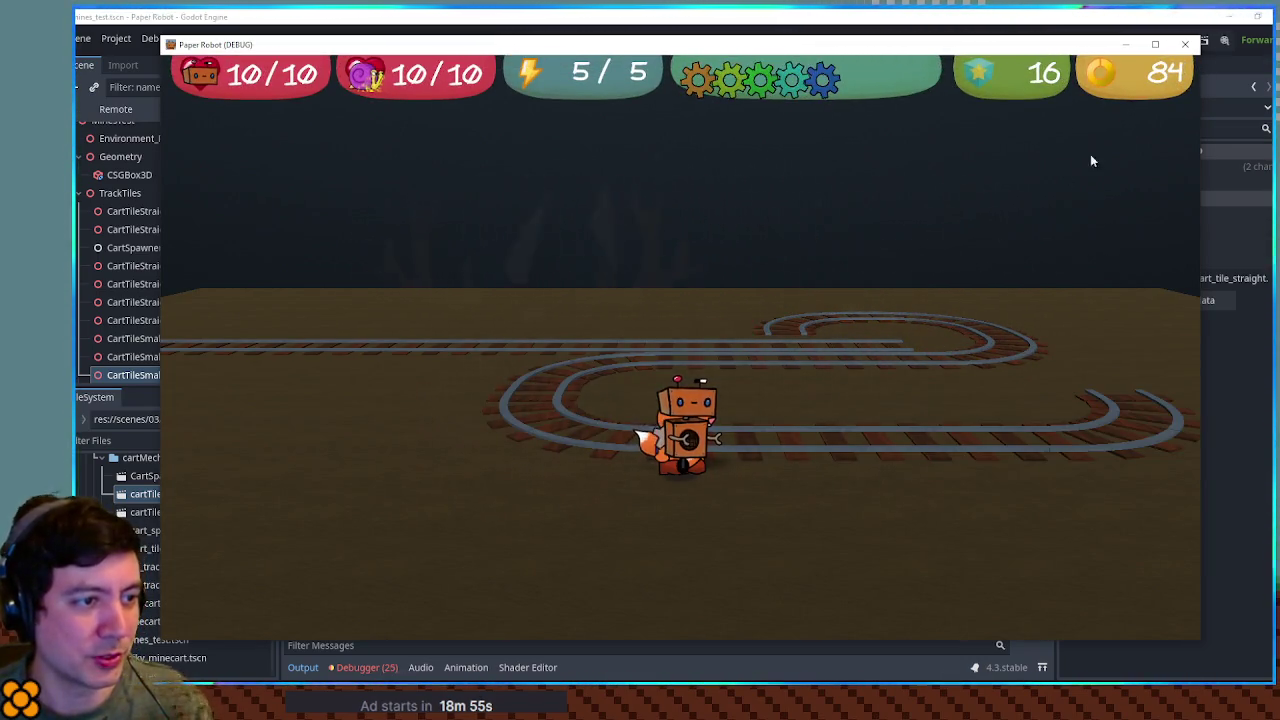
click(1184, 47)
scroll(690, 225, up, 5)
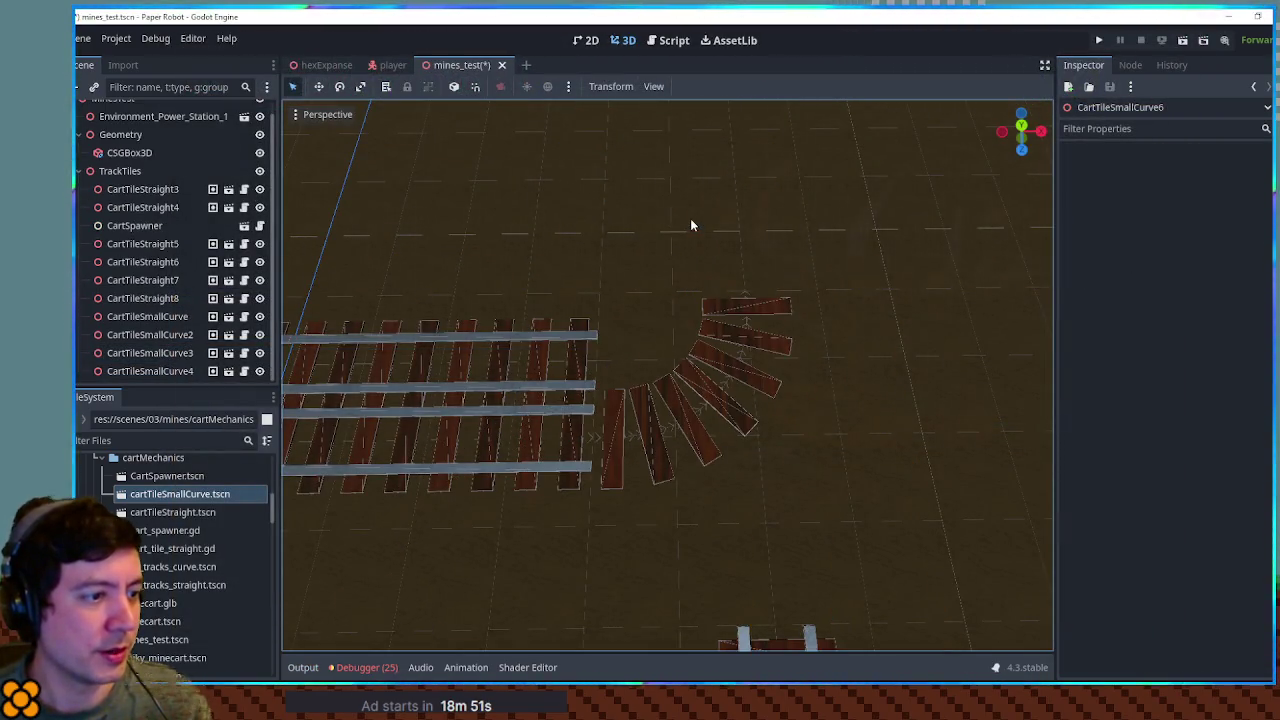
Step: Select the original CartTileSmallCurve tile and restore its x scale to -1
click(702, 396)
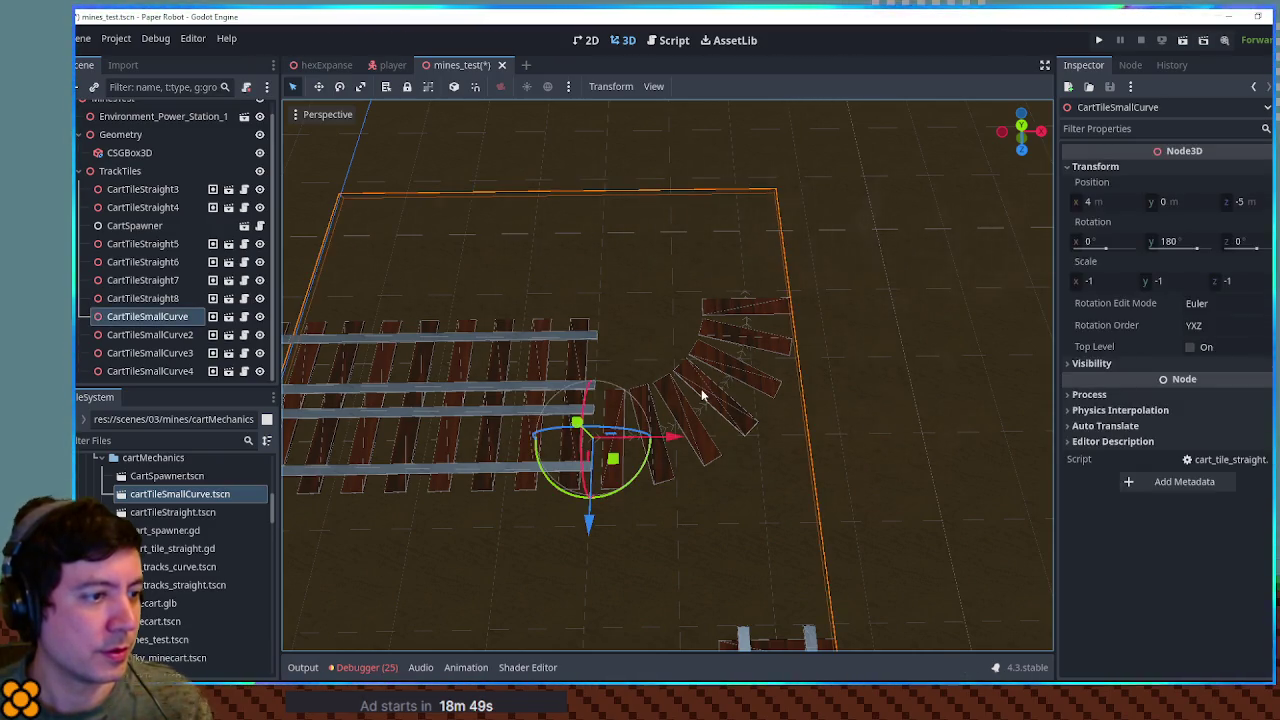
mouse_move(608, 487)
mouse_down()
mouse_move(643, 466)
mouse_move(627, 484)
mouse_up()
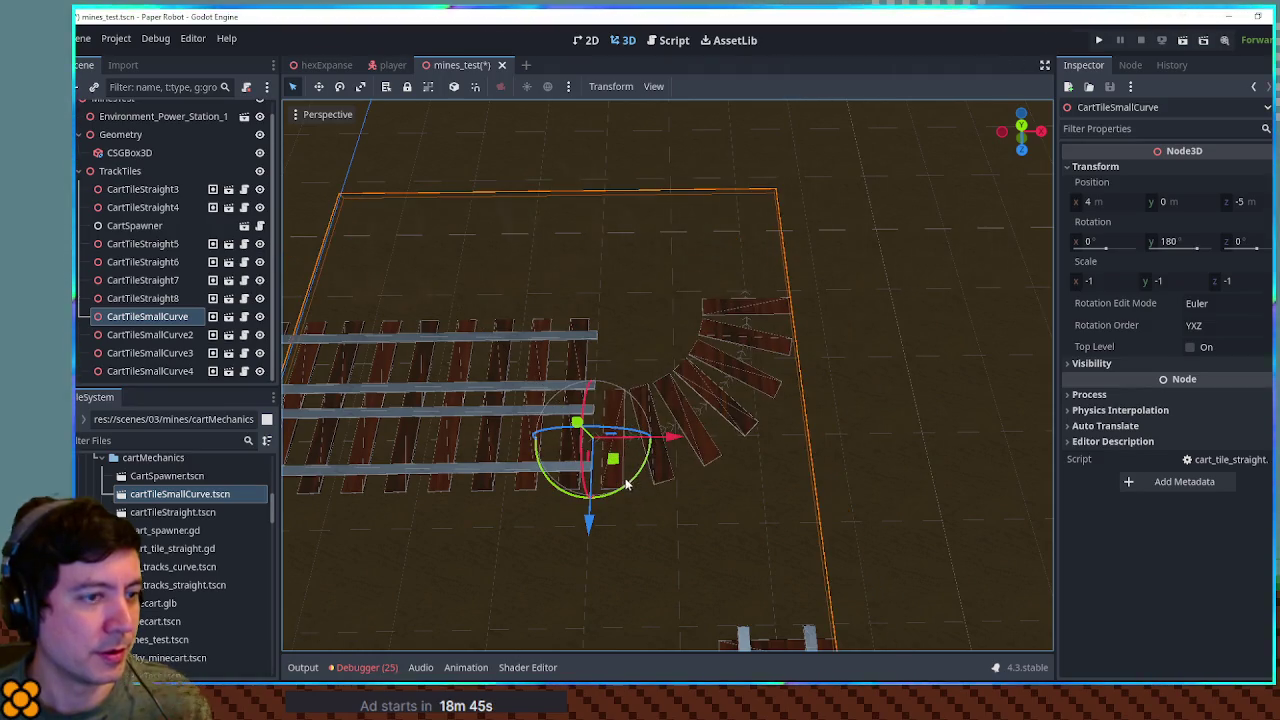
click(1115, 283)
text(1)
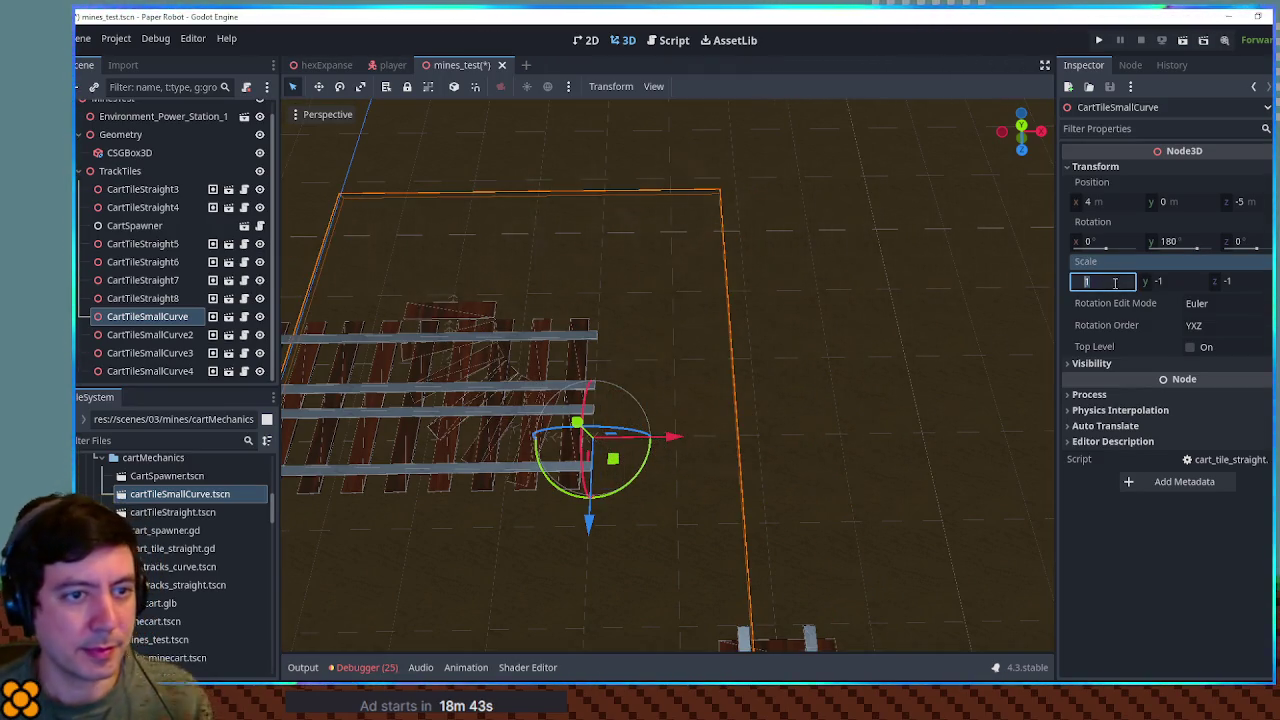
text(-1)
key(Return)
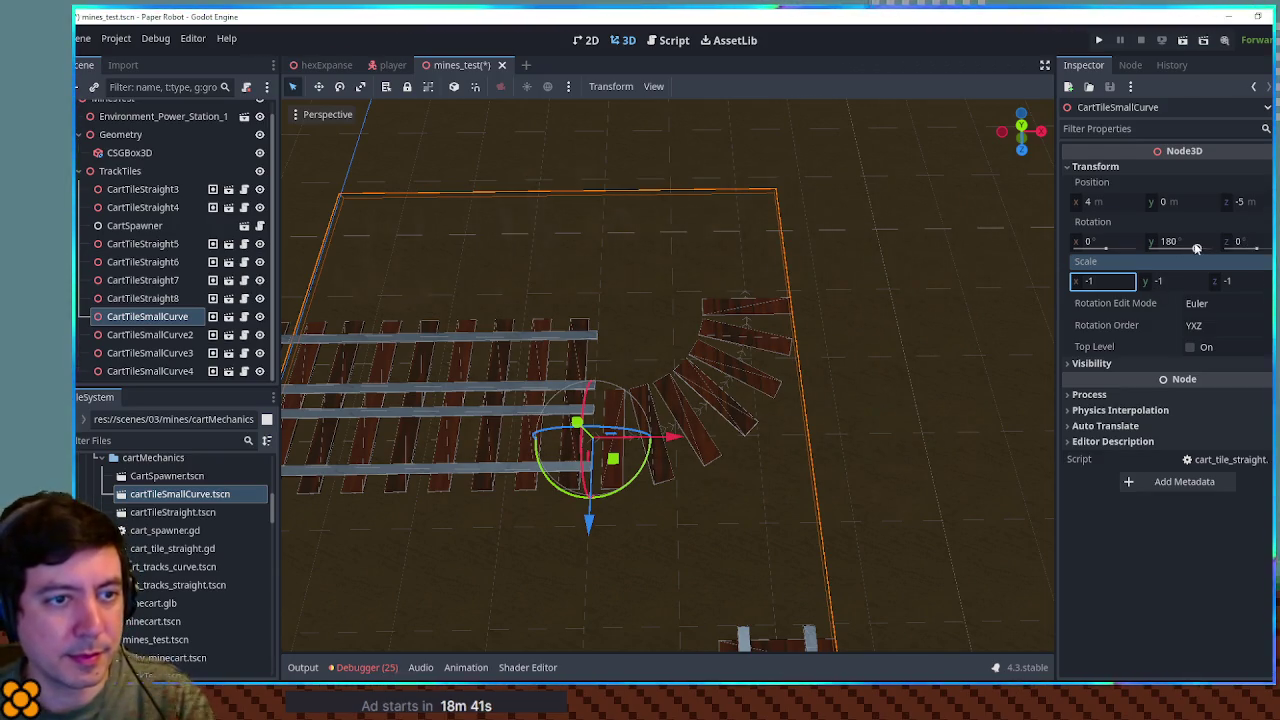
Step: Set the tile's rotation to y 0 and z 180
key(shift+Tab)
key(shift+Tab)
text(0)
key(Tab)
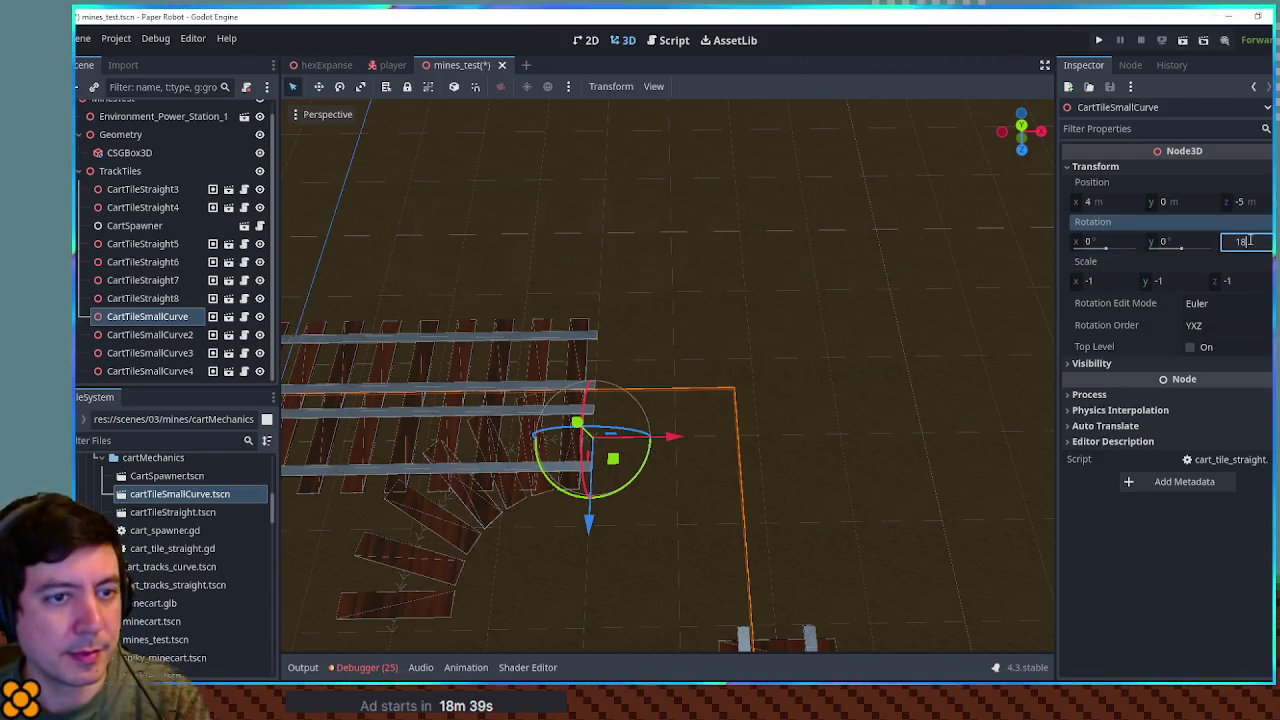
text(180)
key(Return)
mouse_move(914, 370)
mouse_down()
mouse_move(890, 290)
mouse_move(949, 354)
mouse_up()
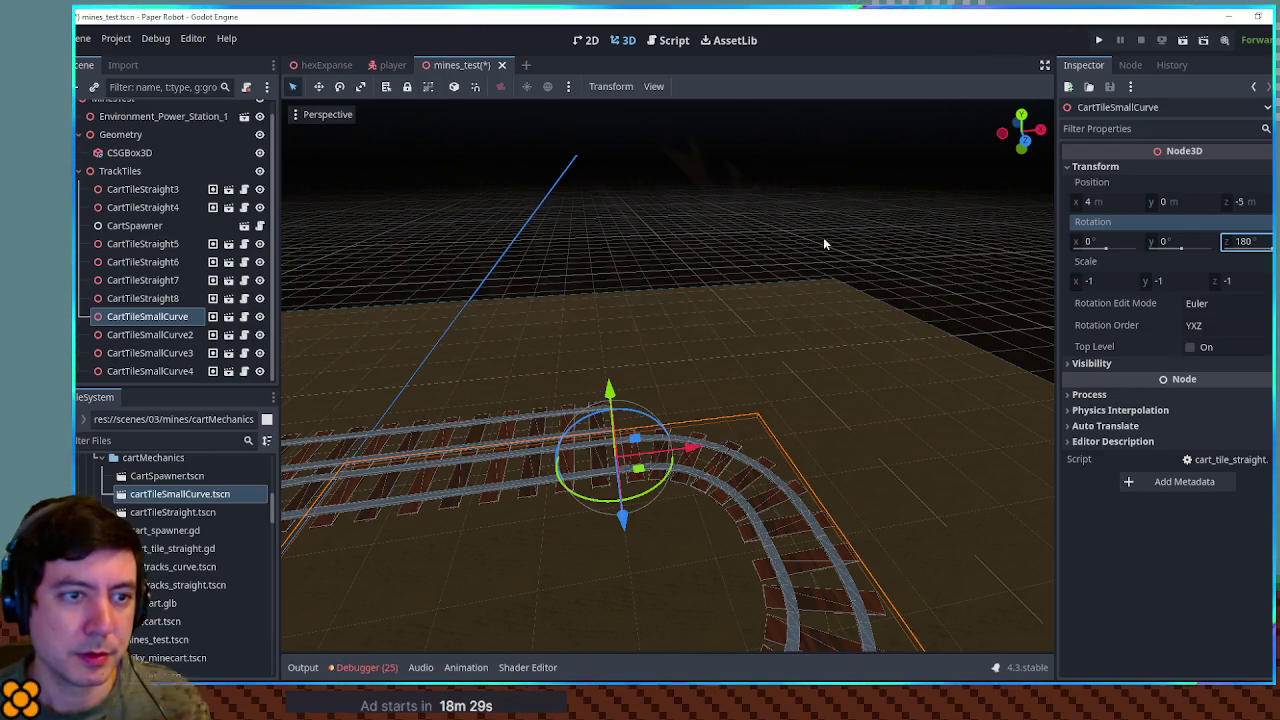
scroll(823, 238, down, 3)
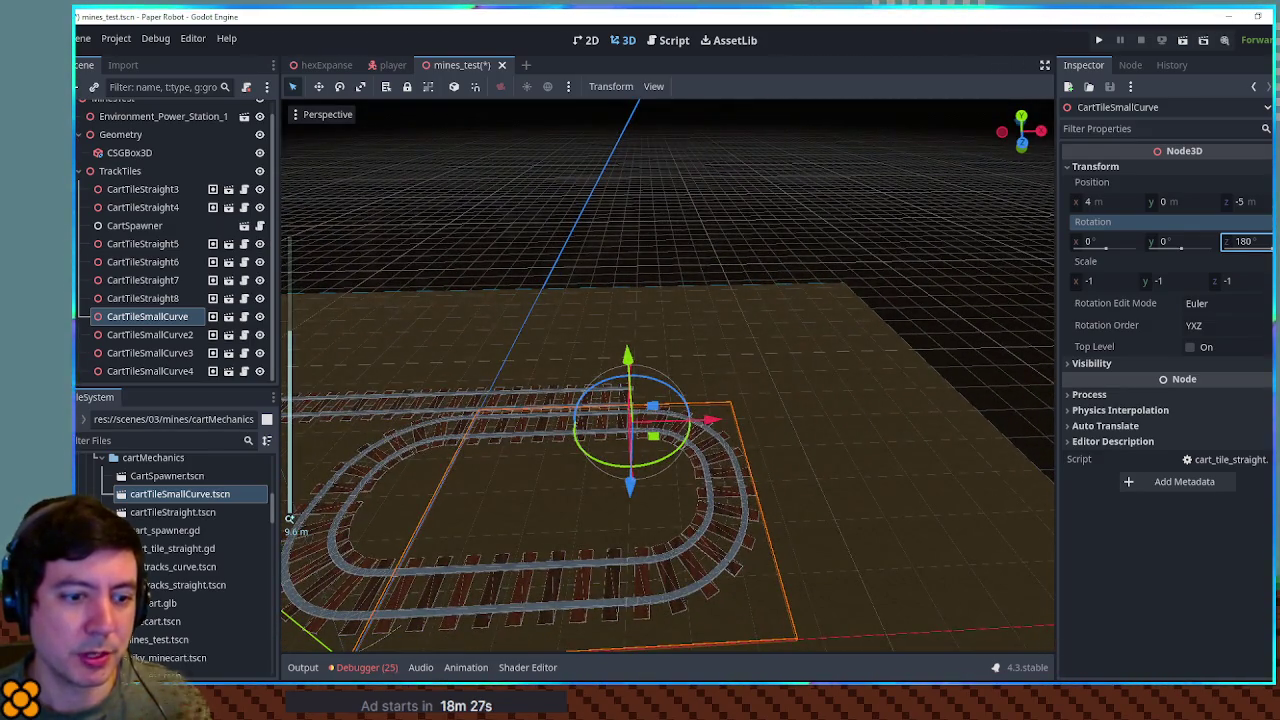
mouse_move(1150, 705)
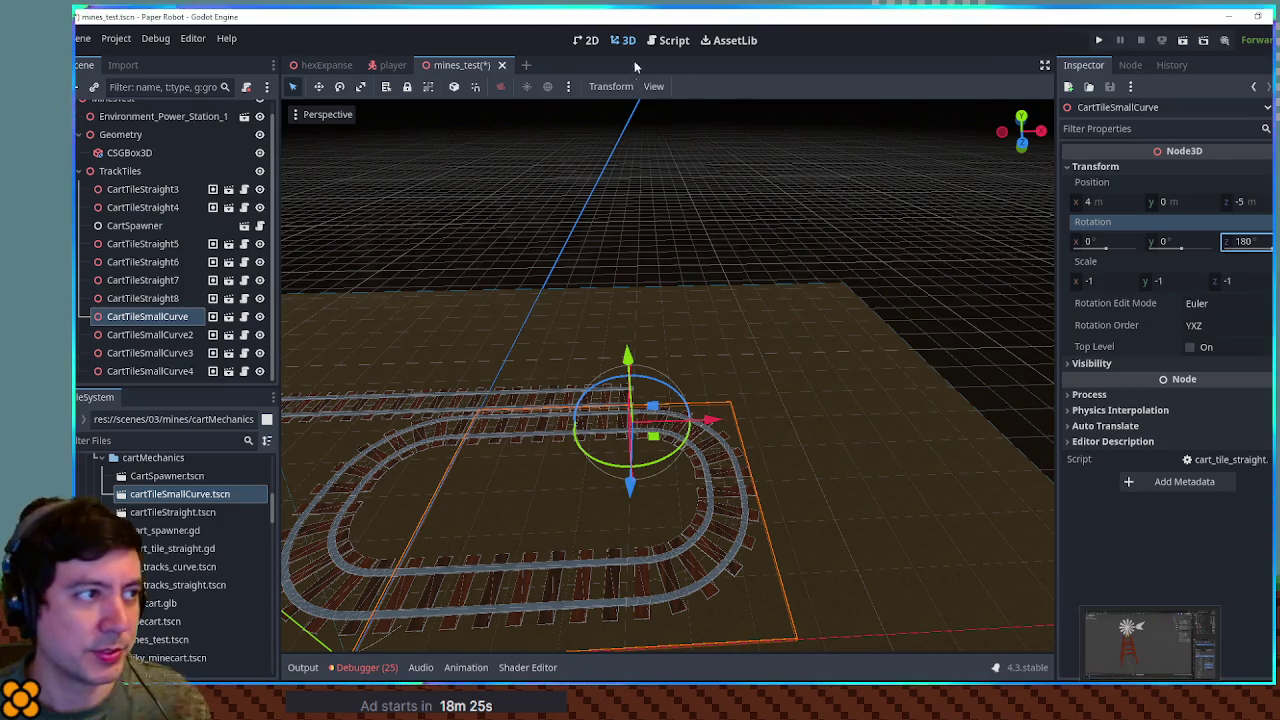
click(675, 42)
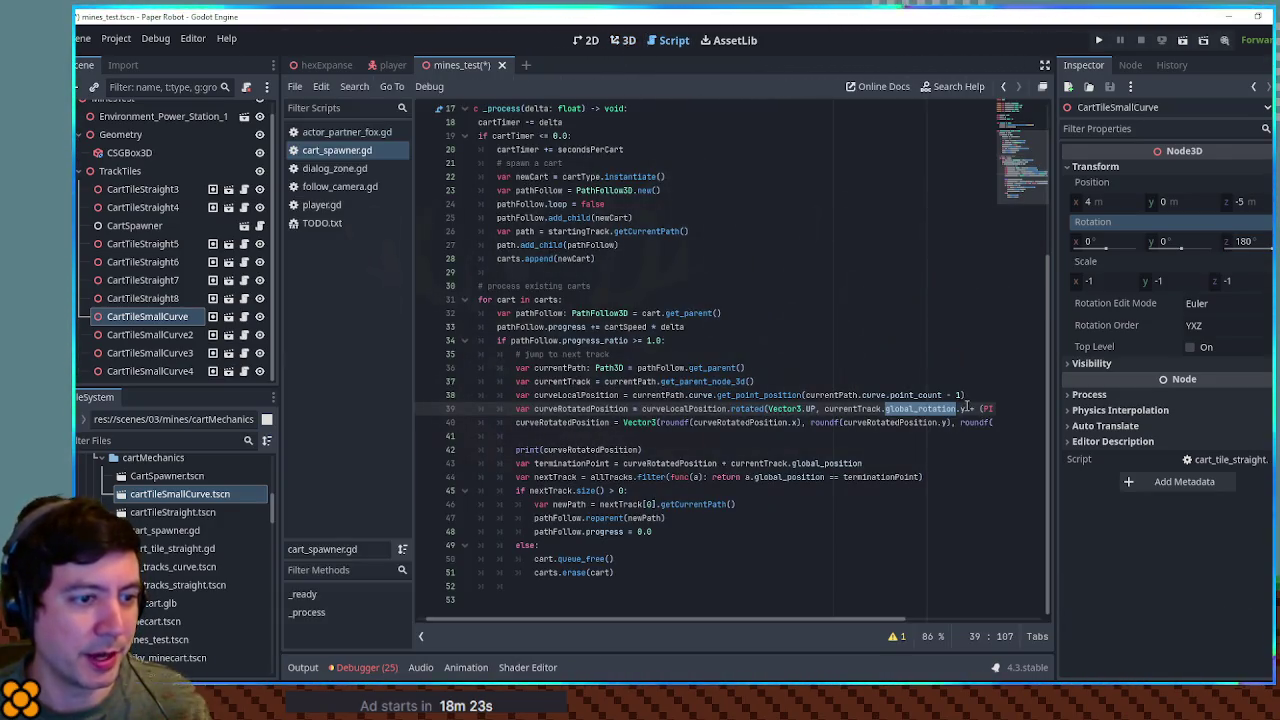
Step: Delete the scale-based PI offset on line 39 of cart_spawner.gd, save, then undo to restore it
drag(957, 408, 1105, 401)
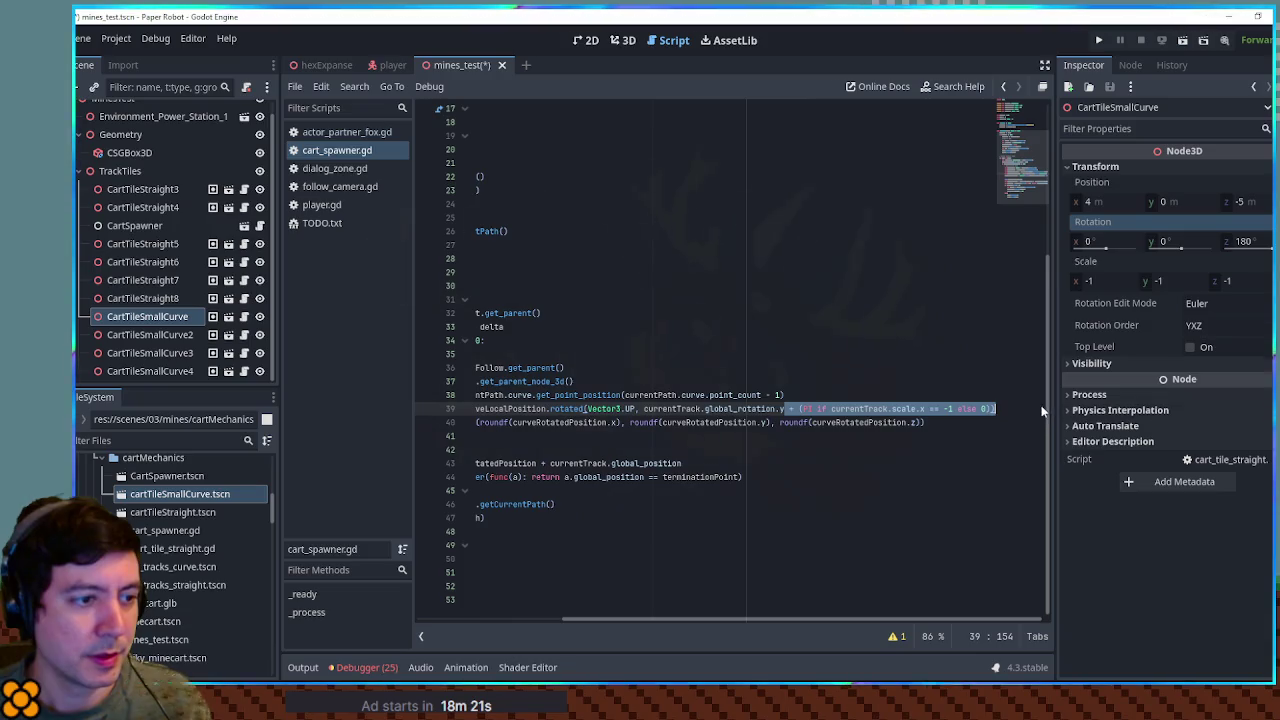
key(BackSpace)
key(ctrl+s)
key(ctrl+z)
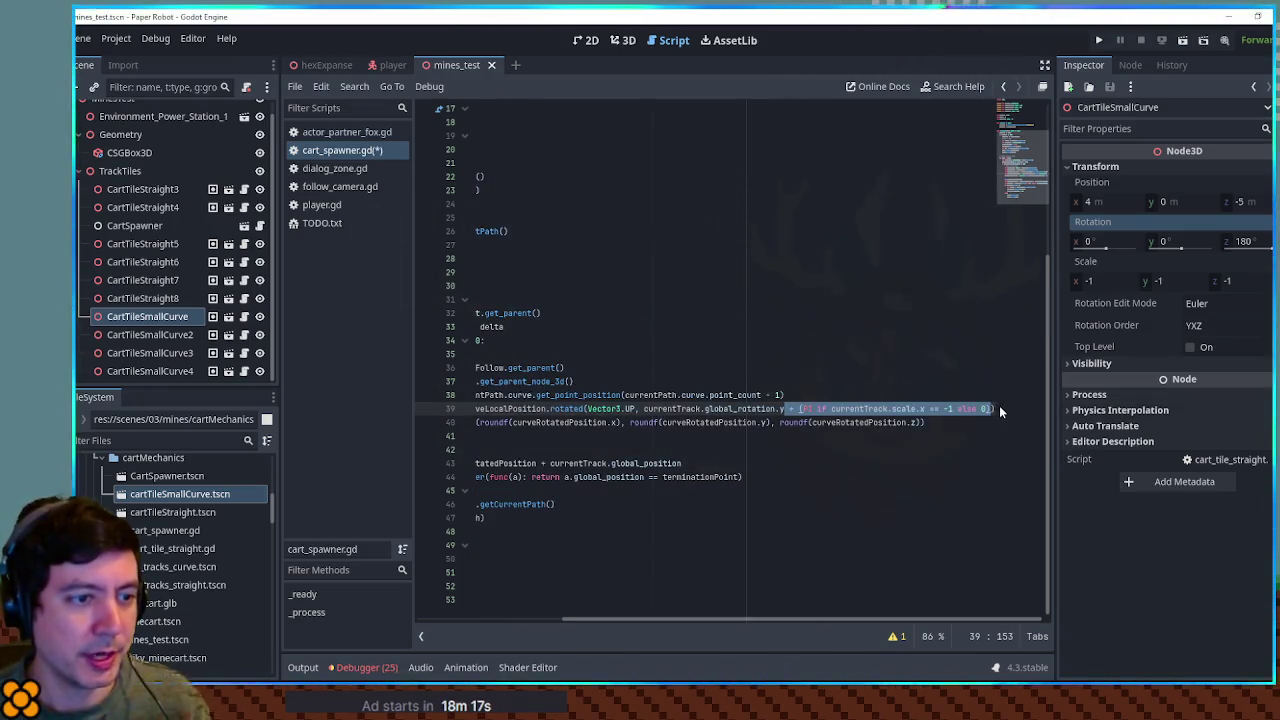
click(624, 41)
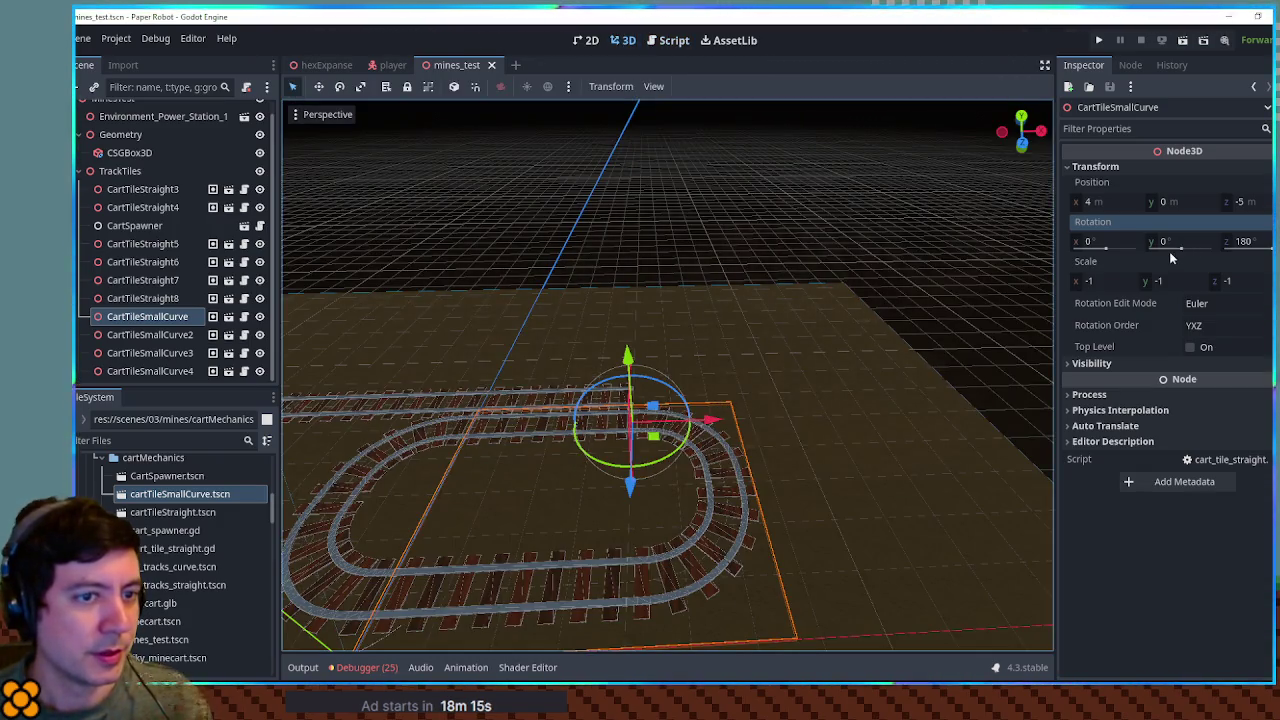
Step: Duplicate the small curve tile as CartTileSmallCurve5 in mines_test and save the scene
click(187, 316)
key(Delete)
mouse_move(179, 494)
mouse_down()
mouse_move(627, 458)
mouse_move(745, 490)
mouse_move(765, 528)
mouse_move(667, 435)
mouse_up()
key(ctrl+s)
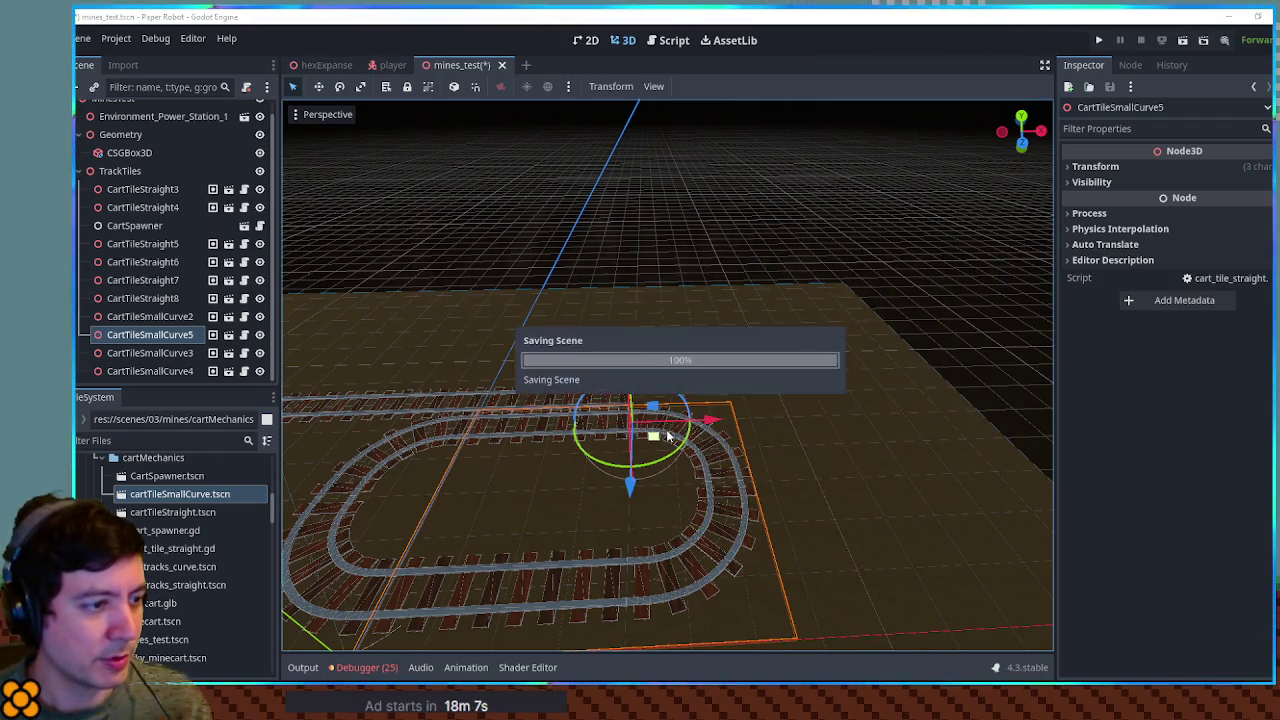
Step: Try alternative transform values on the copy: z rotation 0, scale 1, y rotation 180
click(1148, 168)
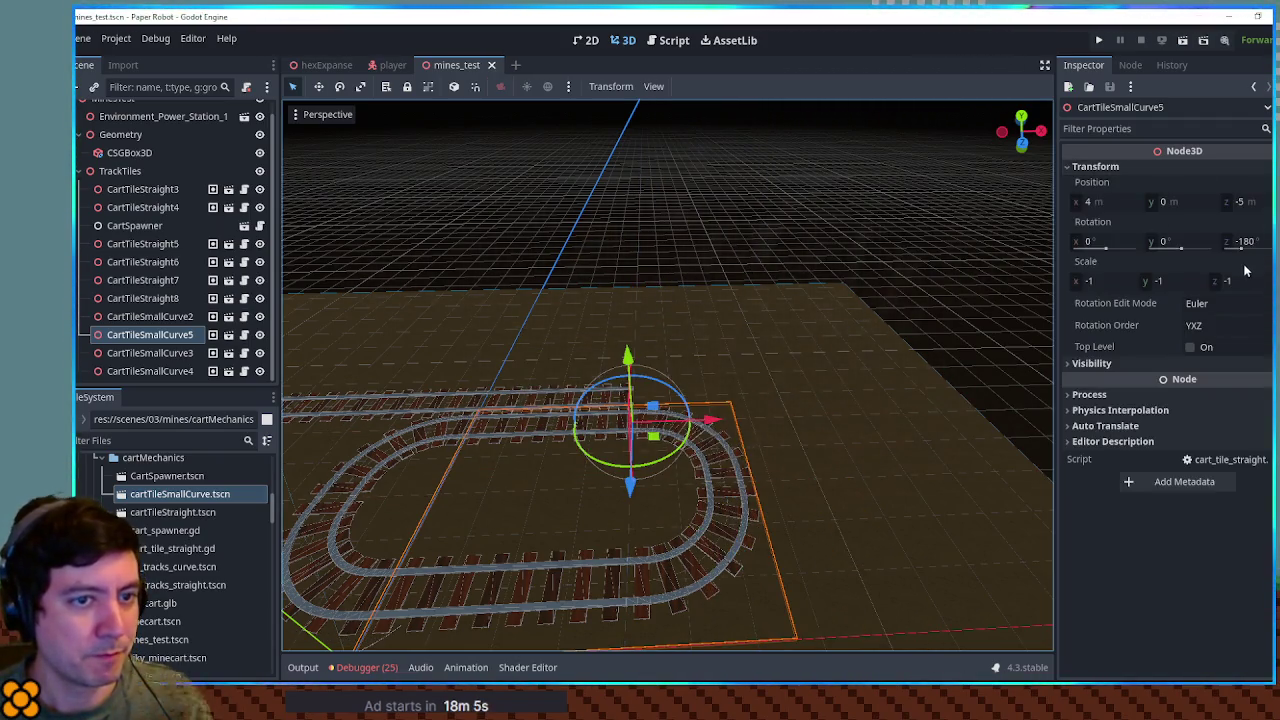
mouse_move(746, 343)
mouse_down()
mouse_move(843, 294)
mouse_move(742, 300)
mouse_up()
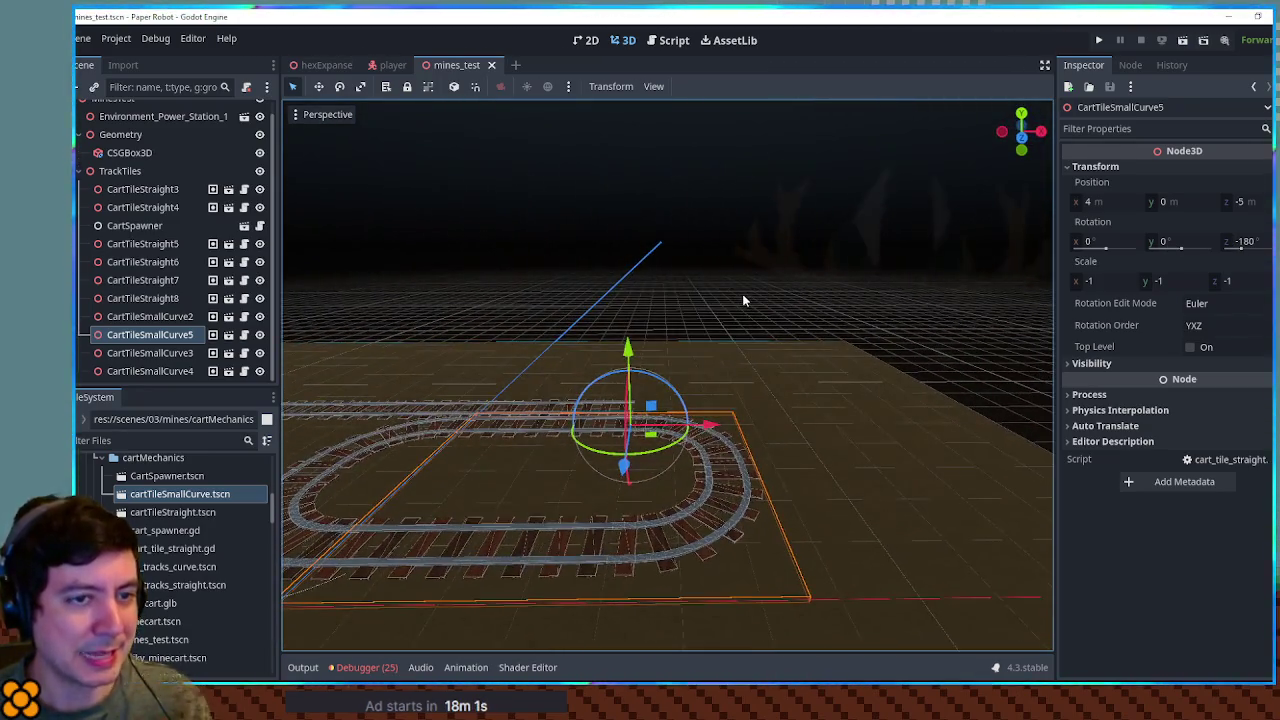
click(1240, 241)
text(0)
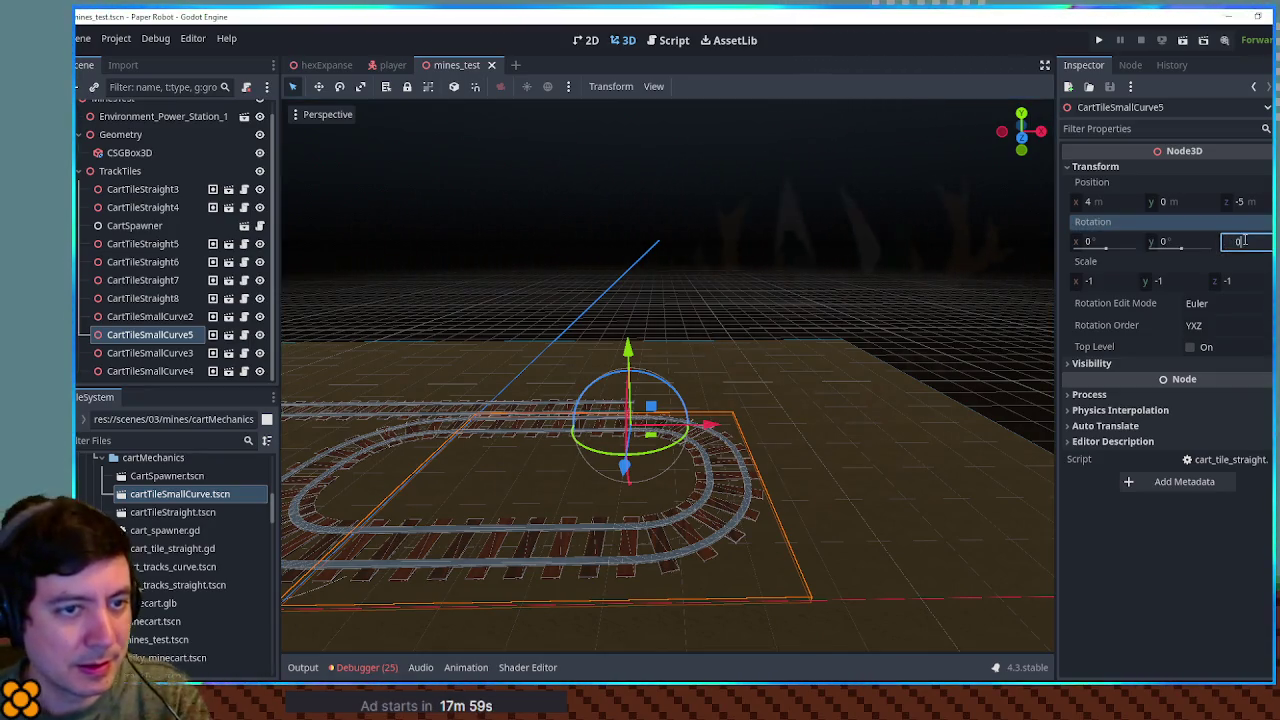
key(Return)
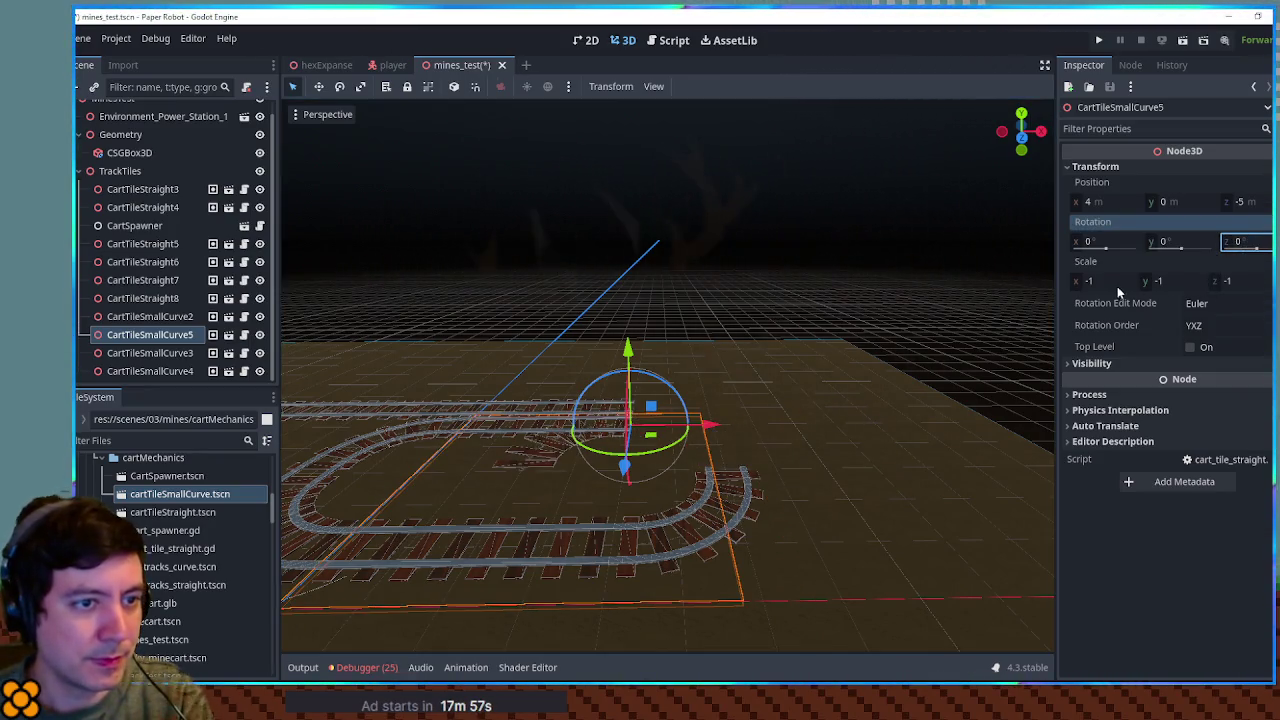
click(1109, 285)
click(1192, 285)
text(1)
key(Return)
click(1235, 280)
text(1)
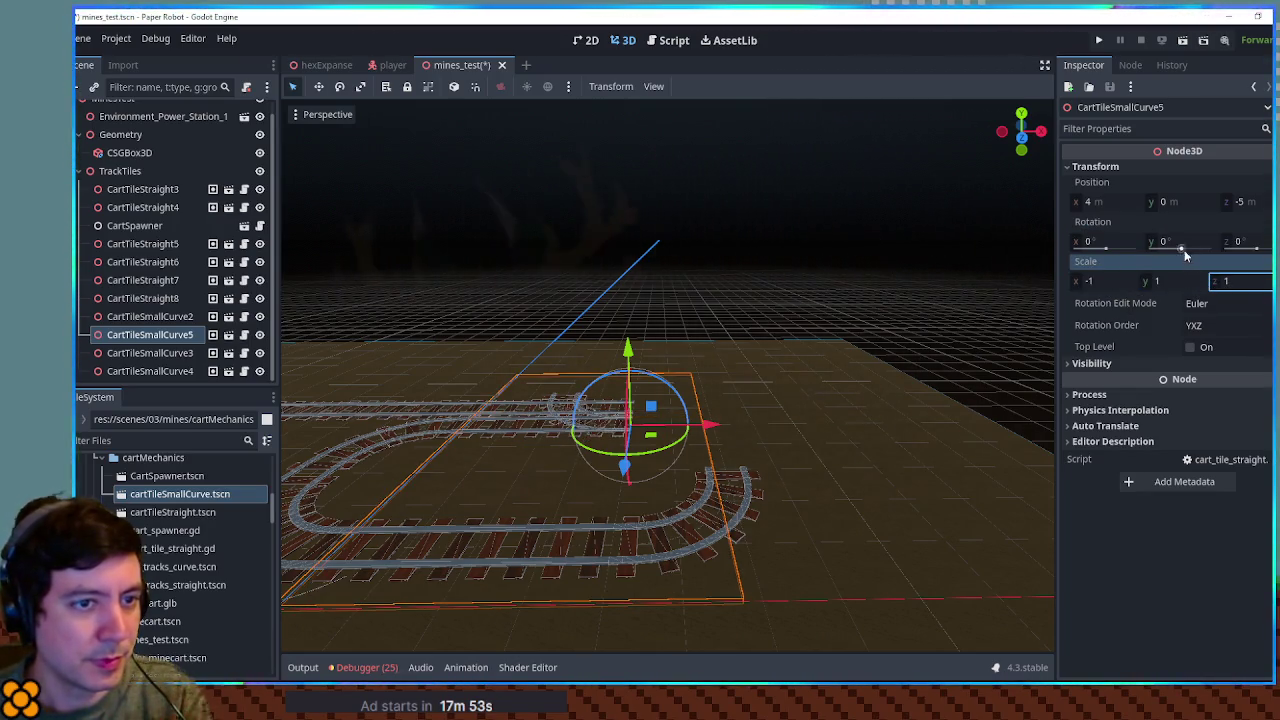
click(1180, 242)
text(180)
key(Return)
Step: Undo the transform changes back to z rotation -180 and scale -1, and save mines_test
mouse_move(686, 380)
mouse_down()
mouse_move(900, 363)
mouse_move(960, 340)
mouse_up()
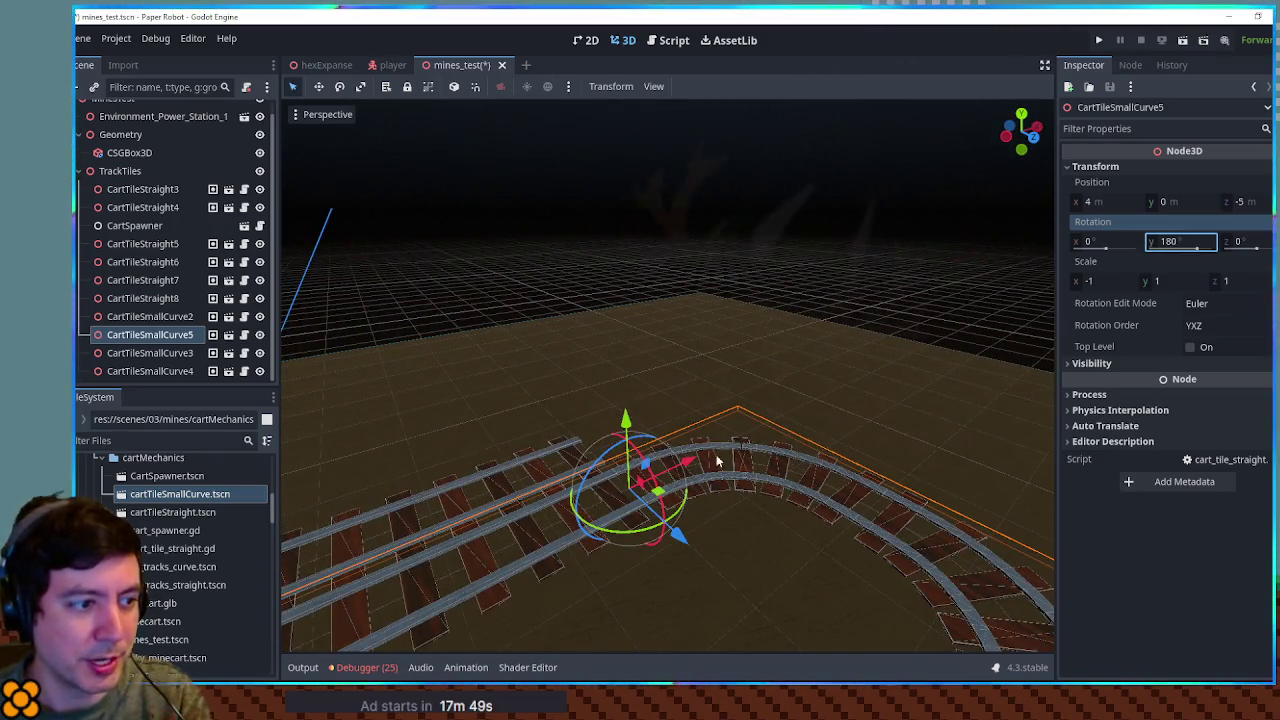
drag(676, 515, 683, 507)
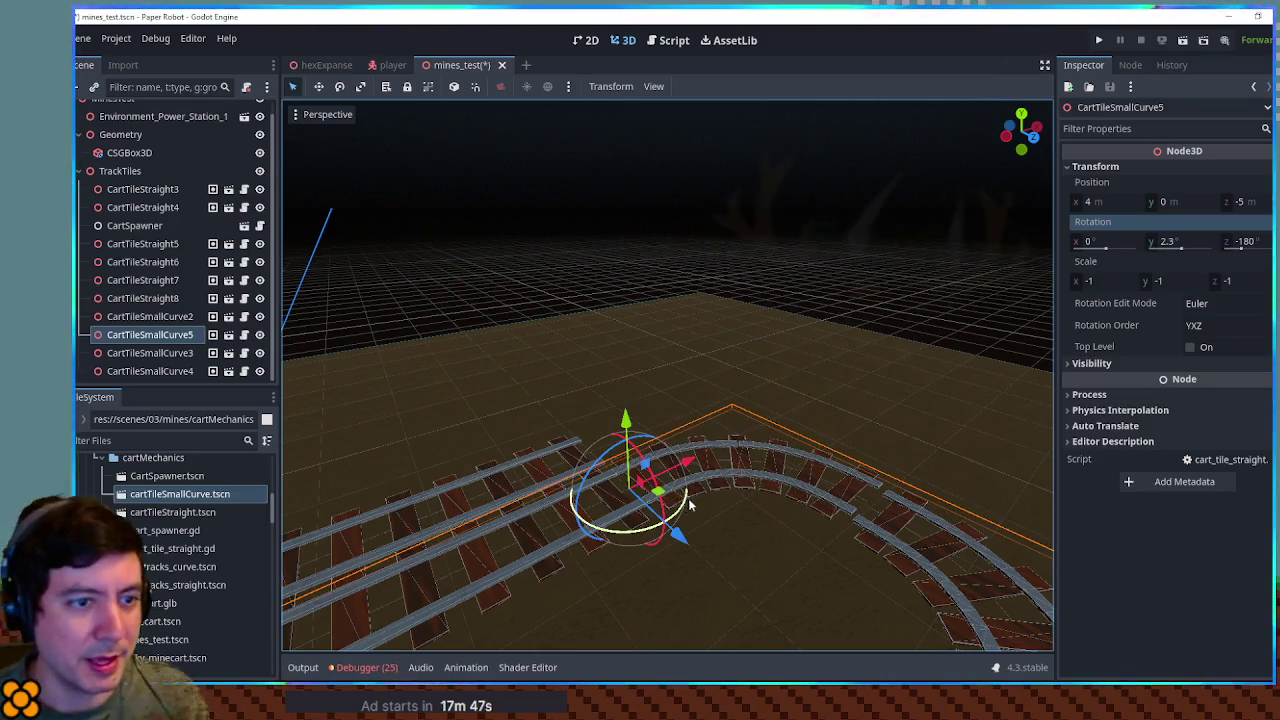
key(ctrl+z)
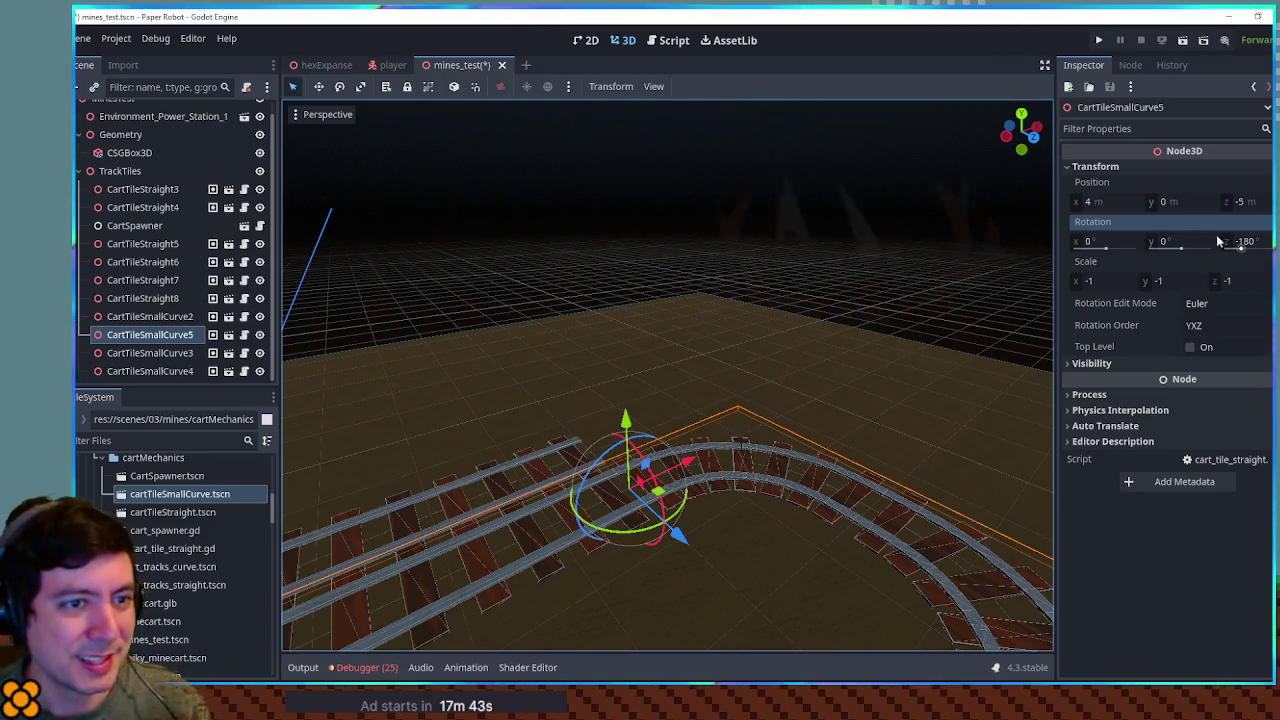
mouse_move(914, 444)
mouse_down()
mouse_move(804, 479)
mouse_move(777, 583)
mouse_move(769, 457)
mouse_move(811, 431)
mouse_up()
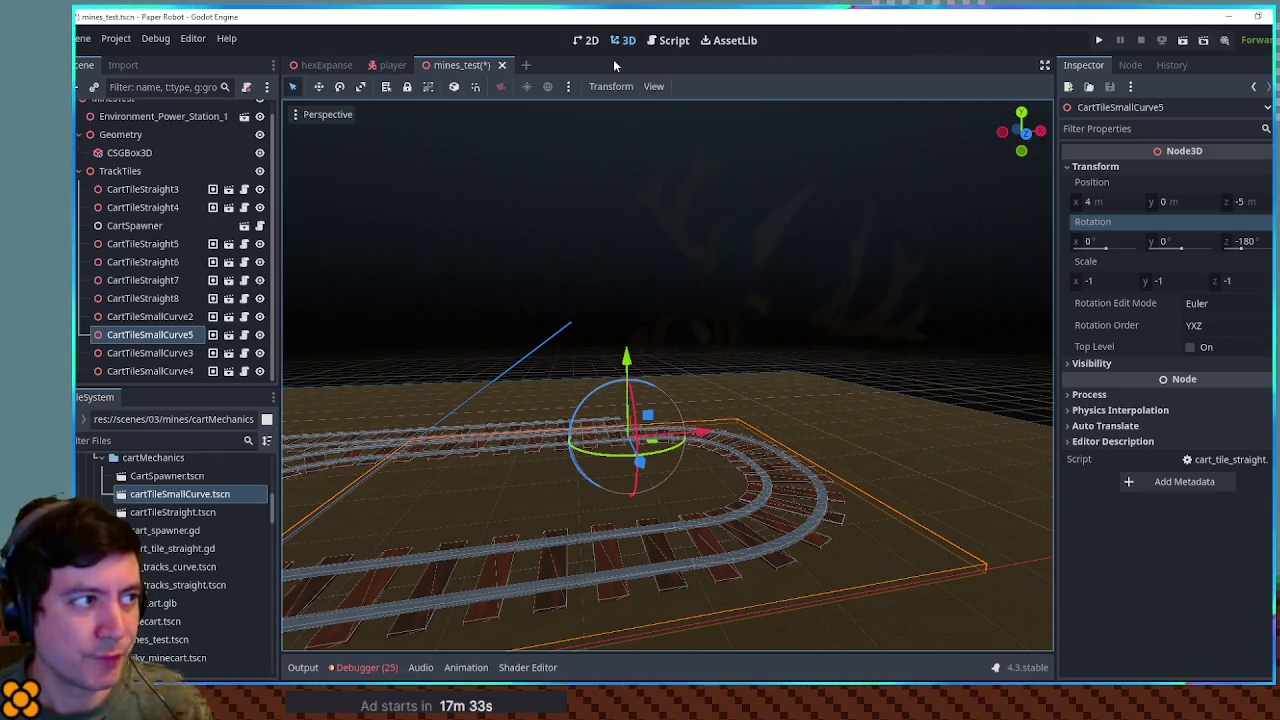
key(ctrl+s)
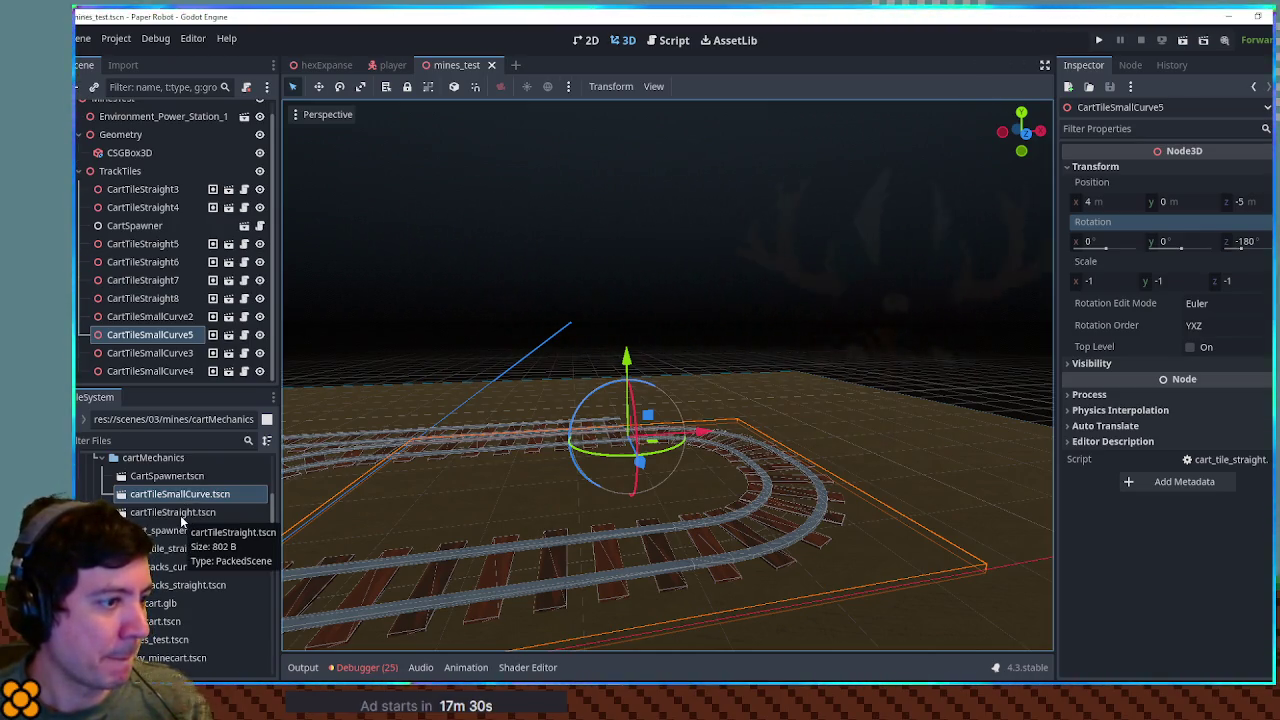
Step: Open the cartTileSmallCurve.tscn tile scene
click(181, 516)
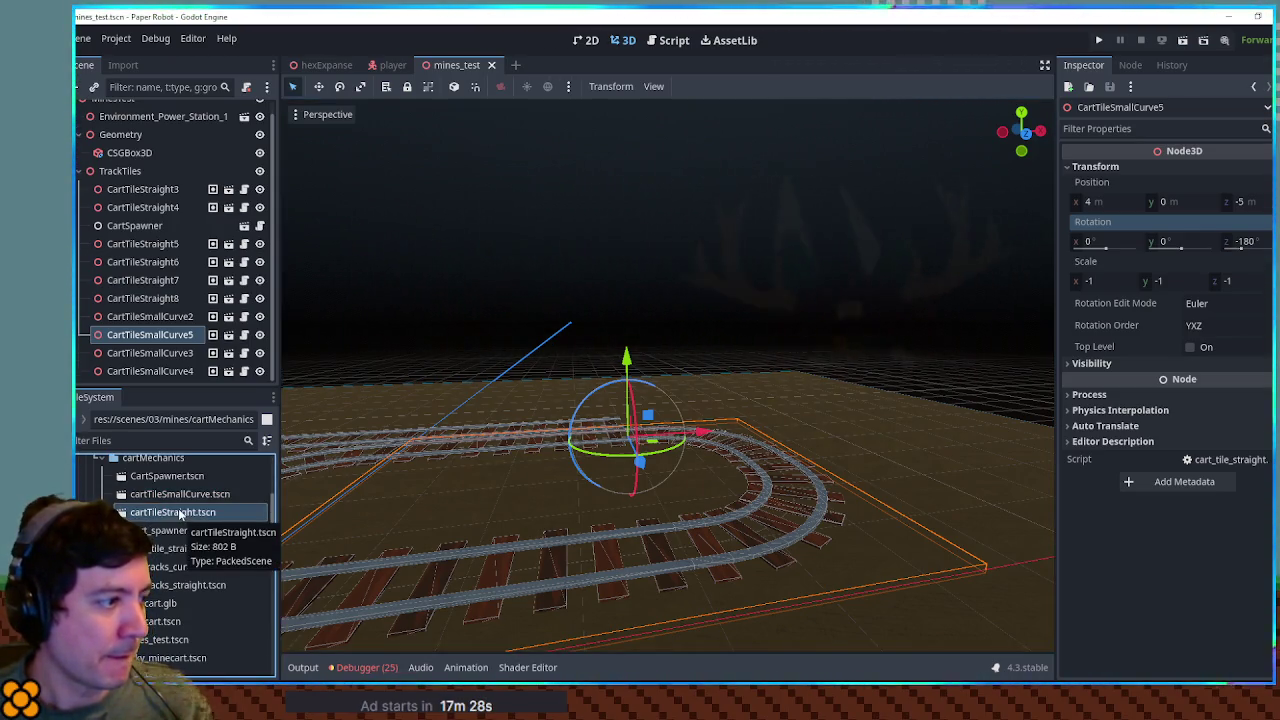
double_click(187, 494)
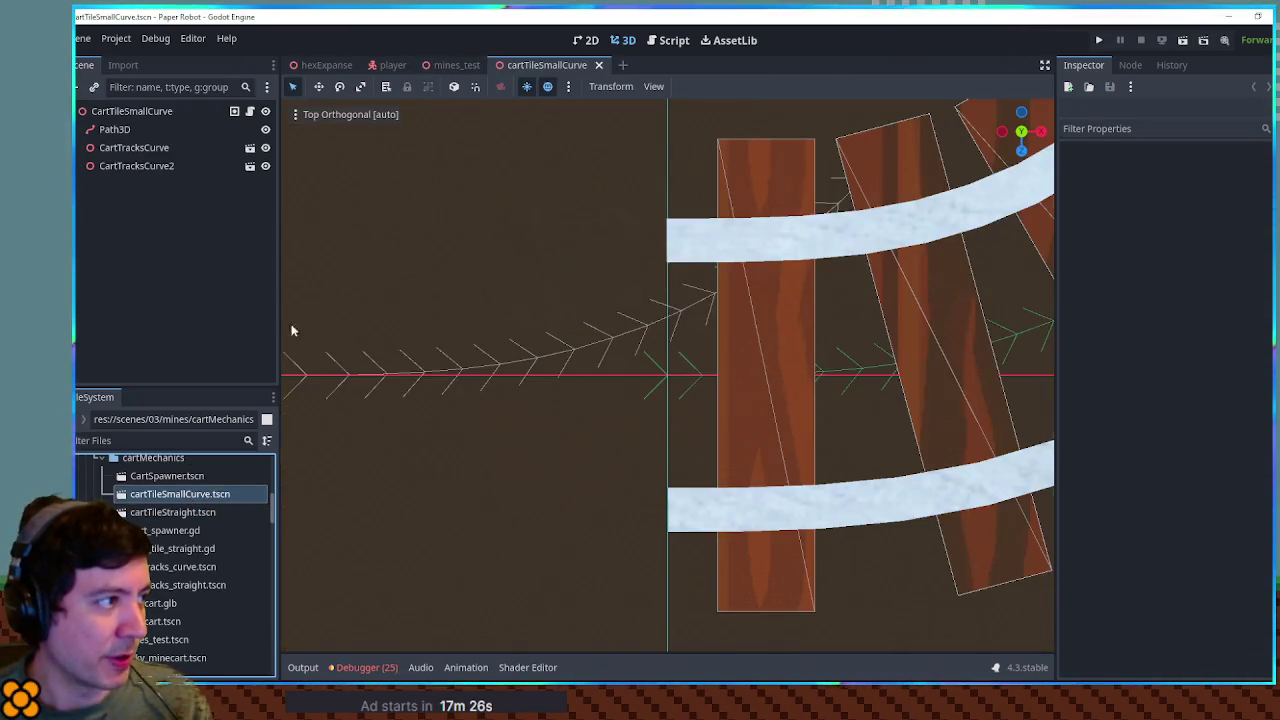
scroll(491, 320, down, 5)
scroll(666, 337, up, 3)
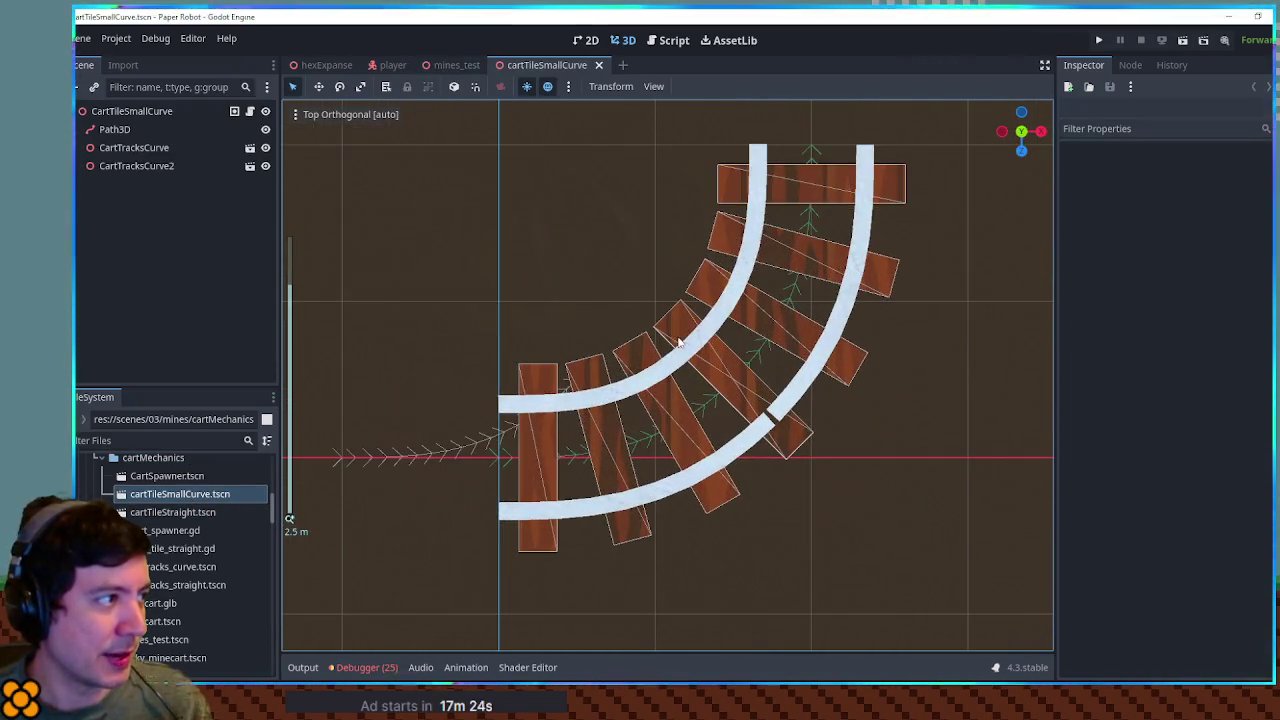
Step: Add a PathFollow3D under the curve tile's Path3D with Progress Ratio 1, and save
click(120, 130)
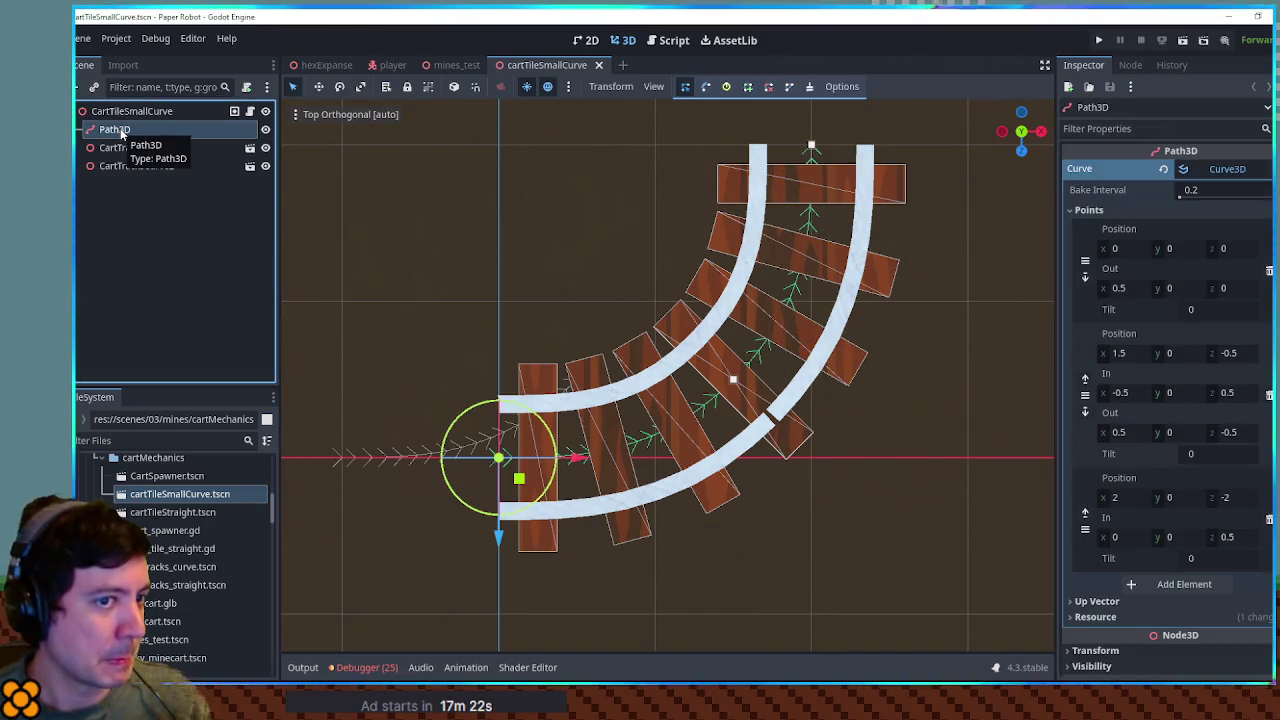
key(ctrl+a)
text(pathfol)
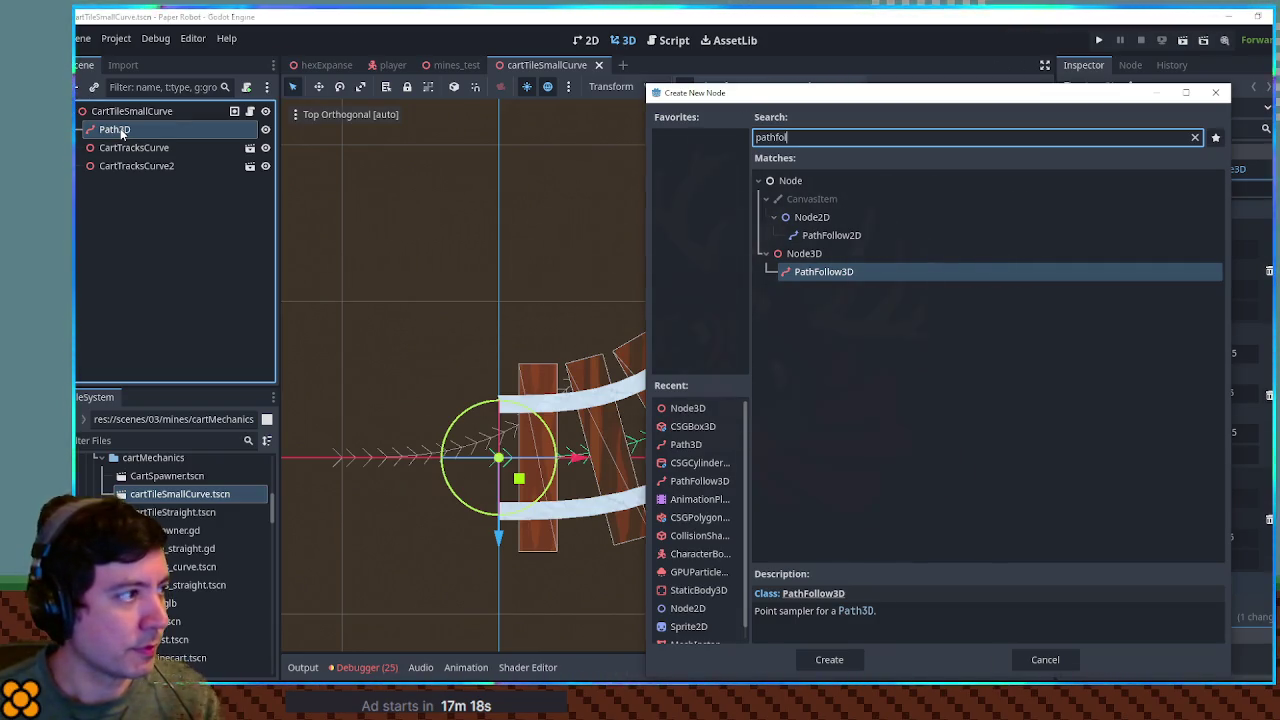
key(Return)
drag(1222, 189, 1275, 189)
key(ctrl+s)
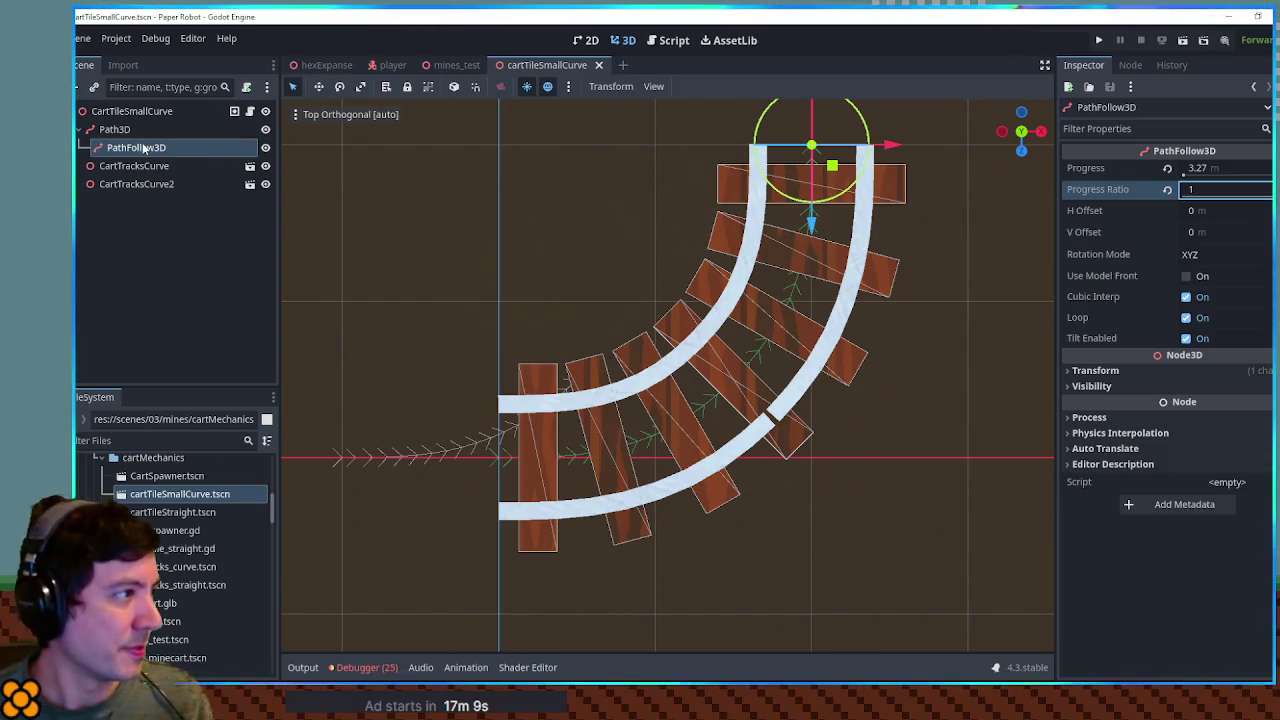
double_click(176, 512)
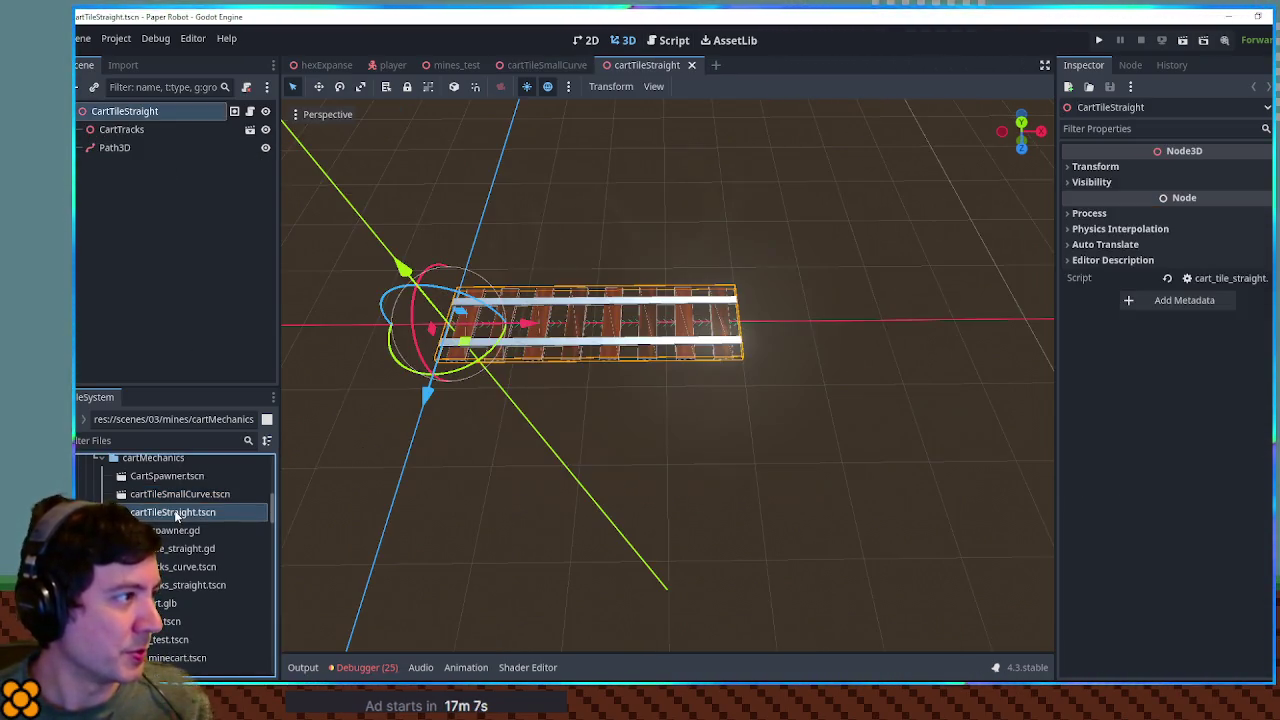
Step: Paste the PathFollow3D under the straight tile's Path3D, set Progress Ratio 1 (4 m), and save
click(114, 147)
key(ctrl+v)
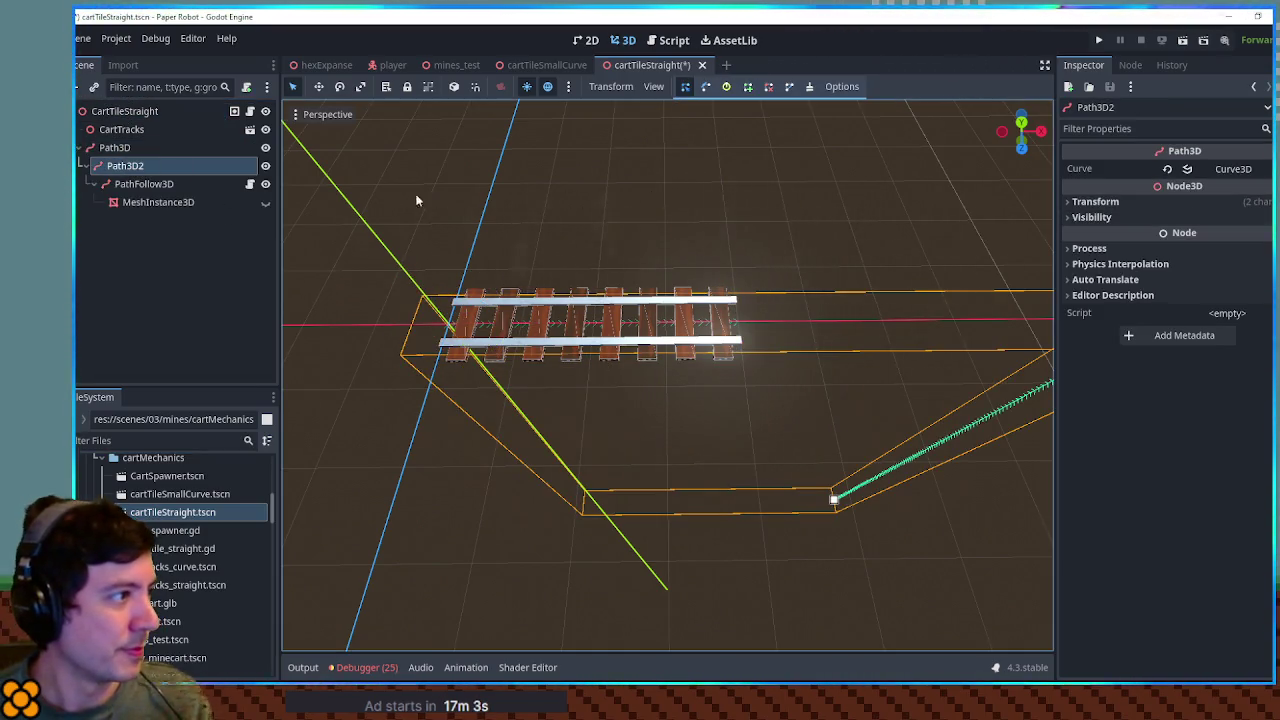
key(ctrl+z)
click(546, 66)
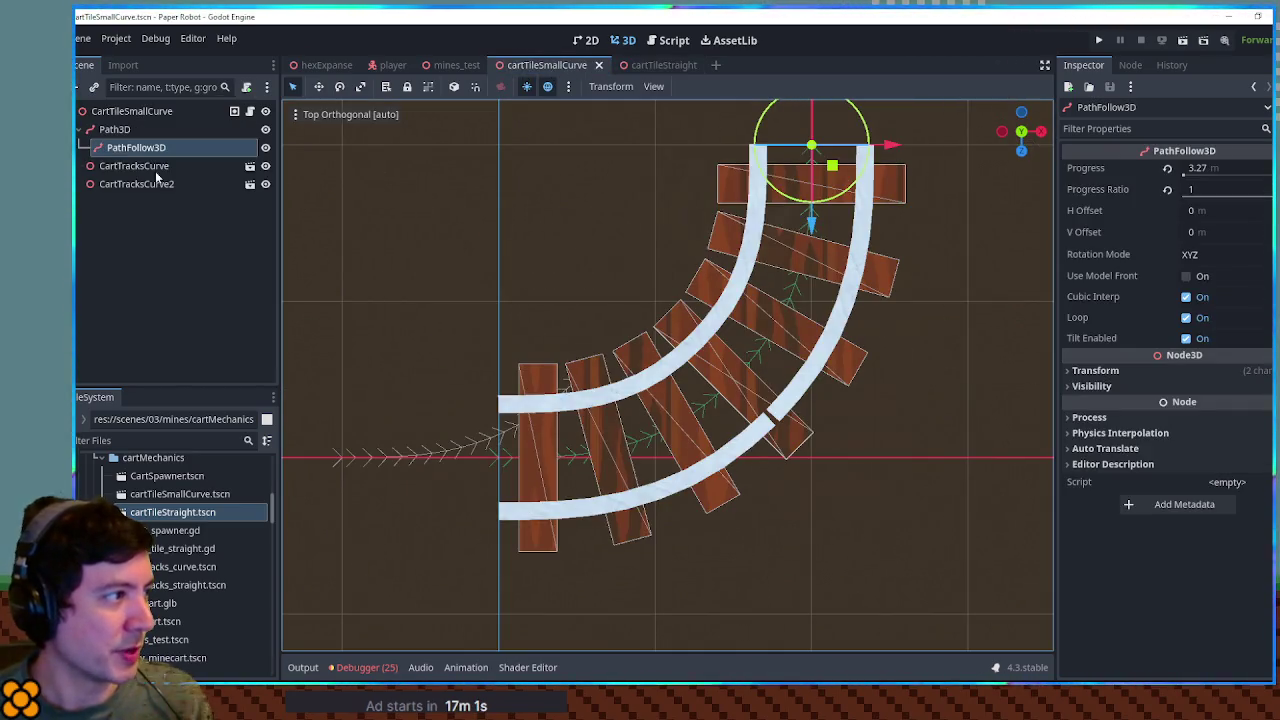
click(653, 66)
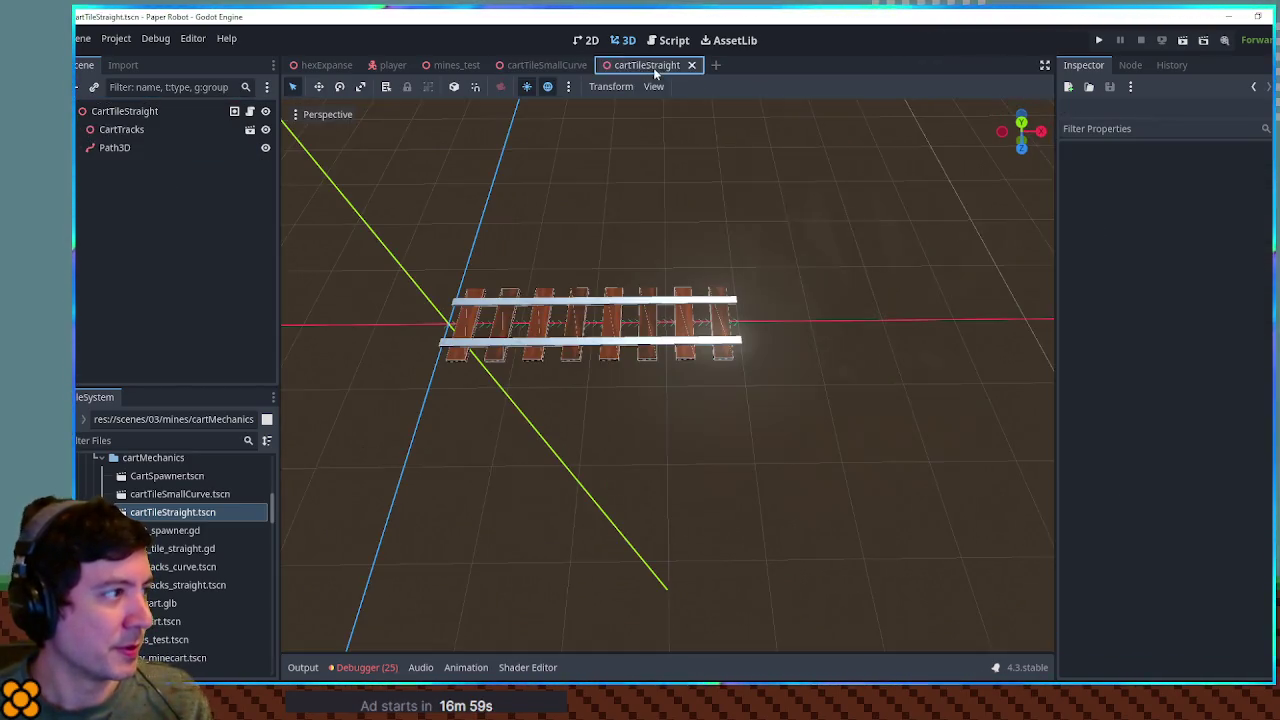
click(114, 147)
key(ctrl+v)
mouse_move(699, 341)
mouse_down()
mouse_move(751, 280)
mouse_move(714, 249)
mouse_move(1021, 259)
mouse_up()
drag(1269, 191, 1276, 191)
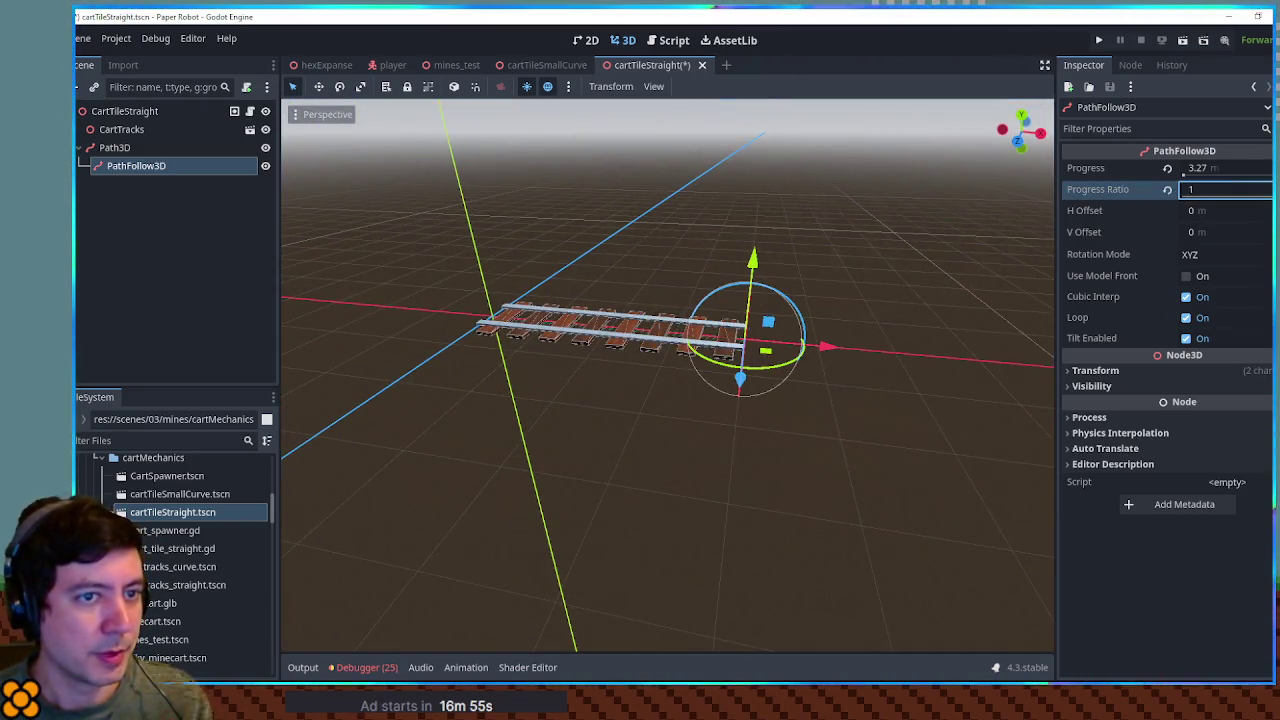
key(ctrl+s)
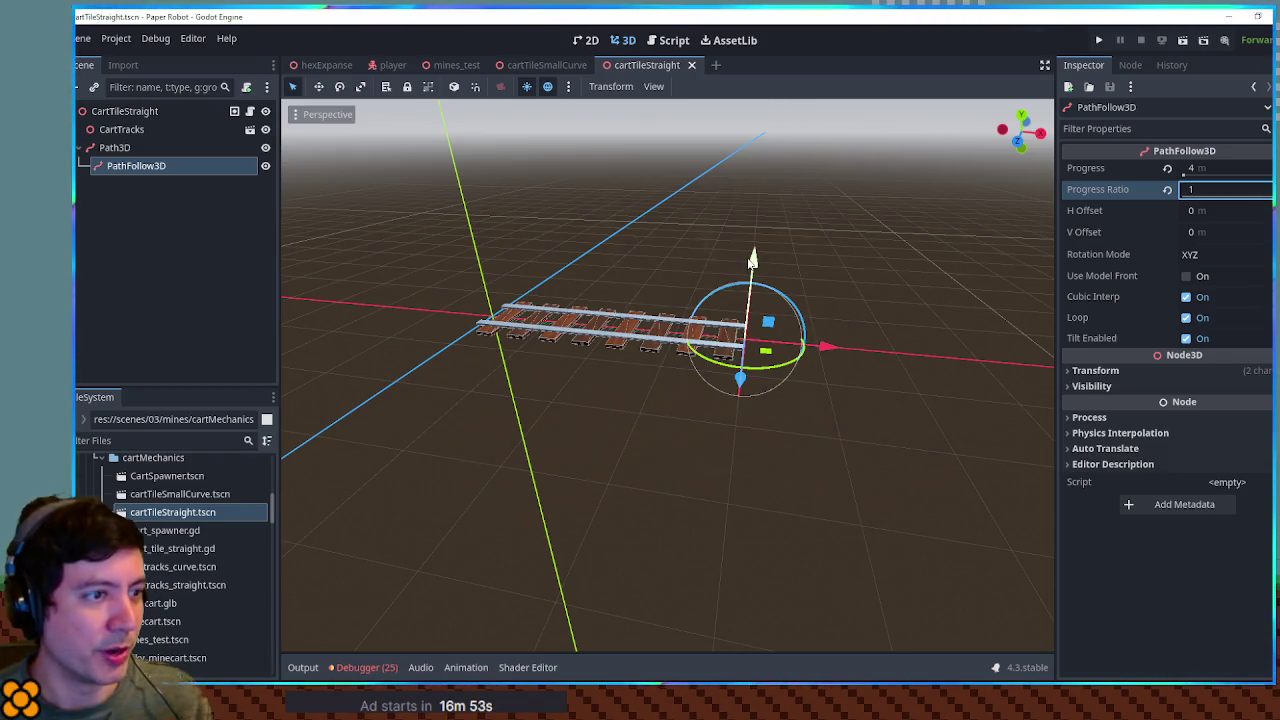
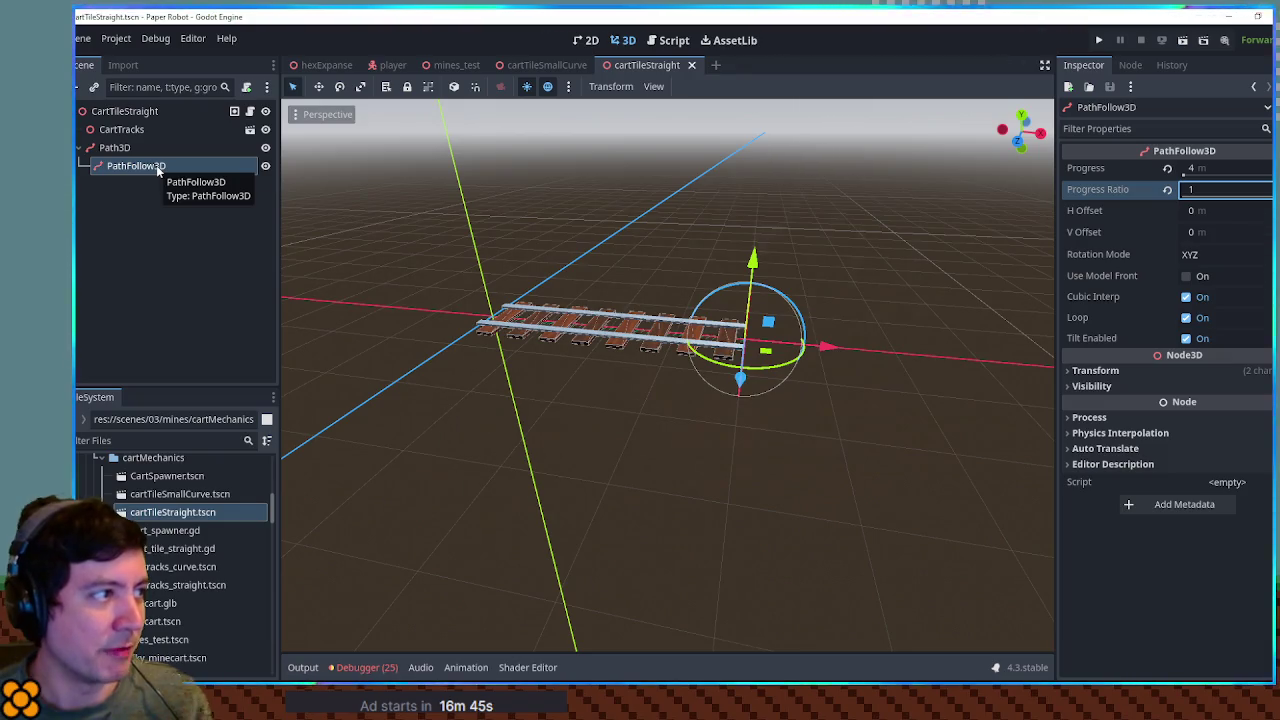
Step: Delete the curve position, rotation, rounding and print lines from cart_spawner.gd
click(440, 65)
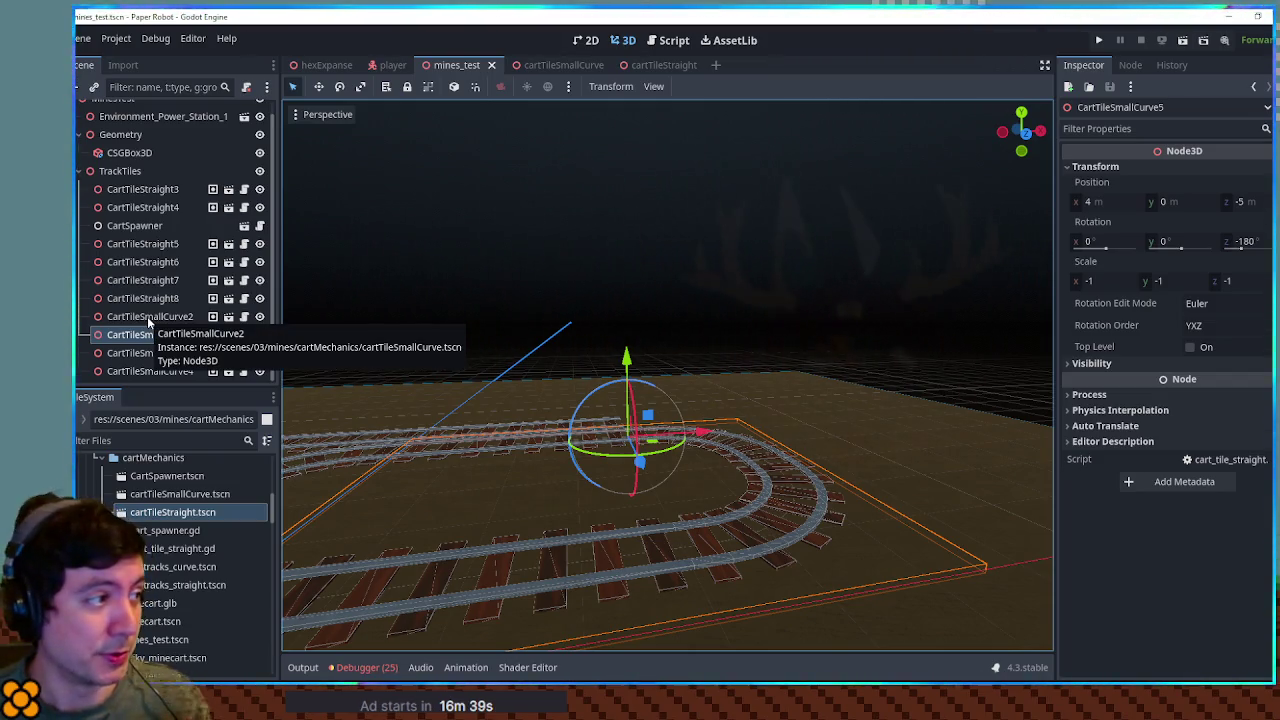
click(247, 191)
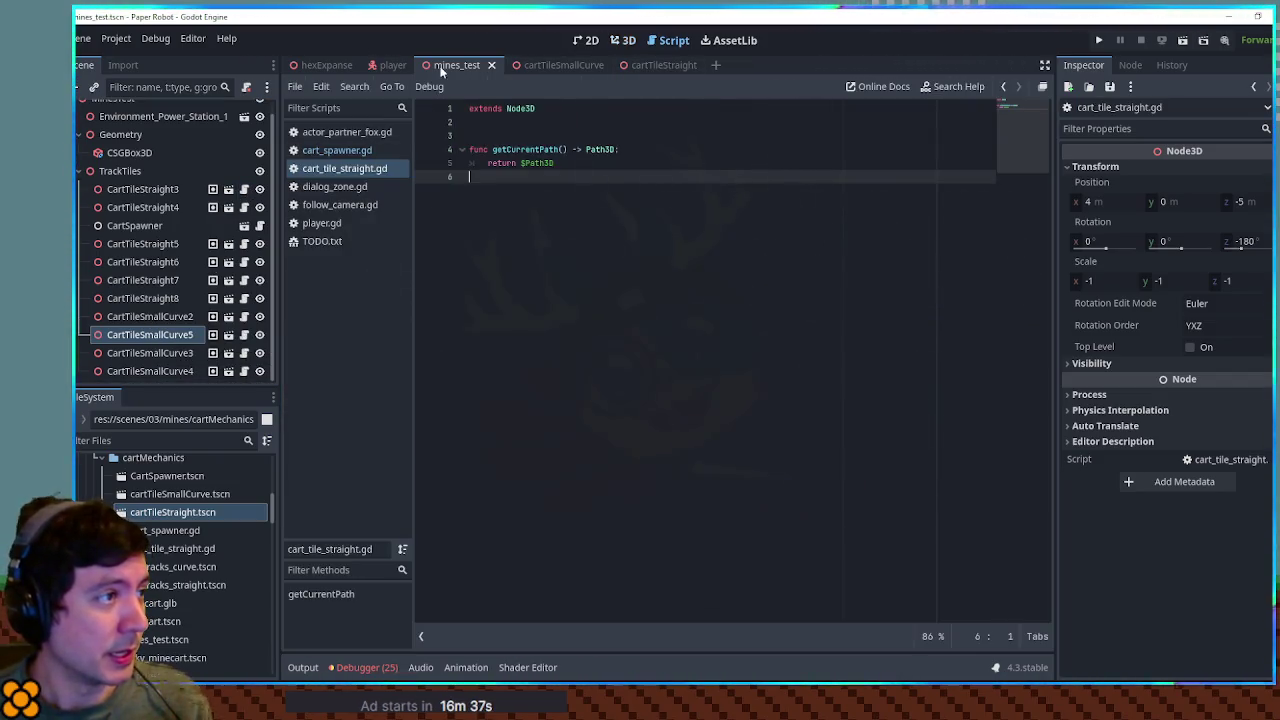
middle_click(330, 168)
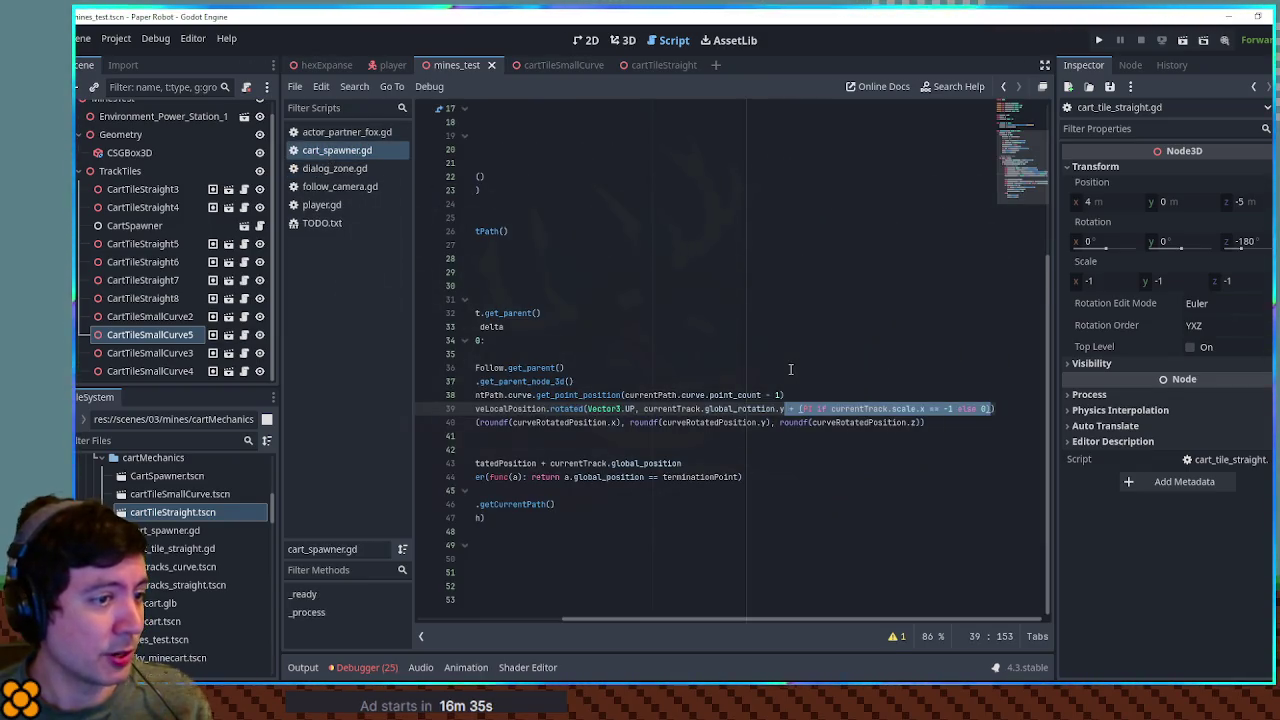
click(417, 395)
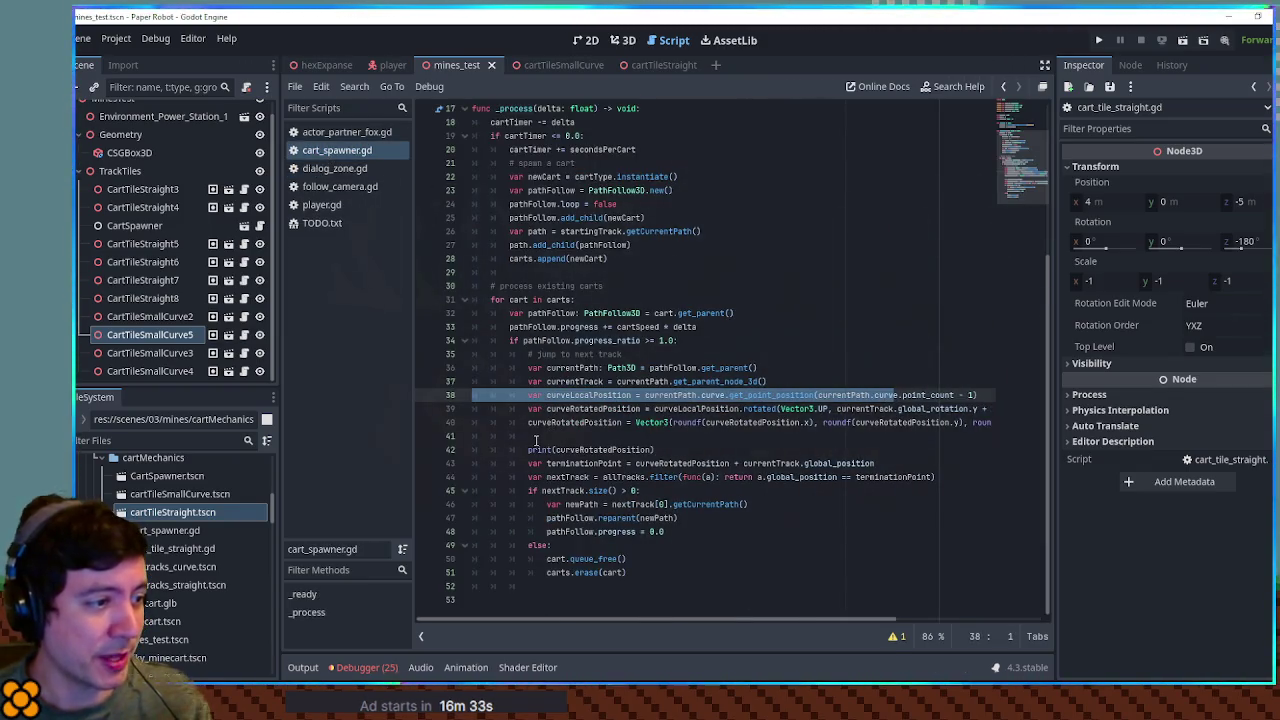
click(600, 422)
key(ctrl+shift+k)
key(ctrl+shift+k)
click(547, 408)
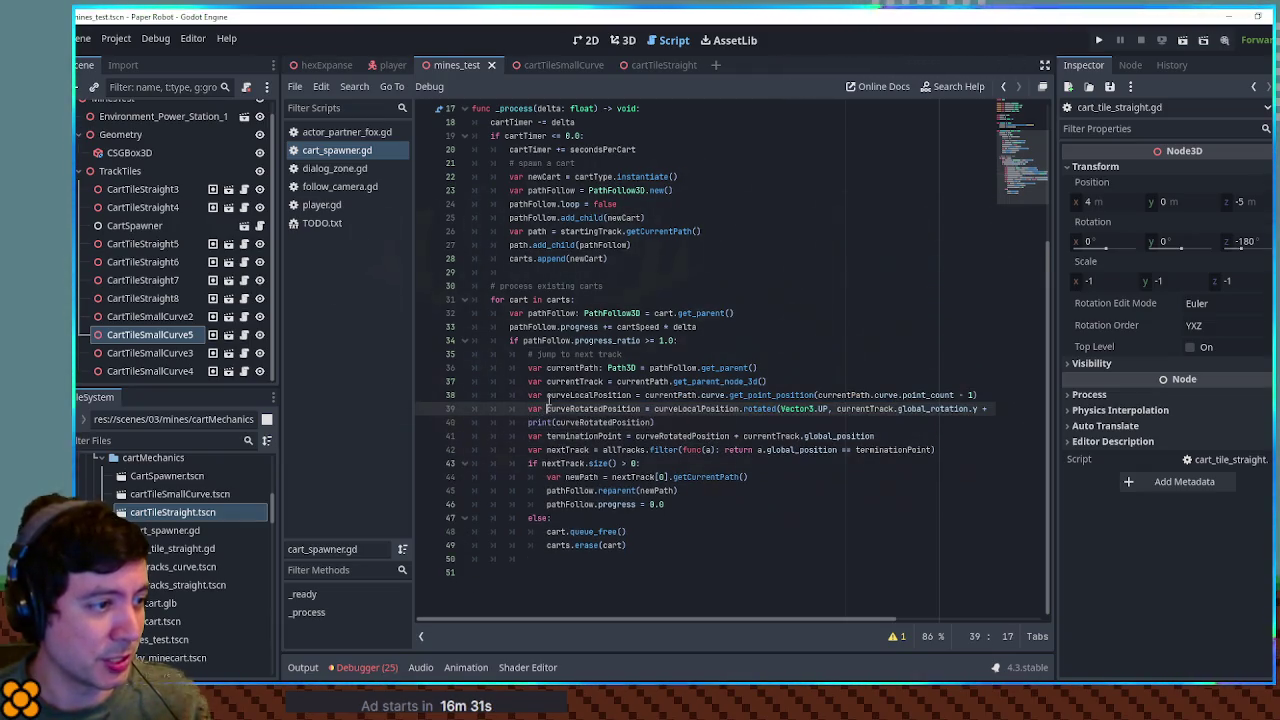
key(ctrl+shift+k)
click(563, 395)
key(ctrl+shift+k)
key(ctrl+shift+k)
Step: Set terminationPoint to currentTrack.get_node("Path3D/PathFollow3D").global_position and save the script
double_click(575, 375)
key(ctrl+c)
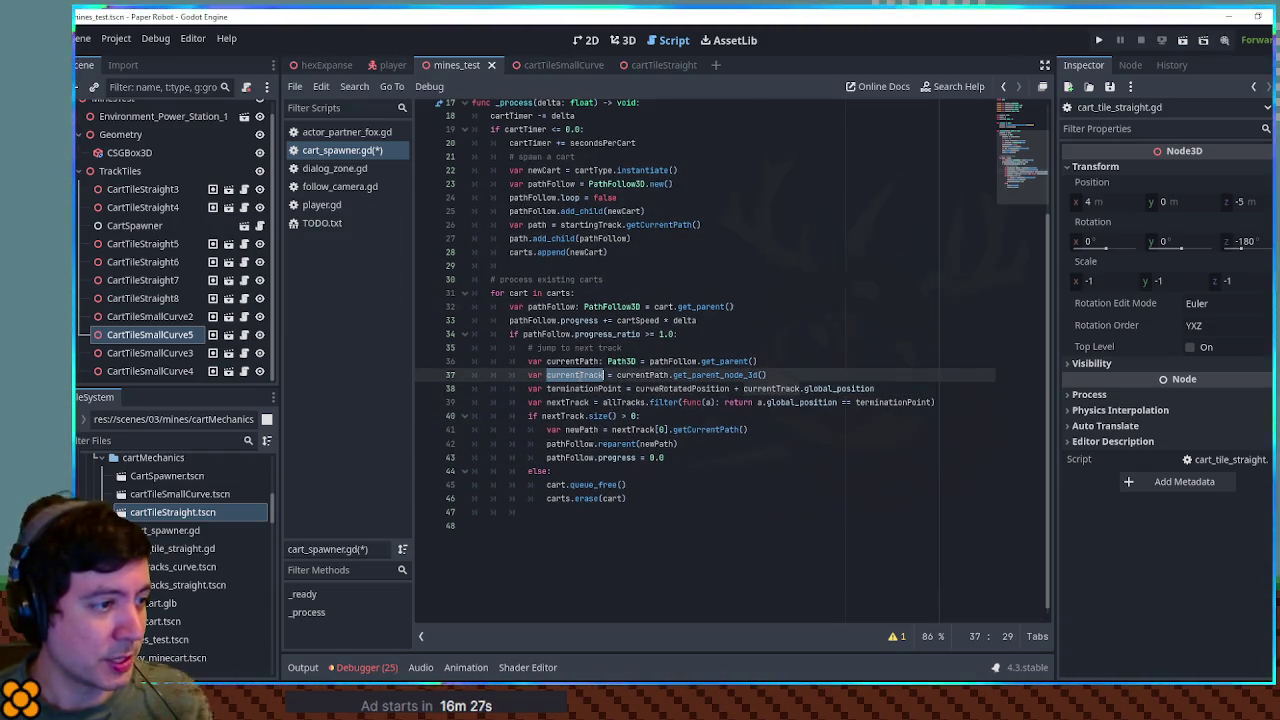
double_click(686, 388)
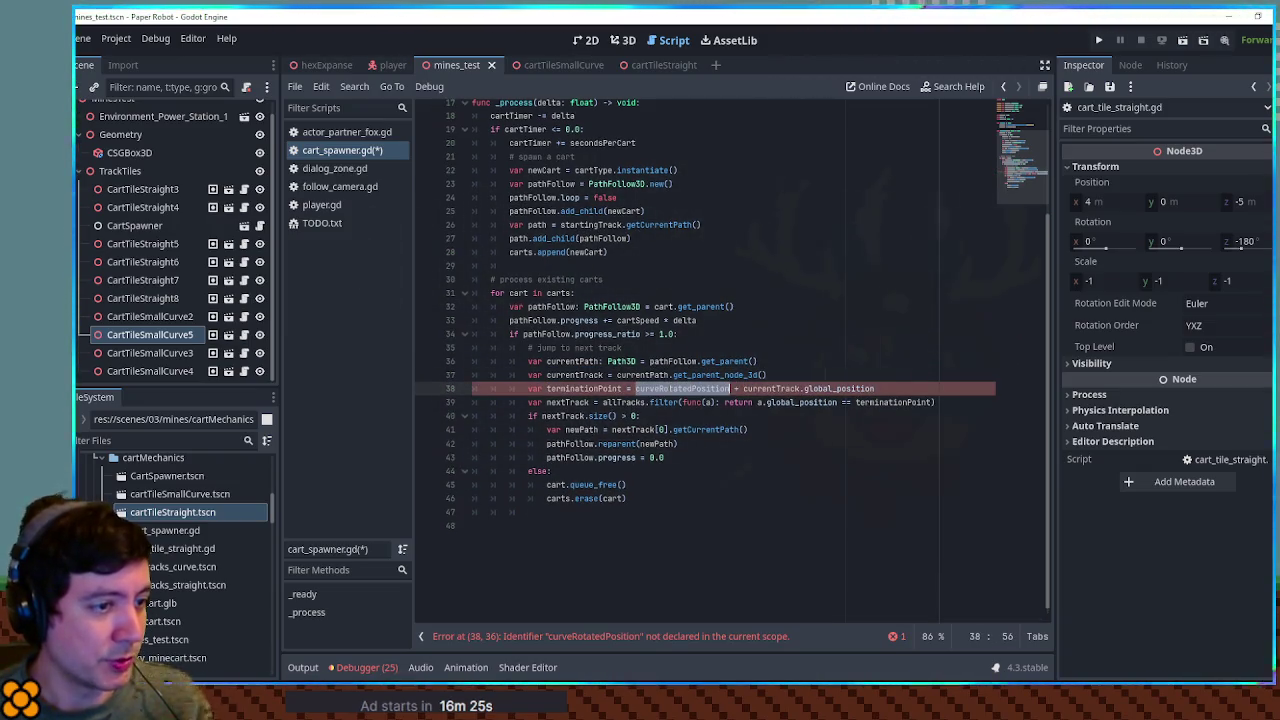
key(ctrl+shift+Right)
key(ctrl+shift+Right)
key(ctrl+v)
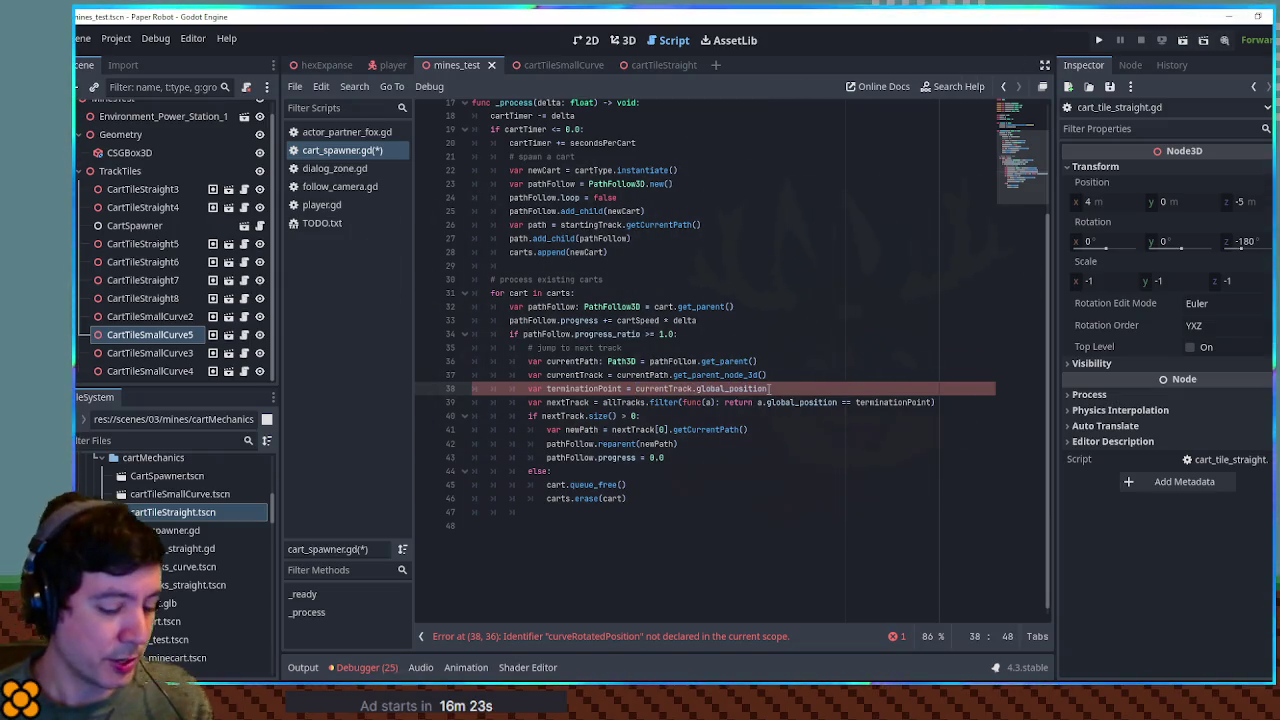
text(.get_node("").g)
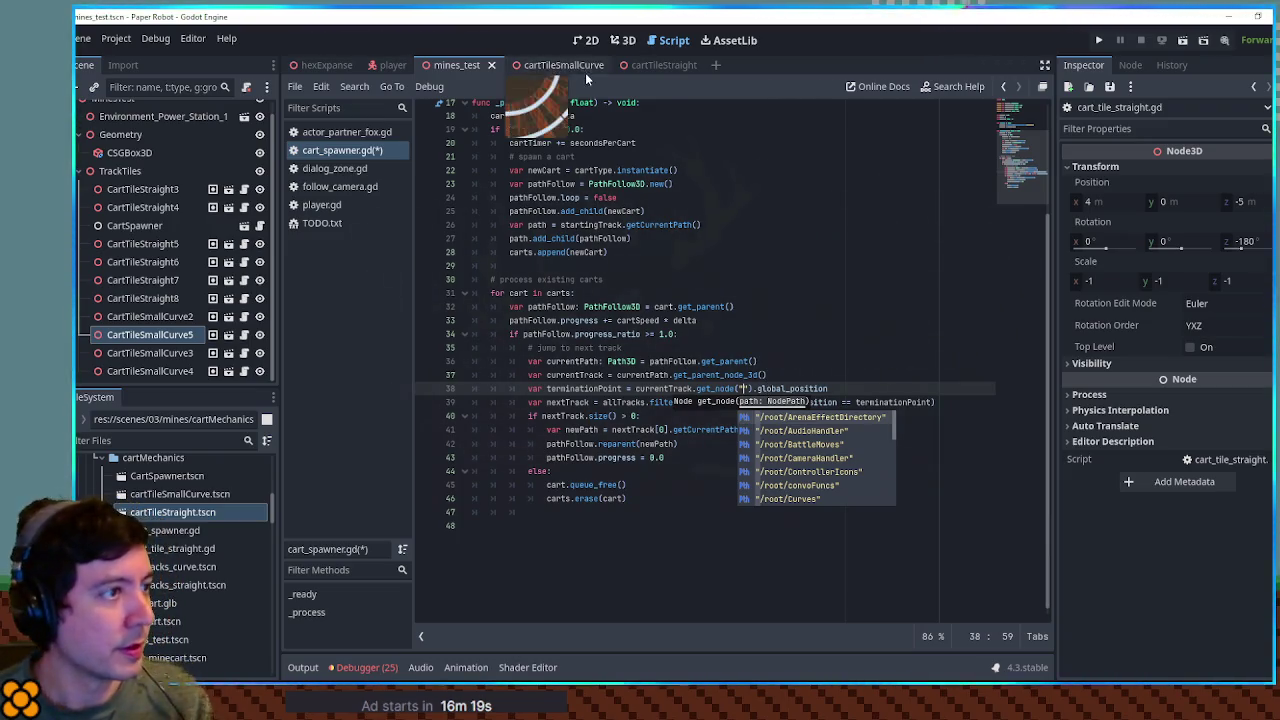
click(659, 68)
click(137, 167)
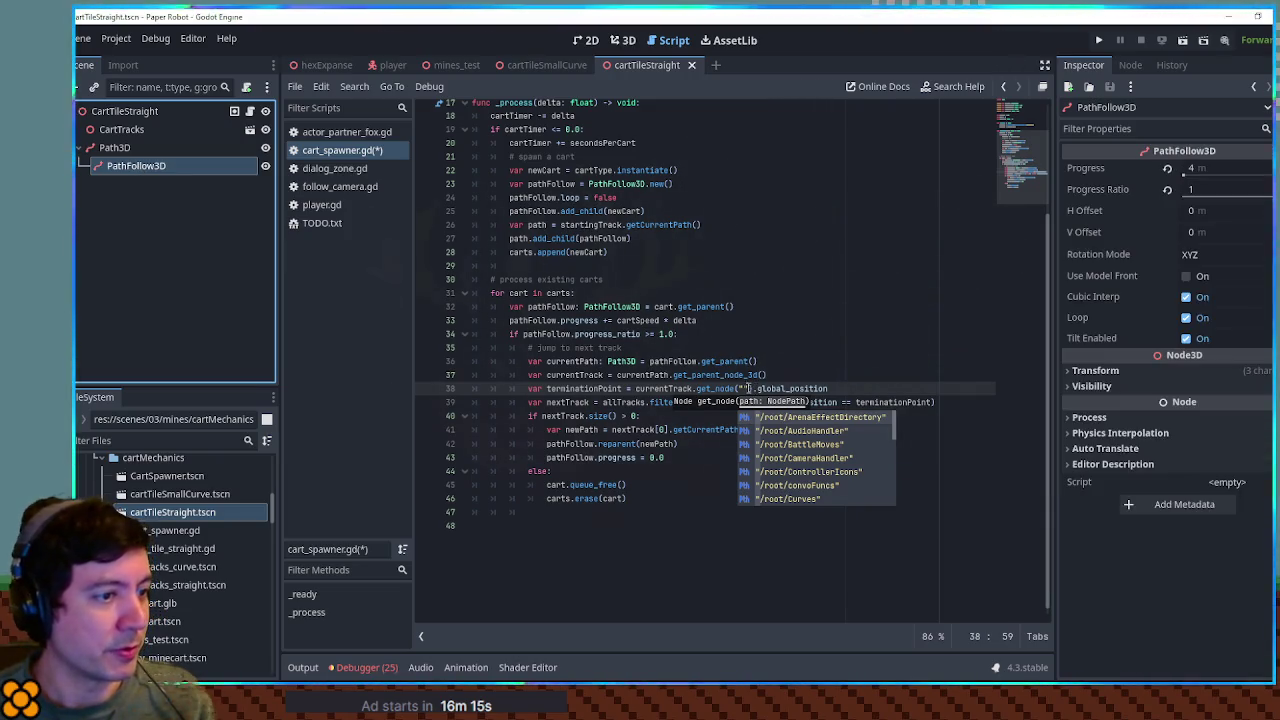
drag(743, 388, 754, 388)
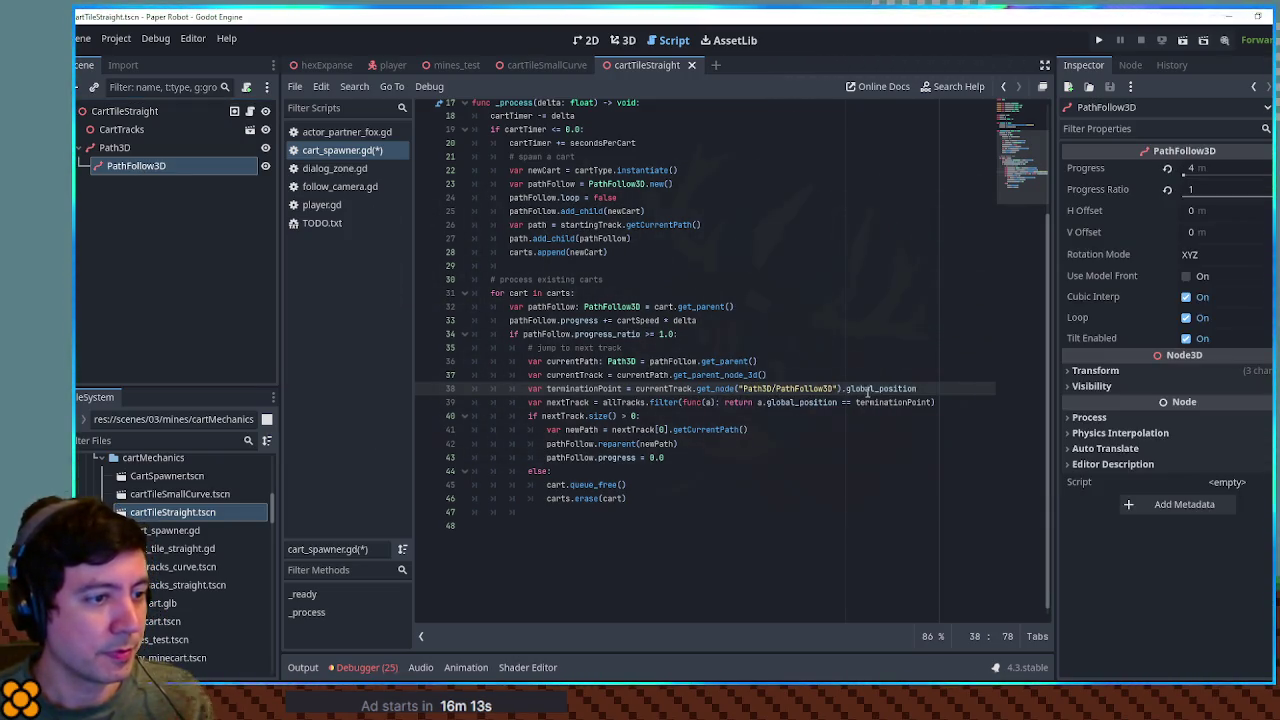
click(868, 347)
key(ctrl+s)
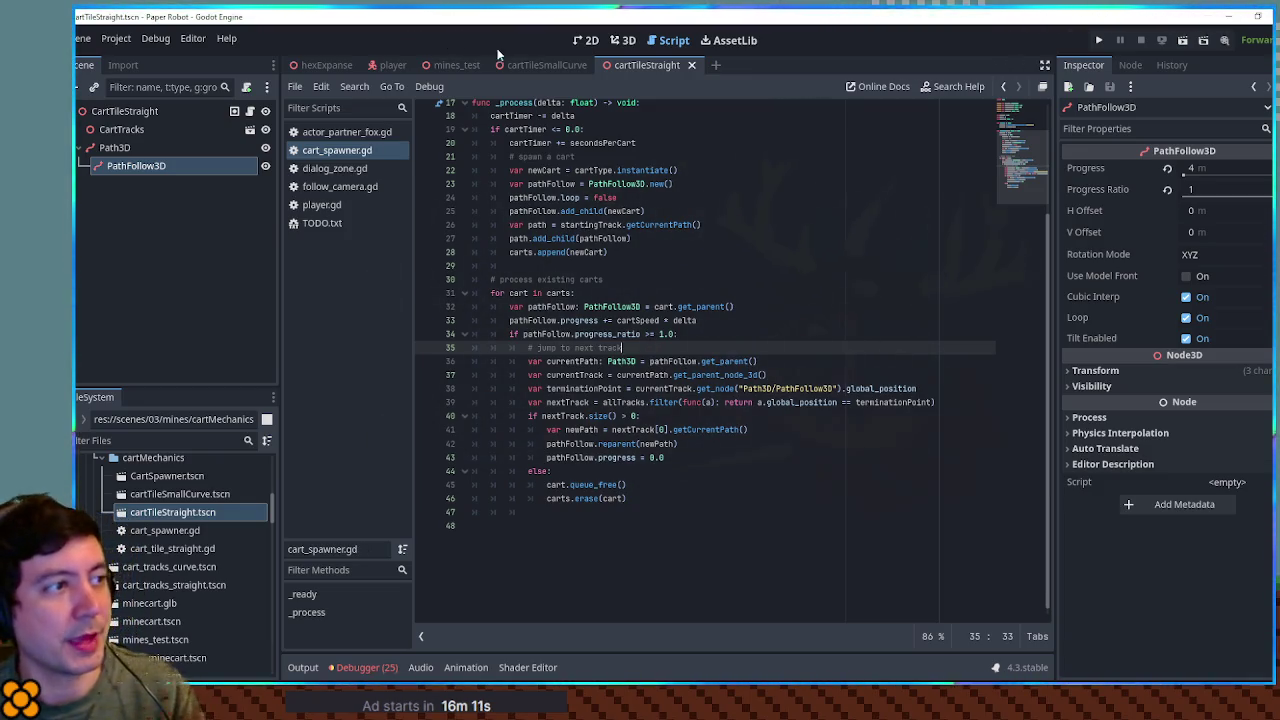
click(451, 65)
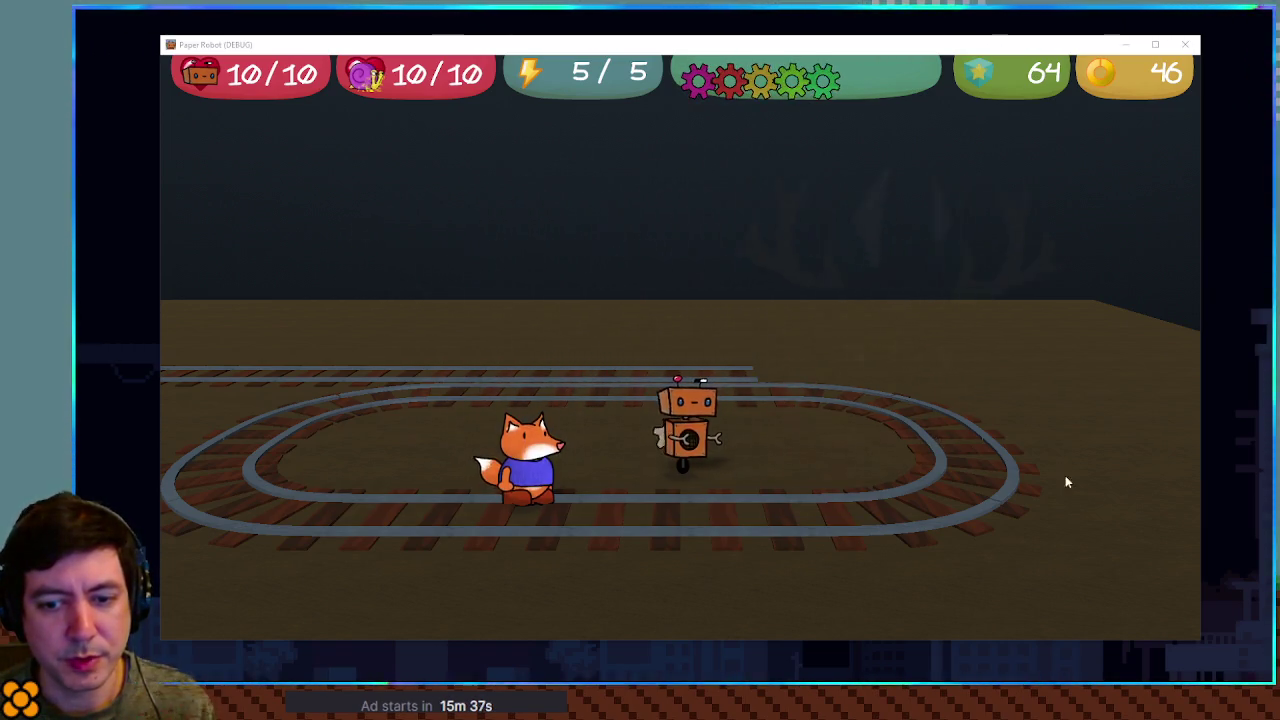
Step: Walk the robot forward and sideways with W, D and A until the minecart track loop is back in view
key(w)
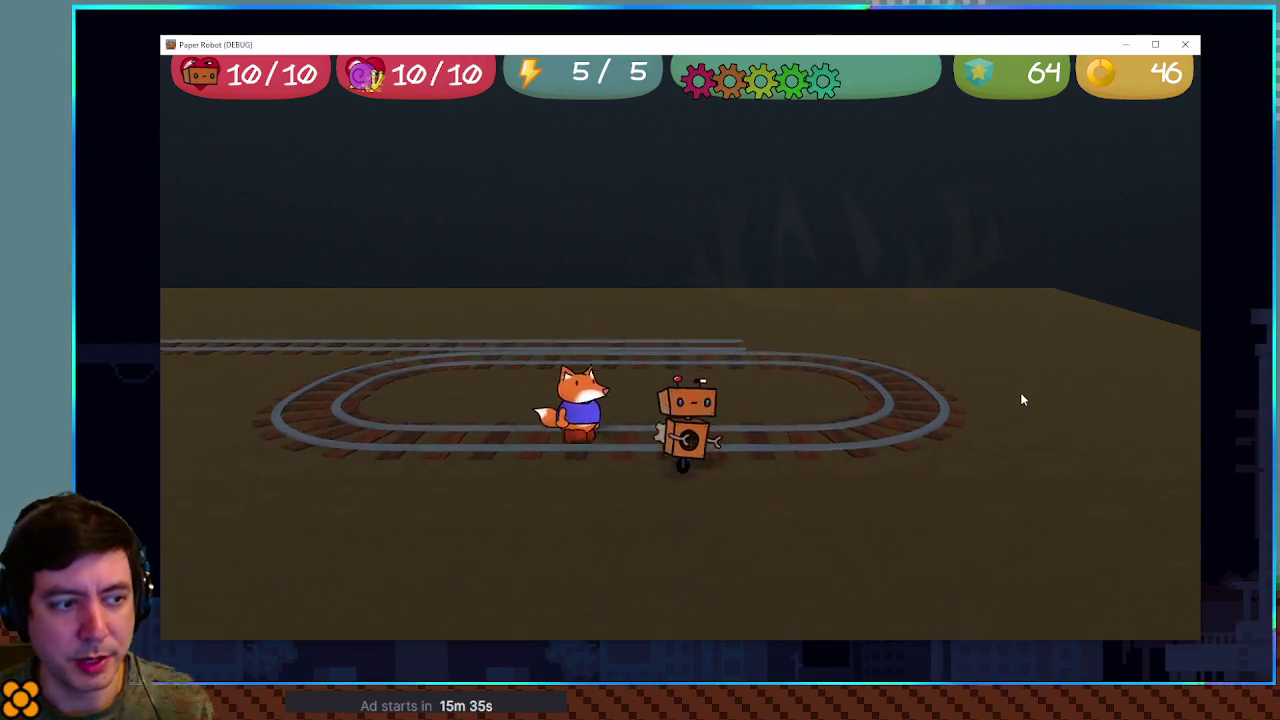
key(w)
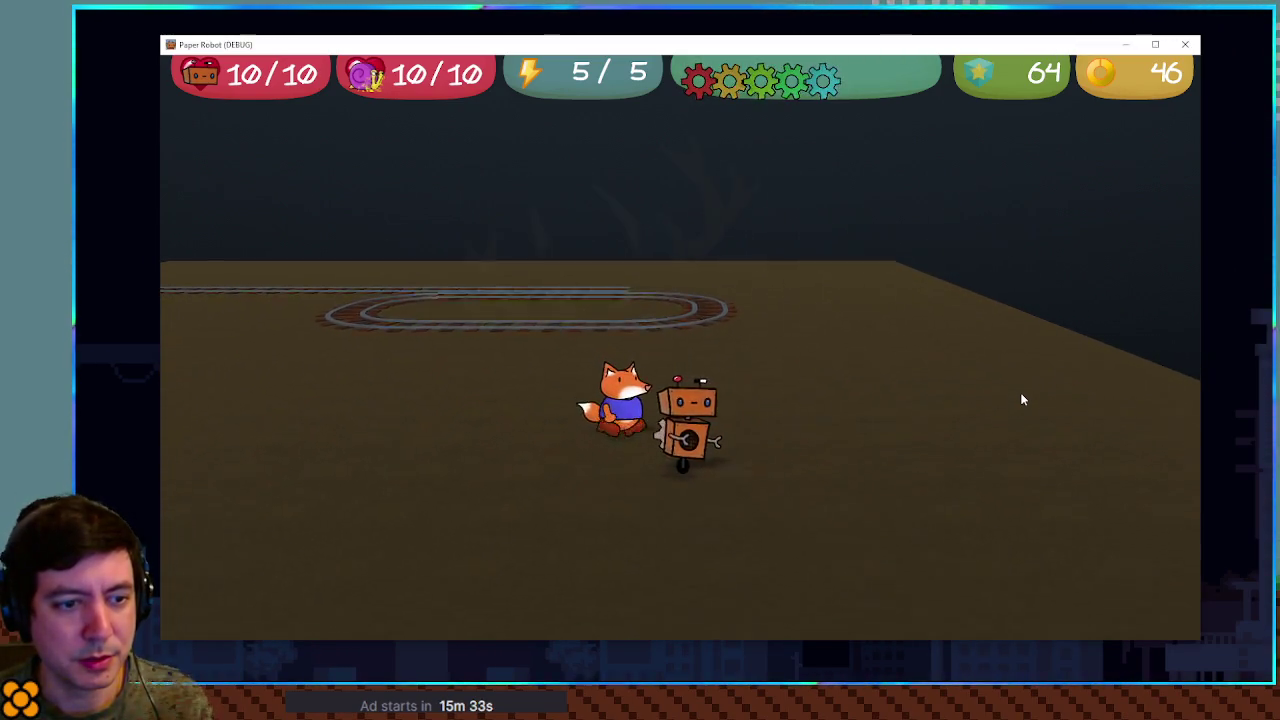
key(d)
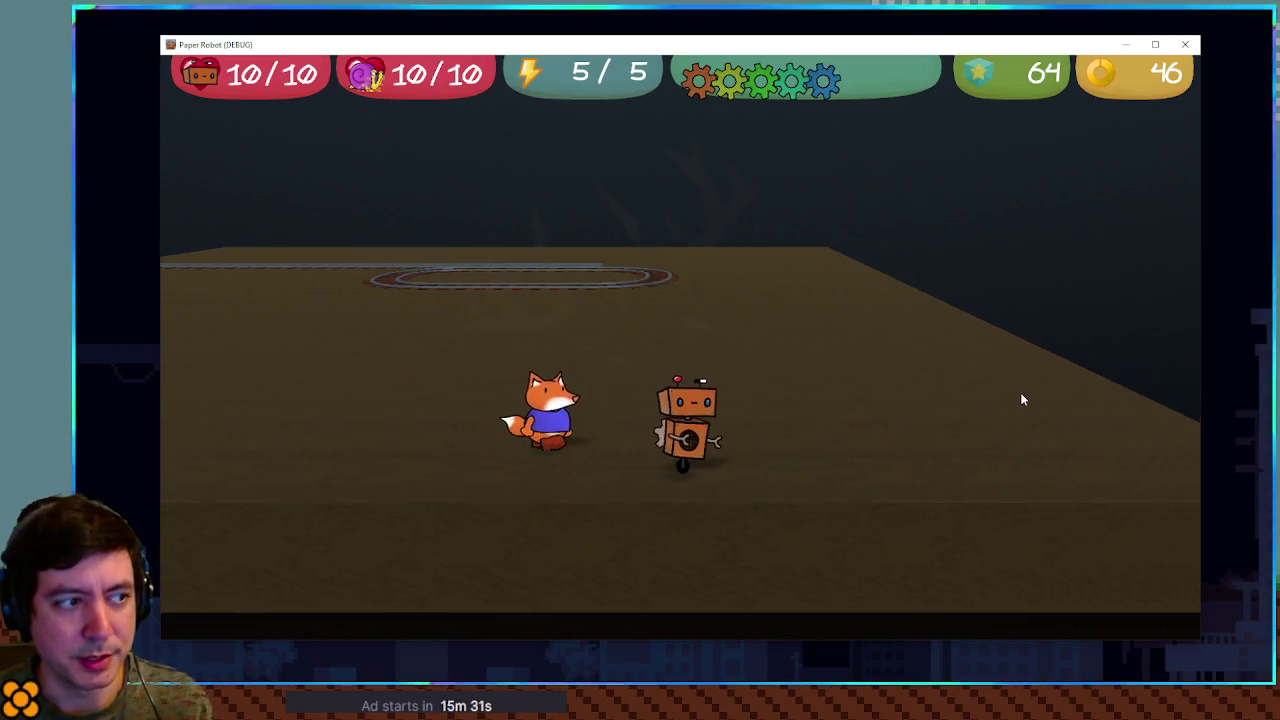
key(a)
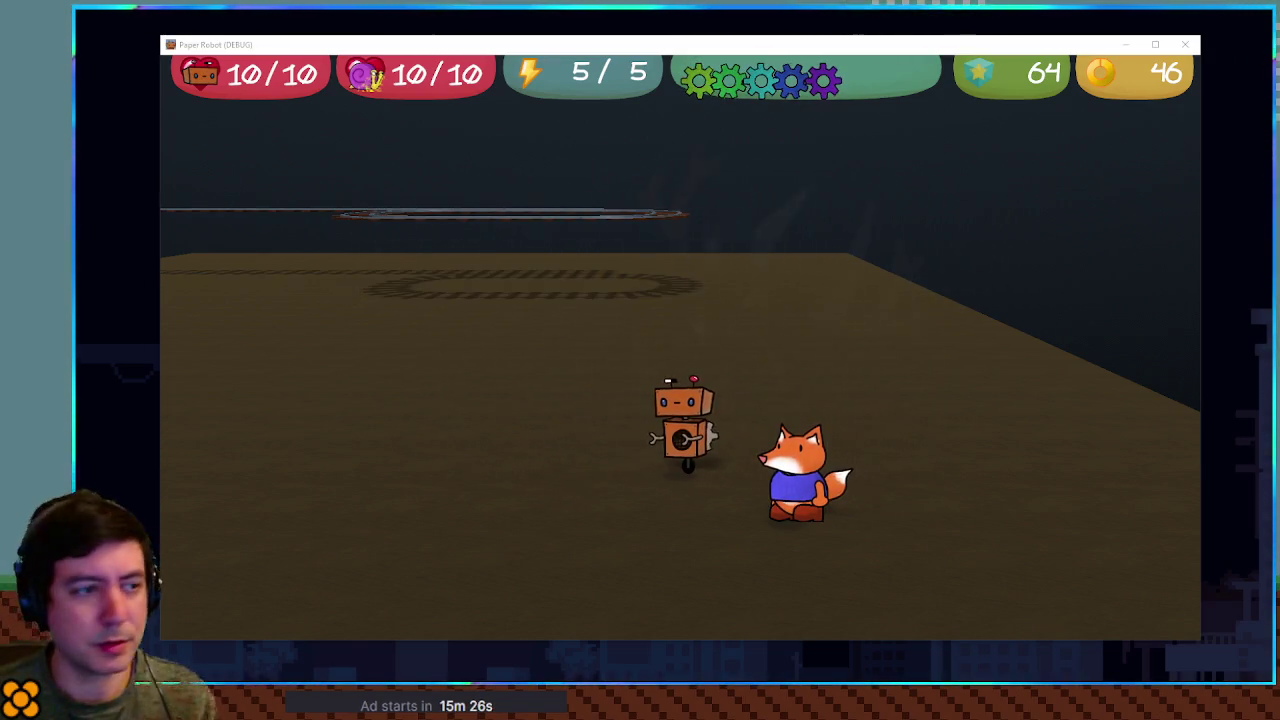
key(a)
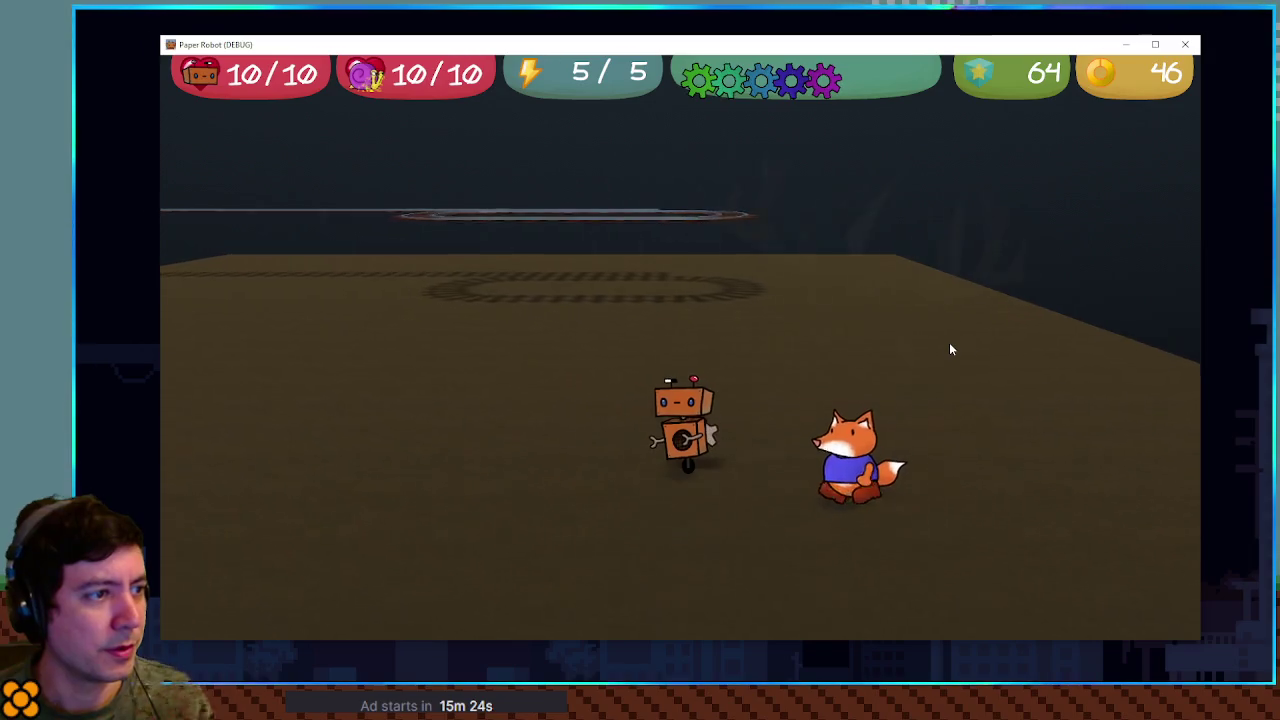